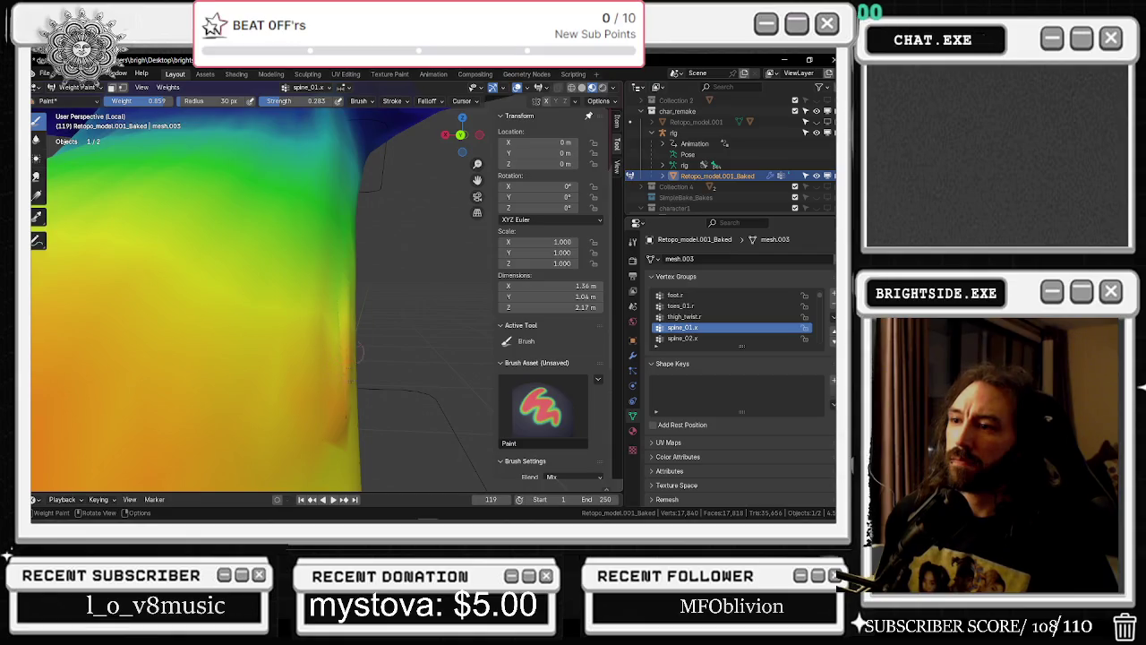
Orbit and zoom around the chef's bent torso to inspect the spine weights from several sides
middle_drag(340, 378, 249, 378)
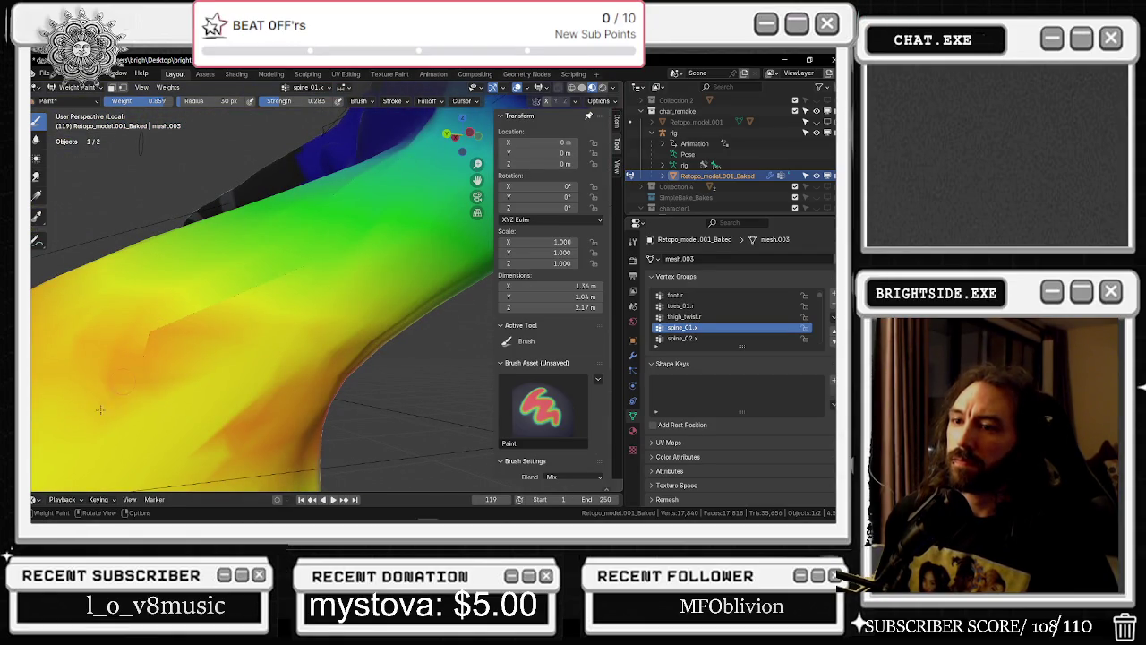
middle_drag(144, 392, 212, 387)
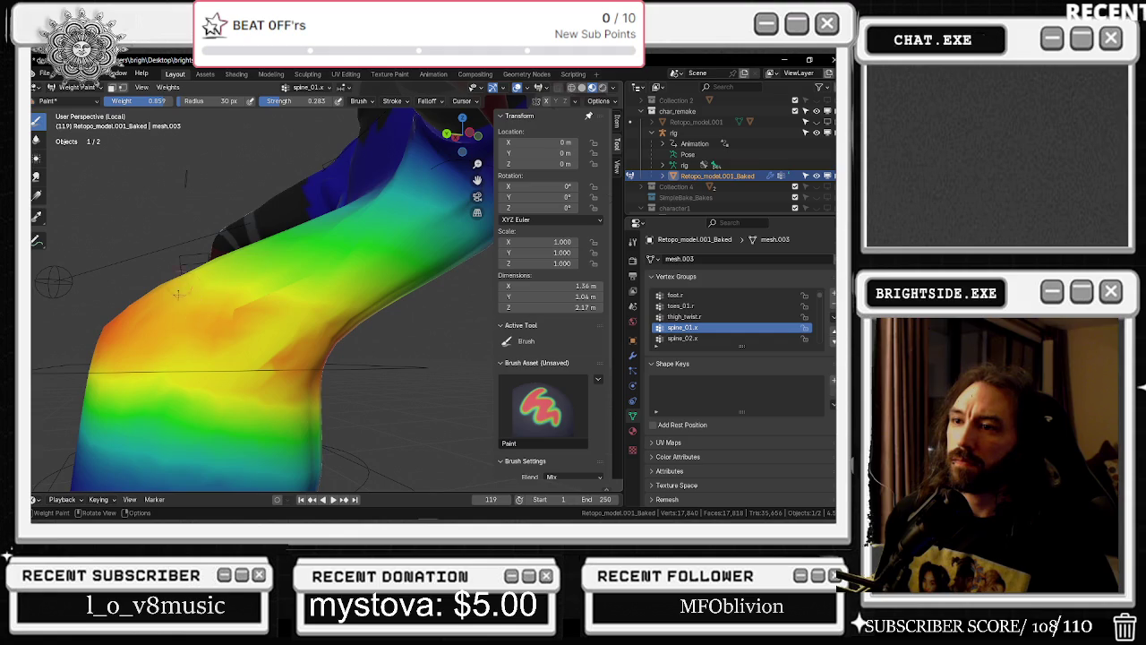
middle_drag(241, 324, 327, 340)
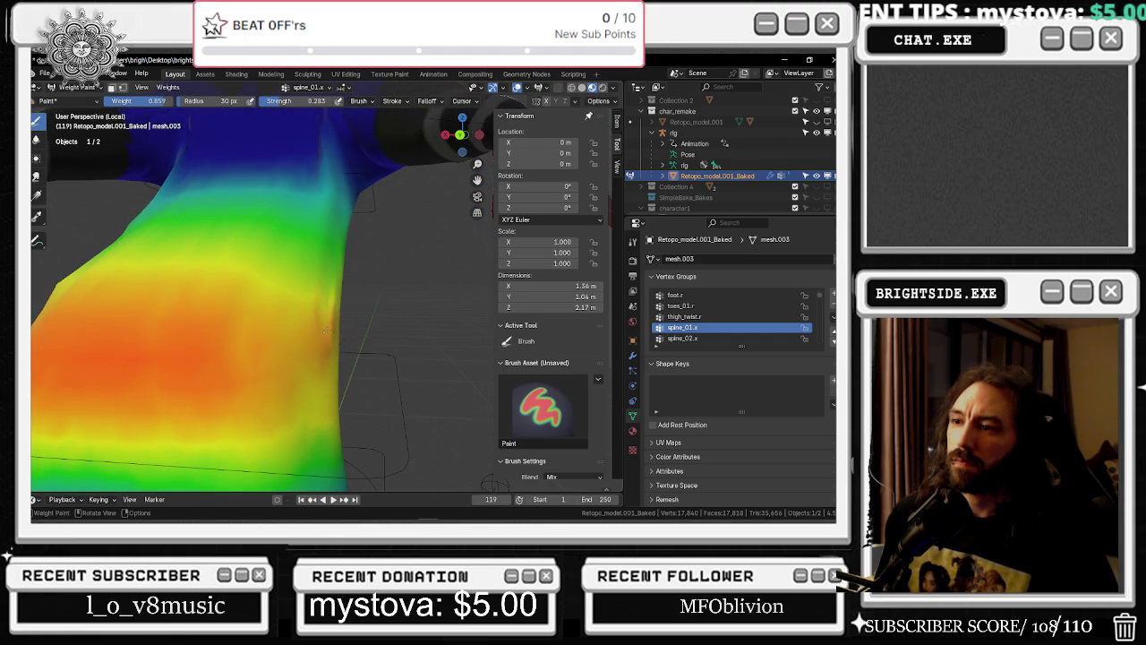
middle_drag(399, 370, 250, 310)
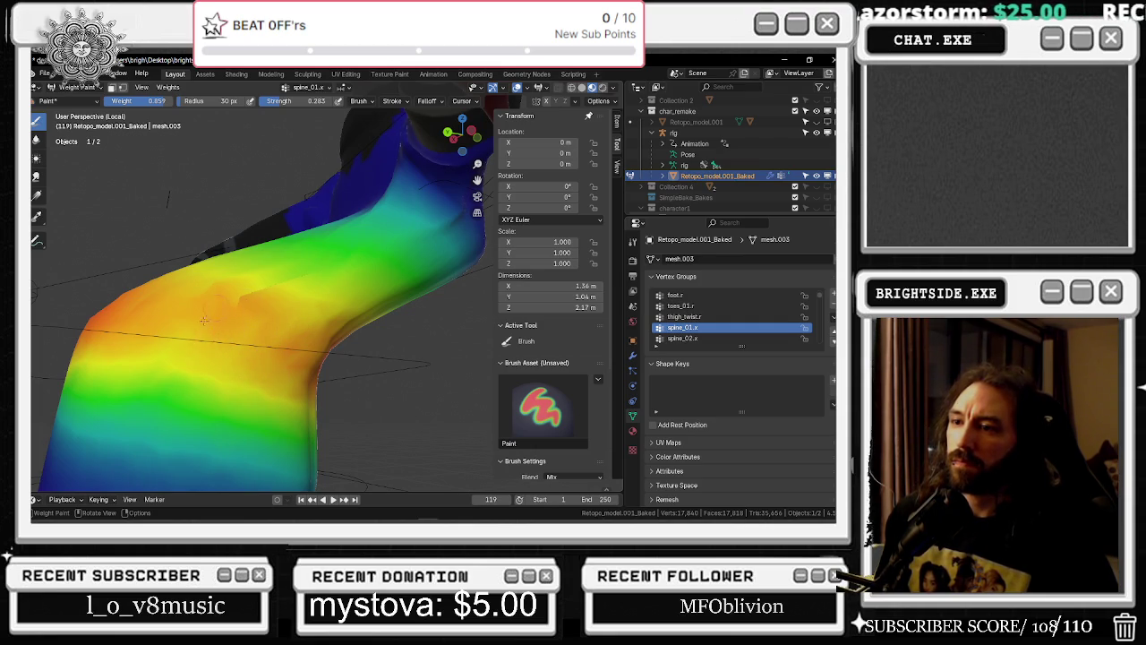
middle_drag(232, 313, 345, 334)
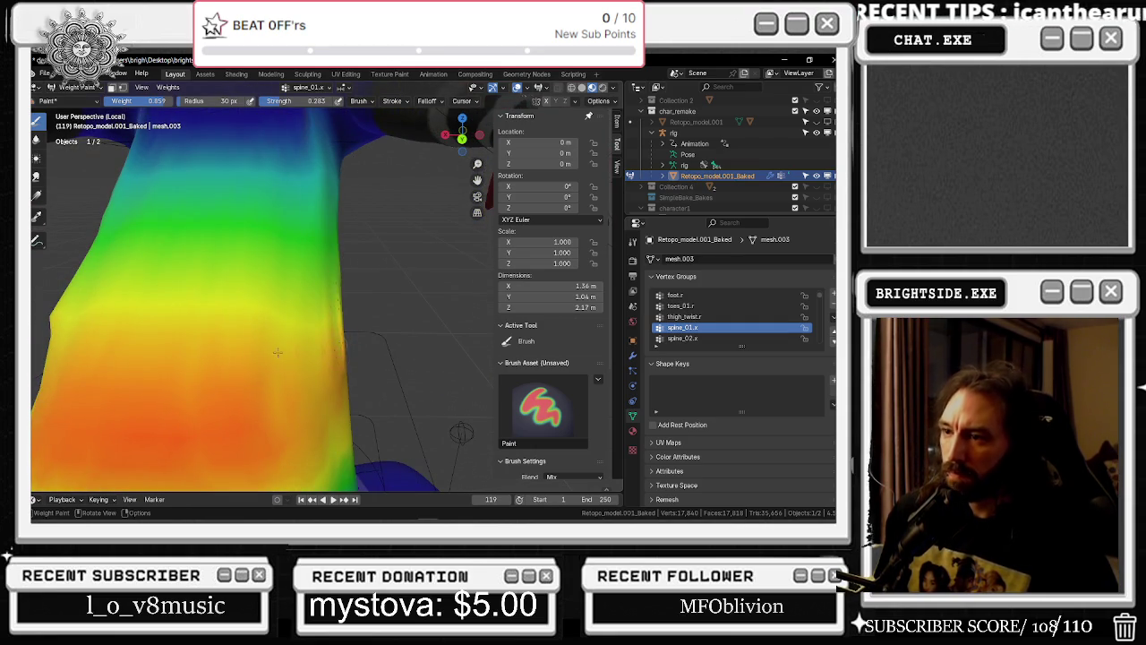
middle_drag(367, 479, 296, 337)
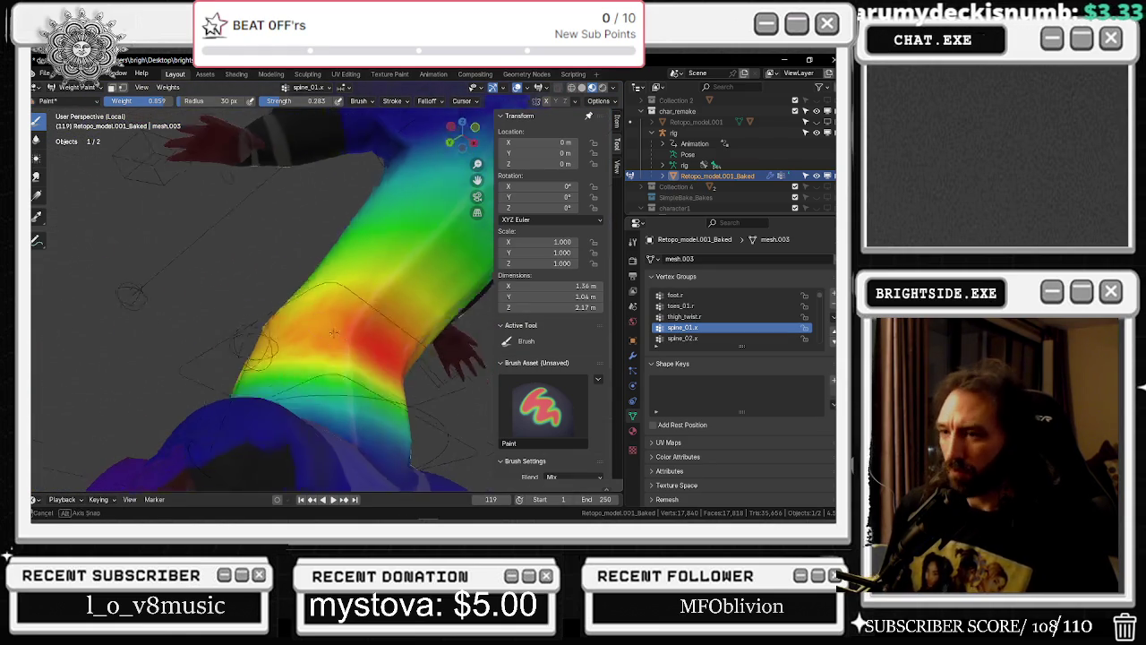
scroll(268, 322, up, 1)
scroll(217, 297, up, 4)
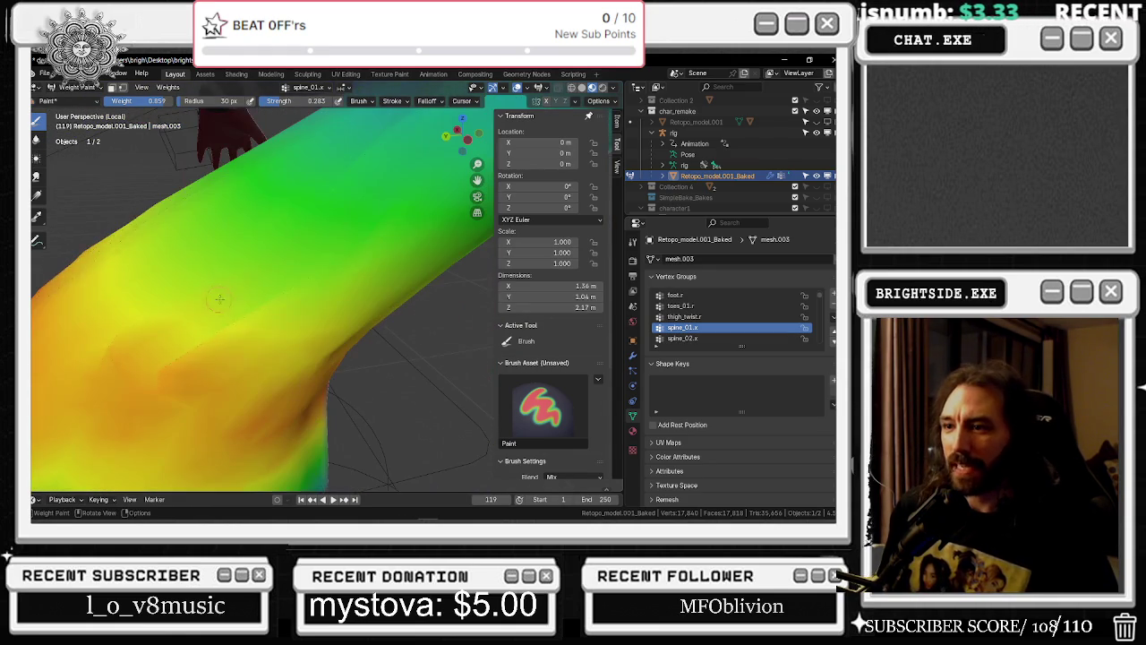
middle_drag(190, 374, 293, 362)
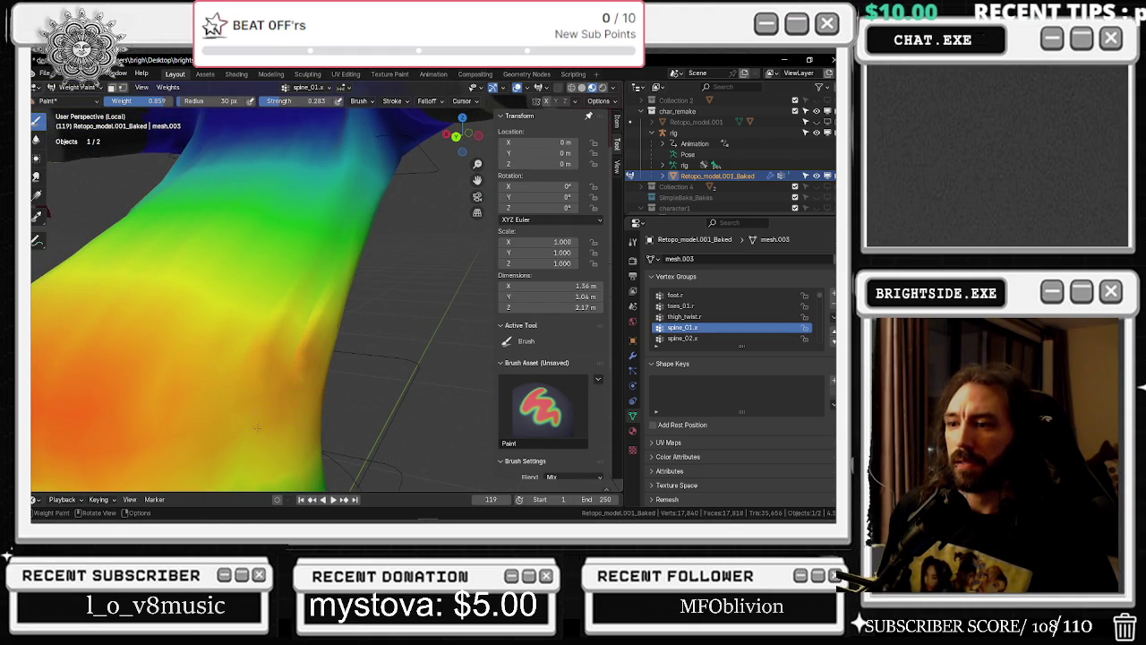
scroll(272, 367, down, 5)
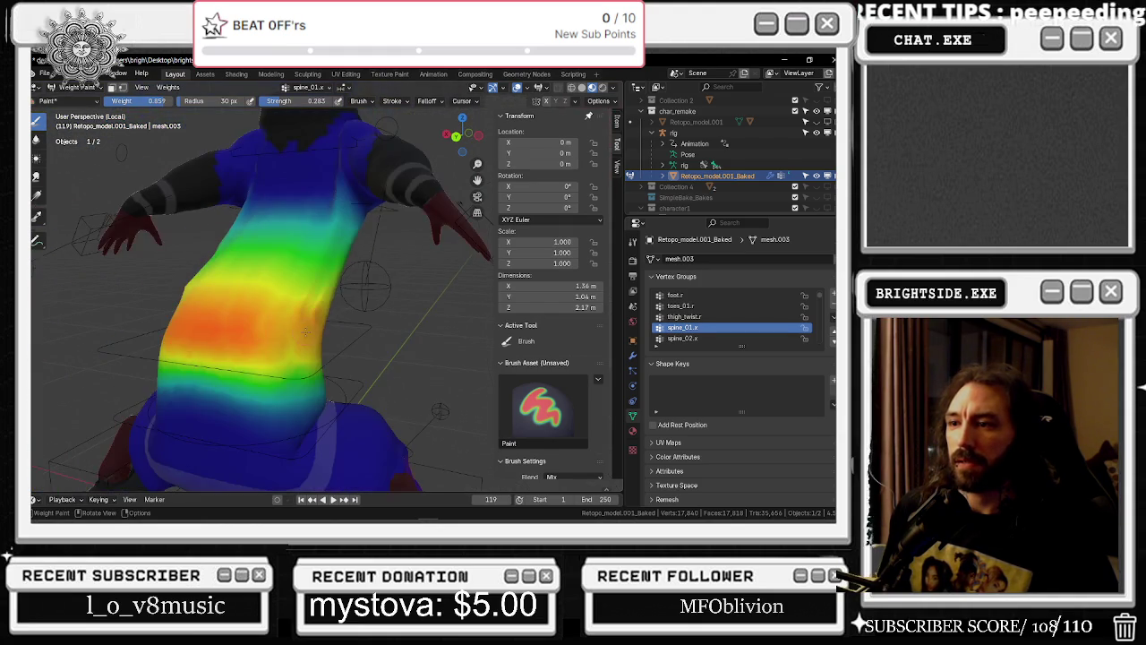
middle_drag(298, 335, 437, 331)
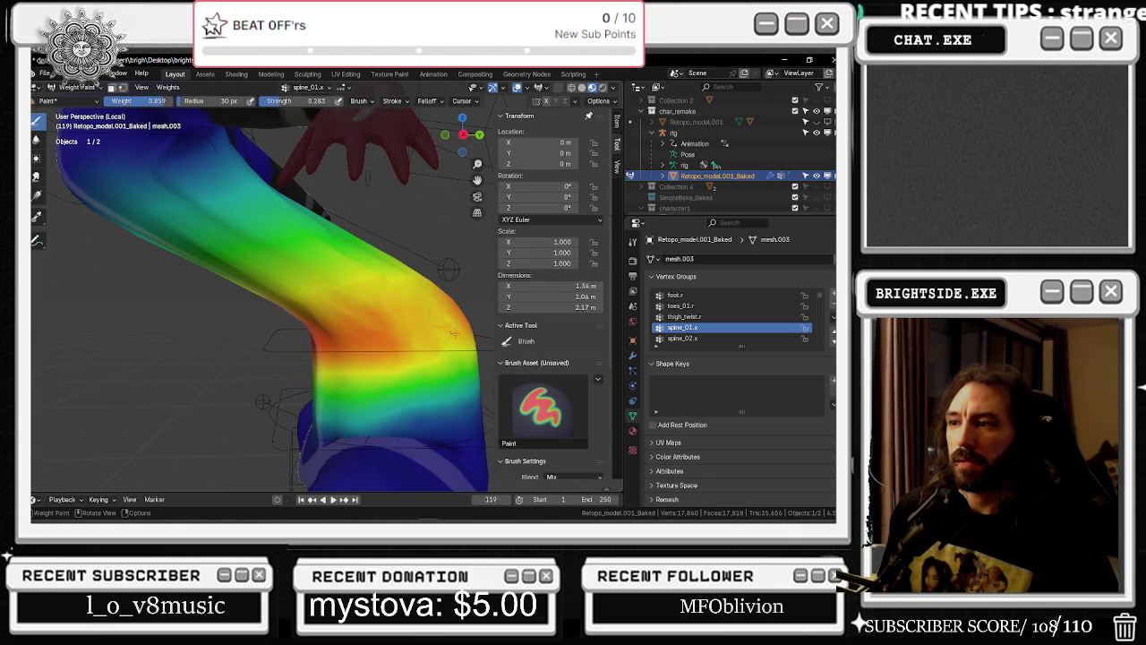
mouse_move(422, 322)
middle_down()
mouse_move(269, 287)
mouse_move(454, 260)
mouse_move(340, 274)
middle_up()
scroll(244, 272, down, 4)
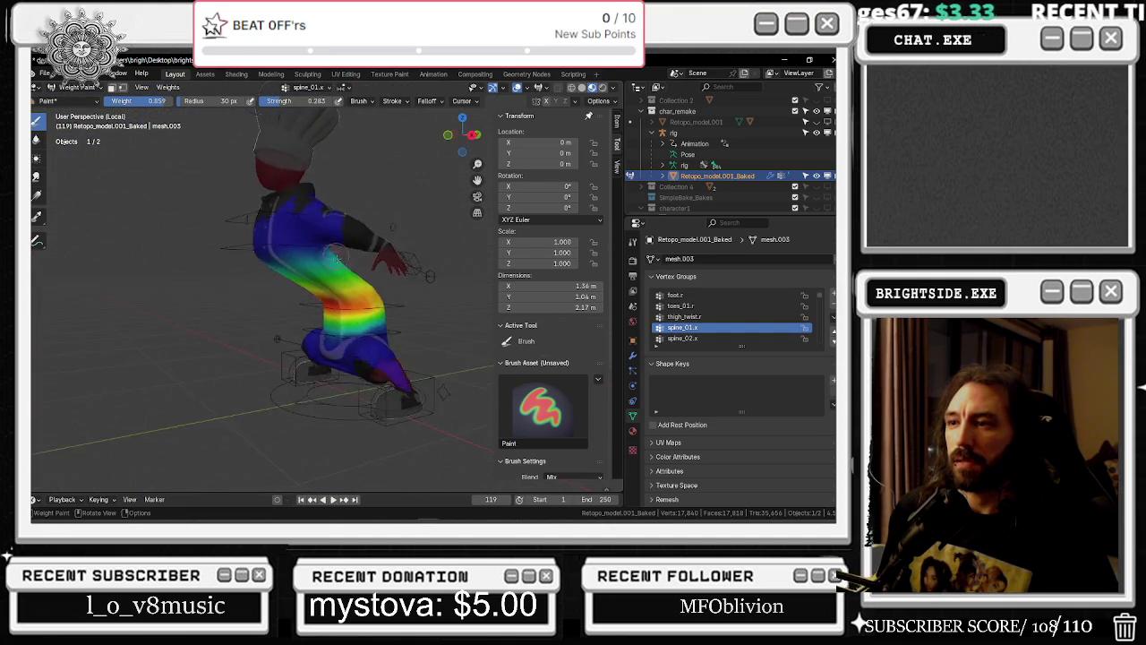
scroll(340, 274, up, 4)
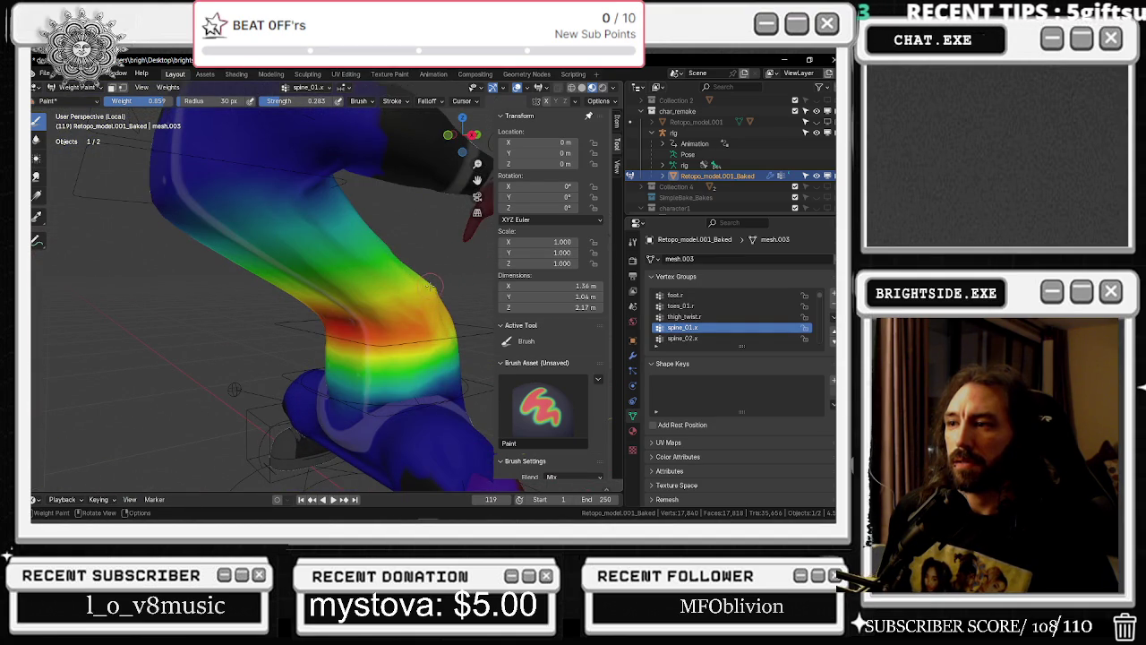
middle_drag(445, 290, 381, 295)
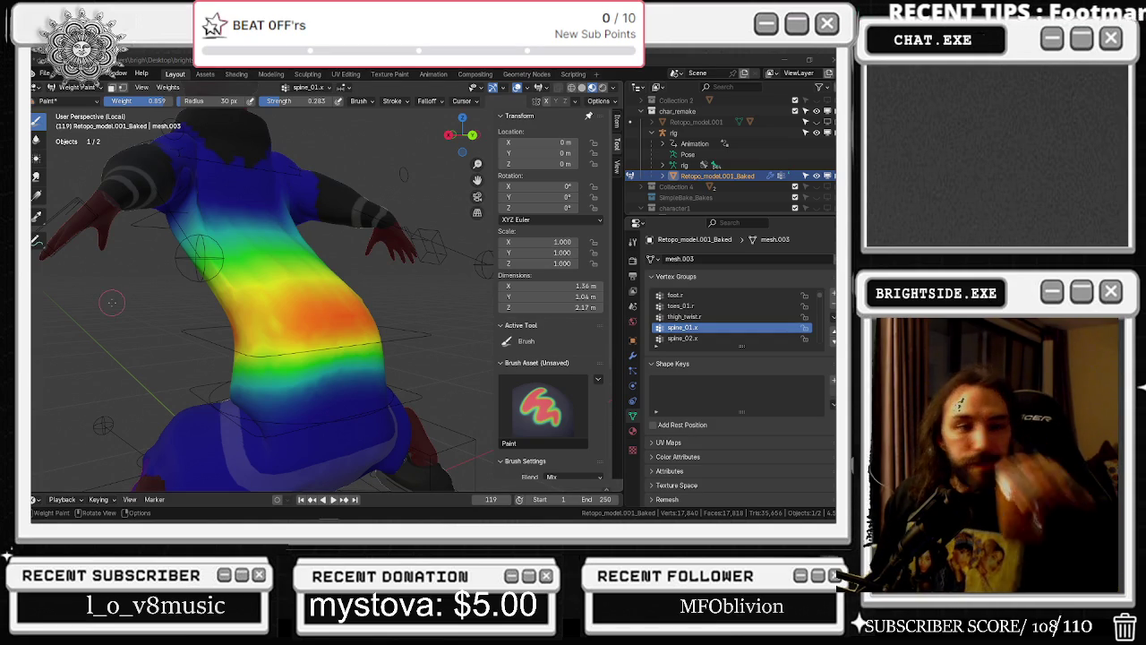
middle_drag(378, 312, 291, 322)
scroll(328, 320, up, 3)
scroll(291, 322, up, 2)
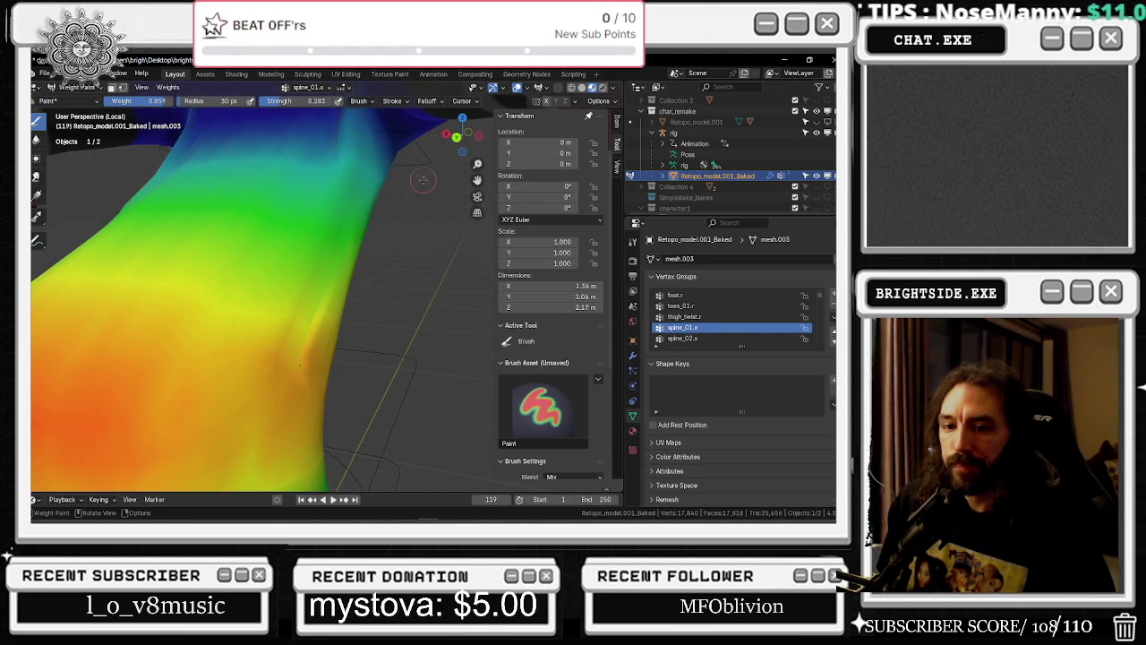
scroll(417, 187, down, 4)
middle_drag(417, 187, 461, 277)
scroll(430, 215, up, 3)
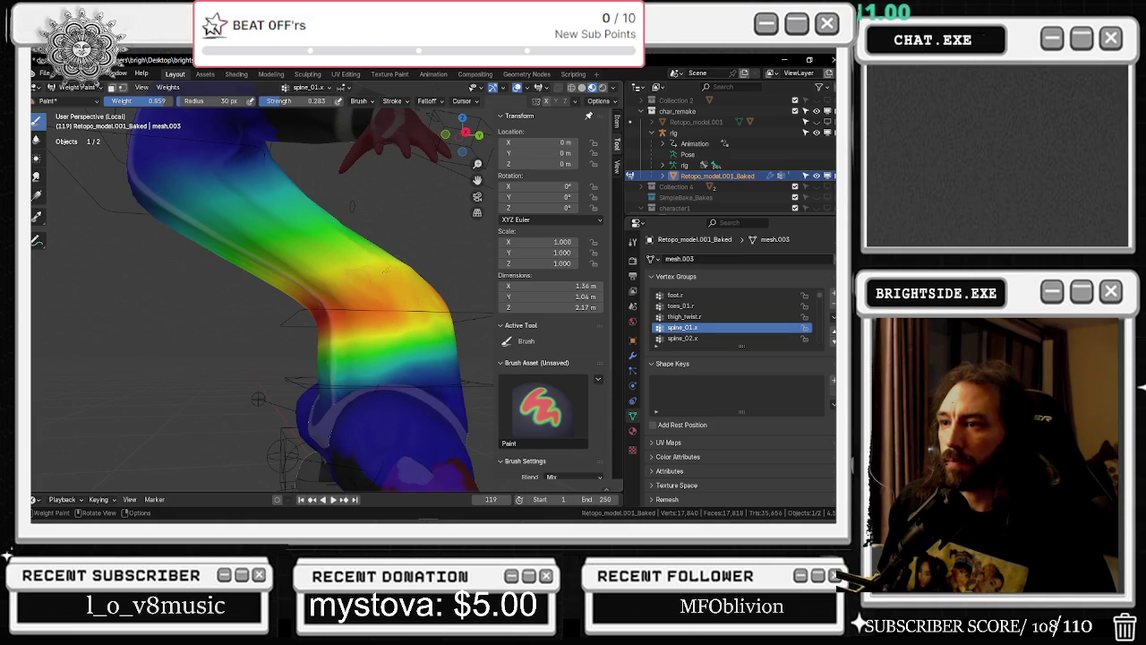
middle_drag(444, 278, 313, 330)
scroll(313, 330, up, 2)
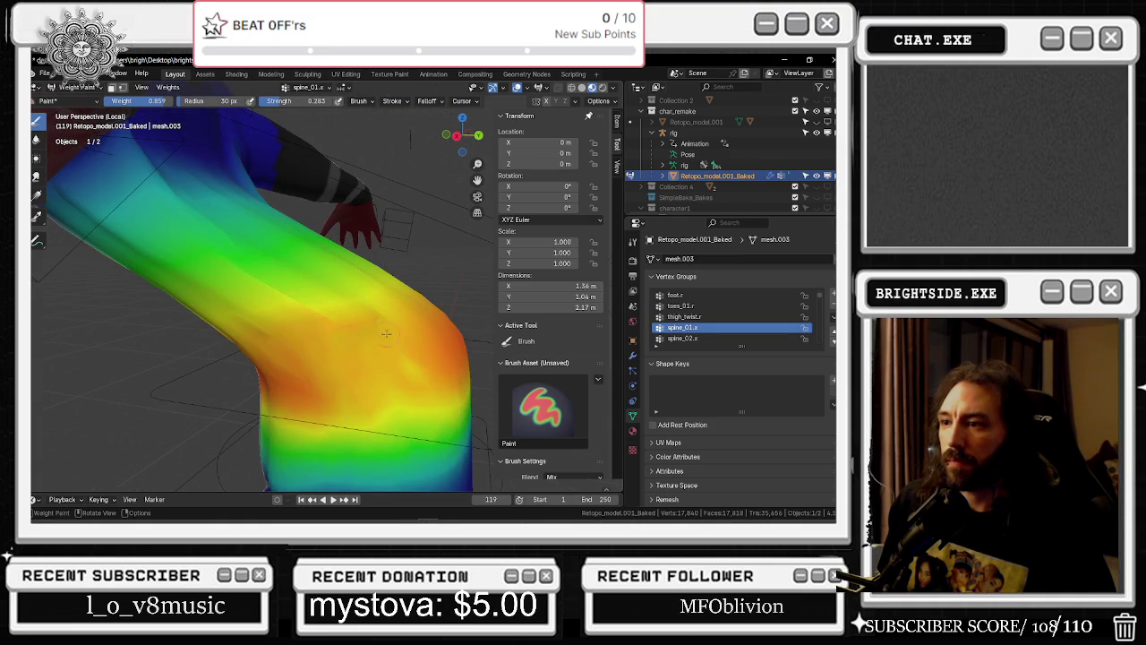
middle_drag(374, 340, 187, 341)
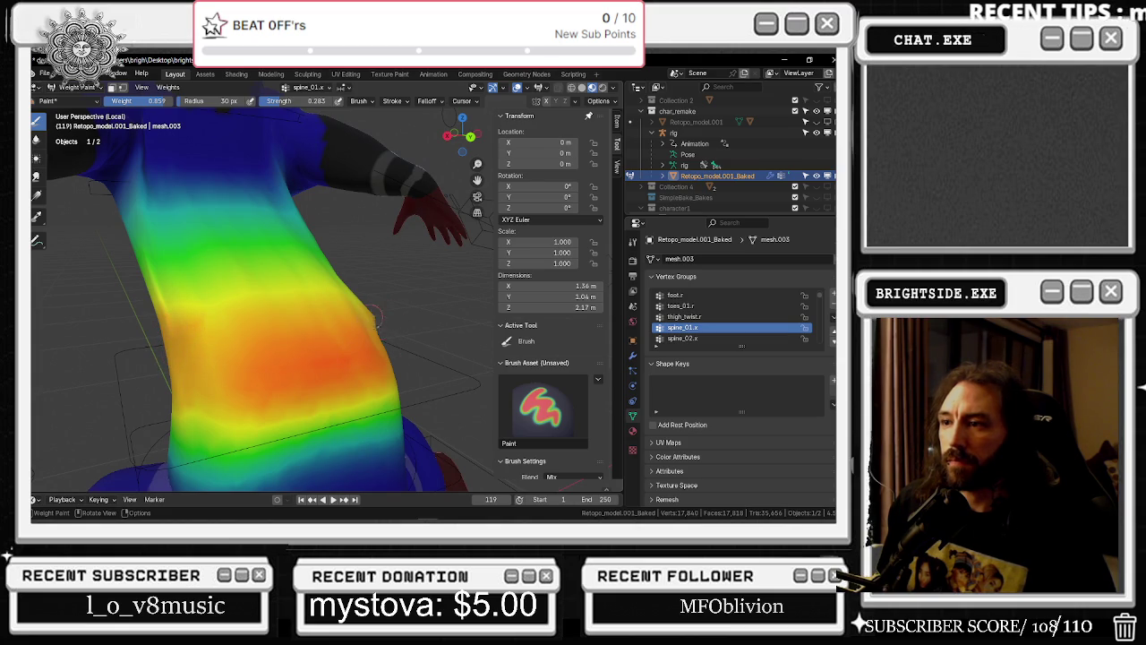
middle_drag(382, 334, 274, 351)
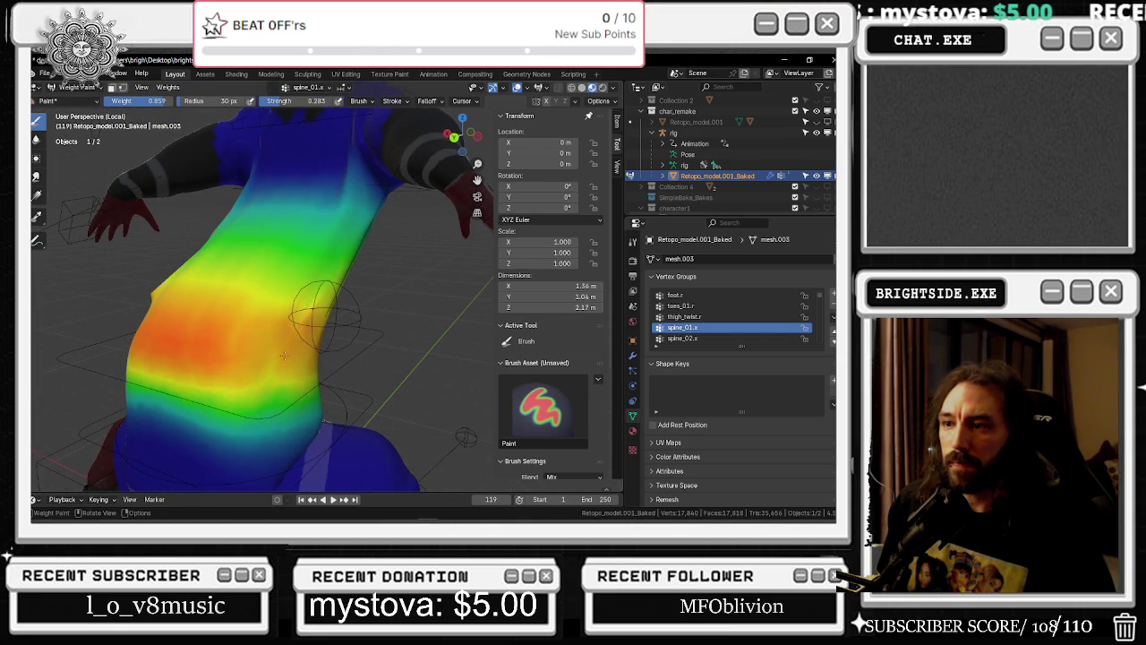
Show the spine_02.x vertex group and check its weights around the neck from the front
click(683, 338)
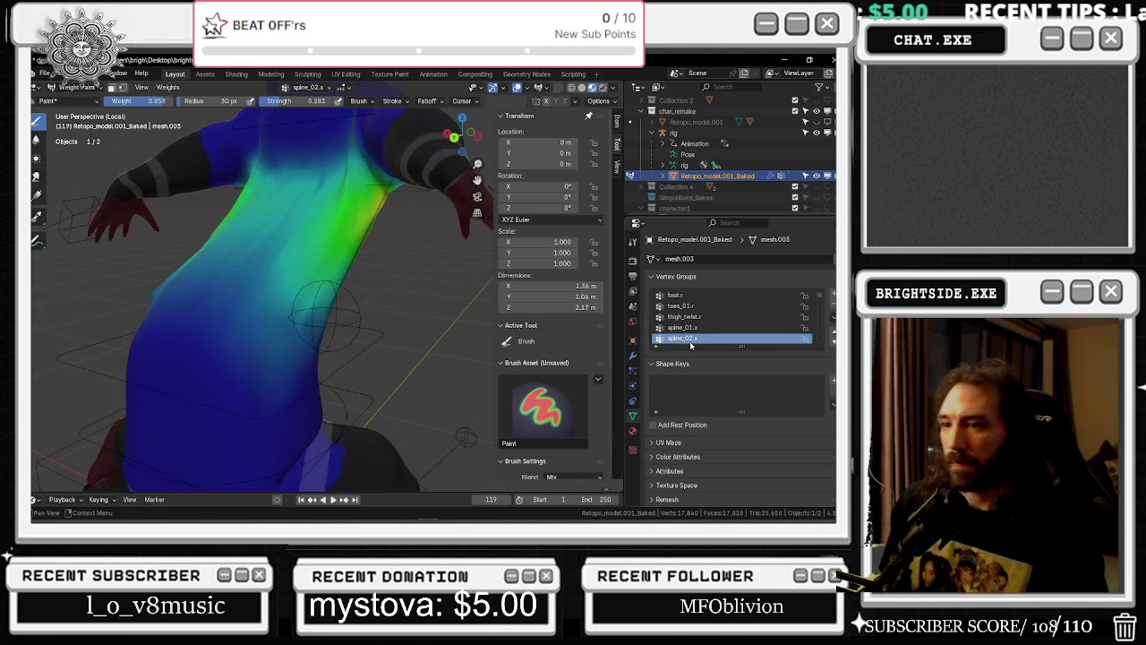
mouse_move(271, 275)
middle_down()
mouse_move(388, 234)
mouse_move(435, 250)
middle_up()
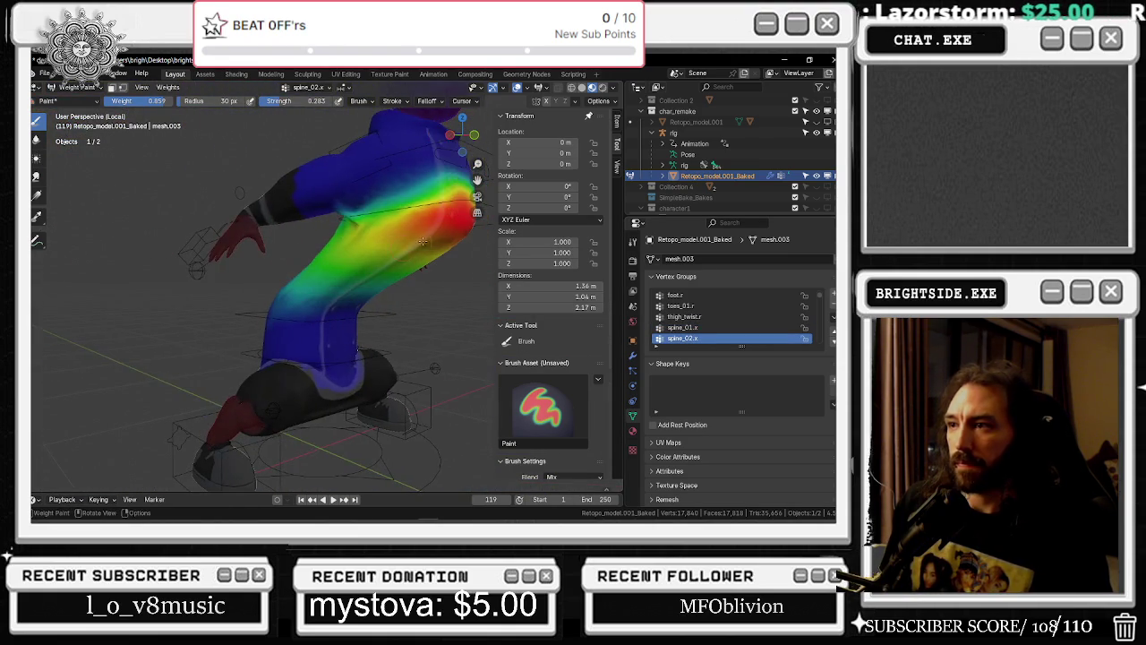
ctrl+scroll(683, 338, up, 1)
ctrl+scroll(683, 338, down, 1)
ctrl+scroll(683, 338, down, 1)
ctrl+scroll(683, 338, down, 1)
mouse_move(455, 225)
middle_down()
mouse_move(395, 230)
mouse_move(430, 234)
middle_up()
Scroll through the Vertex Groups list past the finger groups toward c_pinky1_base.r
scroll(690, 335, down, 1)
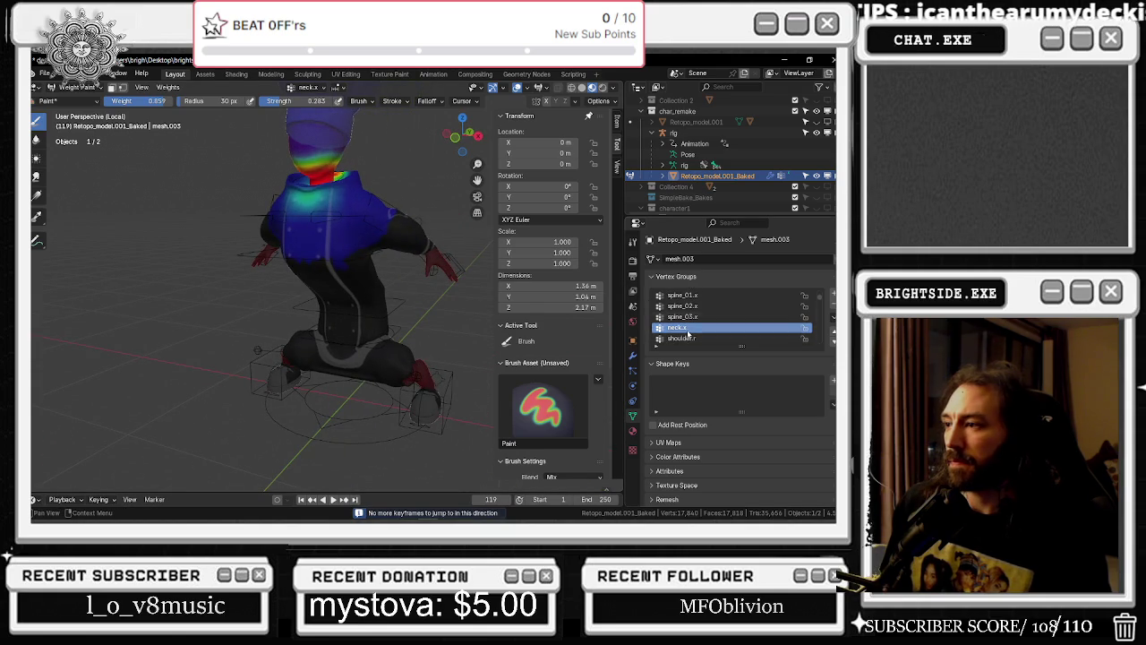
ctrl+scroll(691, 336, down, 1)
scroll(699, 337, down, 1)
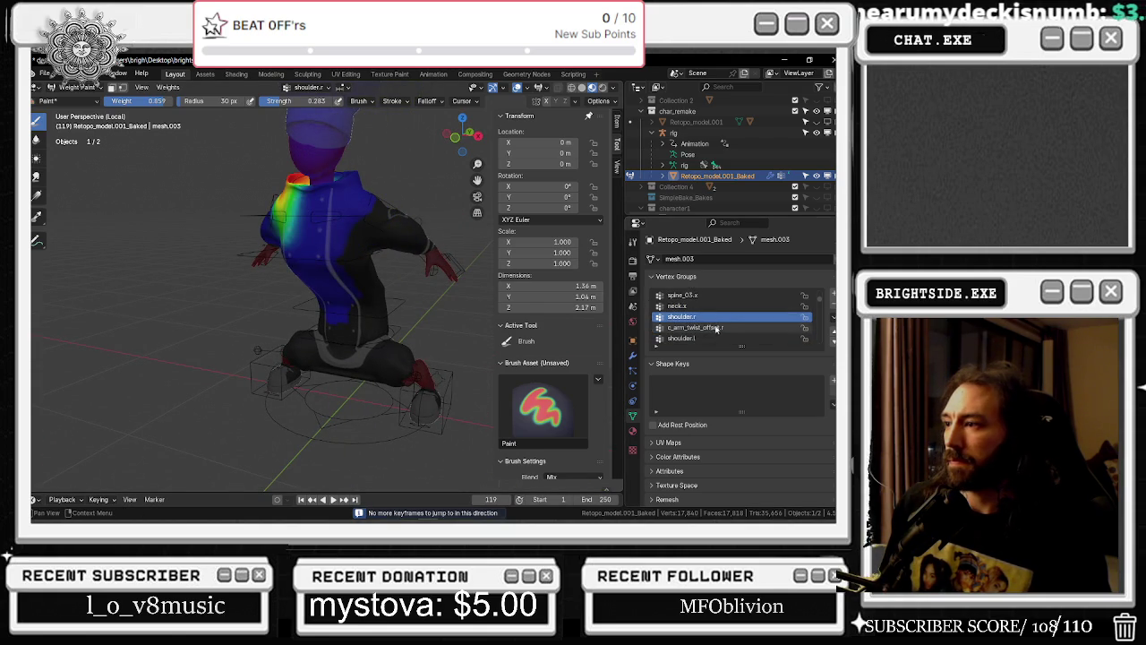
ctrl+scroll(709, 337, down, 1)
ctrl+scroll(712, 338, down, 1)
ctrl+scroll(712, 338, down, 1)
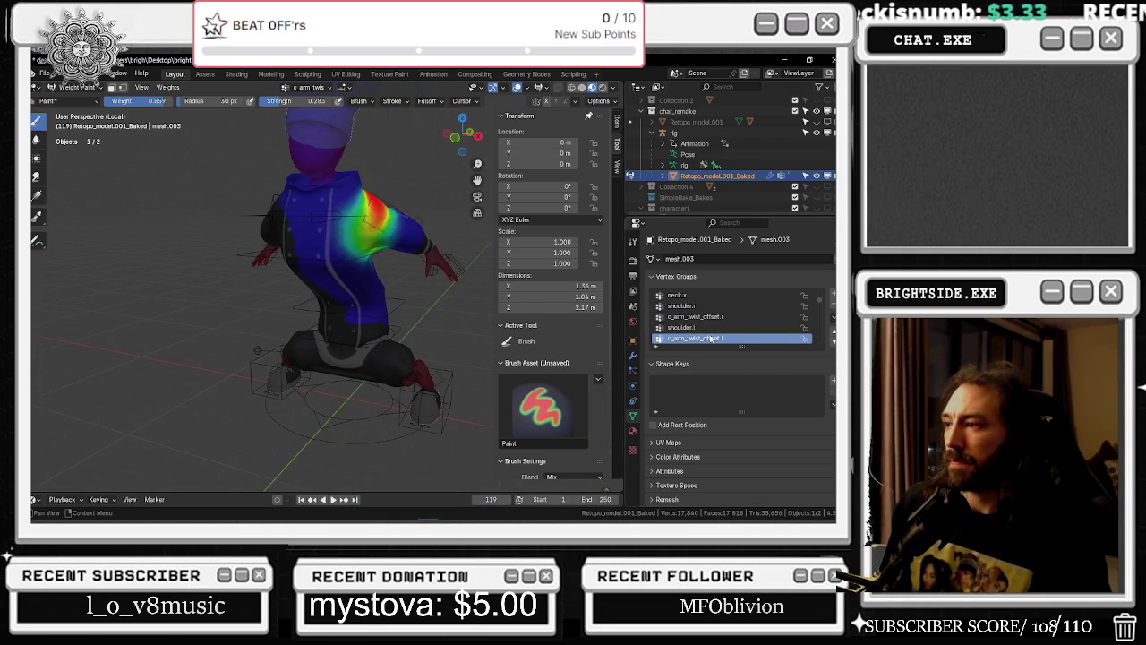
ctrl+scroll(711, 339, down, 1)
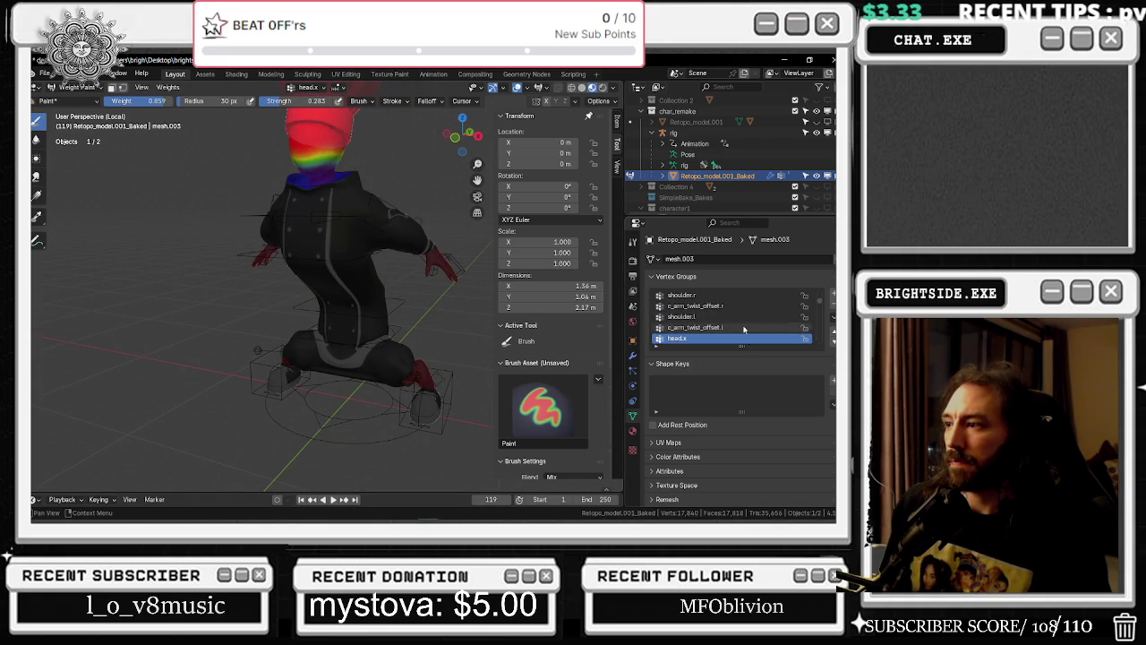
ctrl+scroll(740, 320, up, 1)
ctrl+scroll(741, 318, up, 2)
ctrl+scroll(740, 318, up, 2)
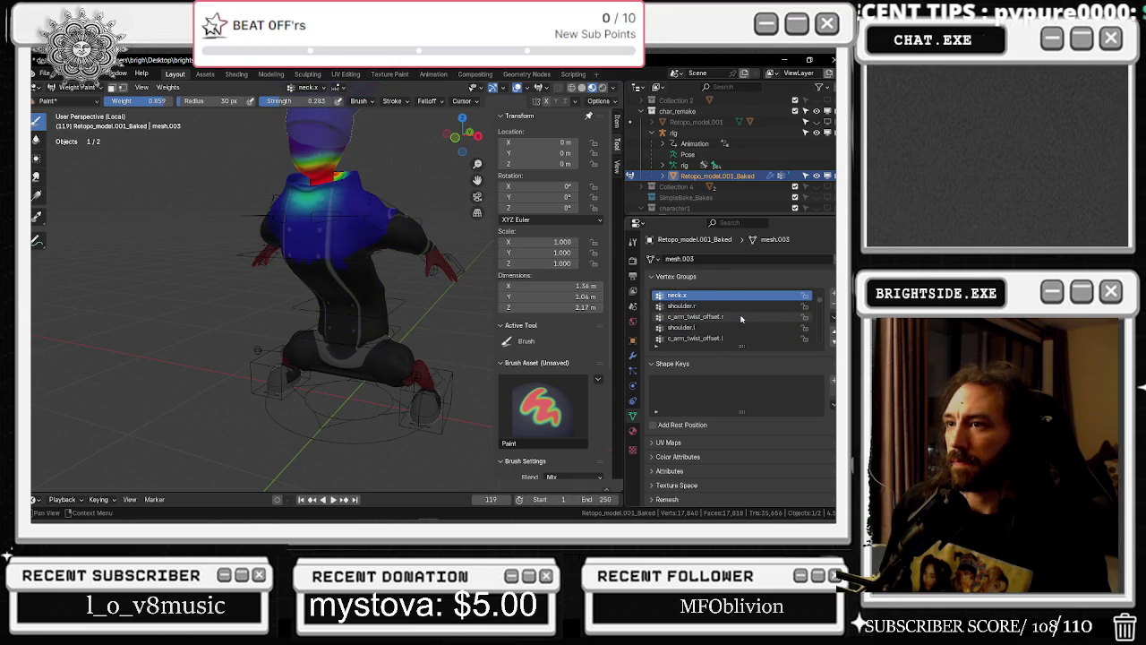
ctrl+scroll(741, 318, down, 2)
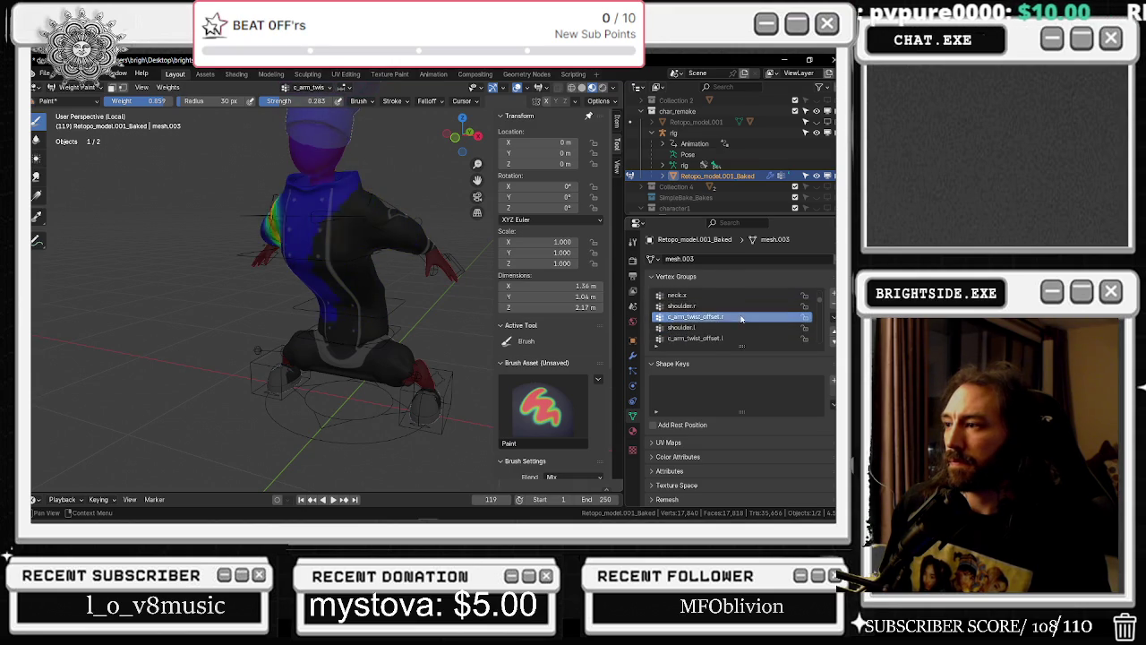
ctrl+scroll(740, 317, down, 2)
ctrl+scroll(741, 317, down, 2)
ctrl+scroll(740, 318, down, 2)
ctrl+scroll(740, 318, down, 1)
ctrl+scroll(741, 319, down, 1)
ctrl+scroll(741, 318, down, 1)
ctrl+scroll(740, 318, up, 2)
ctrl+scroll(741, 318, down, 1)
ctrl+scroll(740, 318, up, 1)
ctrl+scroll(741, 318, down, 1)
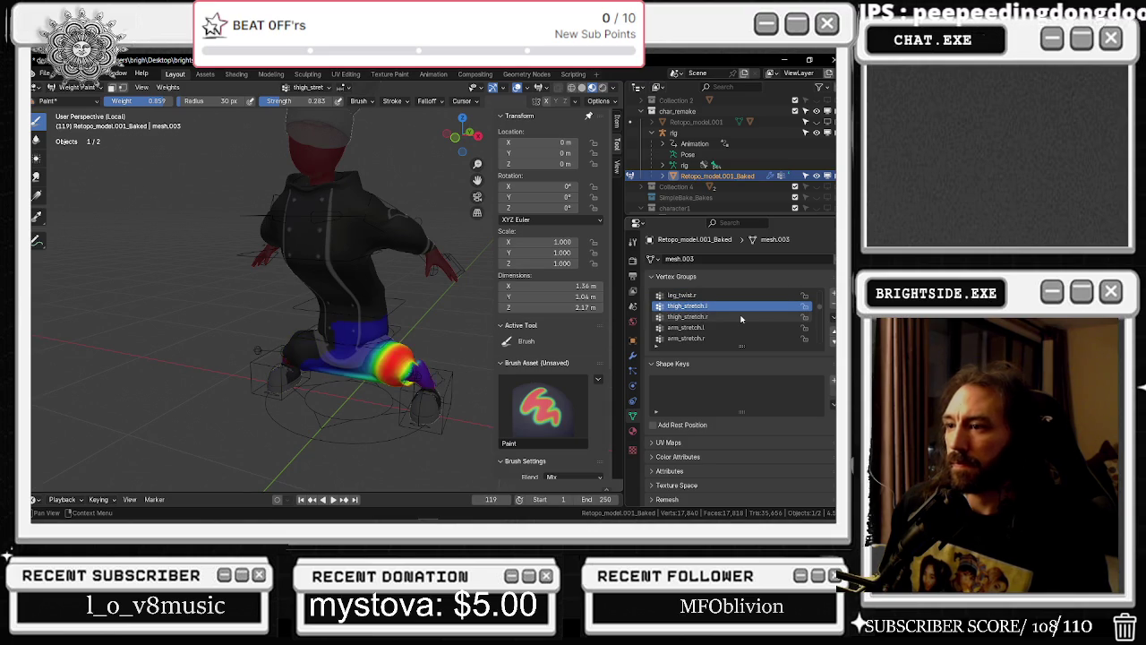
ctrl+scroll(741, 318, down, 1)
ctrl+scroll(741, 318, down, 1)
ctrl+scroll(741, 318, down, 1)
ctrl+scroll(741, 318, up, 1)
ctrl+scroll(740, 319, down, 1)
ctrl+scroll(741, 319, down, 1)
ctrl+scroll(741, 318, up, 1)
ctrl+scroll(741, 319, down, 1)
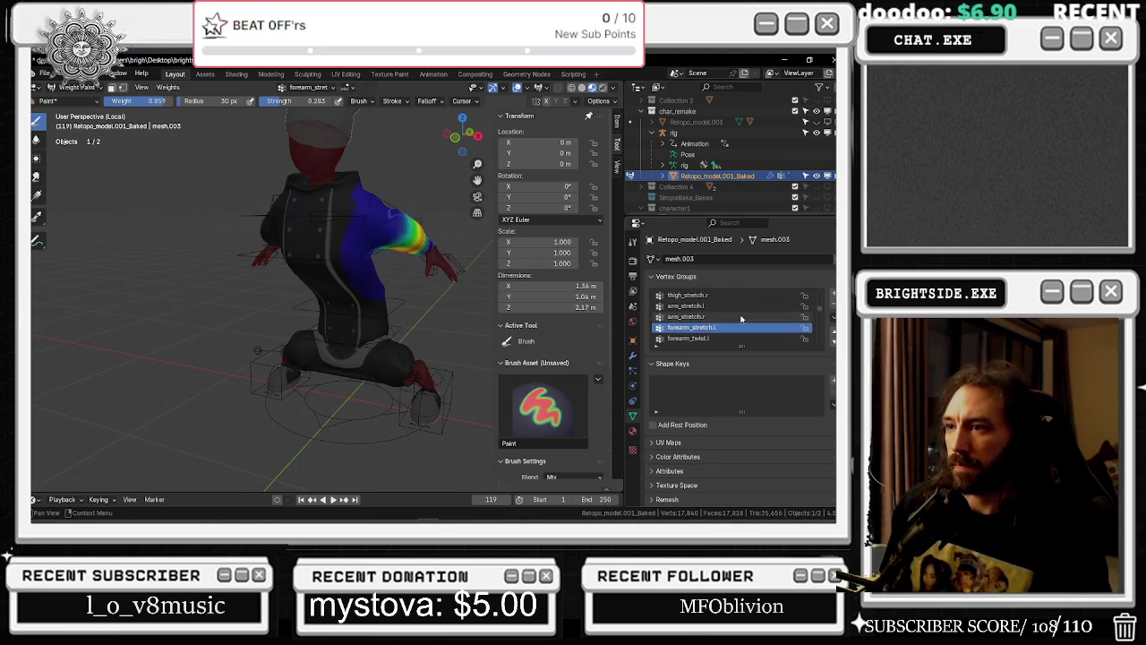
ctrl+scroll(741, 318, down, 2)
ctrl+scroll(741, 318, down, 1)
ctrl+scroll(741, 318, down, 1)
ctrl+scroll(740, 318, down, 2)
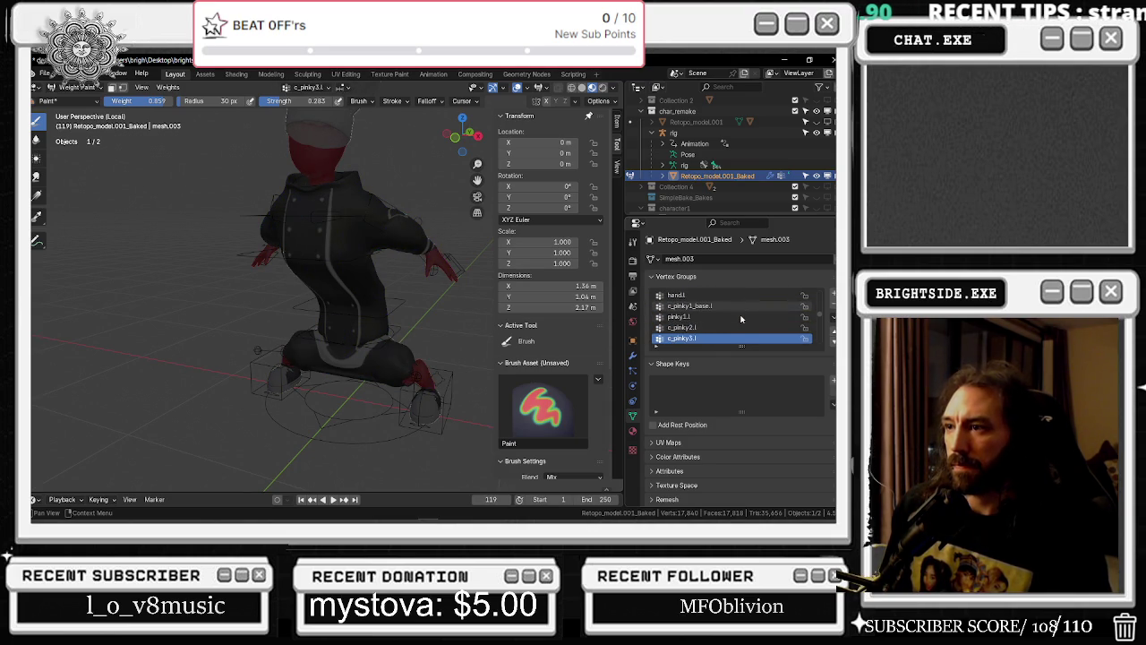
ctrl+scroll(741, 317, up, 1)
ctrl+scroll(741, 318, up, 2)
ctrl+scroll(741, 318, up, 1)
ctrl+scroll(741, 318, down, 1)
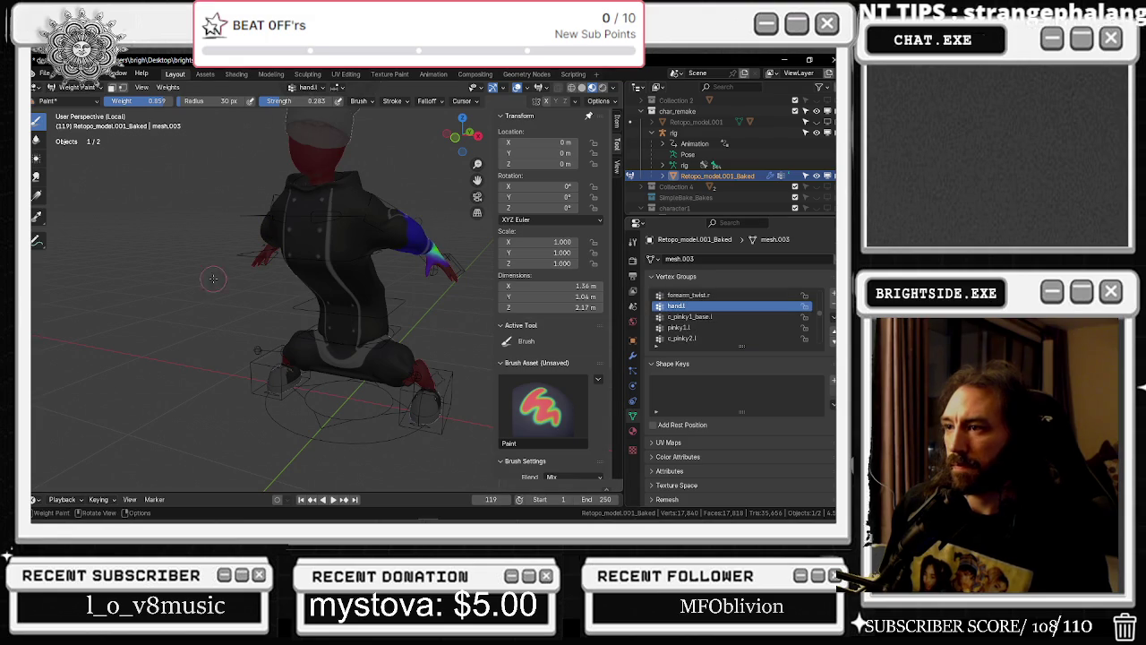
Orbit around the whole character to inspect the right hand's c_pinky1_base.r weights up close
mouse_move(437, 334)
middle_down()
mouse_move(412, 337)
mouse_move(376, 304)
middle_up()
scroll(376, 304, up, 3)
ctrl+scroll(699, 328, down, 3)
ctrl+scroll(699, 327, down, 3)
scroll(416, 273, down, 3)
mouse_move(416, 273)
middle_down()
mouse_move(394, 290)
mouse_move(407, 287)
middle_up()
ctrl+scroll(689, 326, down, 1)
ctrl+scroll(689, 326, down, 2)
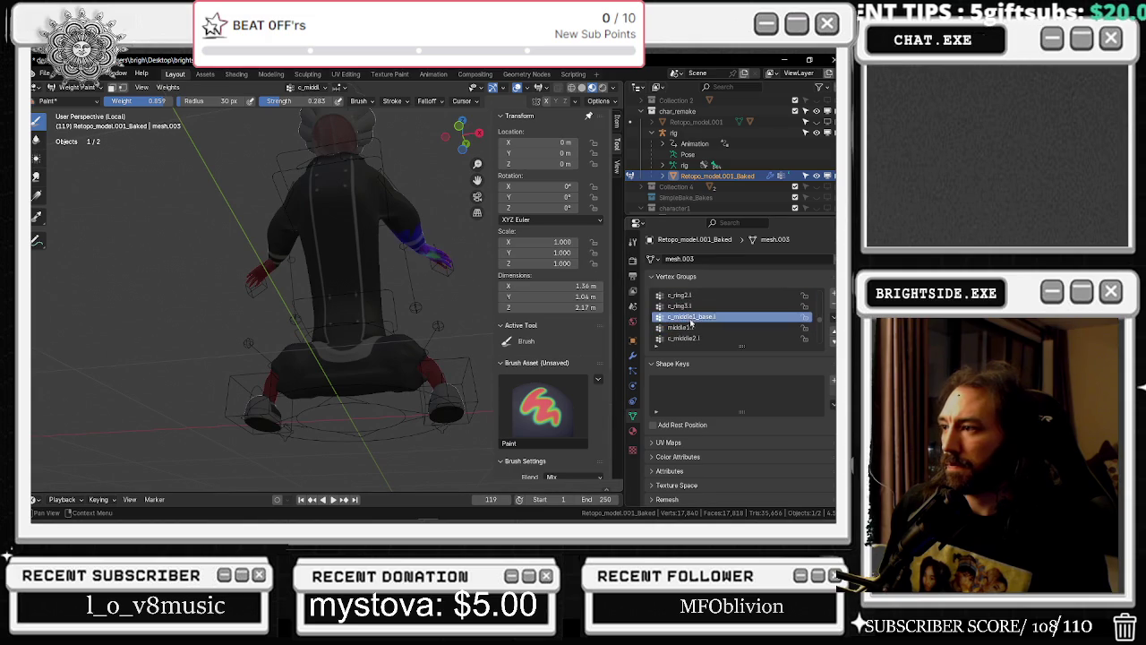
ctrl+scroll(704, 325, down, 3)
ctrl+scroll(705, 324, down, 3)
ctrl+scroll(705, 324, down, 3)
ctrl+scroll(705, 324, down, 3)
scroll(439, 276, up, 2)
mouse_move(440, 276)
middle_down()
mouse_move(320, 342)
mouse_move(412, 349)
middle_up()
Stay in Blender for now and orbit the view around the chef's back
key(alt+Tab)
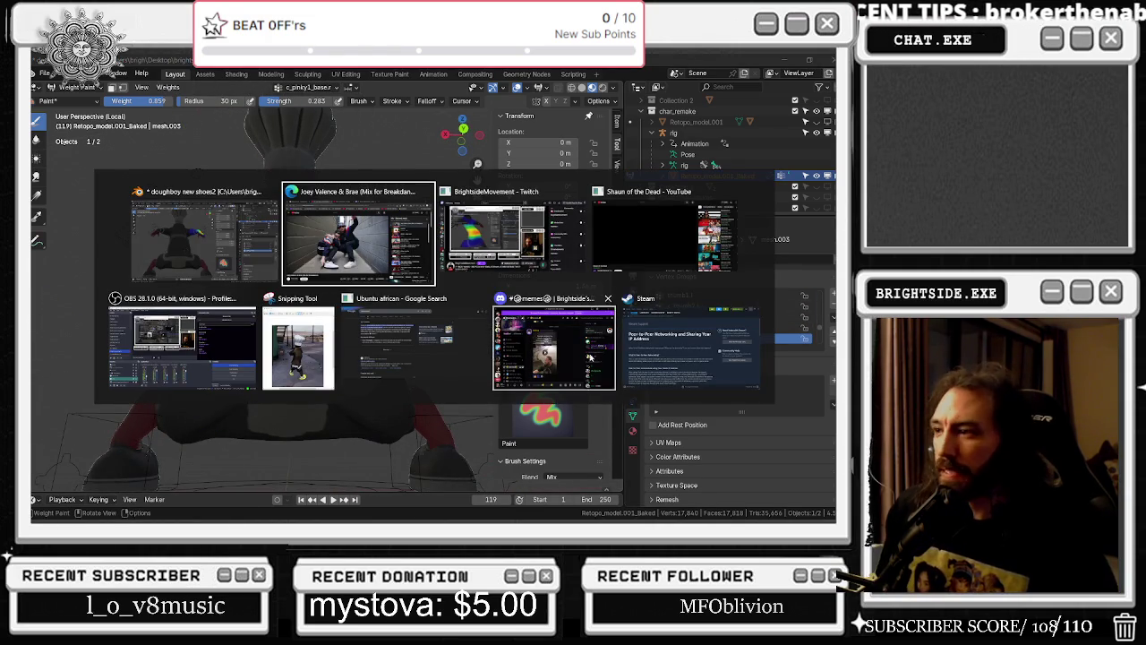
key(Escape)
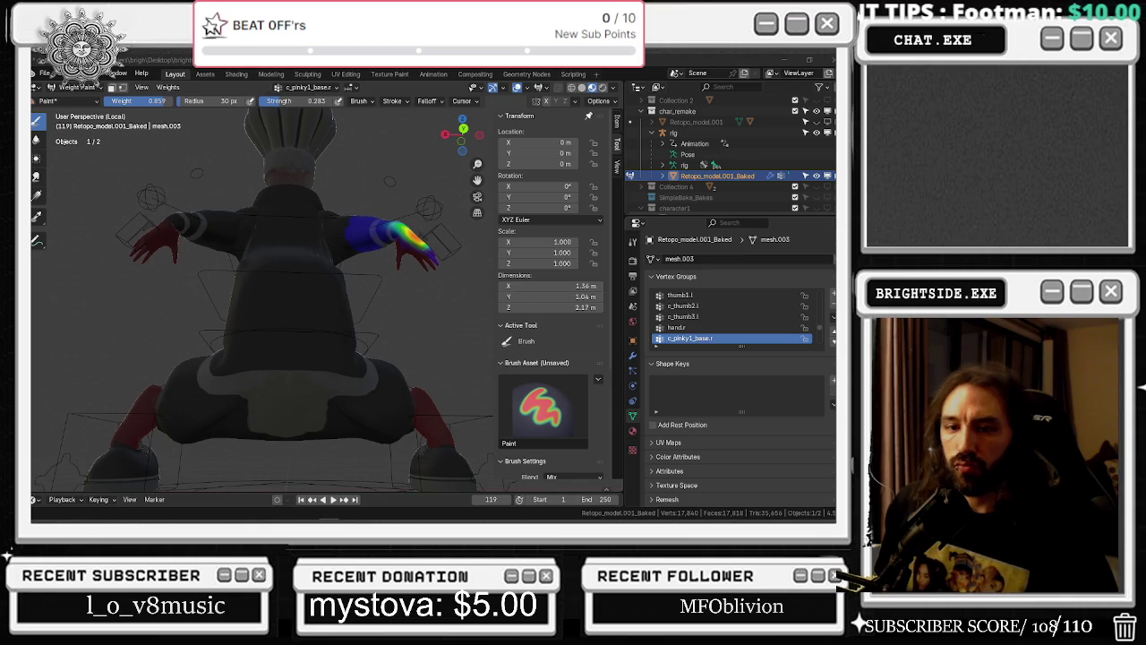
middle_drag(316, 308, 377, 309)
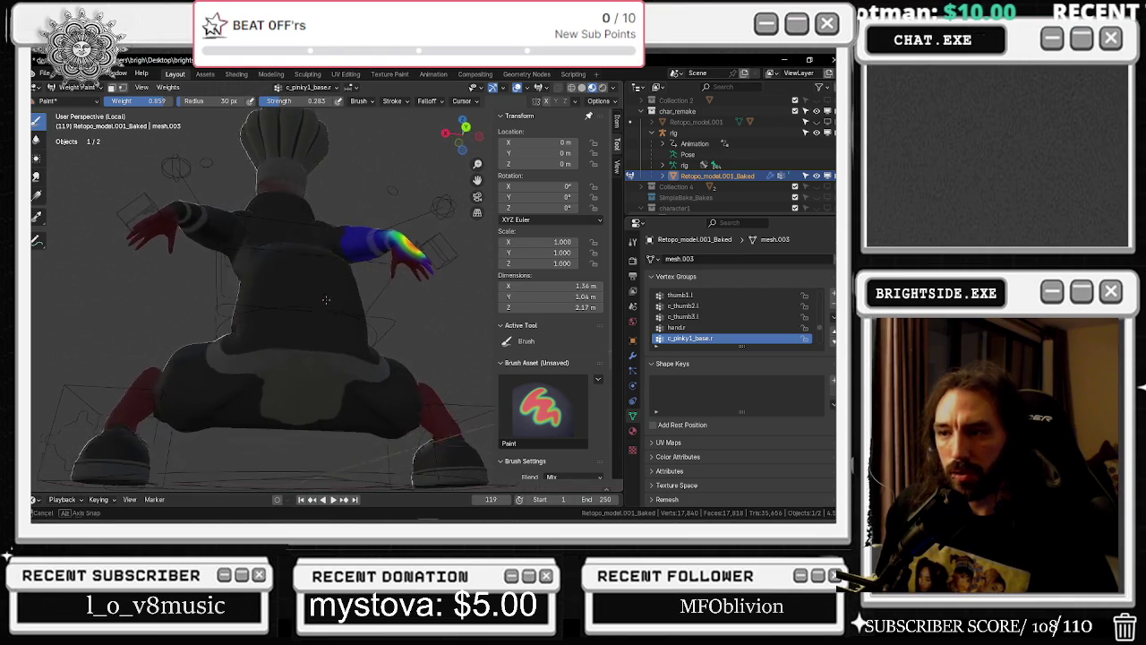
Compare against the Snipping Tool's in-game chef screenshot, then return to a side view in Blender
key(alt+Tab)
click(298, 348)
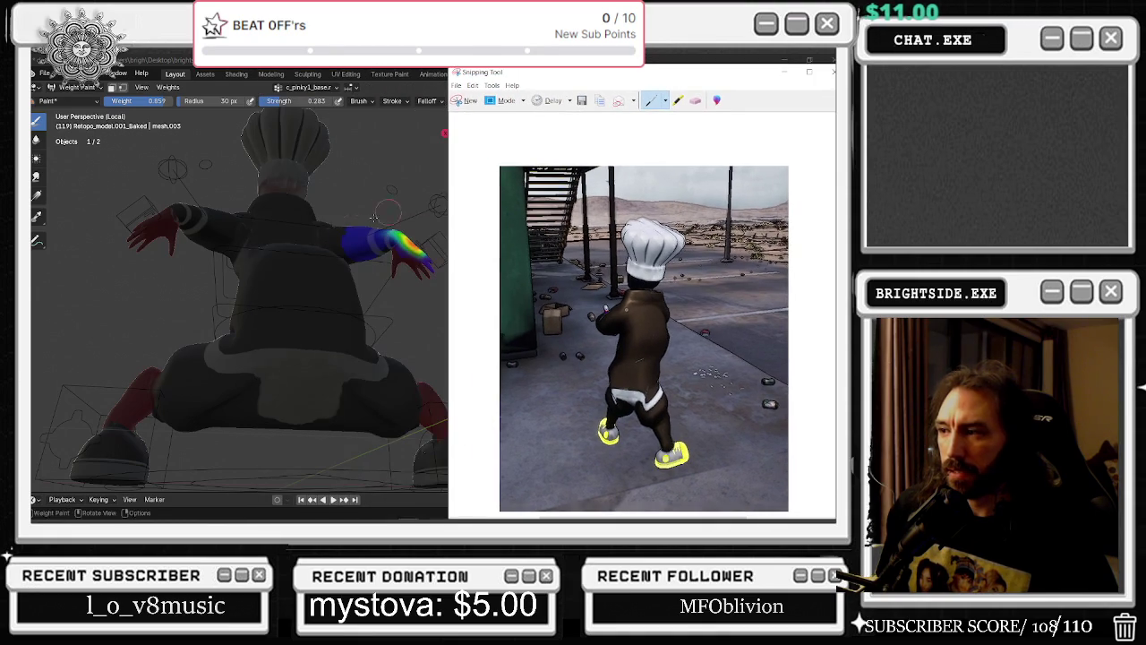
key(alt+Tab)
middle_drag(394, 278, 427, 279)
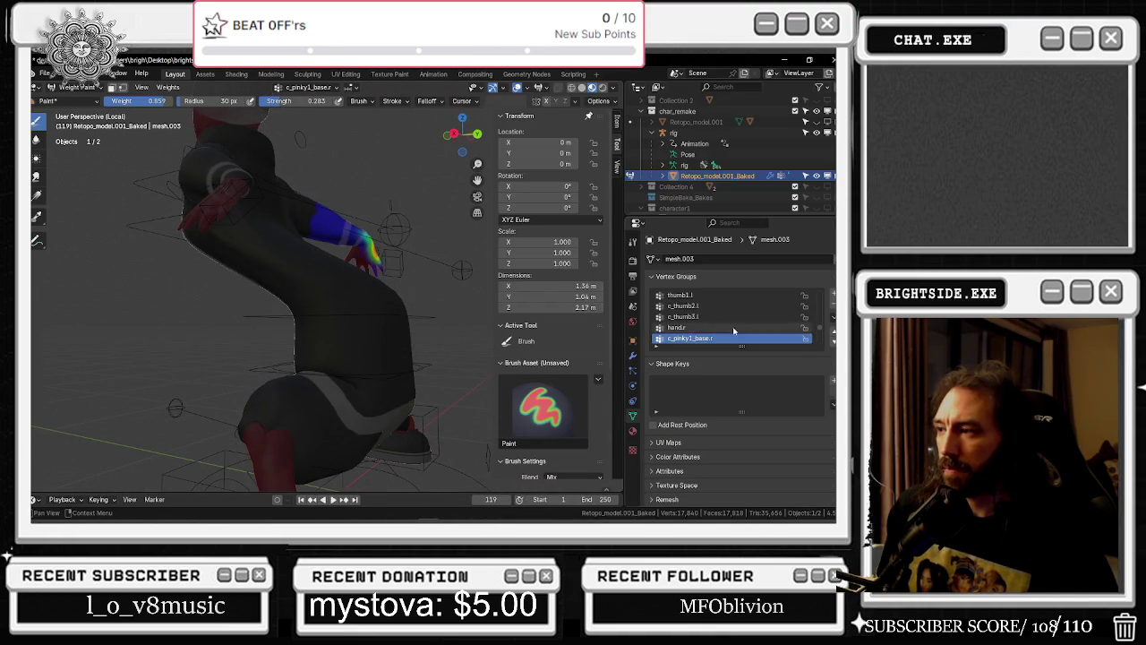
Scroll up the Vertex Groups list through the arm groups
ctrl+scroll(716, 327, up, 1)
ctrl+scroll(721, 318, up, 1)
ctrl+scroll(721, 318, up, 5)
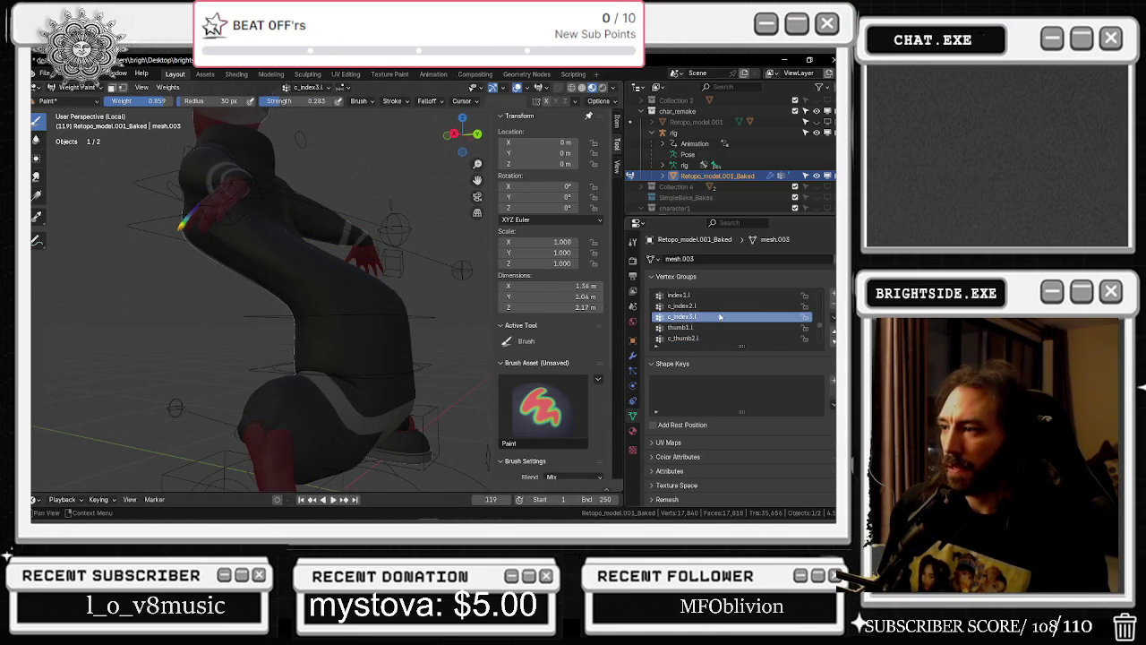
ctrl+scroll(718, 315, up, 5)
ctrl+scroll(717, 315, up, 2)
ctrl+scroll(718, 315, up, 3)
ctrl+scroll(717, 315, up, 3)
ctrl+scroll(718, 315, up, 3)
ctrl+scroll(718, 316, up, 2)
ctrl+scroll(717, 317, up, 2)
ctrl+scroll(717, 316, up, 2)
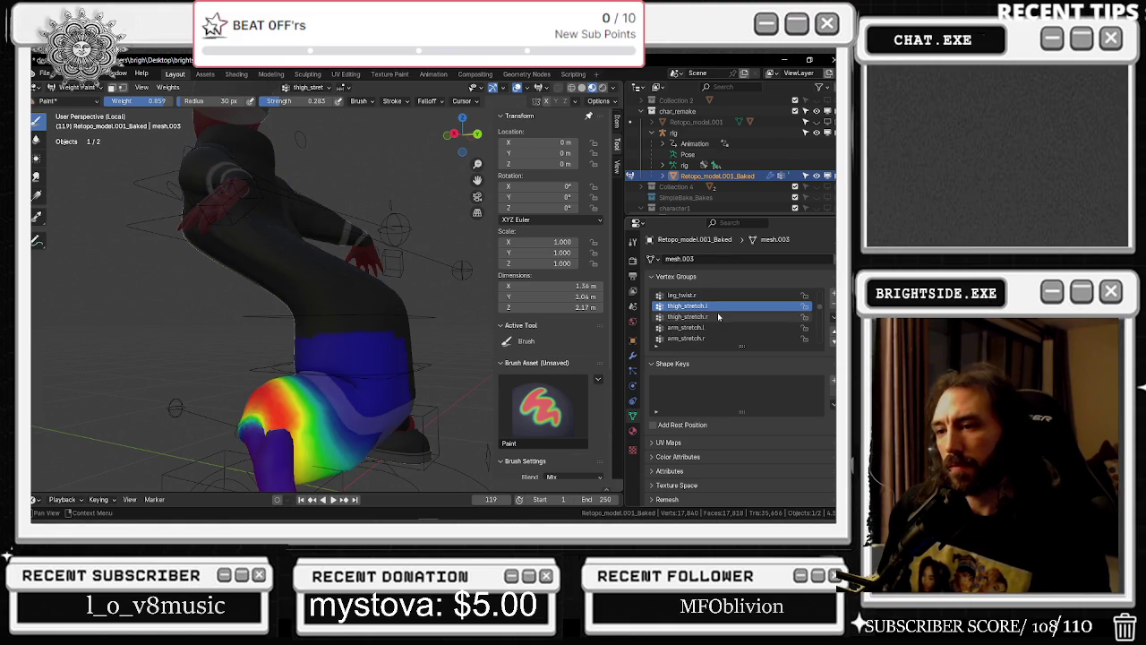
ctrl+scroll(718, 316, down, 1)
ctrl+scroll(616, 335, down, 3)
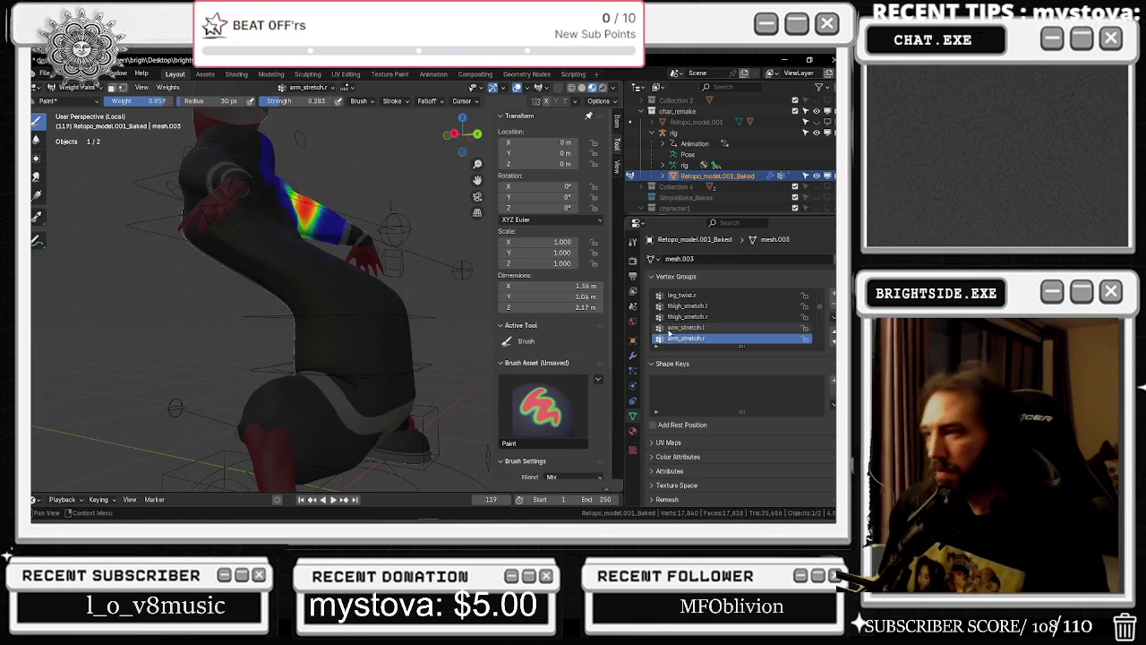
View the chef from behind and scroll down through the hand and thigh groups, checking the legs from below
key(KP_6)
key(KP_6)
key(KP_6)
ctrl+scroll(703, 332, down, 1)
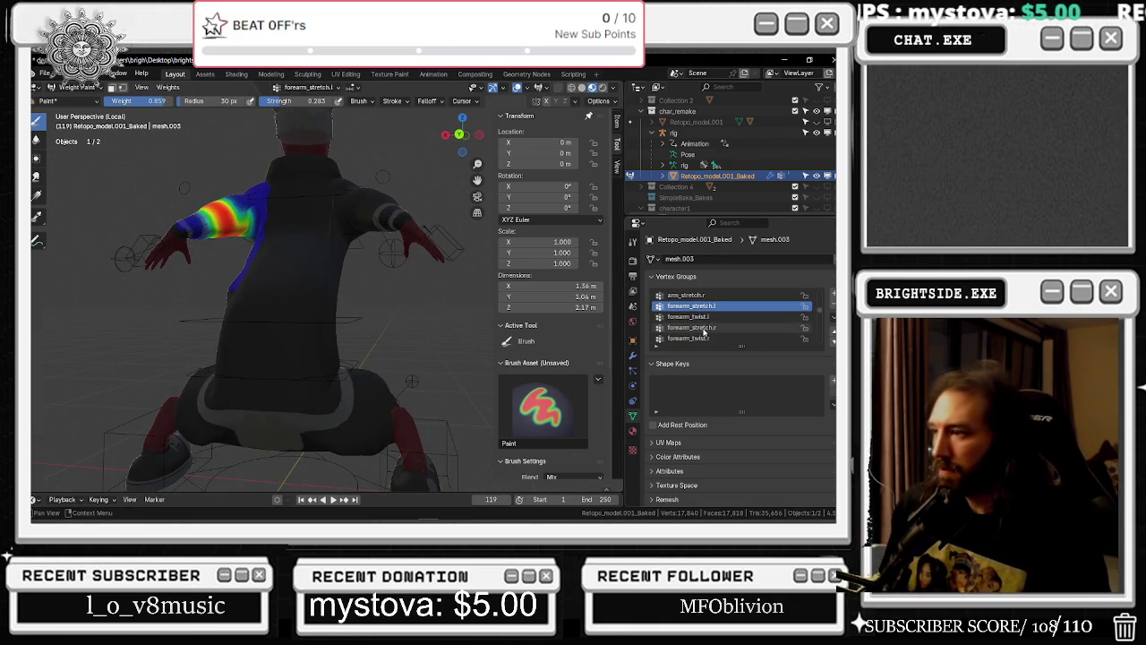
ctrl+scroll(703, 332, down, 1)
ctrl+scroll(703, 332, down, 1)
ctrl+scroll(703, 331, down, 1)
ctrl+scroll(703, 330, down, 1)
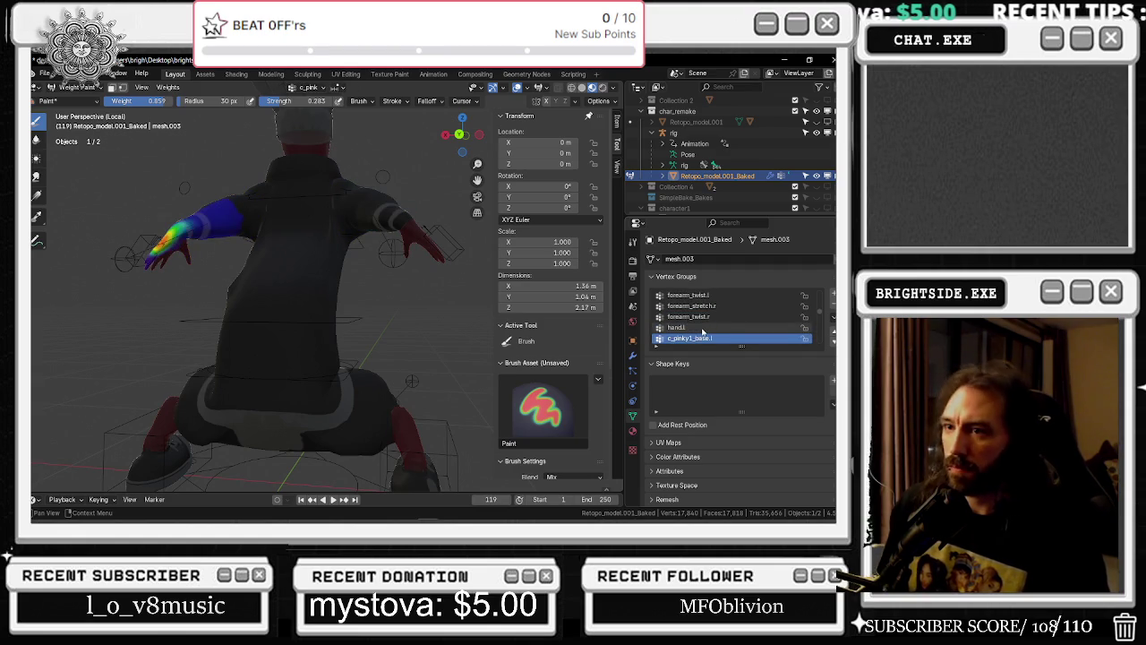
ctrl+scroll(703, 329, down, 1)
ctrl+scroll(703, 331, down, 1)
ctrl+scroll(703, 331, down, 1)
ctrl+scroll(703, 330, down, 1)
ctrl+scroll(708, 322, down, 1)
ctrl+scroll(712, 318, down, 1)
scroll(717, 313, up, 3)
ctrl+scroll(717, 314, up, 3)
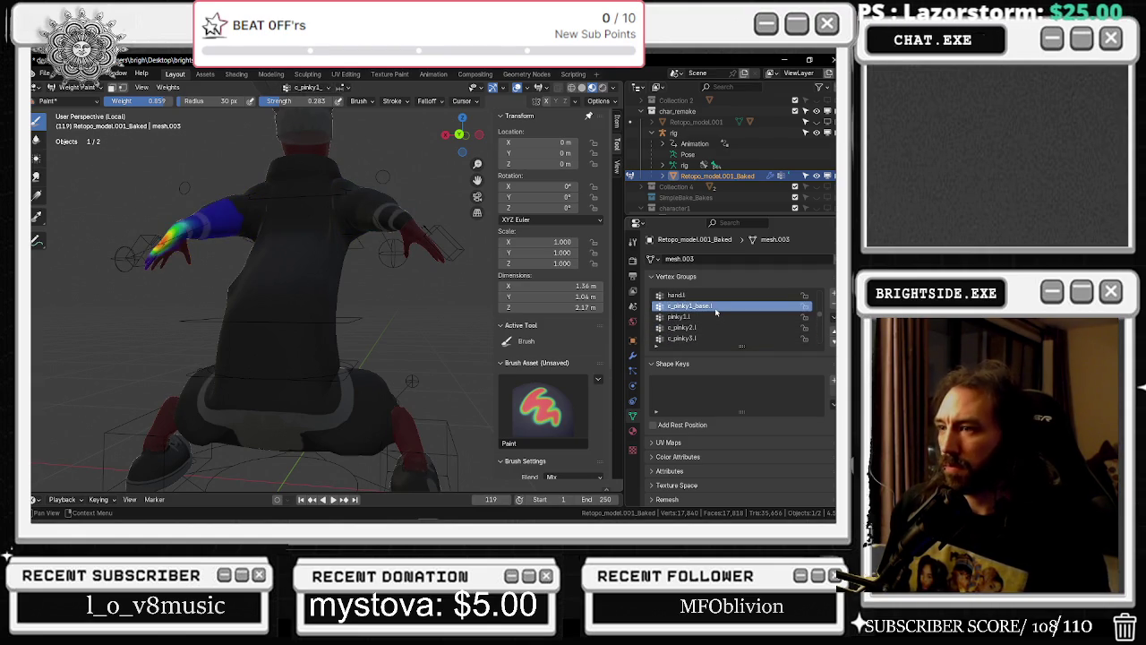
ctrl+scroll(717, 313, up, 1)
ctrl+scroll(717, 313, up, 1)
ctrl+scroll(718, 313, up, 1)
ctrl+scroll(717, 312, up, 2)
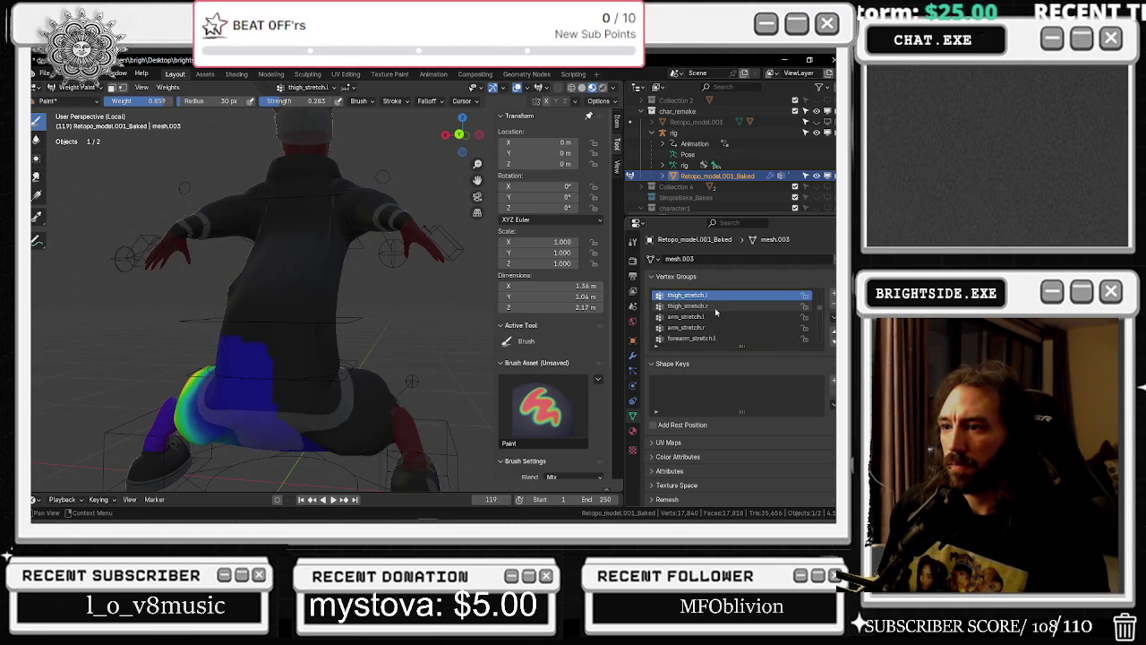
ctrl+scroll(716, 311, down, 1)
mouse_move(377, 322)
middle_down()
mouse_move(328, 311)
mouse_move(445, 309)
middle_up()
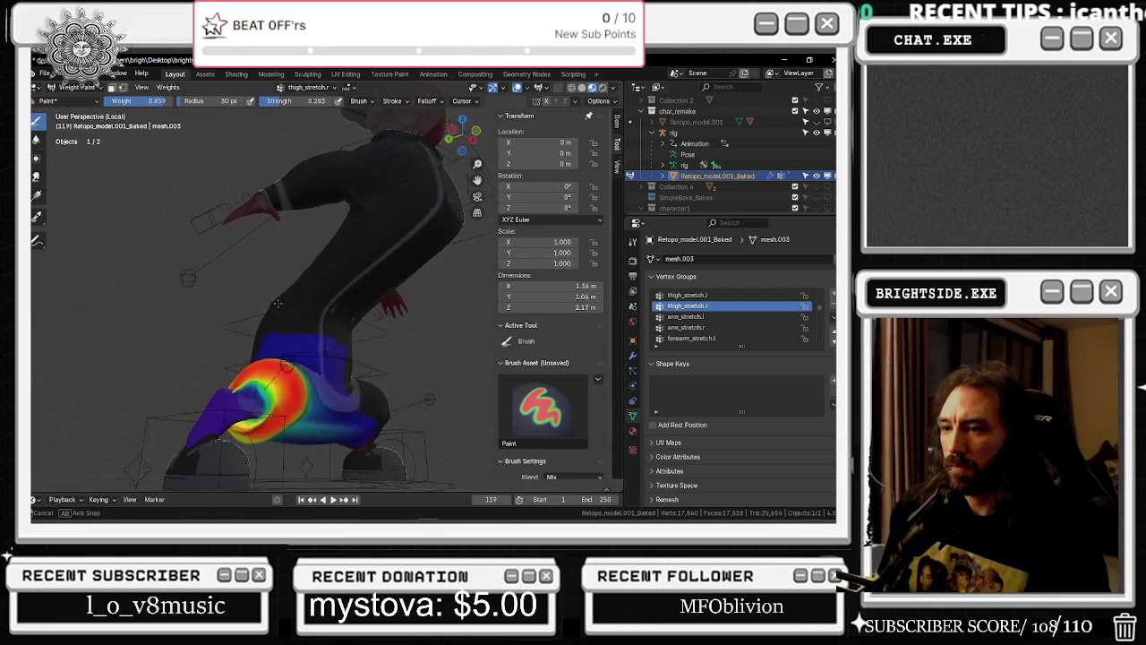
Compare the weights with the Snipping Tool reference screenshot, then bring Blender back to the front
key(alt+Tab)
key(Tab)
key(Tab)
key(shift+Tab)
key(shift+Tab)
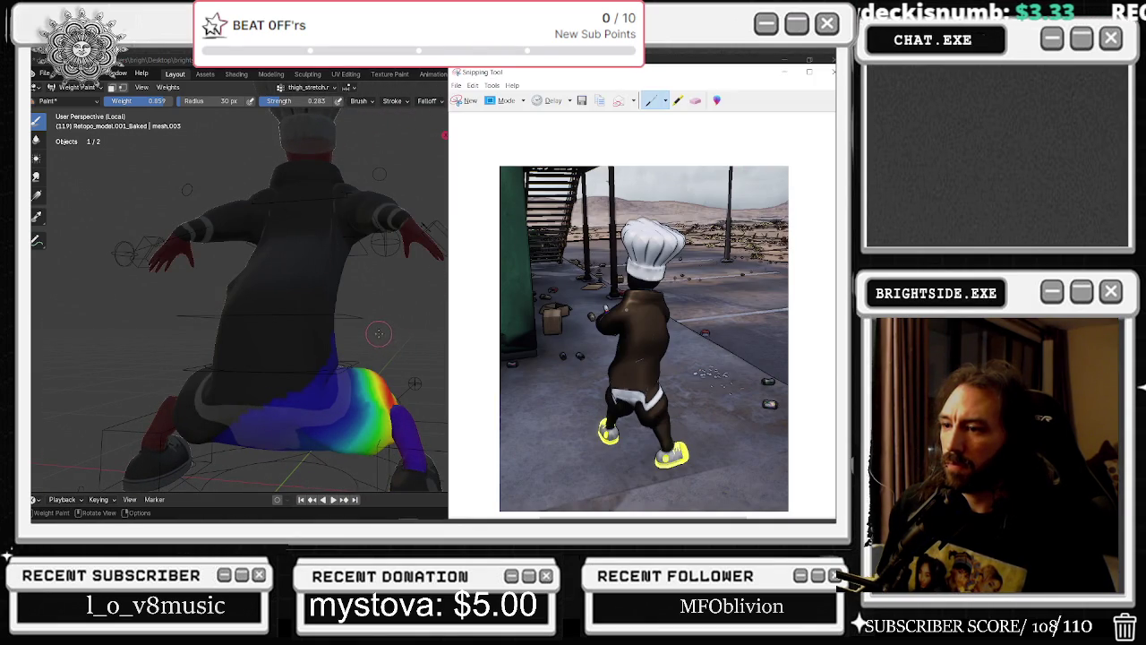
click(431, 87)
Scroll the list to thigh_twist.r and orbit to the chef's front to inspect its weights
ctrl+scroll(706, 317, down, 1)
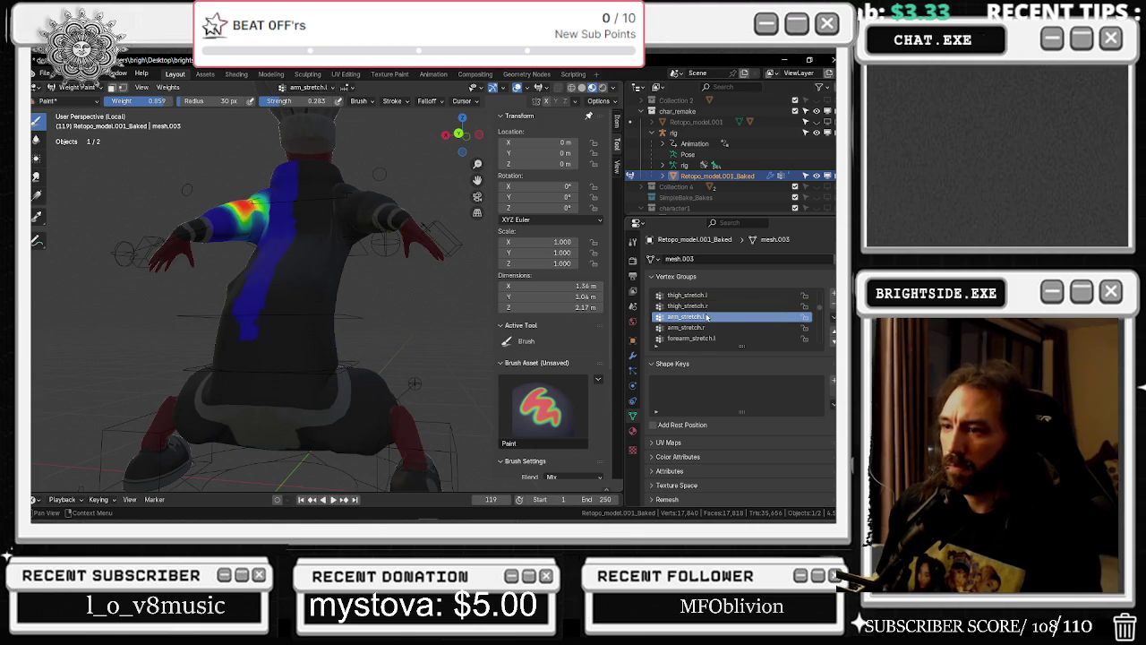
ctrl+scroll(707, 317, up, 1)
ctrl+scroll(707, 317, up, 1)
ctrl+scroll(706, 318, up, 1)
ctrl+scroll(706, 317, up, 1)
ctrl+scroll(707, 317, up, 1)
ctrl+scroll(707, 317, up, 2)
ctrl+scroll(707, 317, up, 1)
ctrl+scroll(706, 317, up, 1)
ctrl+scroll(707, 317, up, 1)
ctrl+scroll(707, 317, up, 1)
ctrl+scroll(706, 317, down, 1)
mouse_move(394, 331)
middle_down()
mouse_move(424, 341)
mouse_move(229, 248)
middle_up()
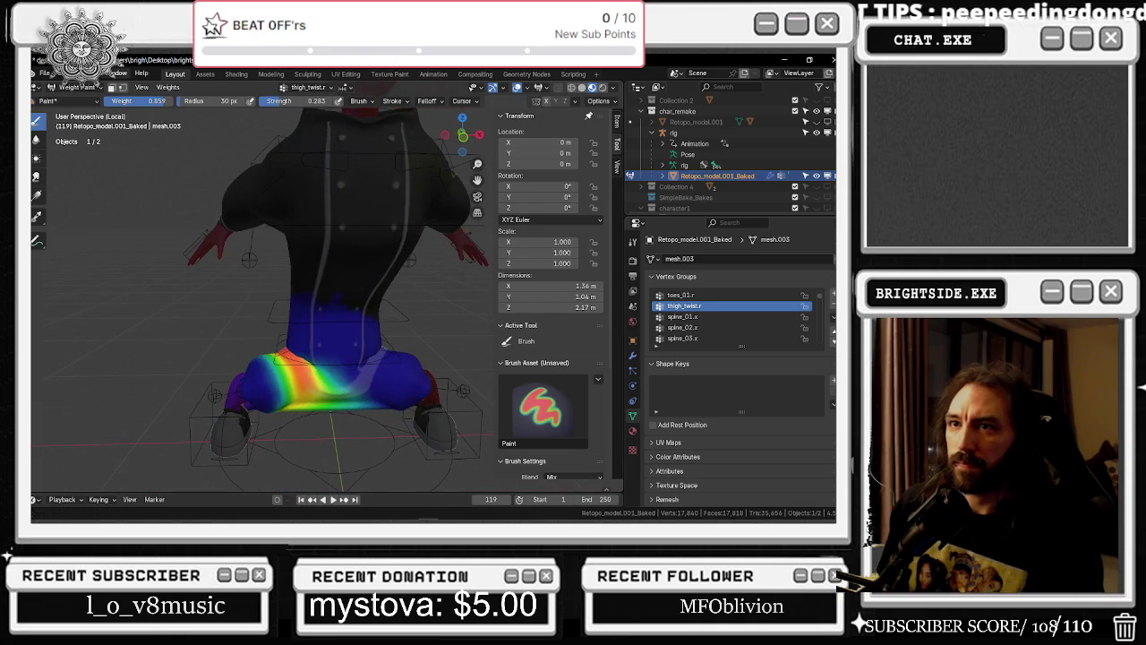
Leave Weight Paint for Object Mode and select the chef's rig
click(75, 87)
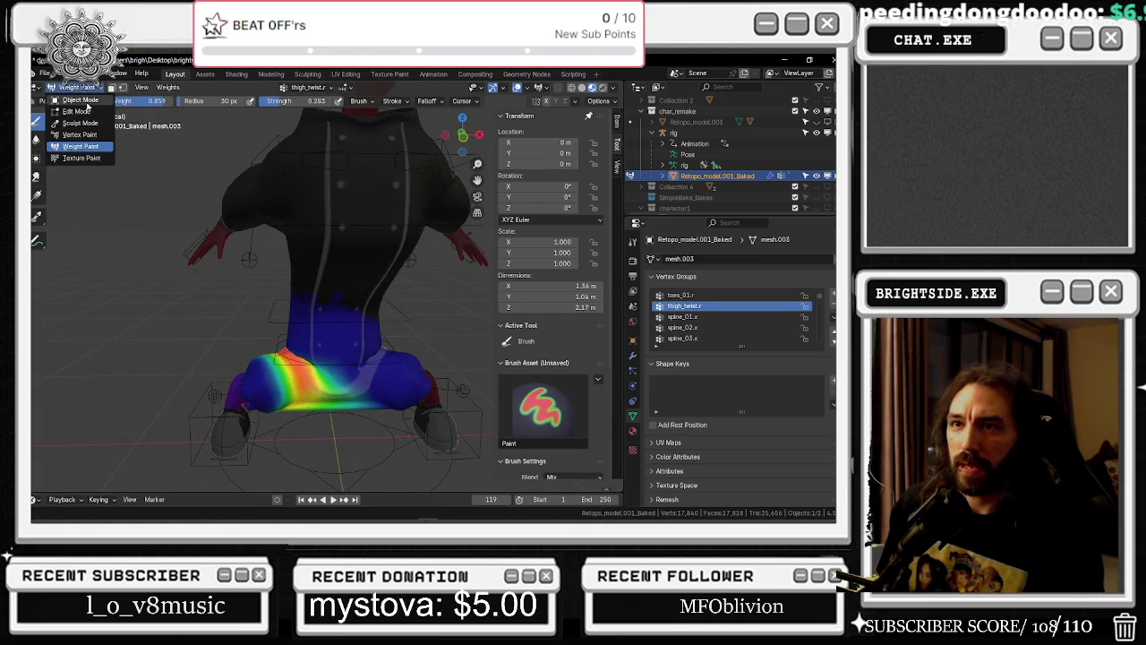
click(79, 101)
click(76, 87)
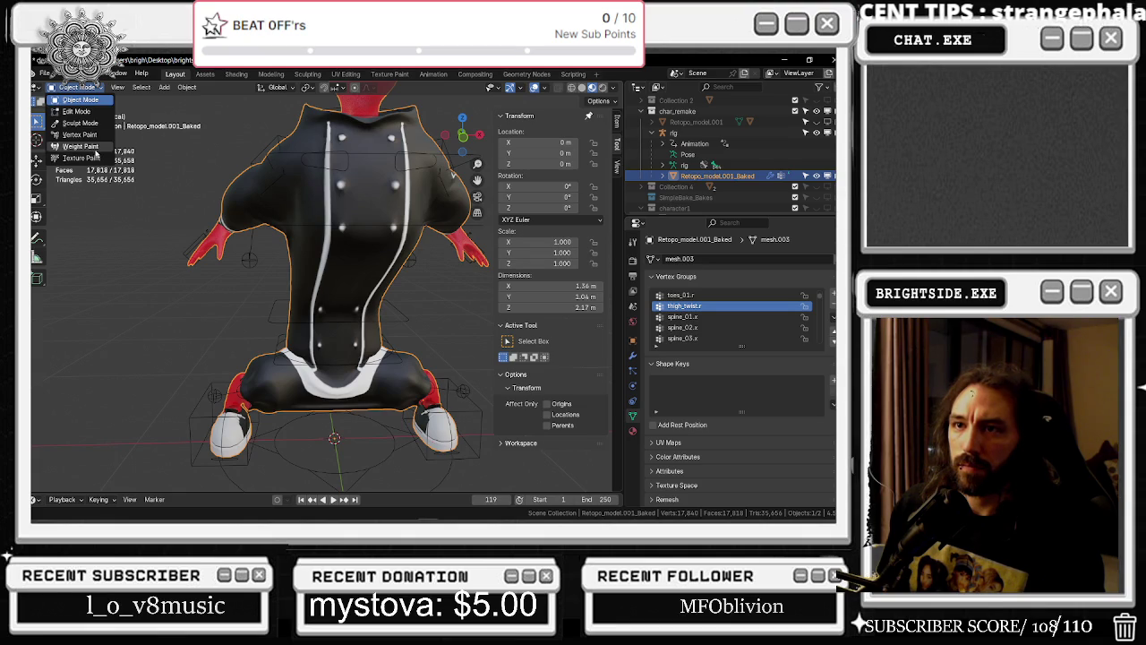
click(267, 254)
click(253, 261)
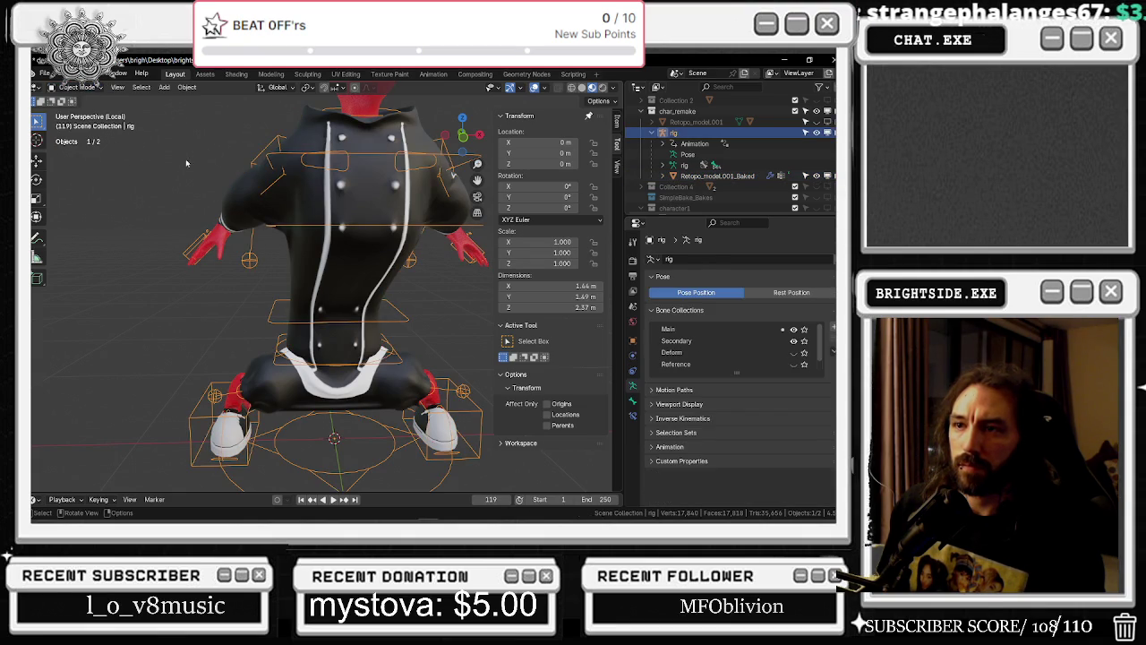
In Pose Mode, select all bones and clear all their transforms
click(78, 87)
click(78, 122)
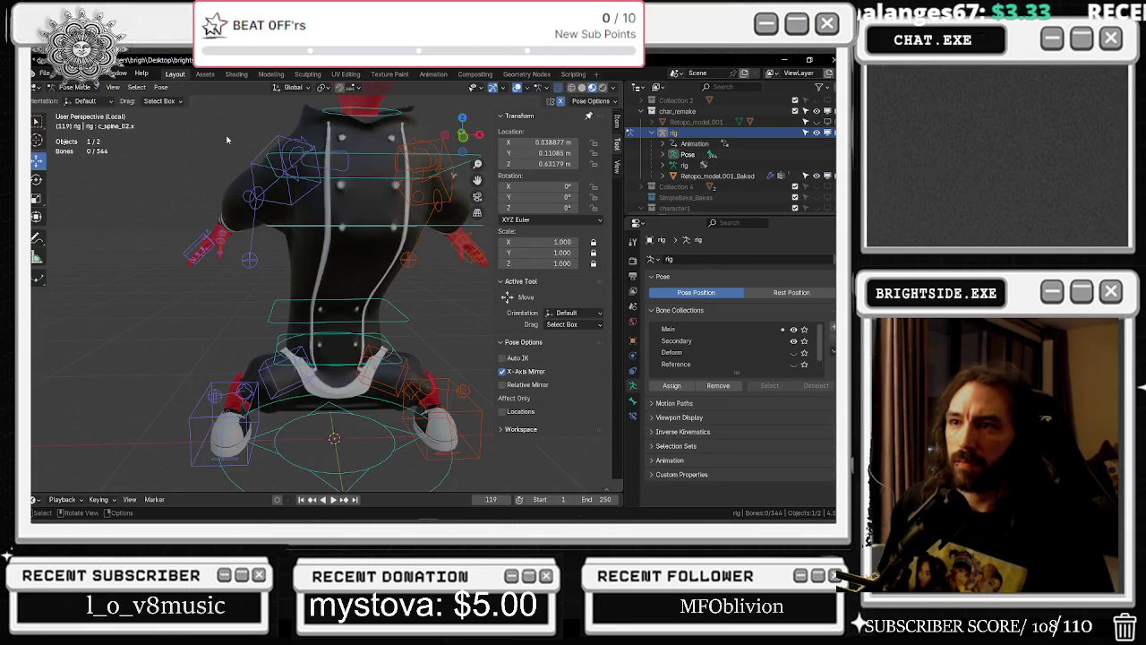
key(a)
click(161, 87)
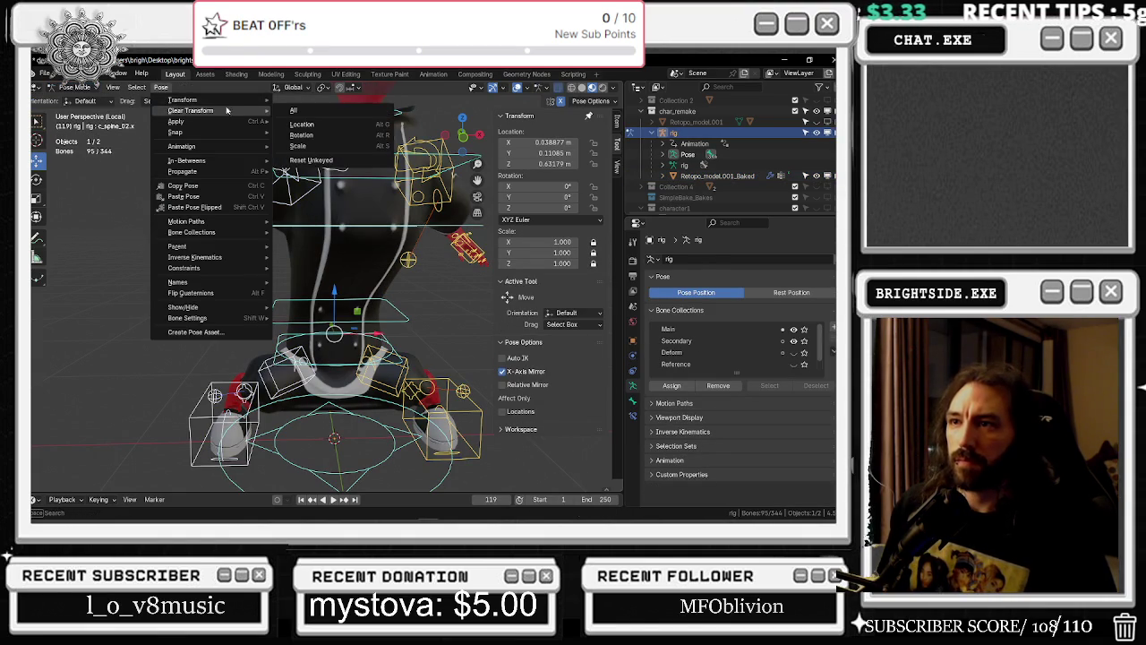
click(304, 111)
scroll(260, 188, down, 1)
scroll(260, 188, up, 2)
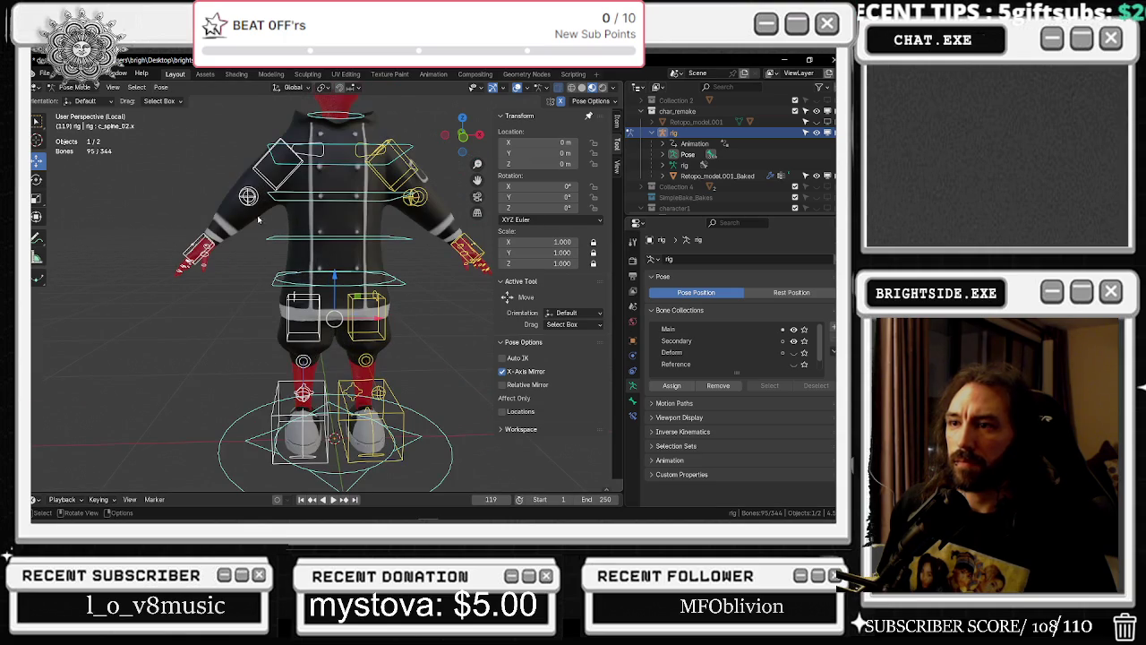
Deselect the bones, return the rig to Object Mode, and select the chef mesh
key(alt+a)
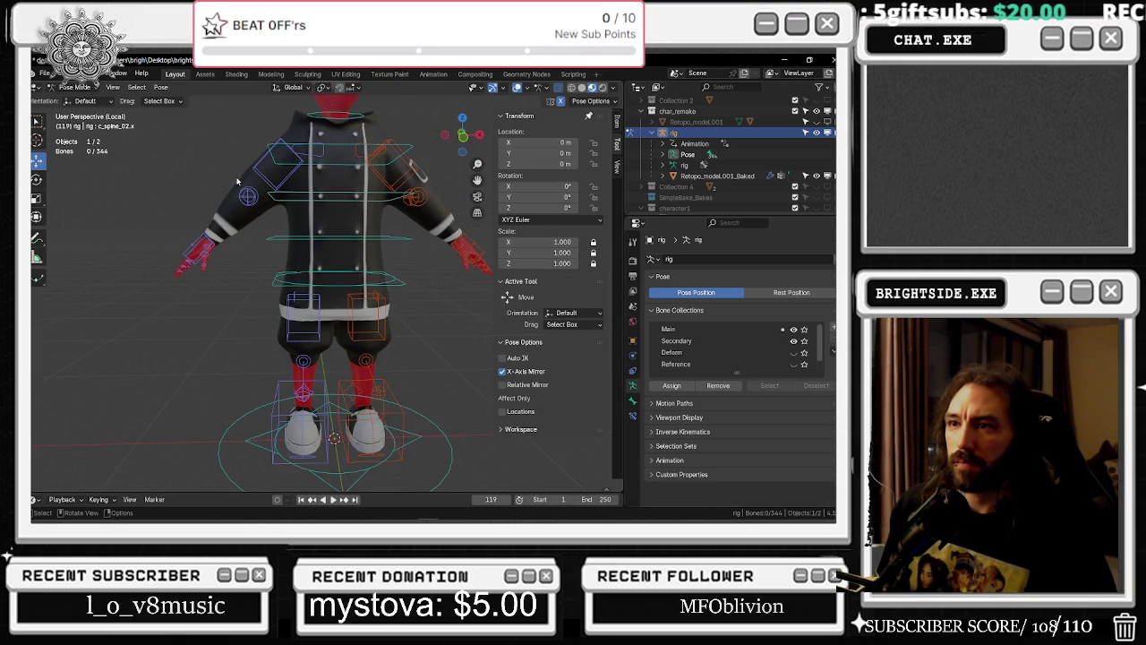
key(Tab)
key(alt+z)
key(alt+z)
key(Tab)
click(74, 87)
click(79, 99)
click(322, 224)
click(73, 87)
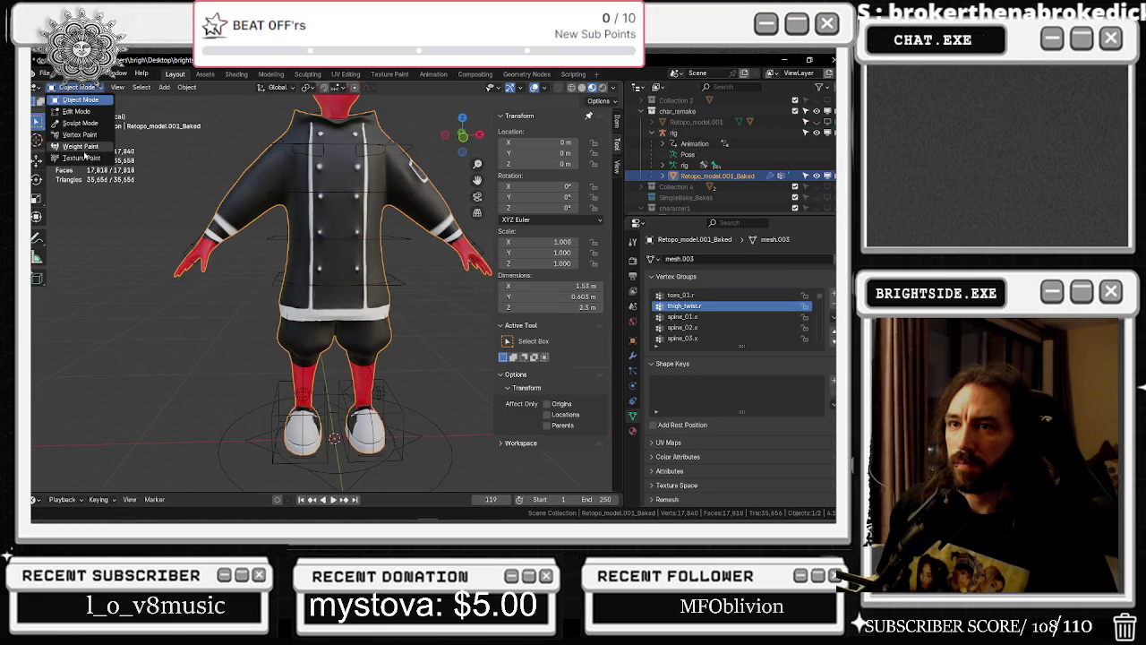
Put the mesh in Weight Paint mode and view the thigh from the chef's left side
click(81, 146)
scroll(295, 314, up, 4)
middle_drag(296, 314, 417, 432)
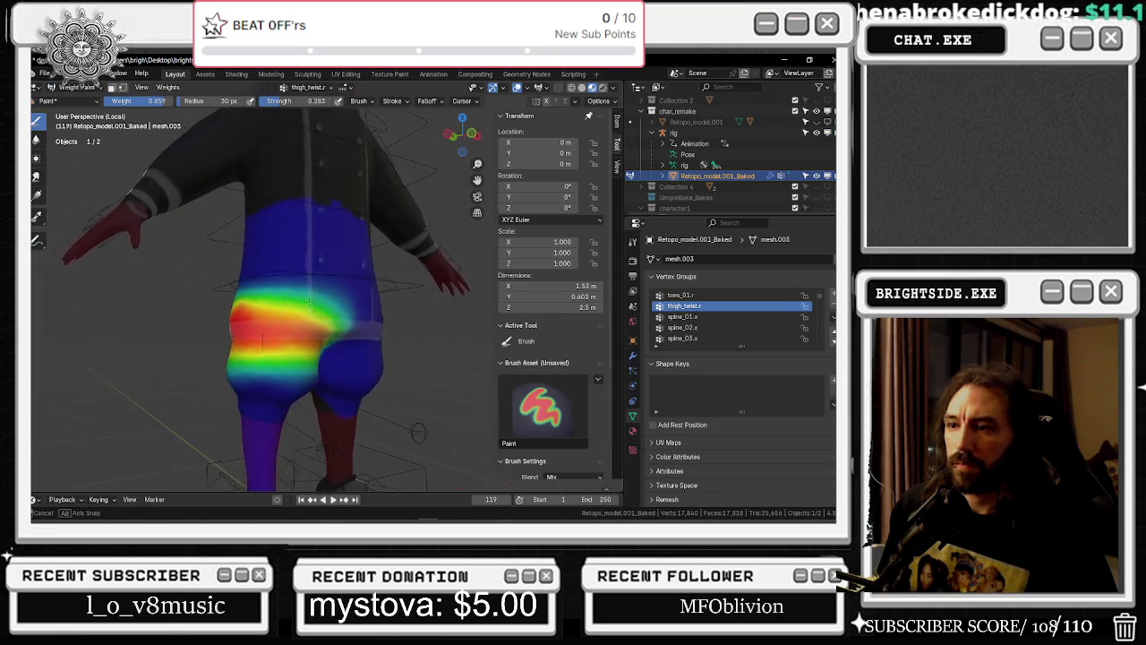
middle_drag(296, 314, 245, 371)
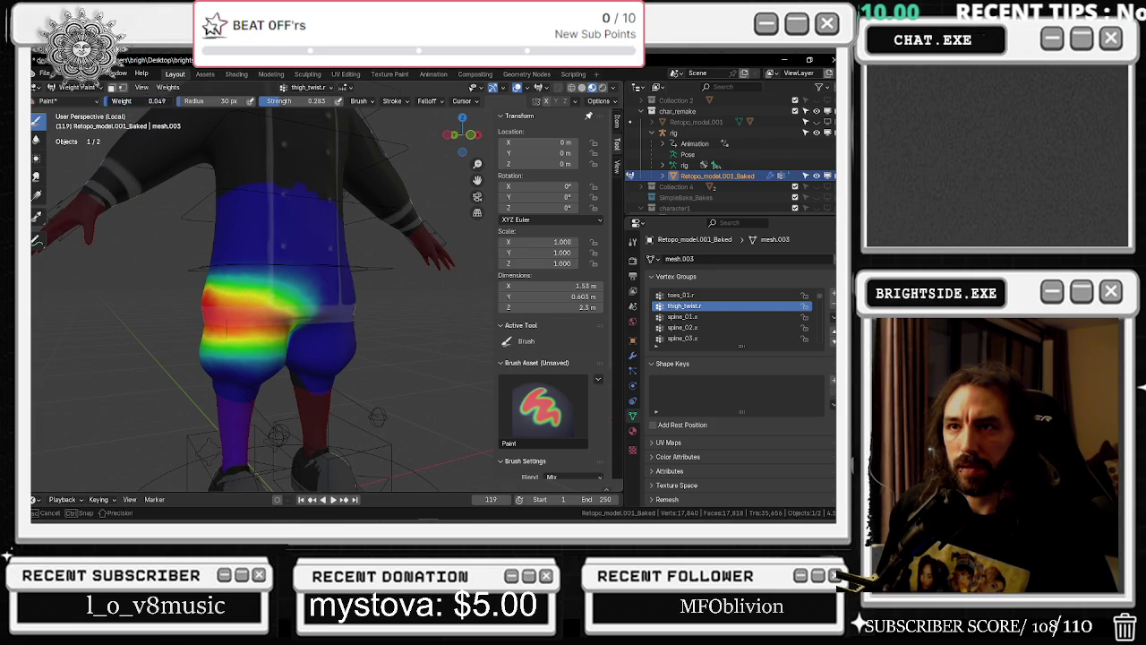
mouse_move(269, 340)
middle_down()
mouse_move(257, 342)
mouse_move(358, 403)
middle_up()
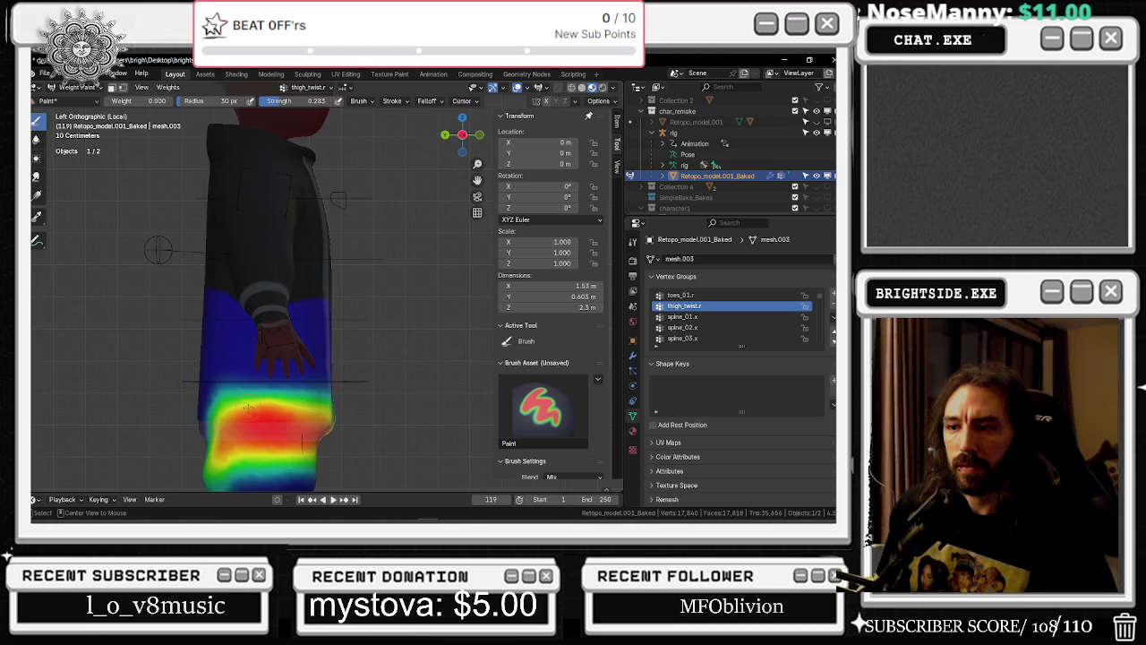
Paint the thigh band with a brush weight of 0.000, then enter Edit Mode
drag(225, 408, 253, 408)
drag(147, 100, 148, 100)
key(Return)
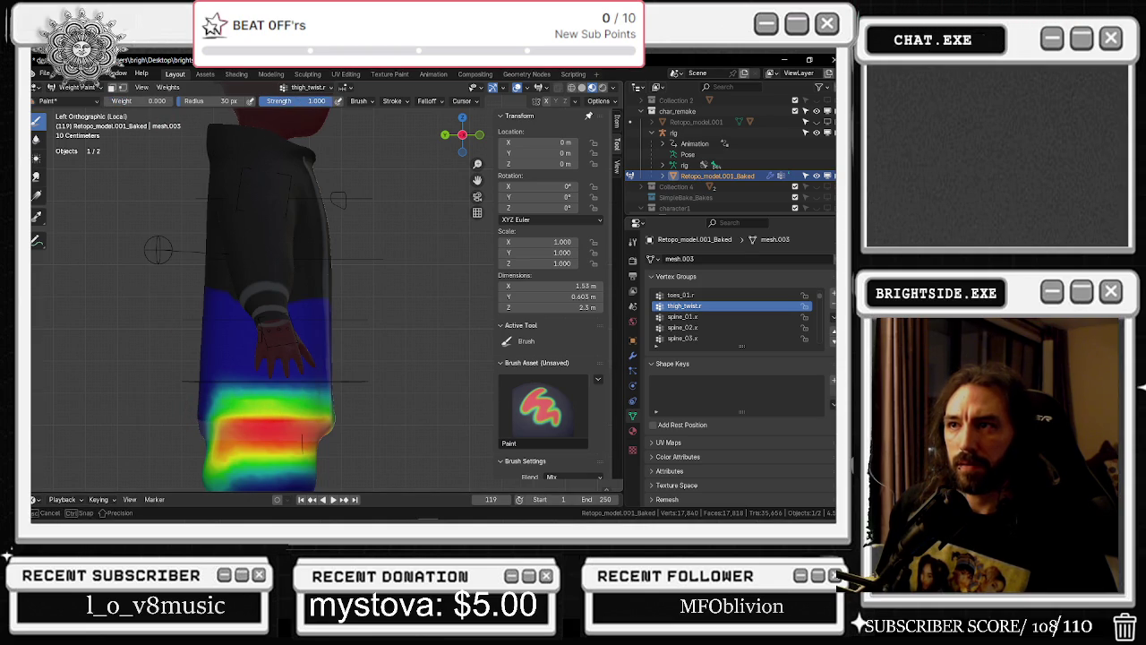
mouse_move(231, 381)
mouse_down()
mouse_move(361, 375)
mouse_move(220, 396)
mouse_up()
key(Tab)
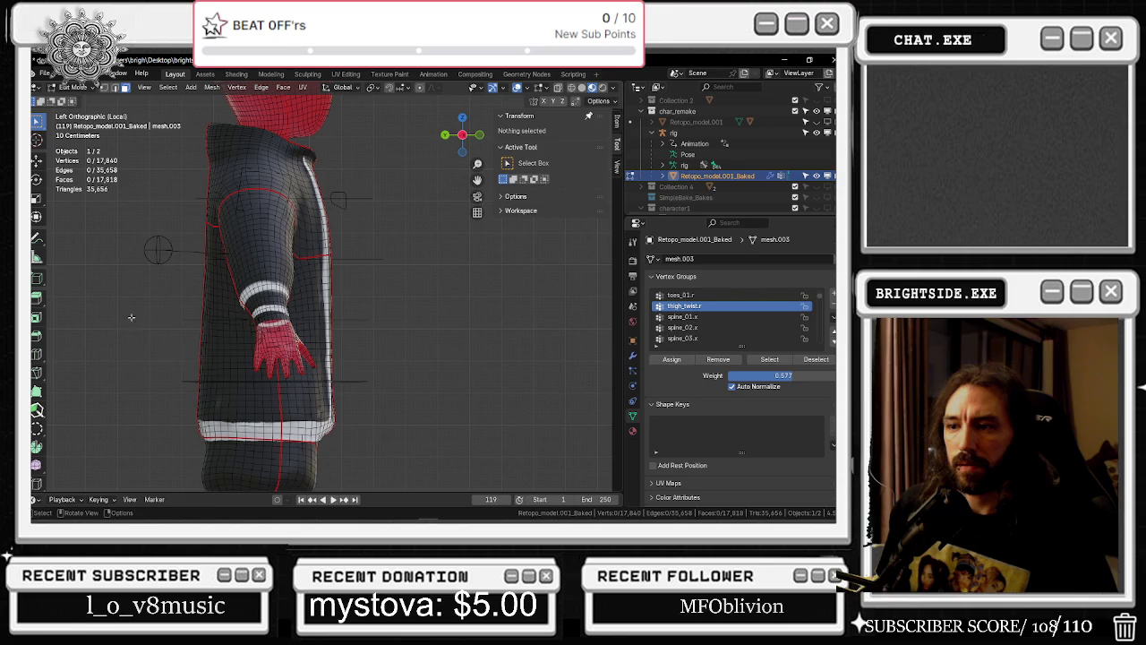
Select the block of hip faces around the front and back of the chef
drag(135, 317, 479, 426)
middle_drag(478, 426, 358, 371)
shift+drag(169, 321, 428, 405)
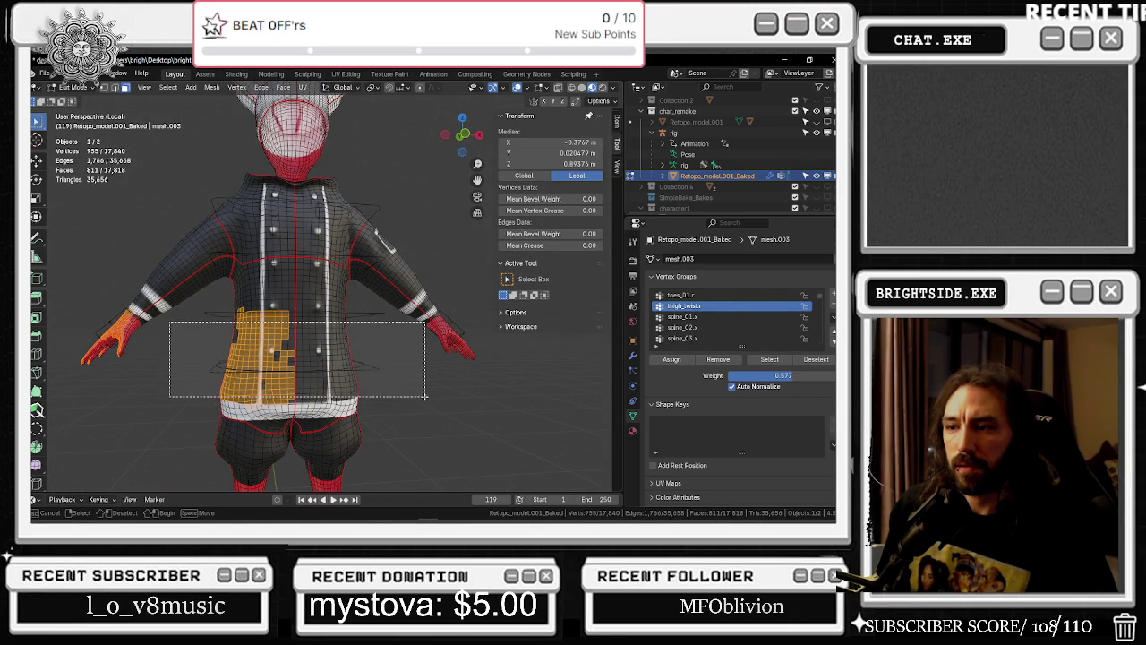
mouse_move(428, 404)
middle_down()
mouse_move(412, 375)
mouse_move(549, 388)
middle_up()
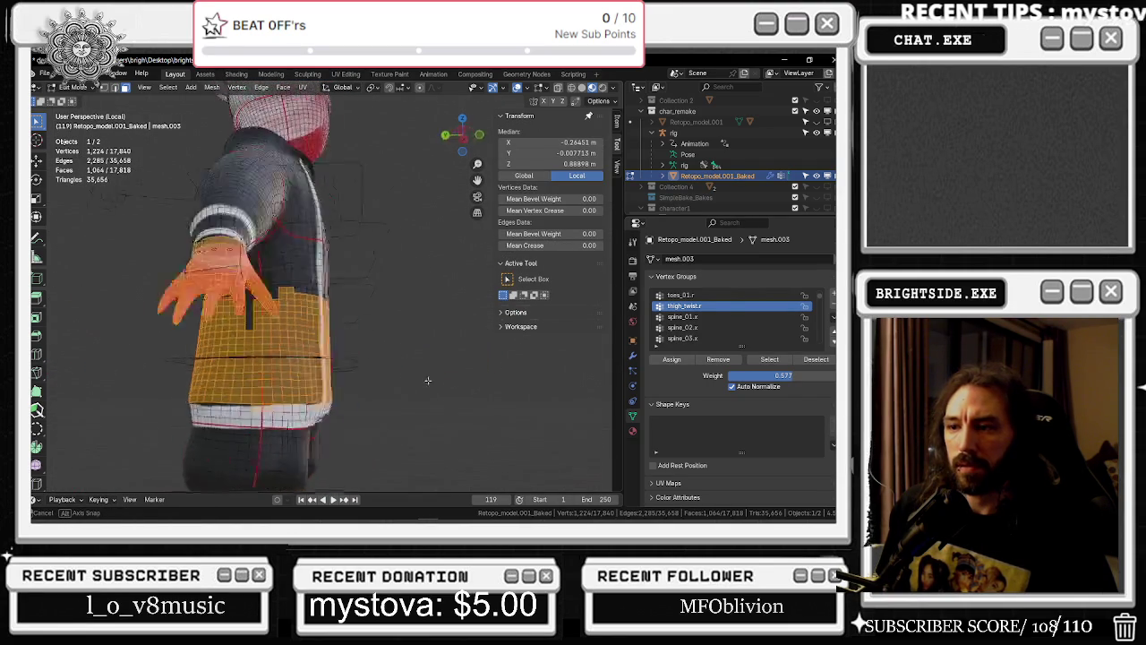
shift+drag(243, 305, 475, 394)
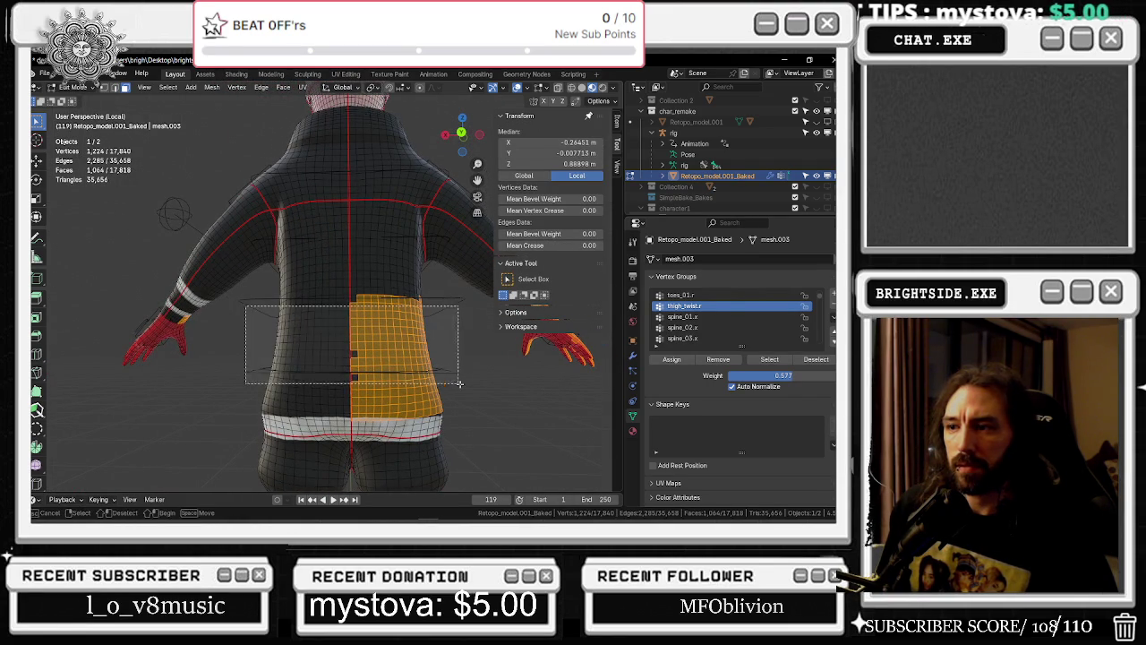
shift+drag(217, 357, 379, 410)
middle_drag(378, 410, 281, 414)
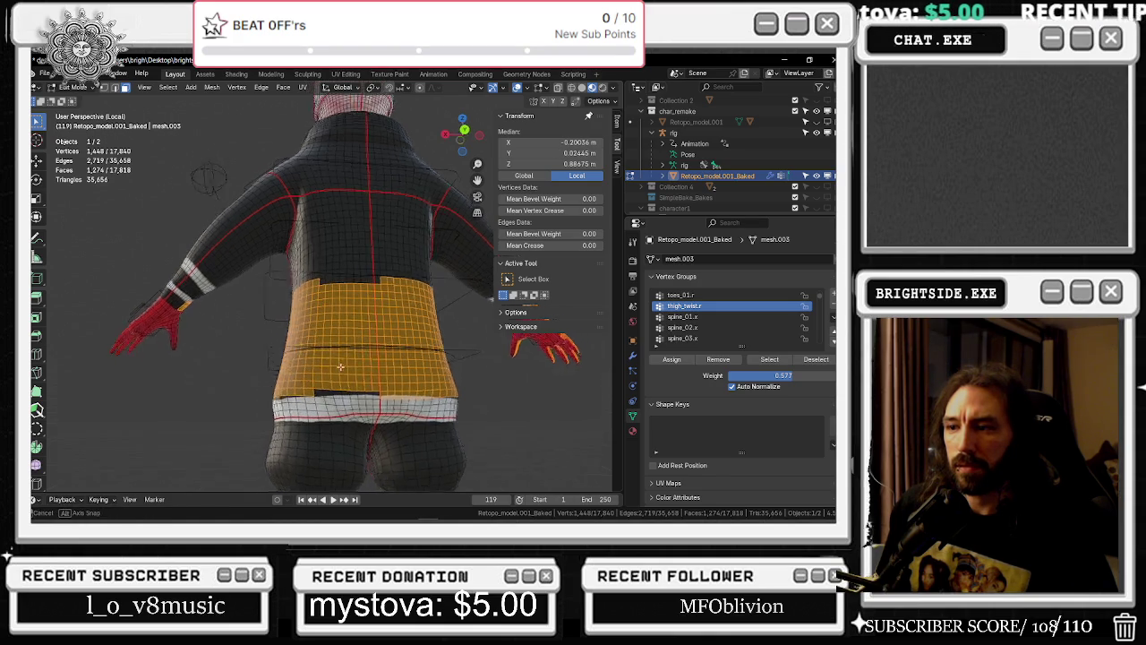
alt+click(316, 414)
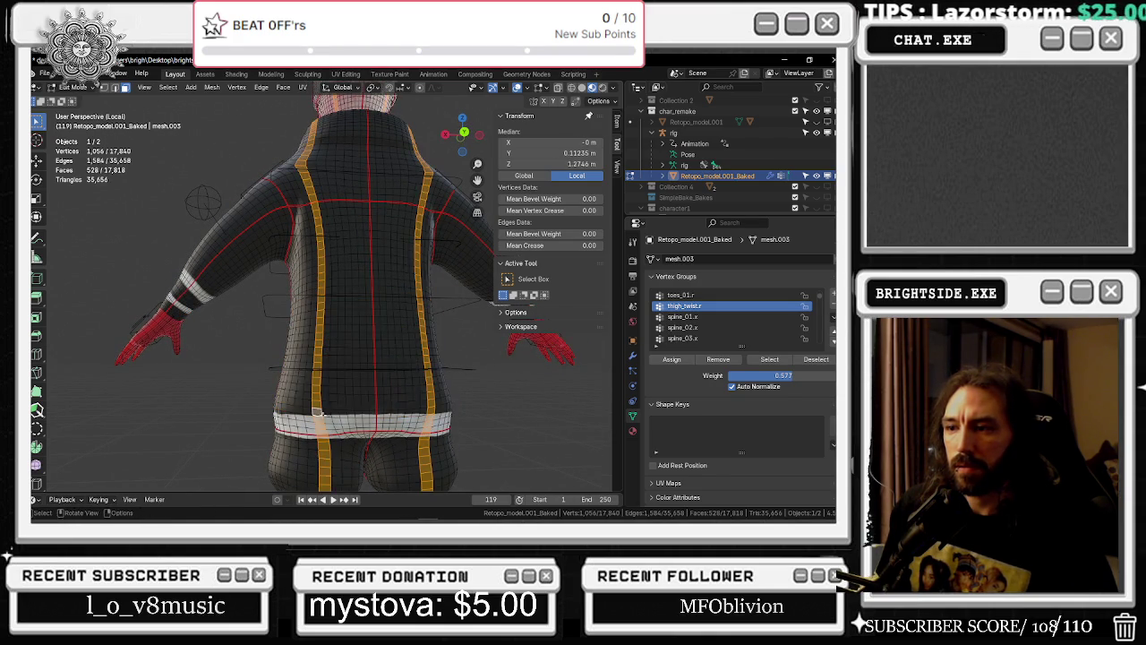
key(ctrl+z)
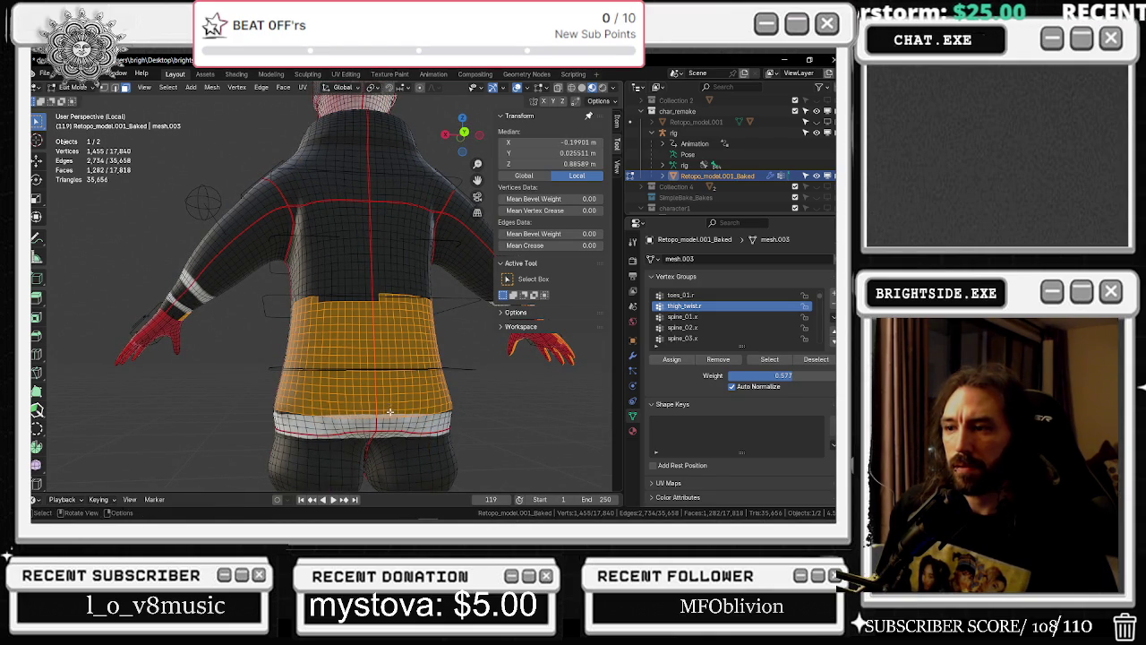
middle_drag(390, 410, 452, 409)
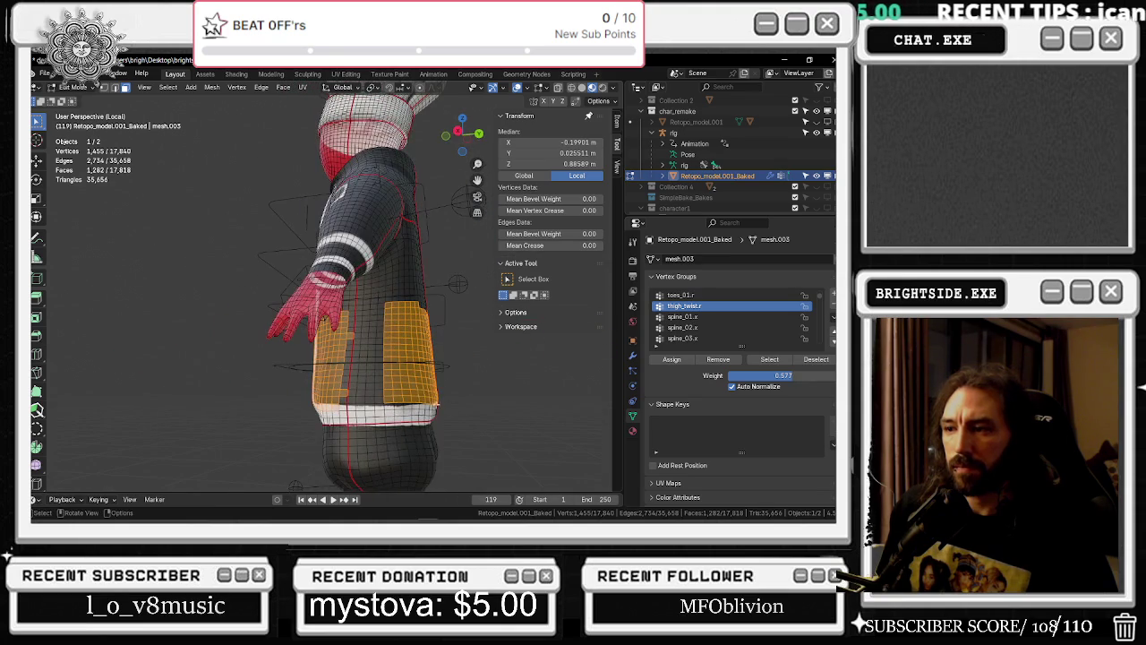
Box-select the bottom rows and notch, and path-select vertices to complete the hip band
key(b)
drag(400, 403, 387, 398)
key(b)
drag(344, 315, 394, 385)
middle_drag(344, 314, 410, 388)
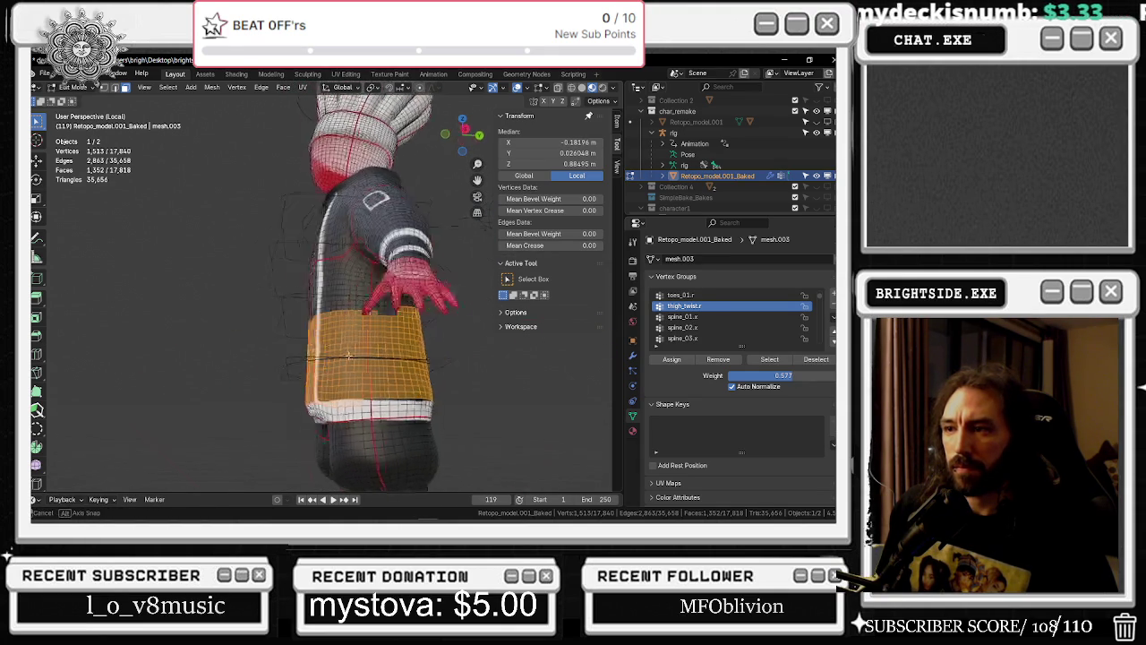
mouse_move(273, 396)
middle_down()
mouse_move(221, 397)
mouse_move(469, 420)
mouse_move(184, 426)
middle_up()
key(b)
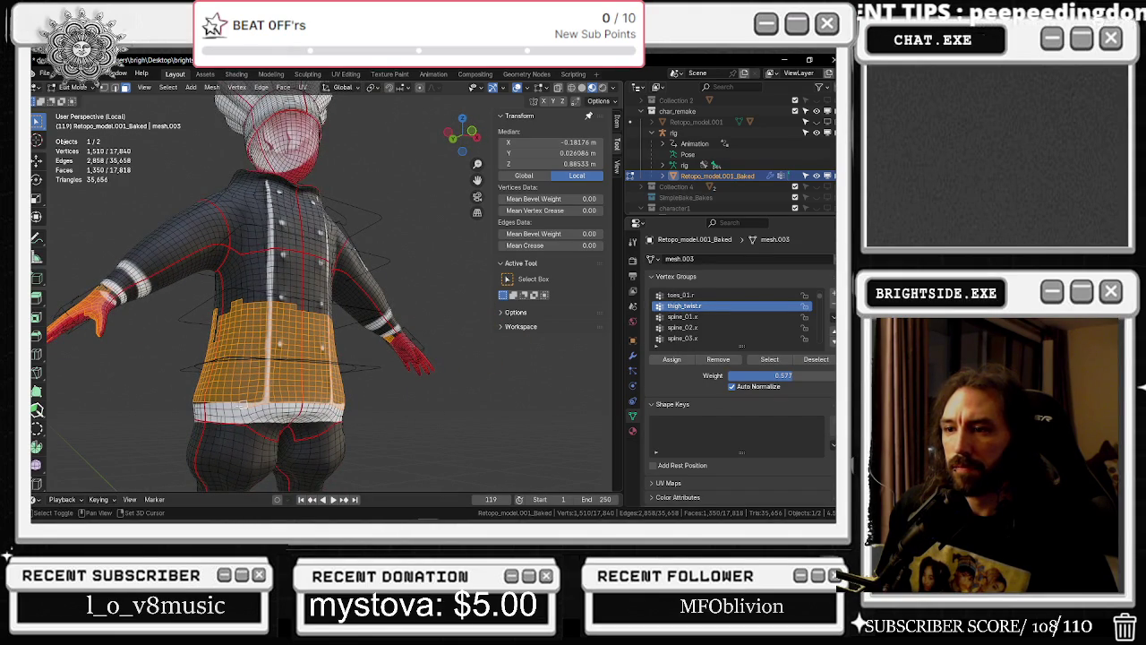
ctrl+click(213, 408)
mouse_move(447, 413)
middle_down()
mouse_move(318, 369)
mouse_move(348, 339)
mouse_move(269, 355)
middle_up()
scroll(358, 385, down, 4)
scroll(318, 369, up, 5)
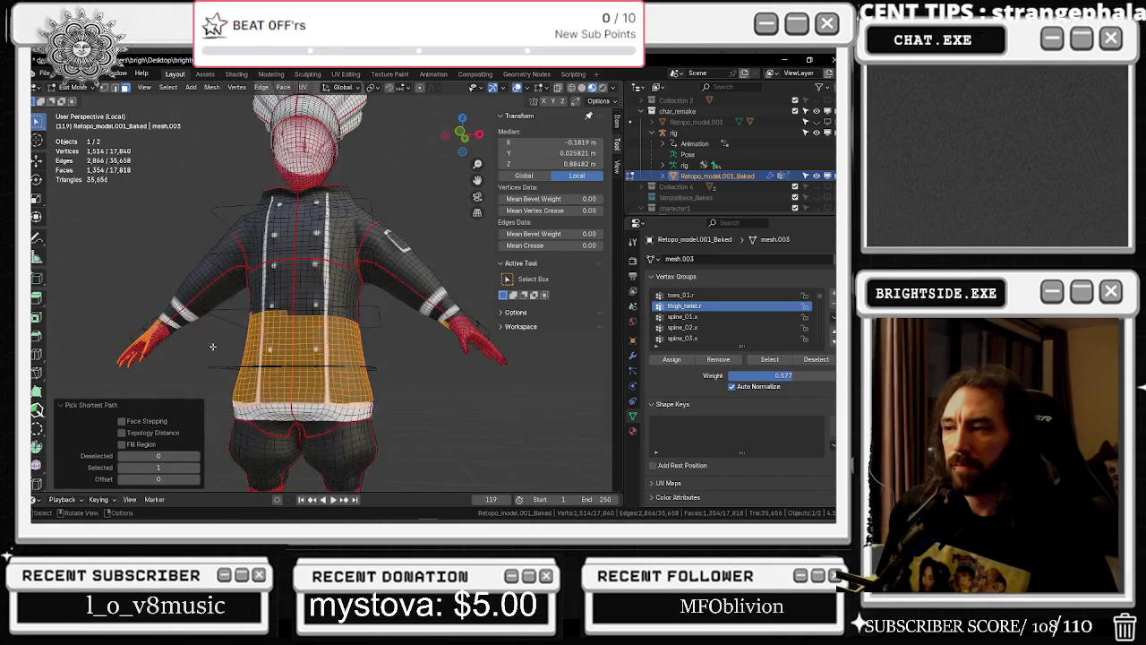
Remove the hip band from thigh_twist.r, make thigh_twist.l active, then deselect all faces
click(721, 360)
scroll(712, 333, up, 1)
scroll(713, 333, up, 1)
scroll(713, 332, up, 1)
click(698, 306)
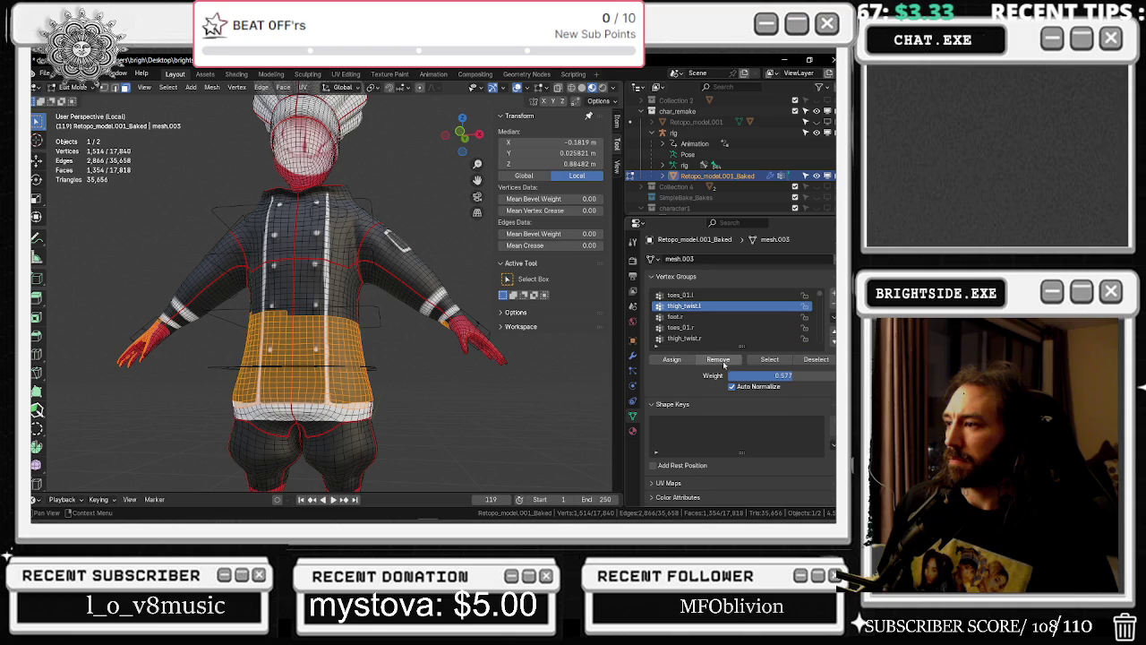
scroll(441, 397, down, 1)
shift+middle_drag(441, 397, 448, 330)
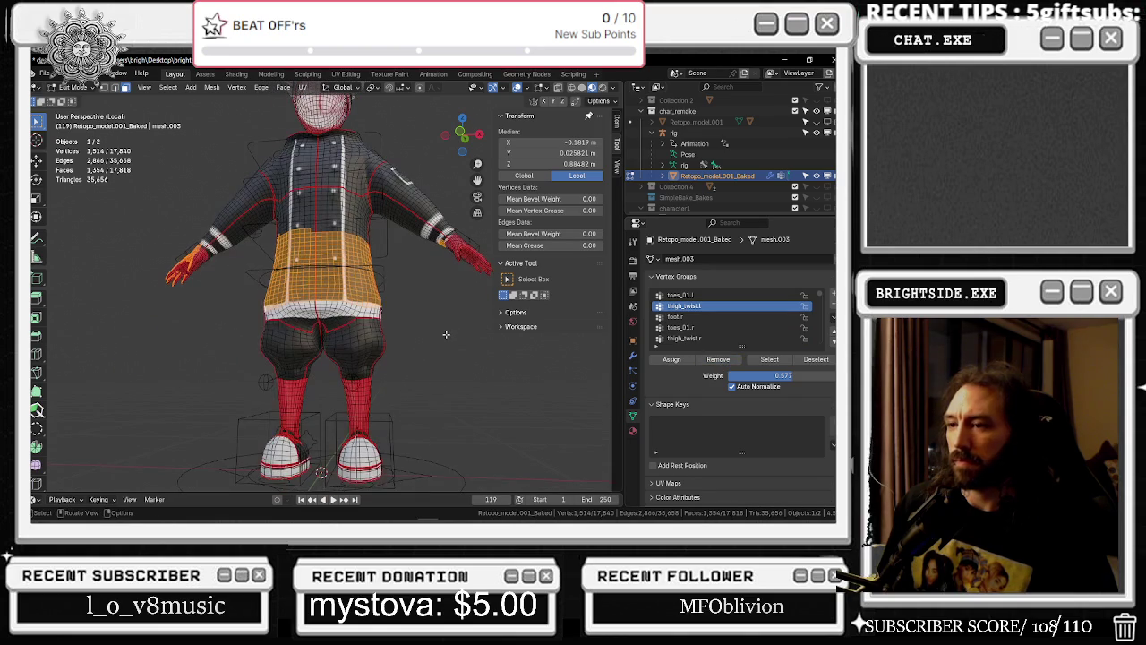
key(alt+a)
Return to Object Mode, then inspect the thigh_twist.r weights in Weight Paint from the side
click(66, 88)
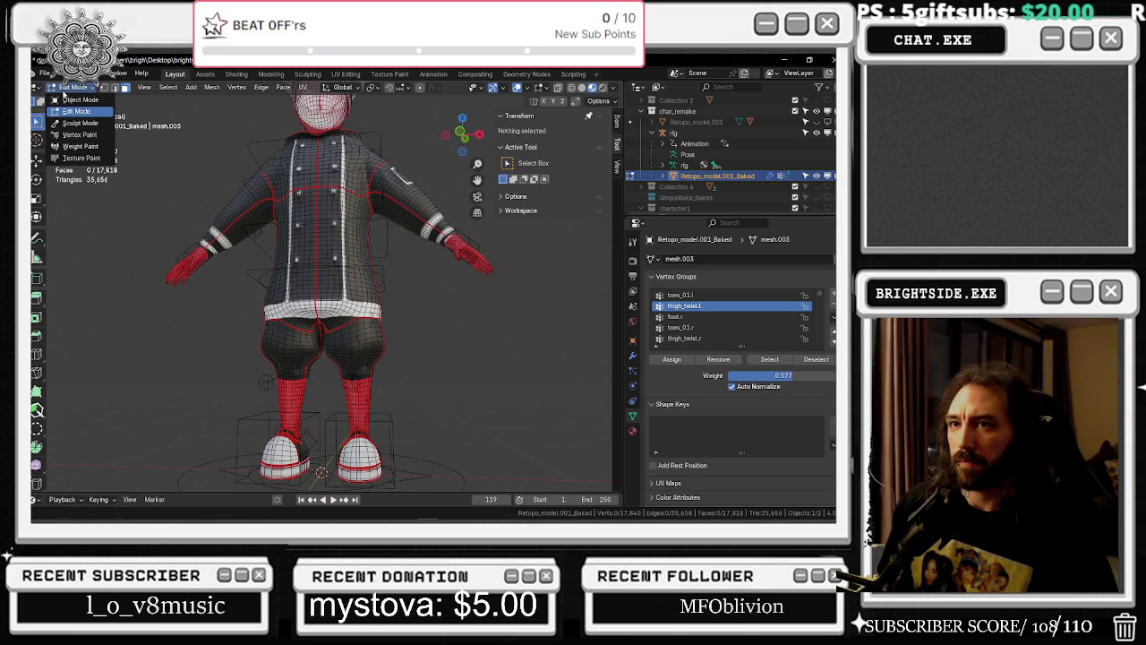
click(68, 100)
click(73, 88)
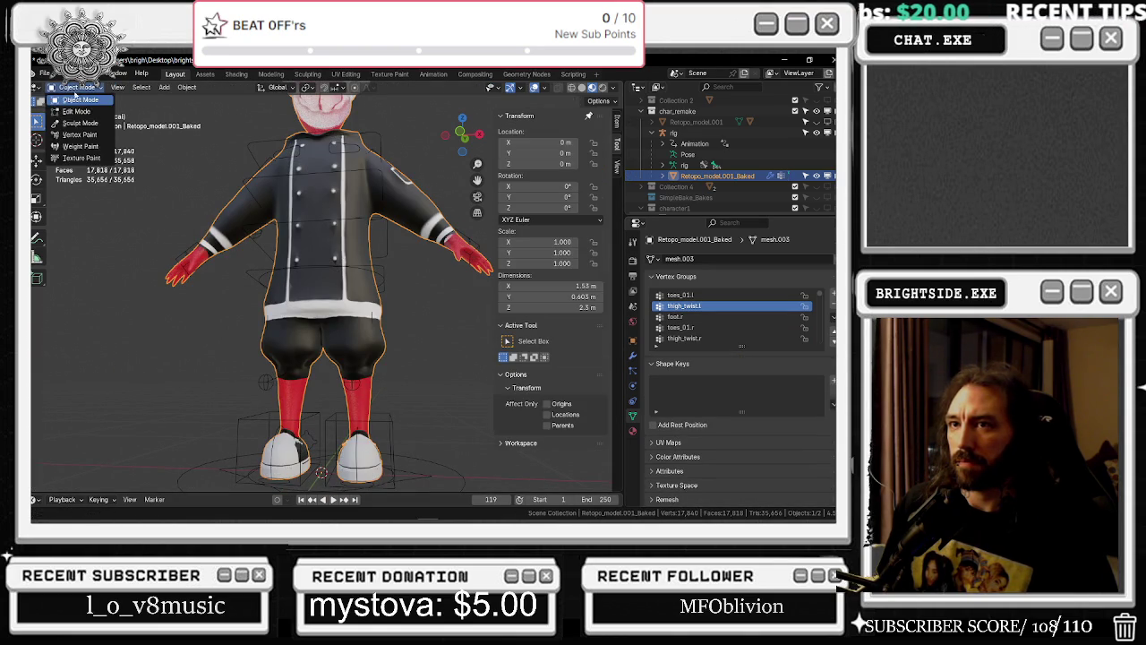
click(79, 148)
mouse_move(345, 349)
middle_down()
mouse_move(308, 328)
mouse_move(223, 328)
mouse_move(465, 327)
middle_up()
click(684, 338)
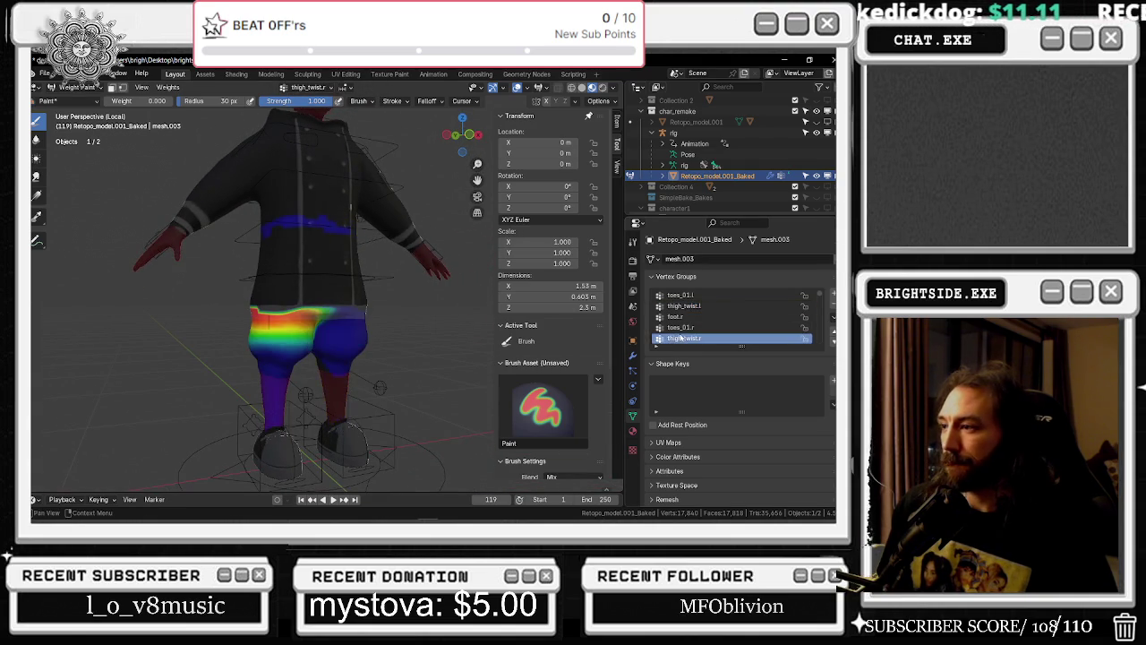
Switch the mesh back to Object Mode and select the rig armature
click(76, 87)
click(76, 98)
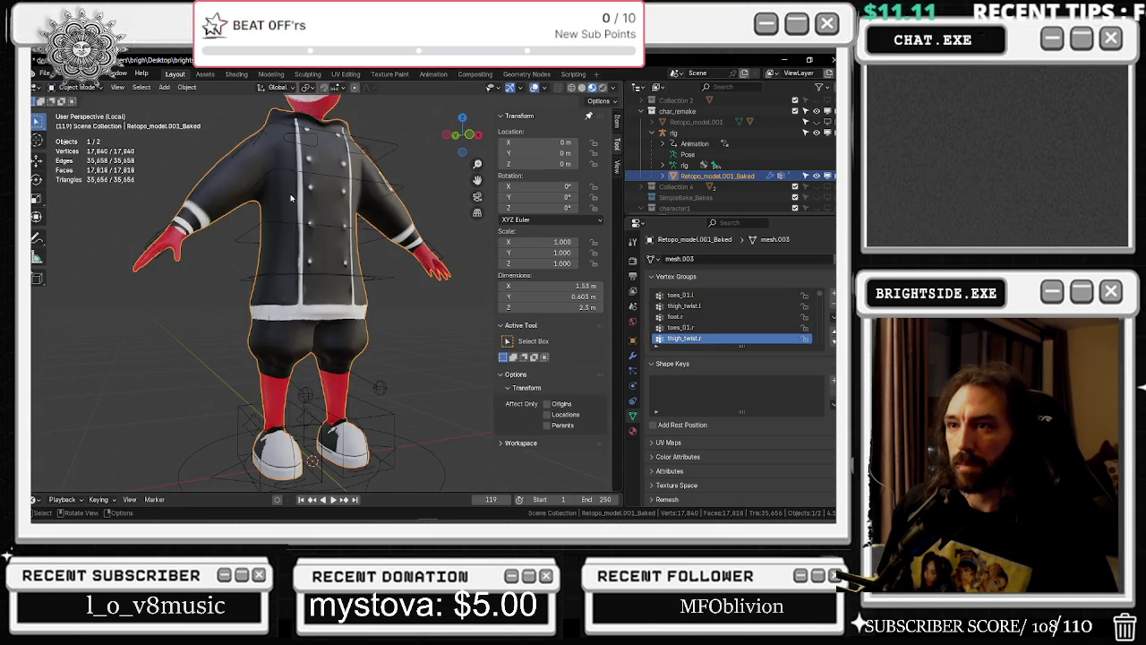
click(303, 199)
click(79, 87)
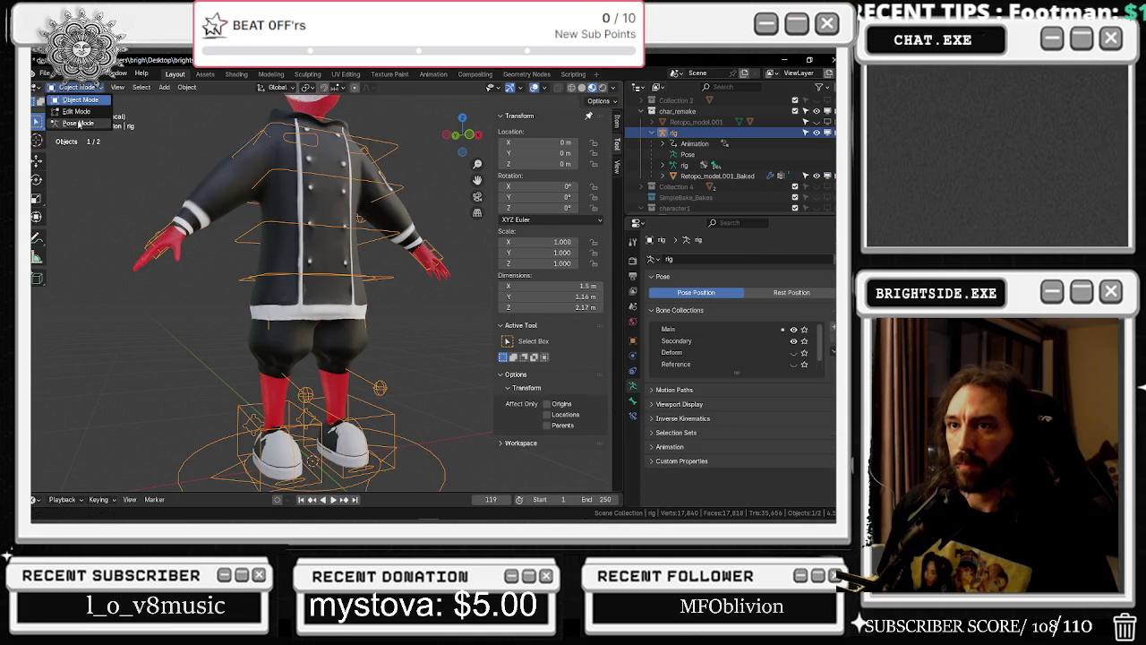
Put the rig in Pose Mode and select the root and right thigh controls
click(78, 123)
click(292, 280)
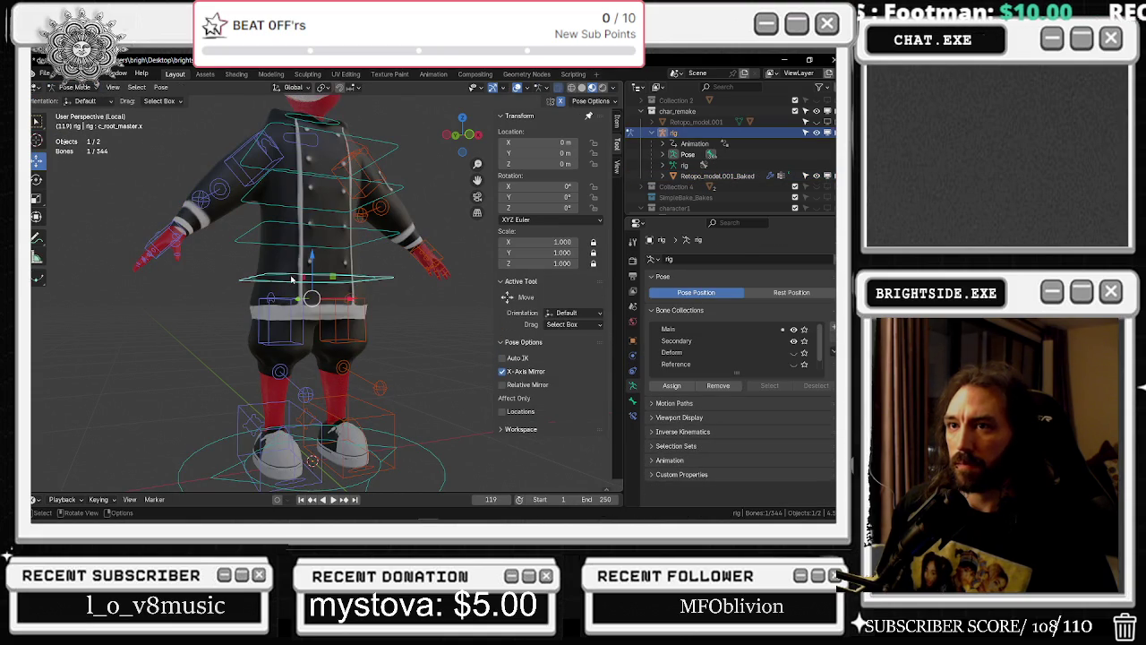
scroll(300, 313, up, 3)
click(250, 303)
middle_drag(250, 303, 249, 332)
click(253, 315)
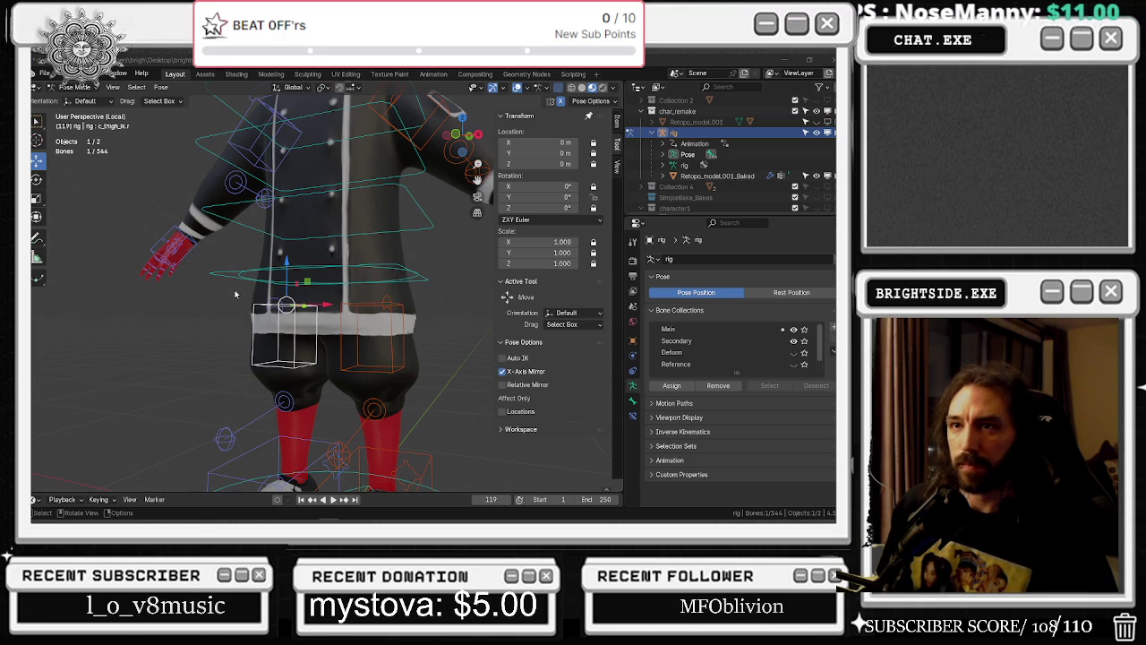
Select the right leg stretch and waist thigh controls, then switch to the YouTube browser
middle_drag(286, 284, 315, 373)
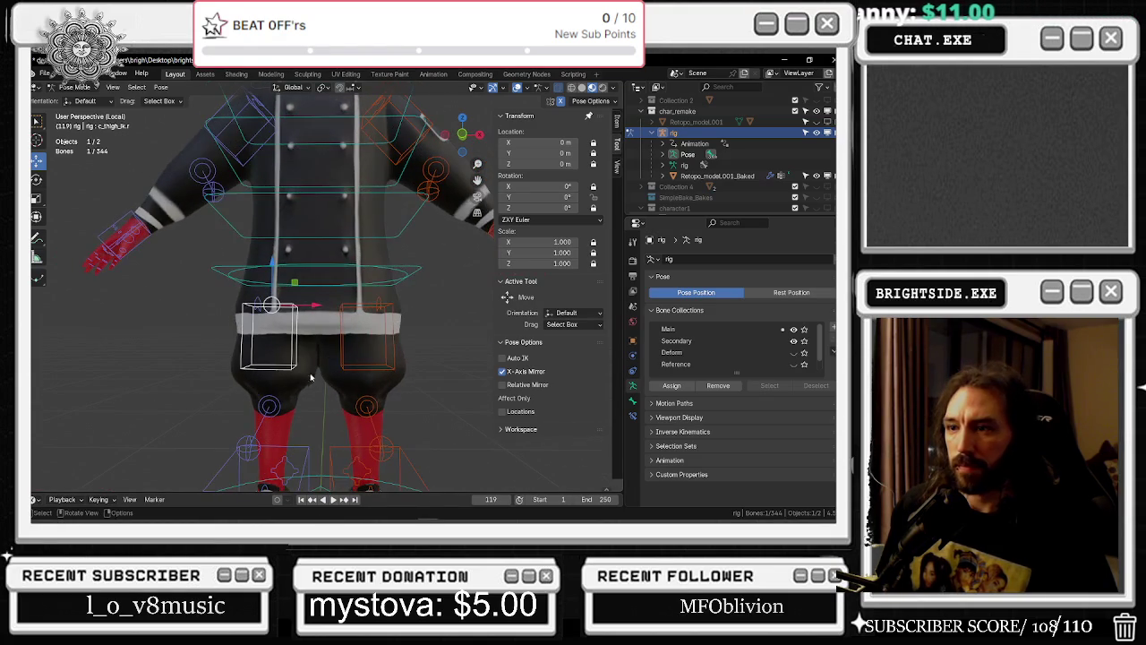
click(269, 407)
scroll(268, 406, up, 2)
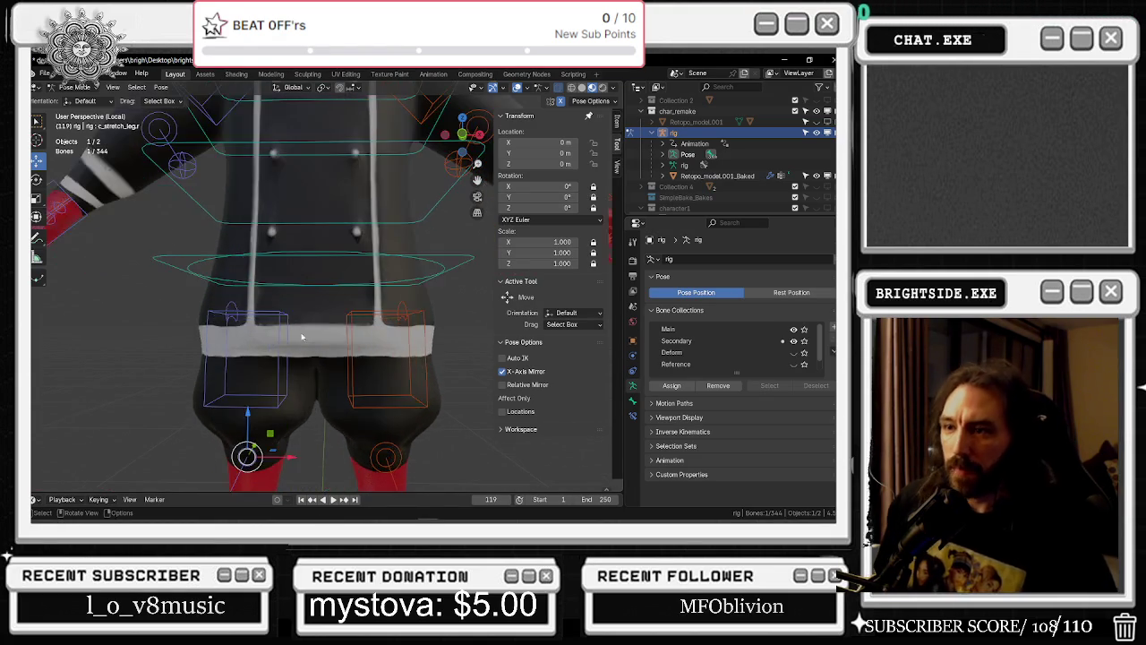
middle_drag(268, 407, 238, 430)
click(221, 285)
key(alt+Tab)
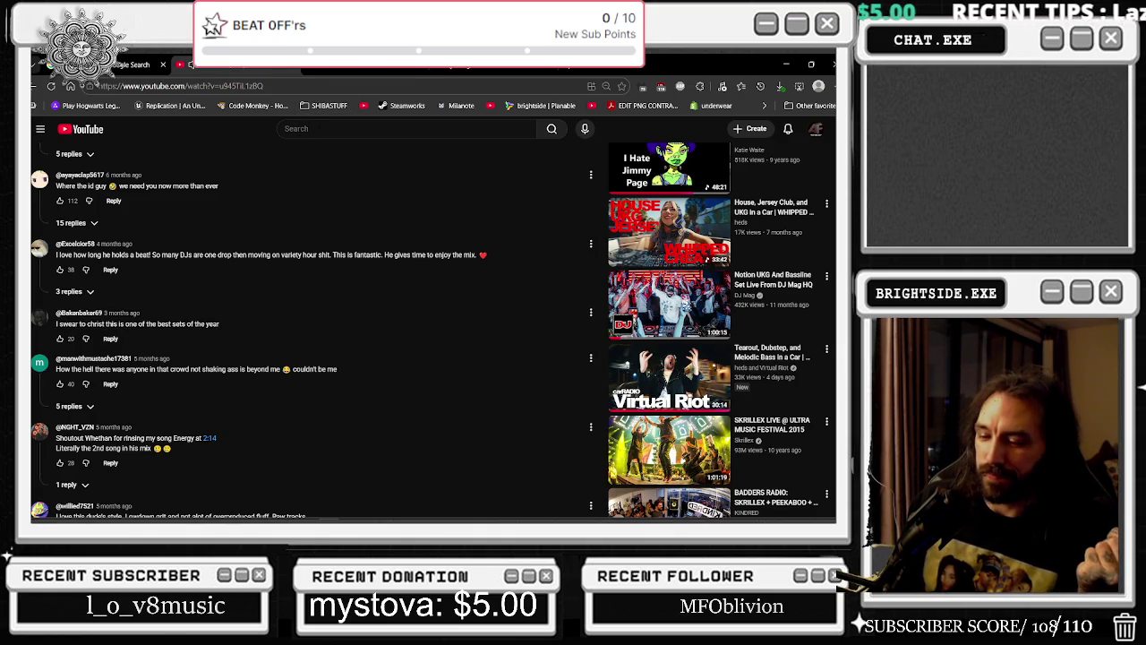
Search YouTube for 'RADIO SHOW' and briefly check Blender
click(403, 128)
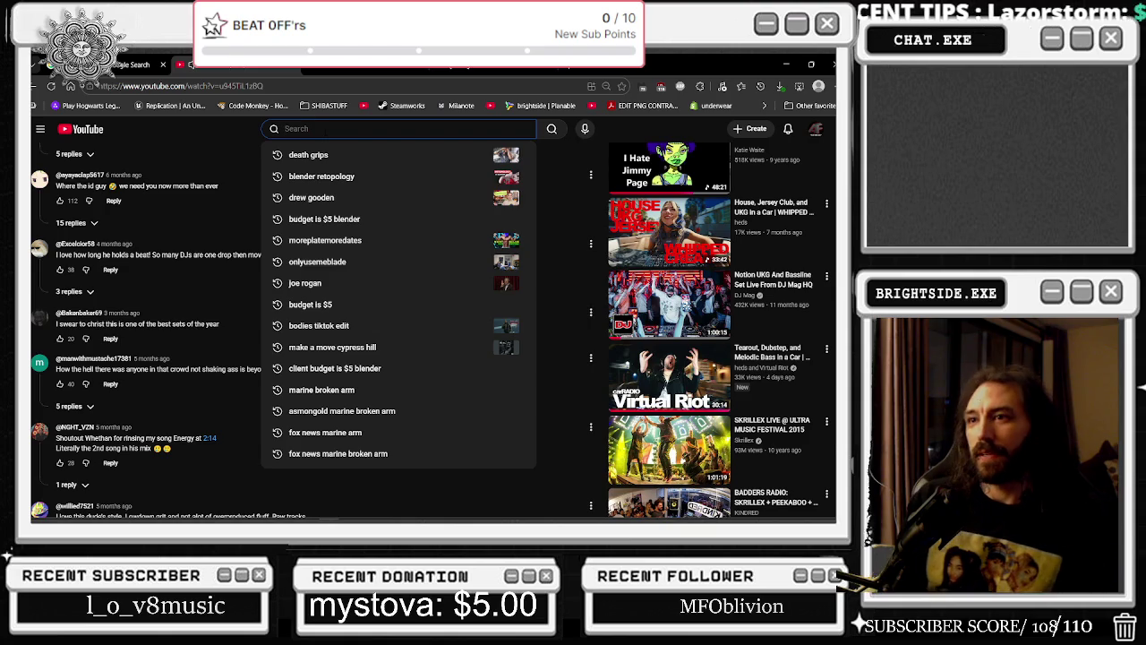
text(RADIO SHOW)
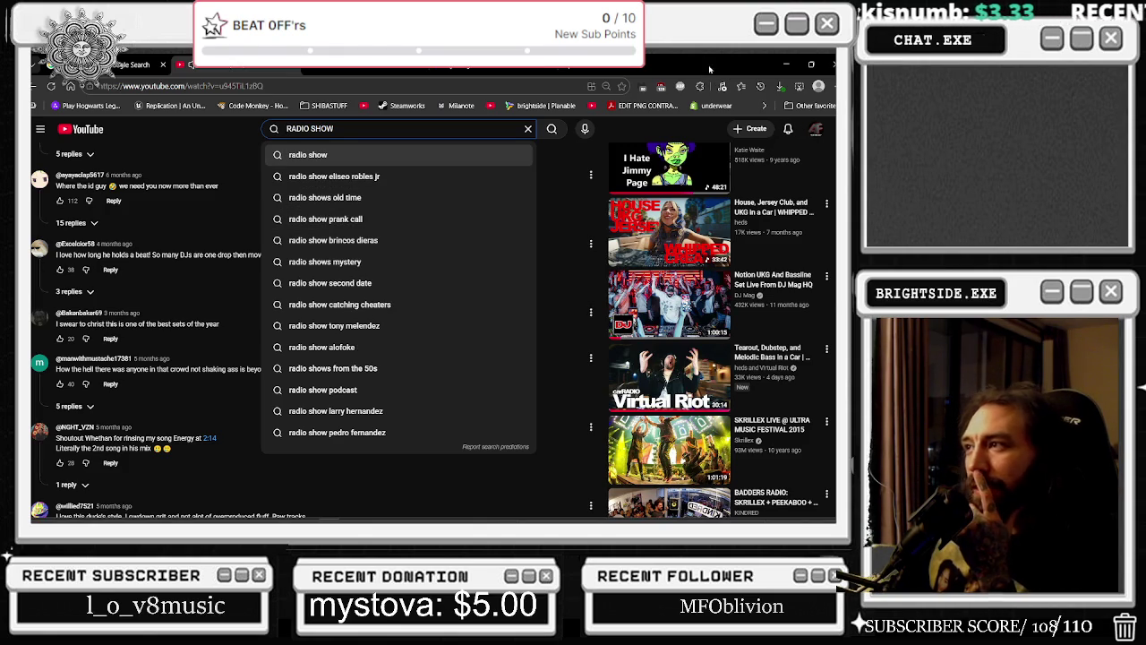
key(alt+Tab)
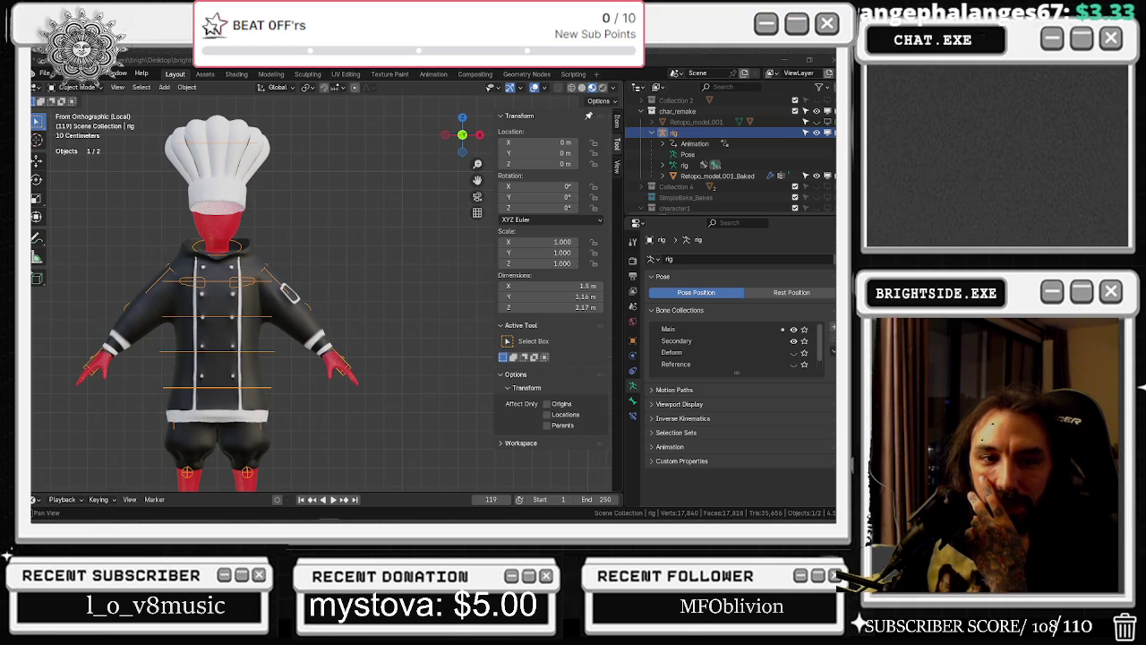
key(alt+Tab)
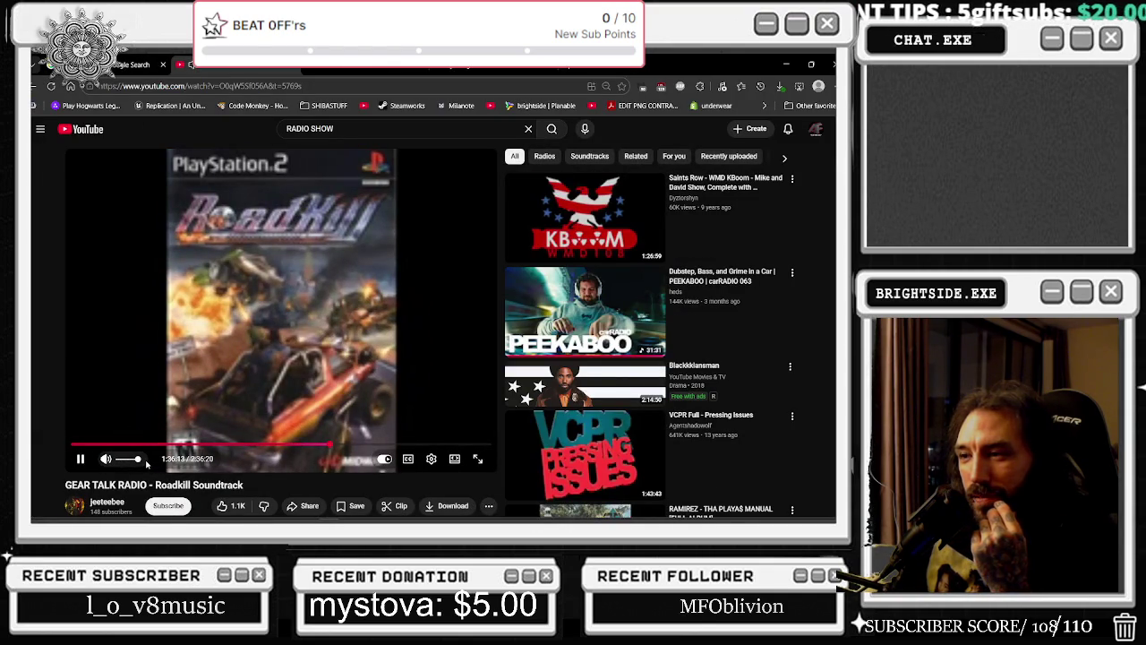
Jump the video back to 1:28:55 and pause it
click(311, 445)
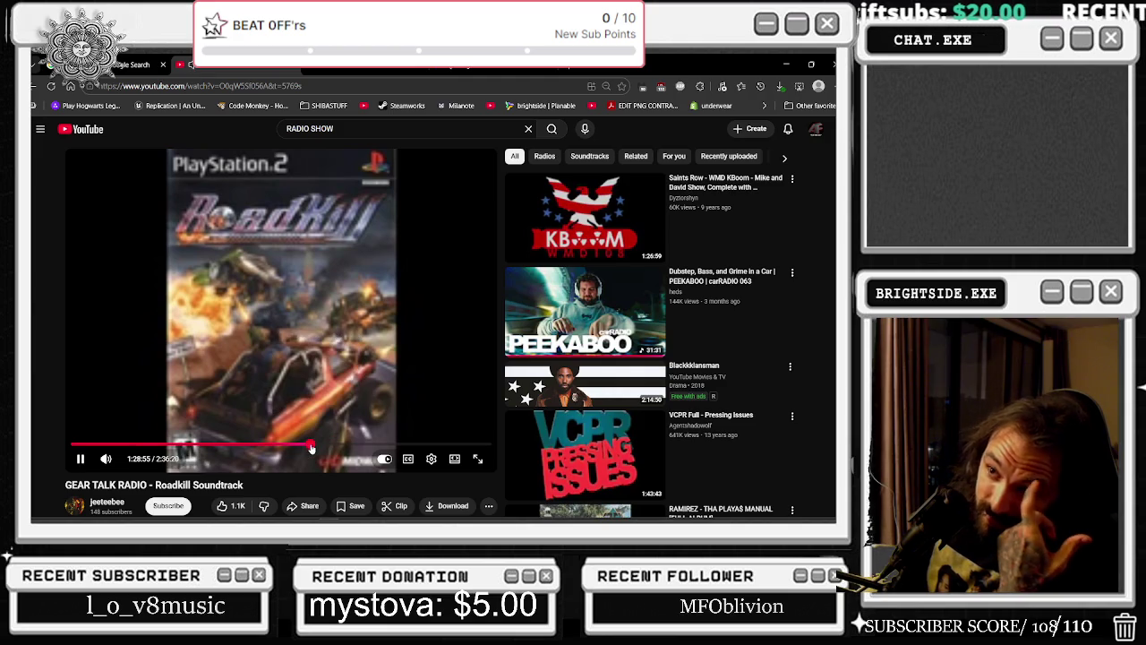
key(space)
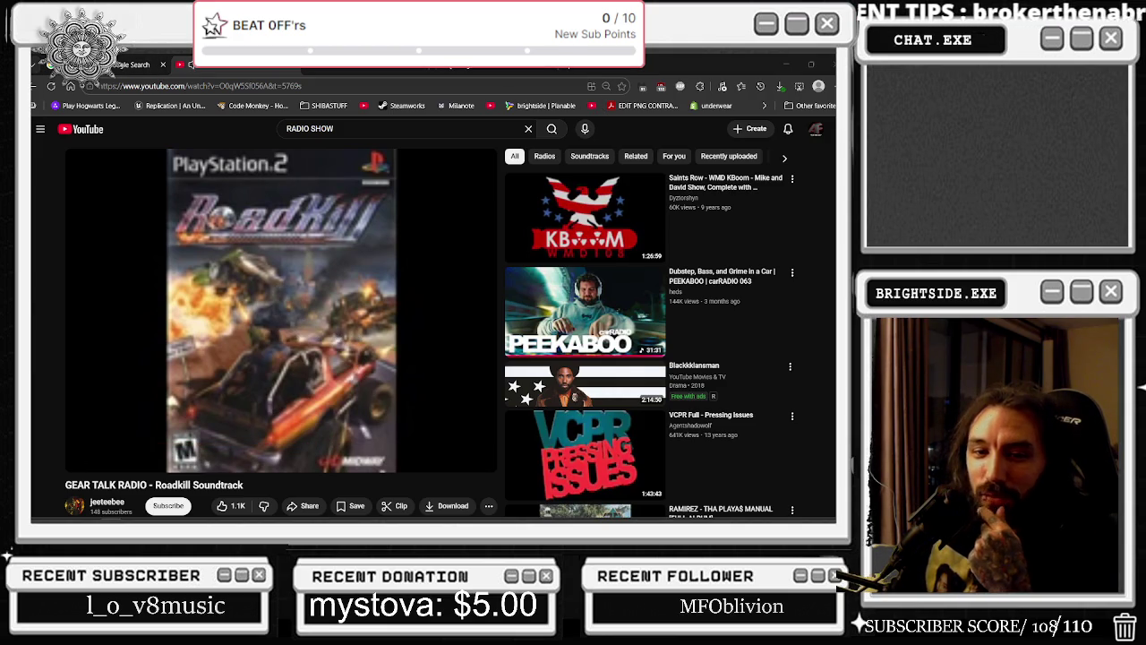
click(421, 316)
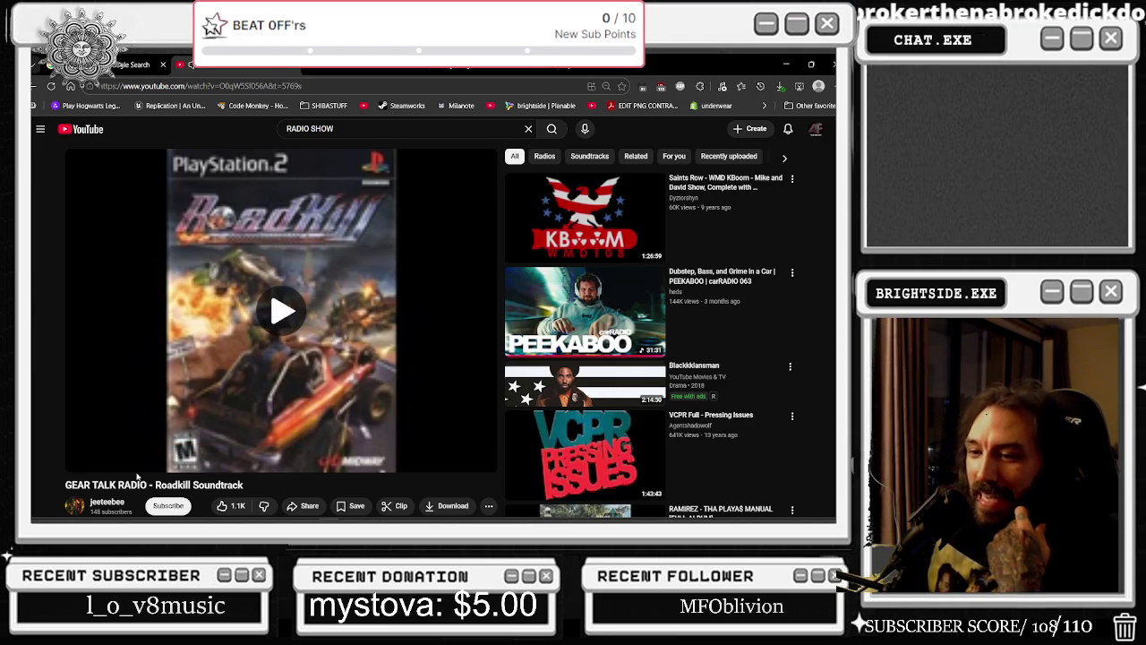
click(422, 316)
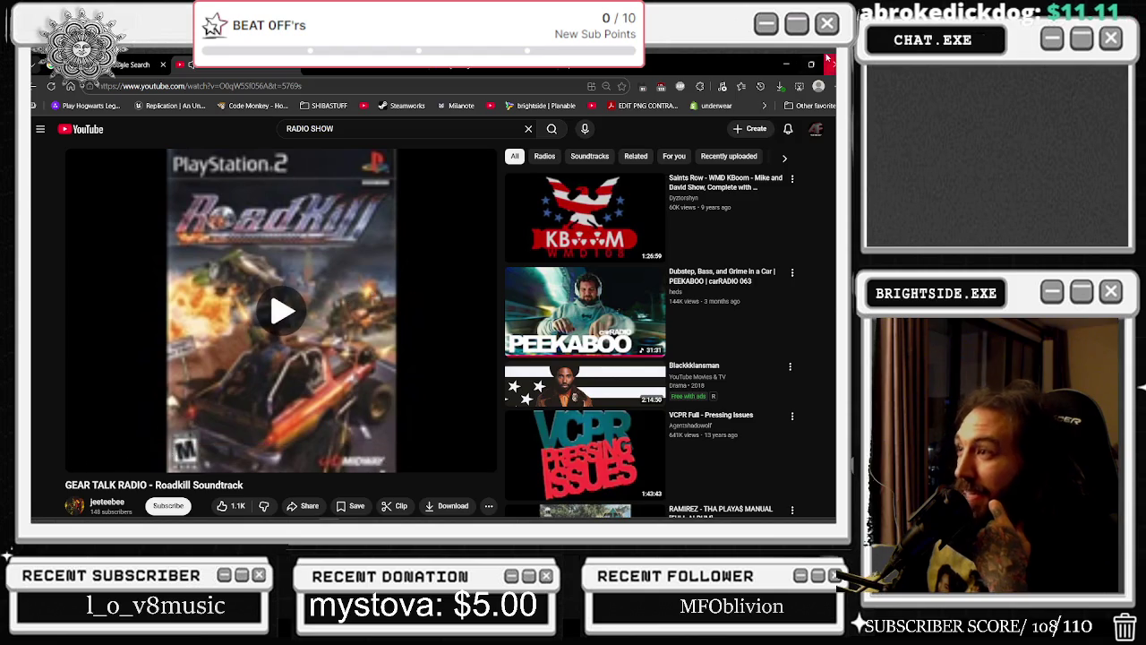
Restore the GEAR TALK RADIO - Roadkill Soundtrack video, resume playback, then minimize the browser
click(785, 65)
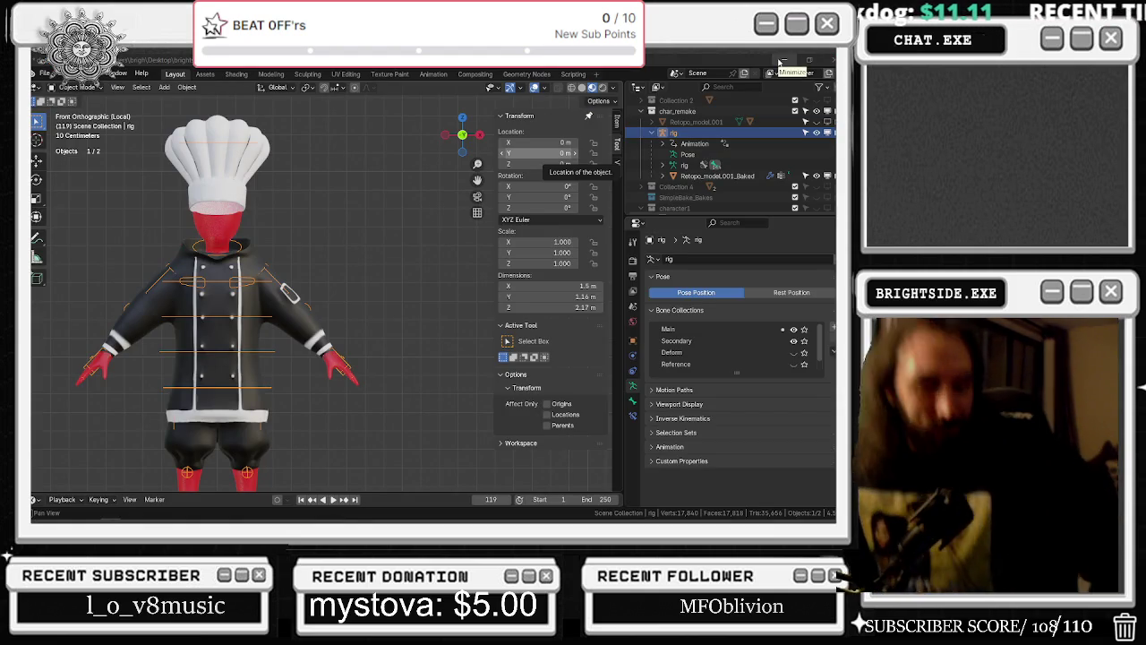
key(alt+Tab)
click(355, 260)
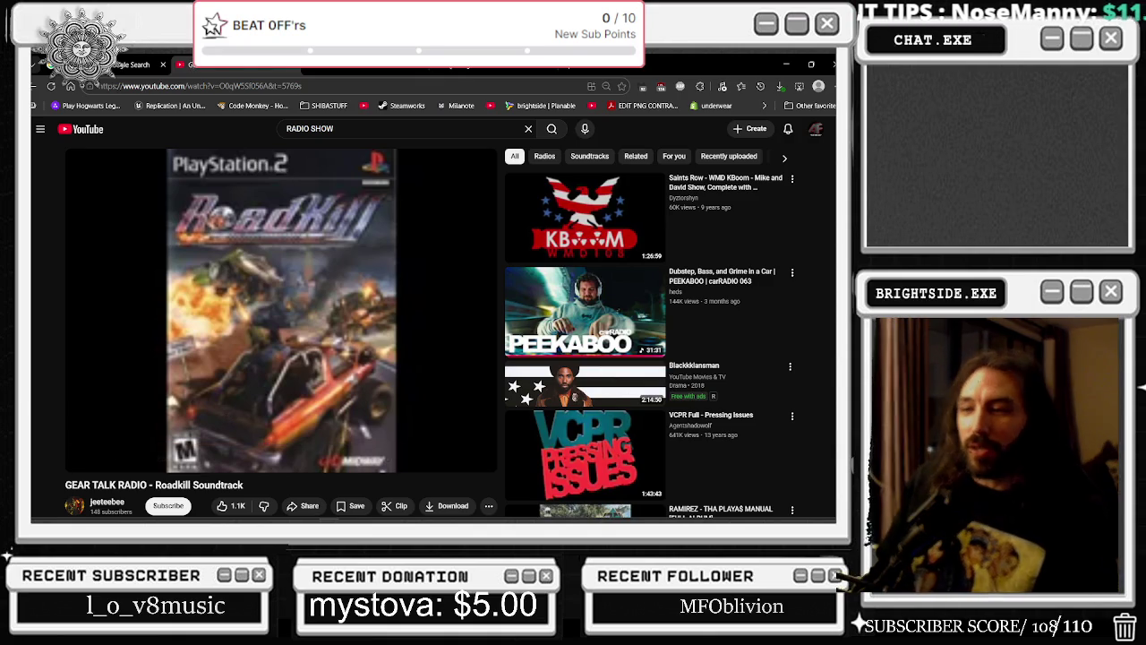
click(406, 302)
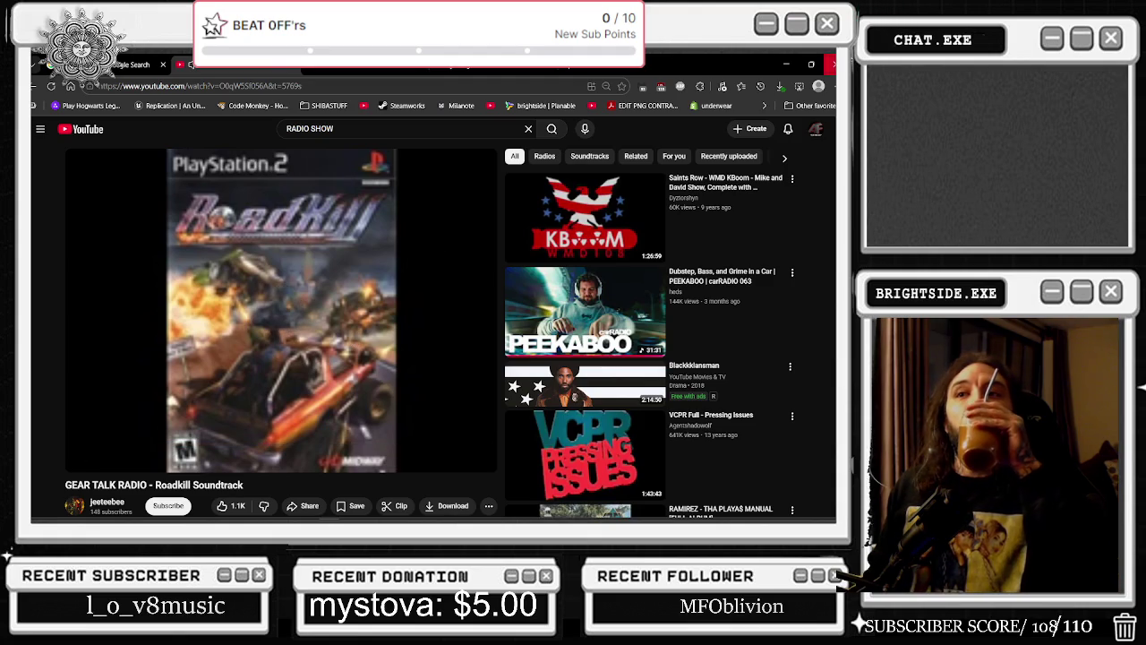
click(779, 65)
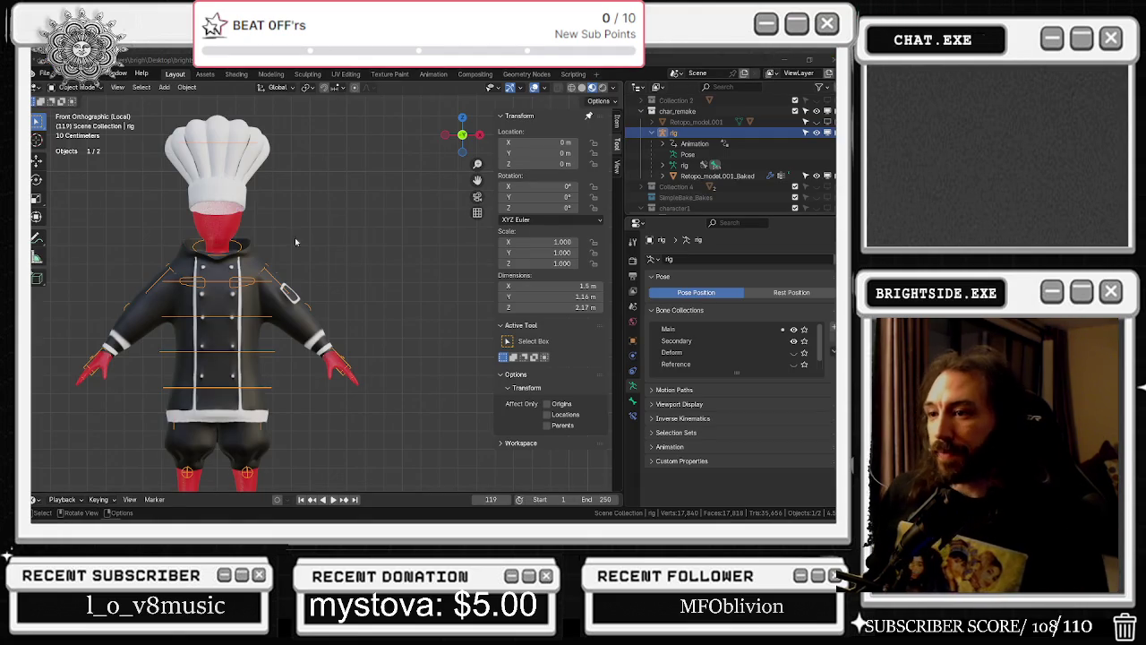
Hide the rig's bones, frame the chef down to the shoes, and select Retopo_model.001_Baked
mouse_move(175, 359)
shift+middle_down()
mouse_move(423, 331)
mouse_move(420, 320)
shift+middle_up()
scroll(417, 237, up, 1)
shift+scroll(419, 240, up, 2)
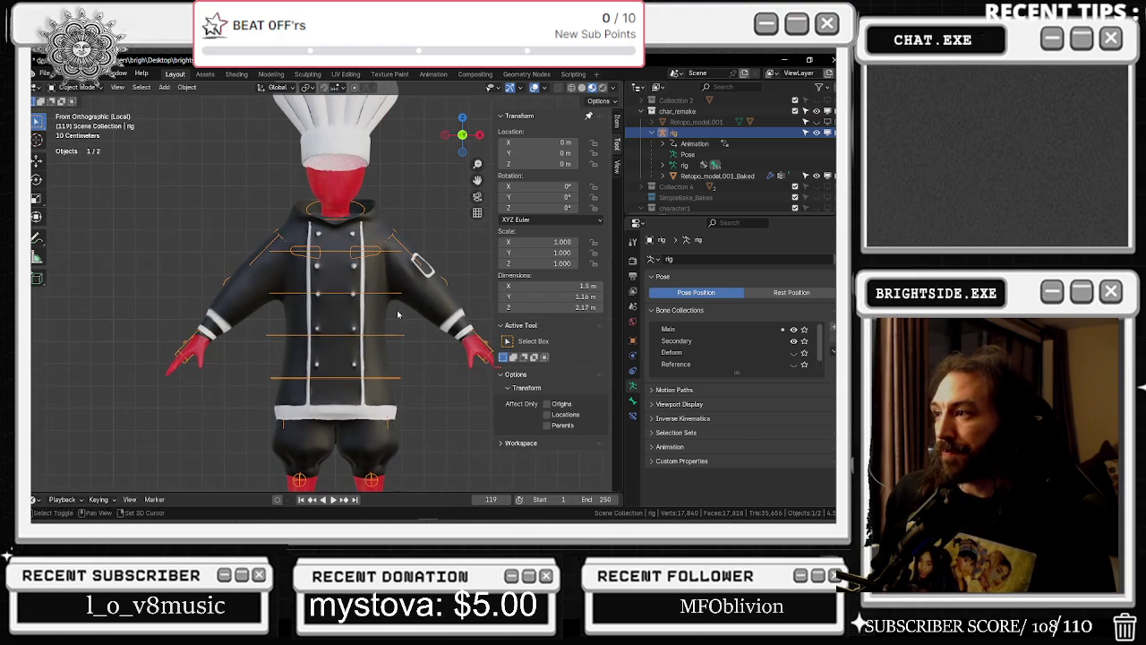
click(816, 133)
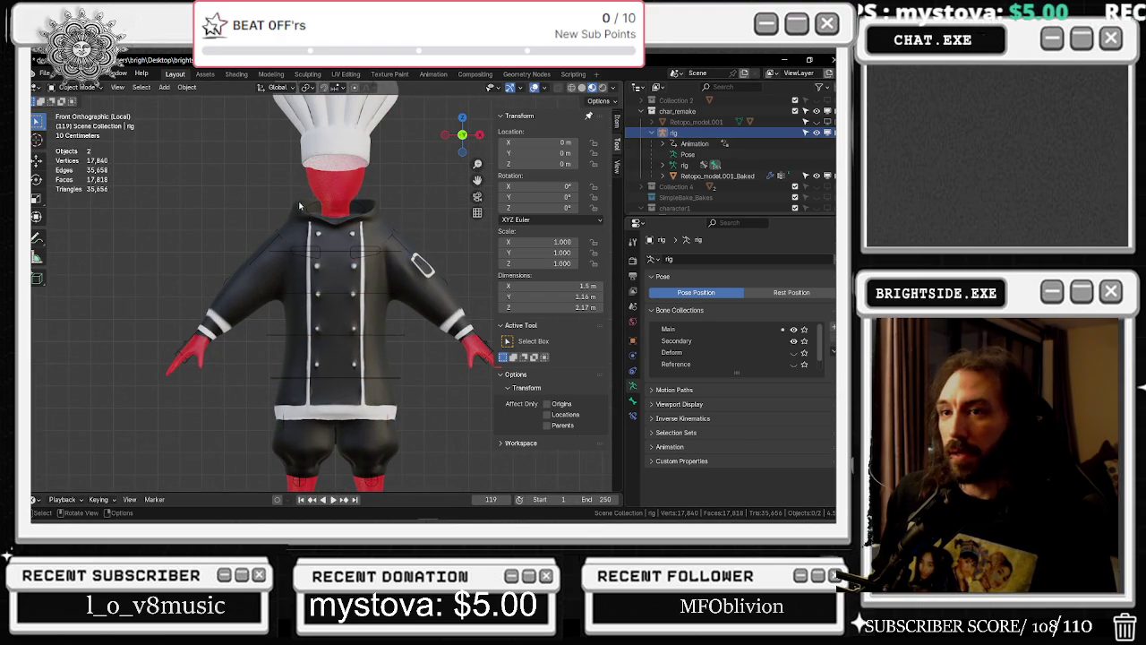
middle_drag(304, 188, 354, 204)
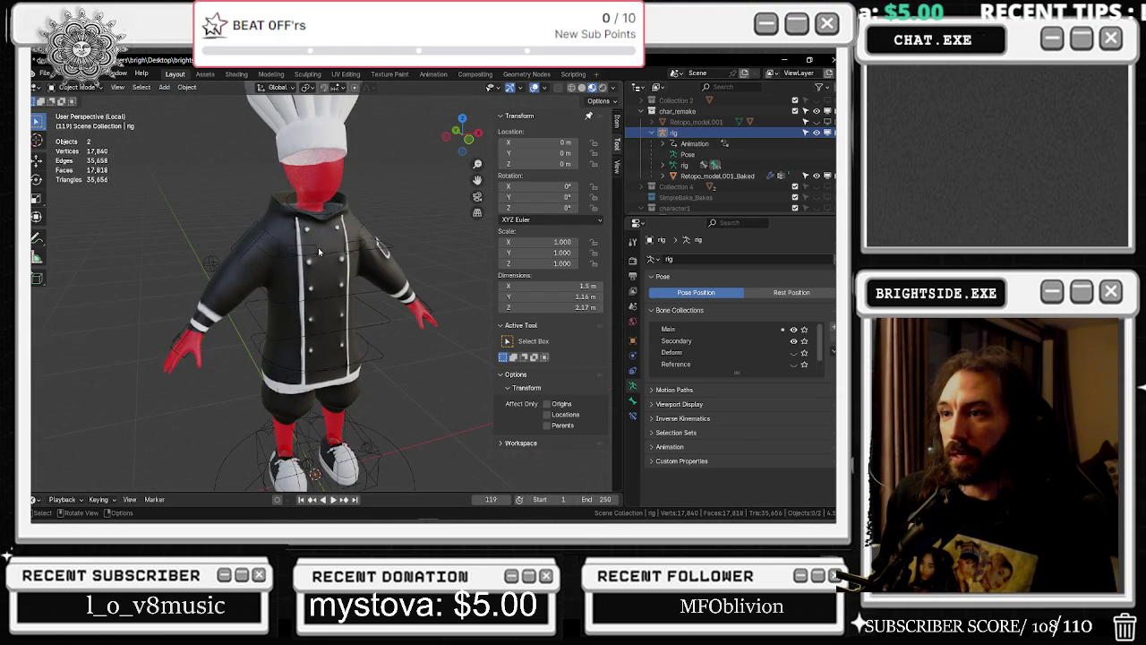
click(319, 252)
middle_drag(372, 331, 338, 303)
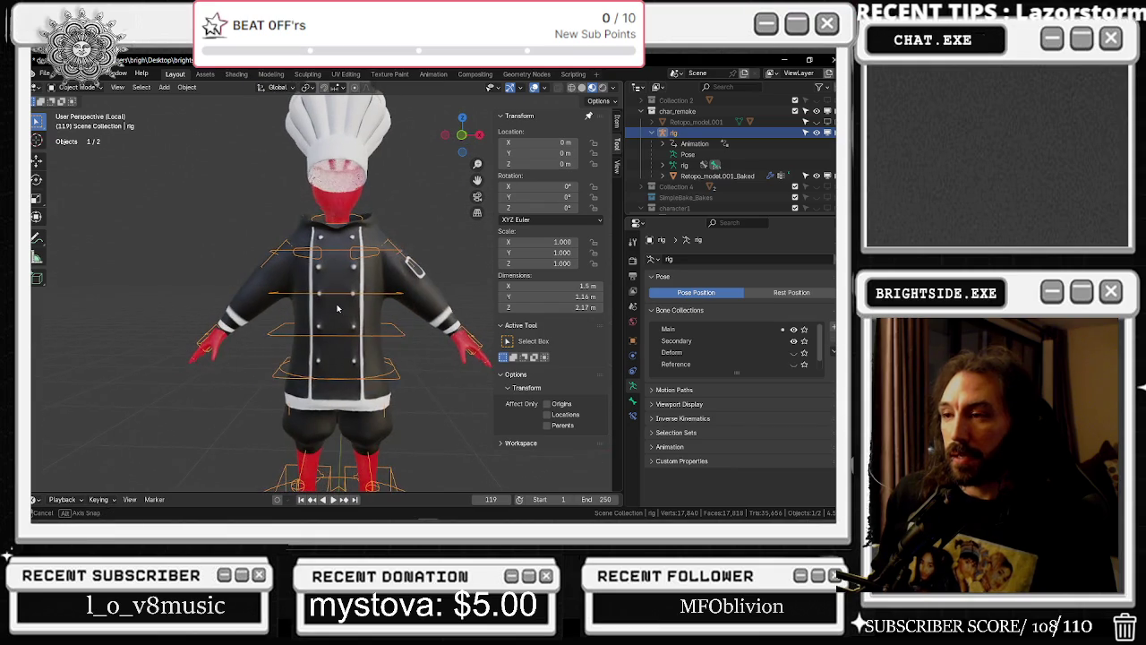
mouse_move(339, 292)
shift+middle_down()
mouse_move(341, 225)
mouse_move(338, 305)
shift+middle_up()
click(339, 305)
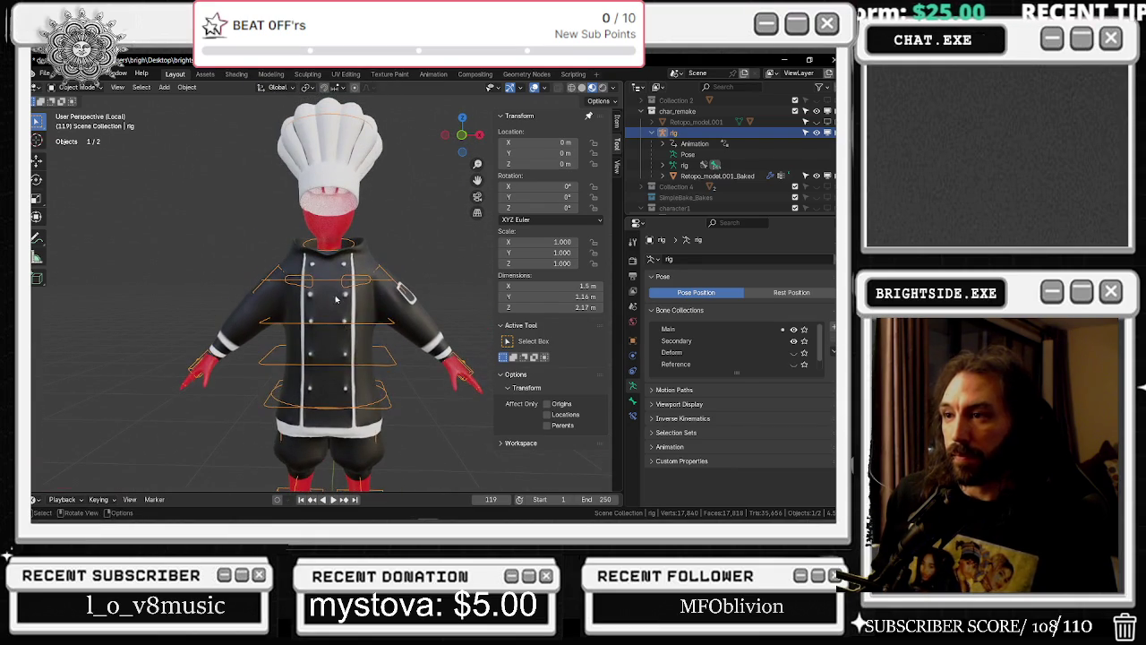
Compare against the in-game chef screenshot, then reselect Retopo_model.001_Baked and open its mode list
key(alt+Tab)
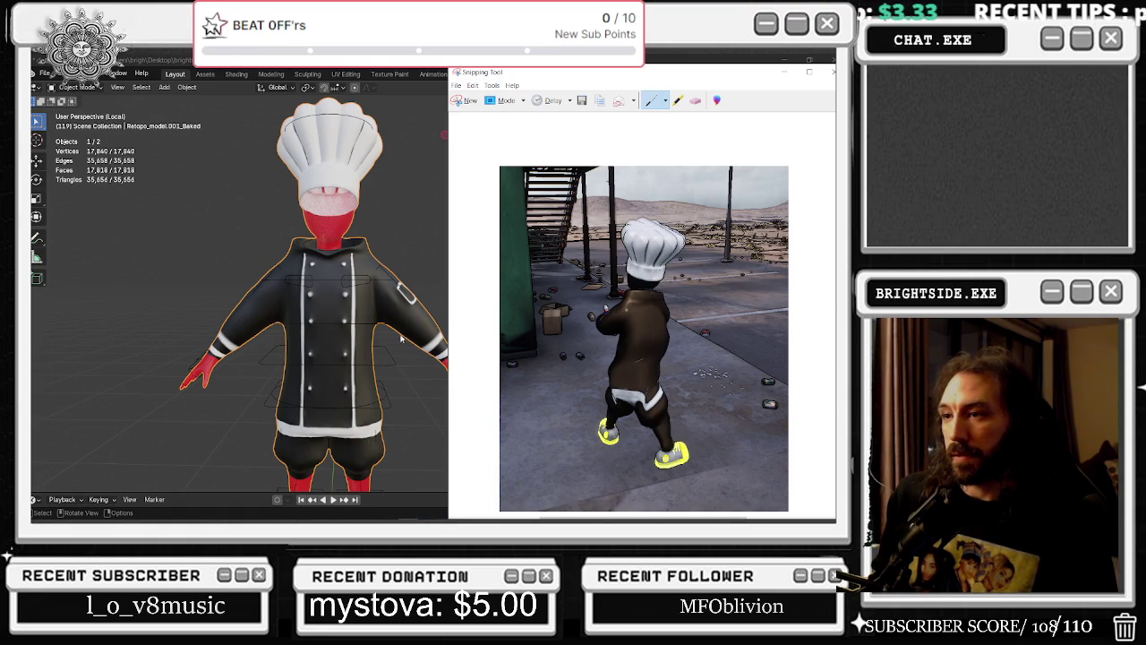
key(alt+Tab)
click(207, 232)
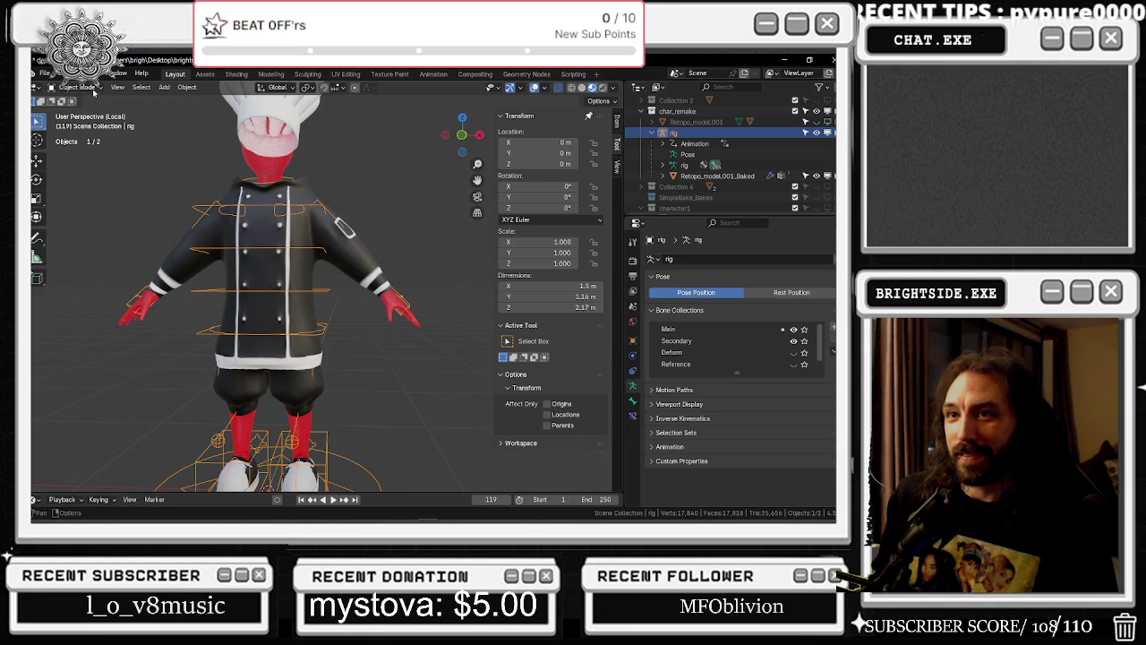
click(90, 88)
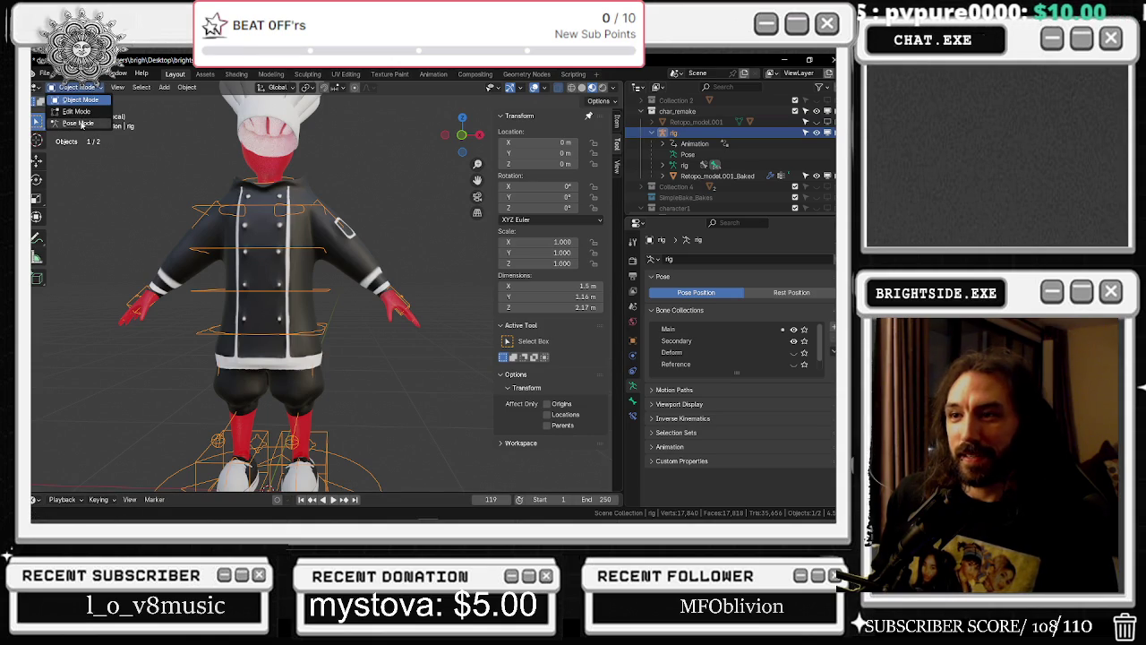
click(229, 195)
click(80, 88)
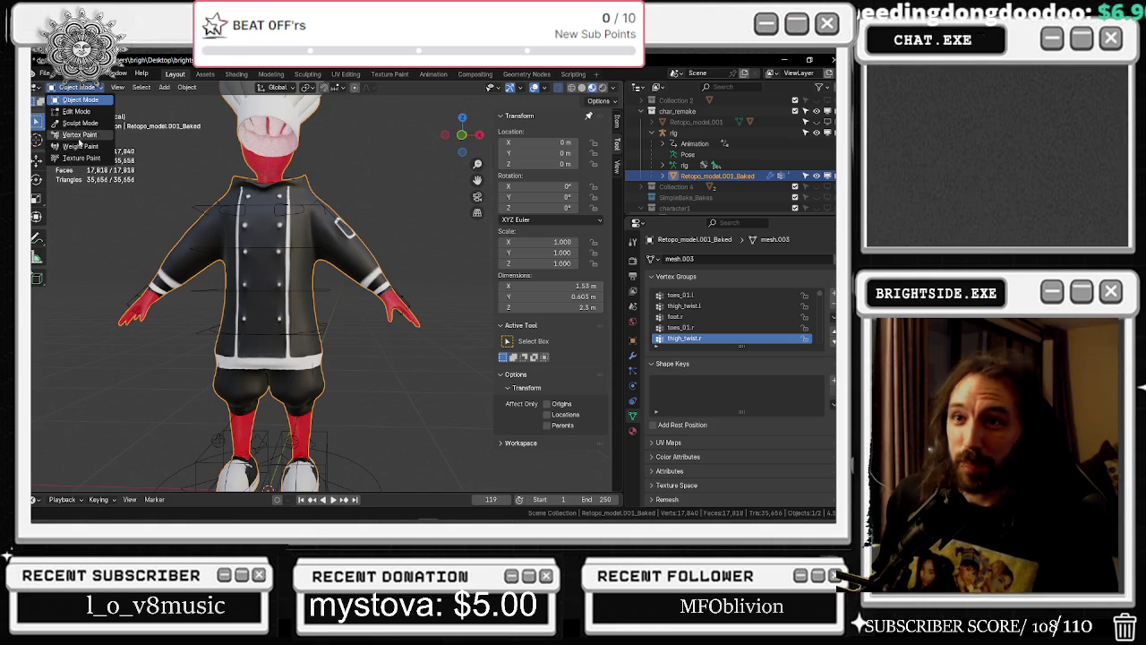
In Weight Paint, zoom and orbit around the shorts to check the thigh_twist.r weights
click(80, 146)
scroll(286, 333, up, 3)
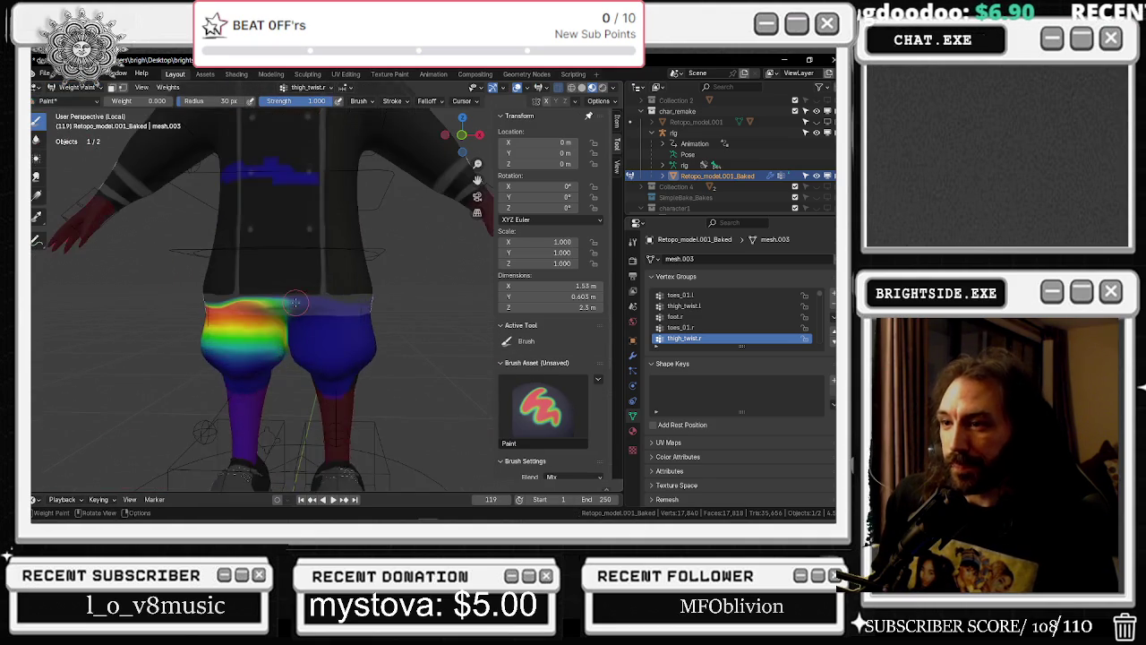
scroll(287, 333, up, 2)
scroll(295, 331, up, 2)
middle_drag(296, 332, 352, 325)
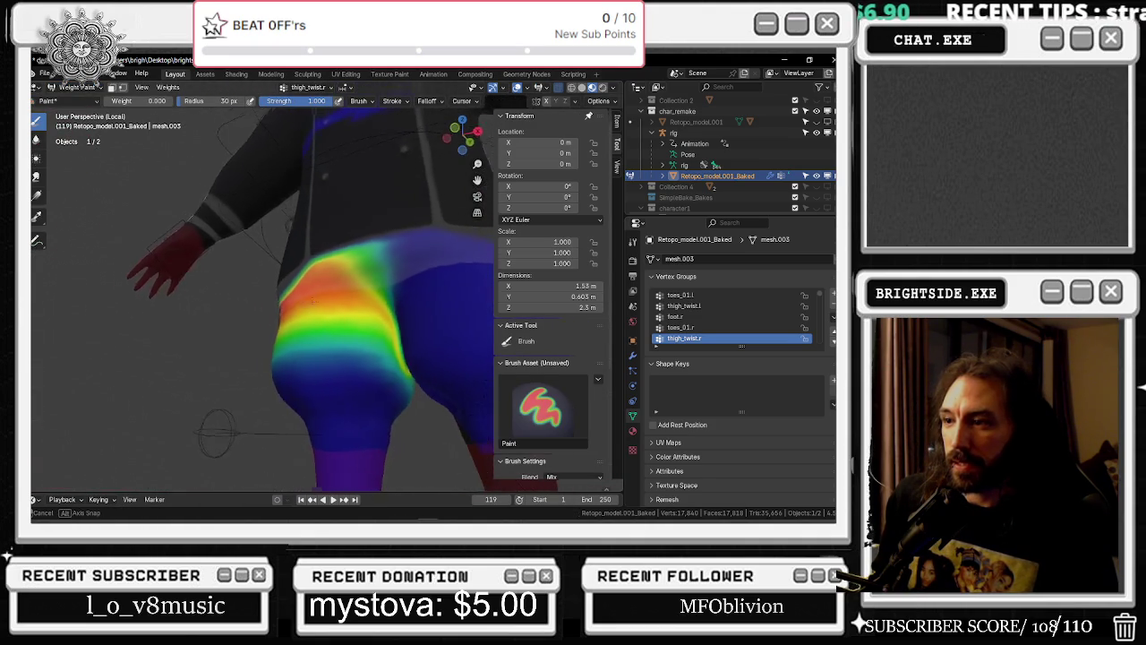
scroll(354, 379, up, 2)
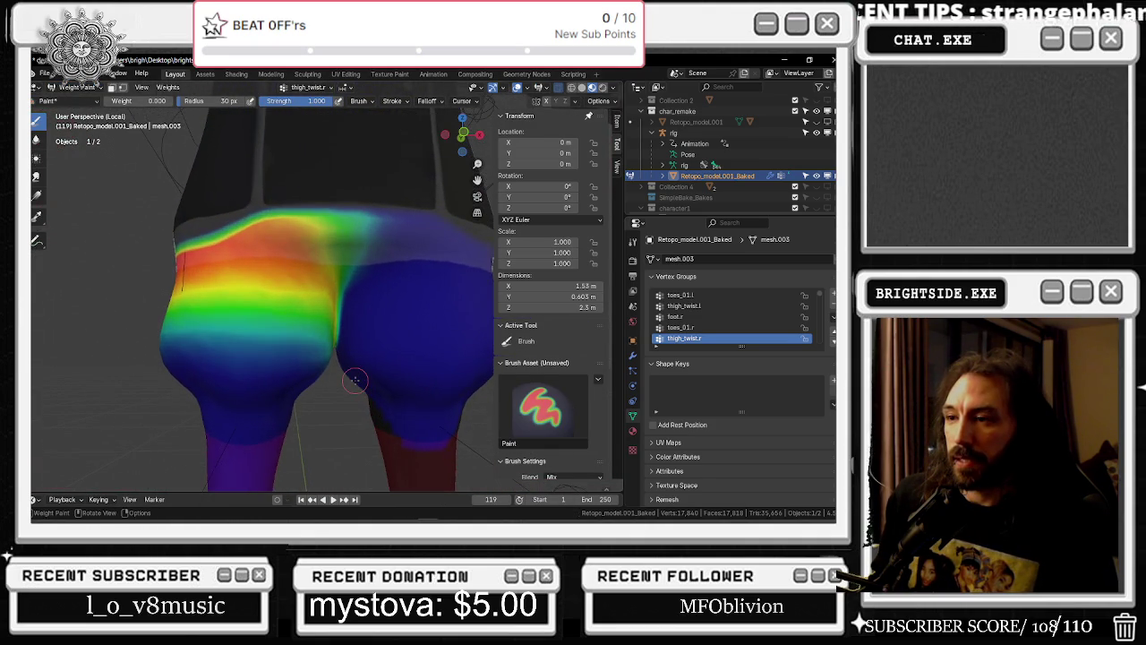
scroll(352, 369, up, 1)
scroll(354, 368, down, 3)
scroll(356, 367, down, 1)
scroll(357, 366, up, 1)
Return the mesh to Object Mode and select the rig
click(77, 87)
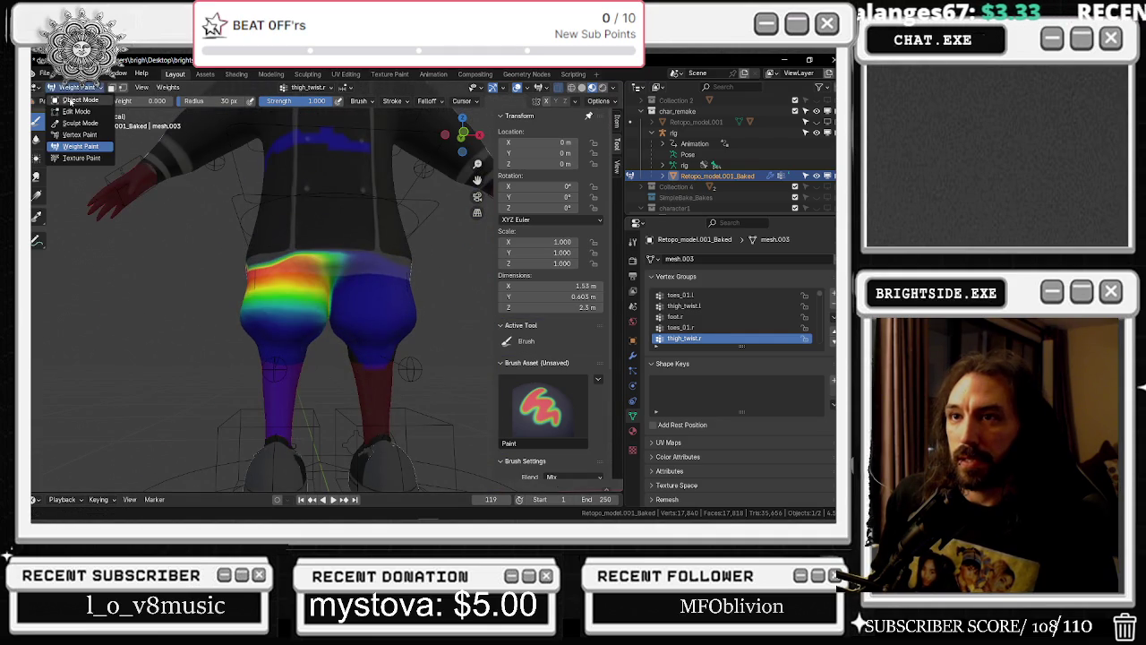
click(72, 95)
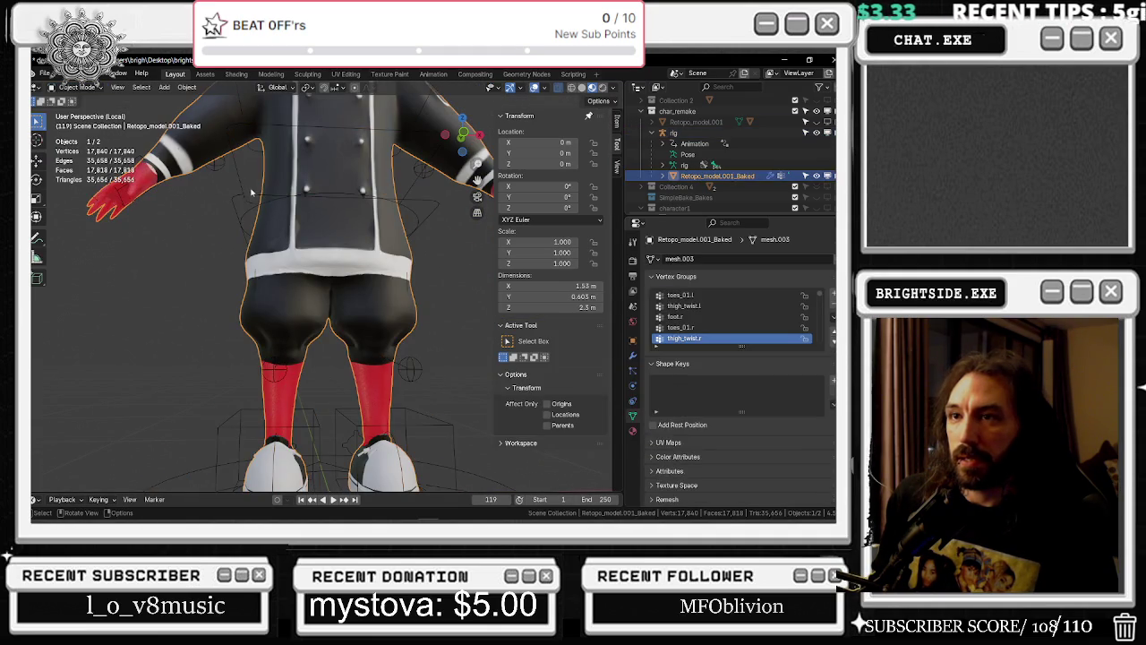
click(81, 87)
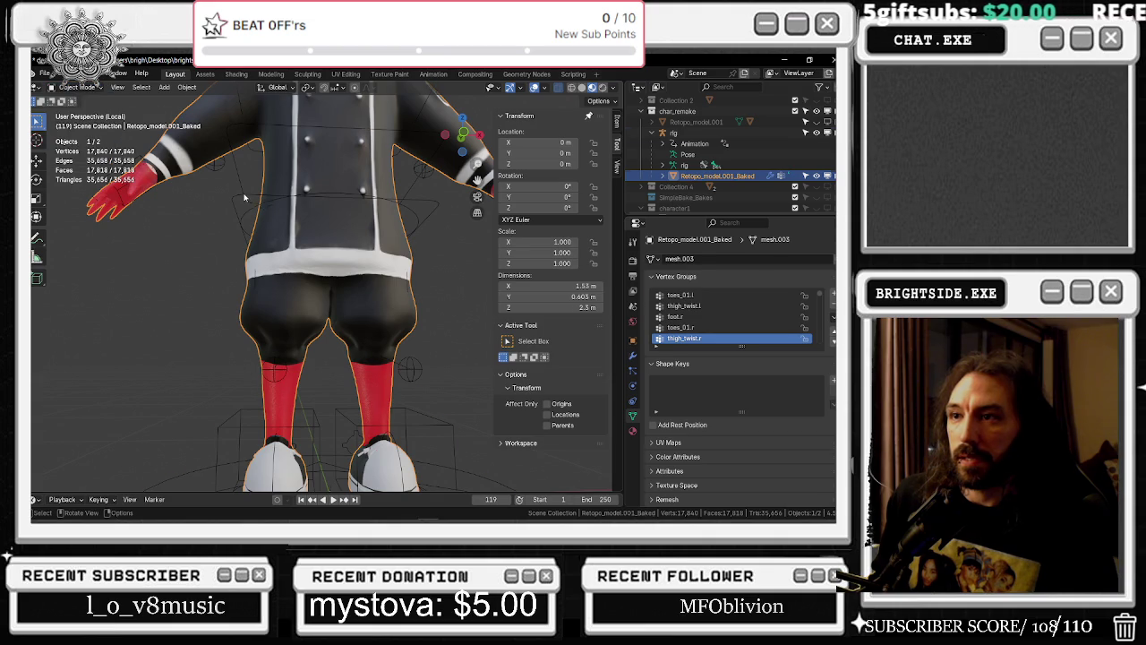
scroll(243, 197, down, 4)
click(275, 225)
Put the rig in Pose Mode, test the right thigh rotation, and select the root and leg-pole controls
key(ctrl+Tab)
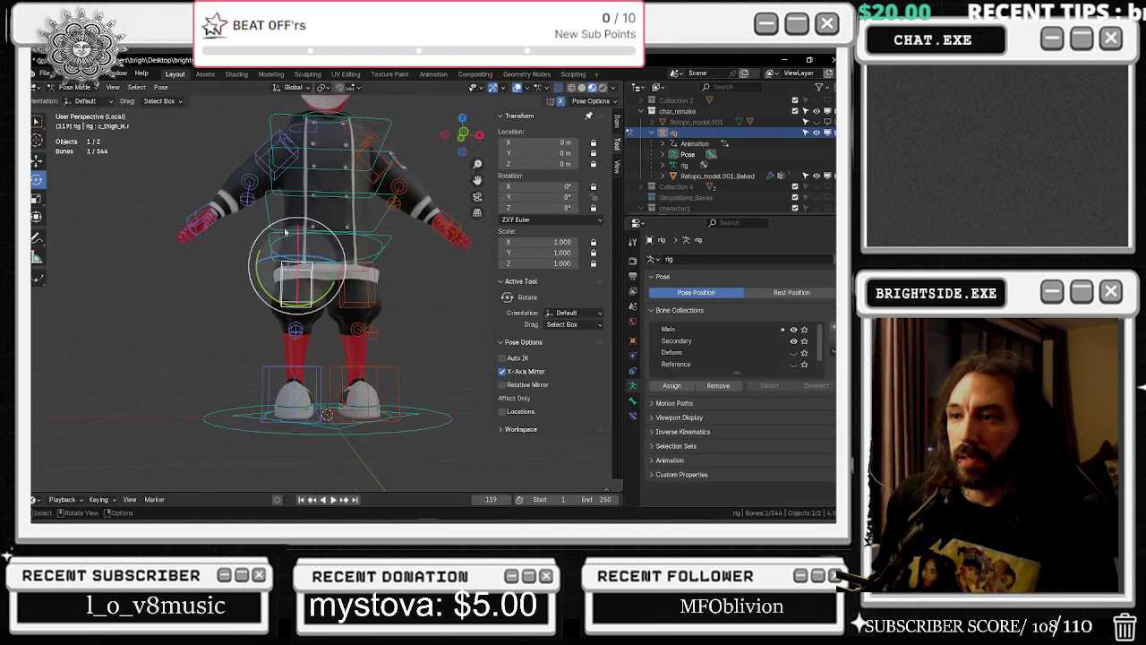
drag(271, 229, 262, 241)
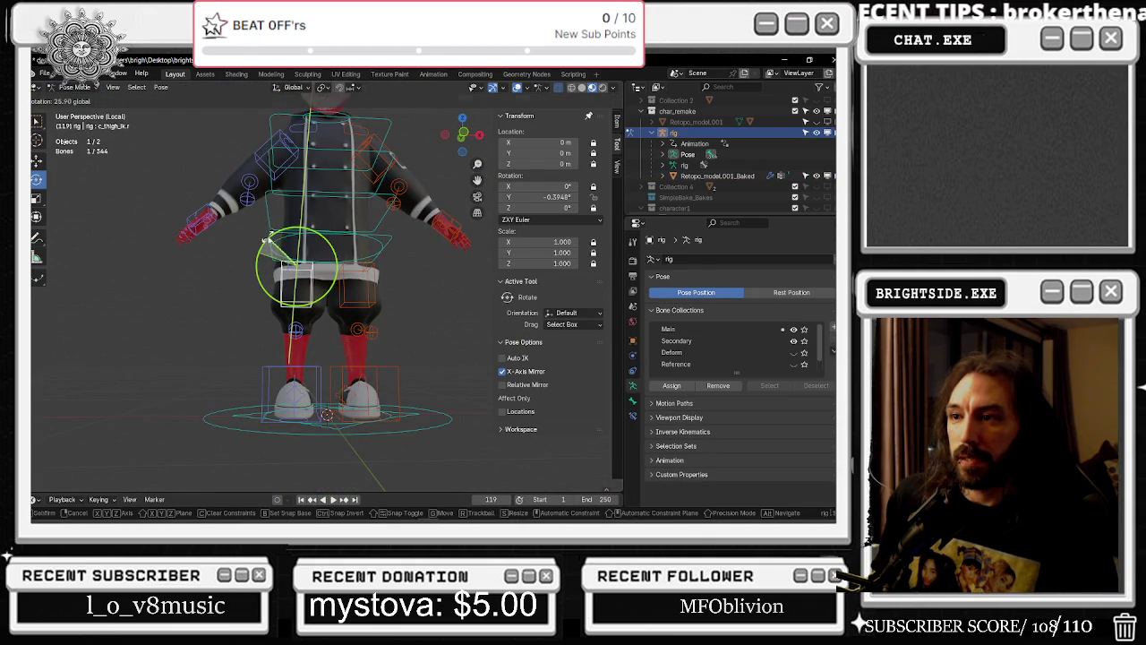
key(Escape)
click(288, 331)
click(282, 280)
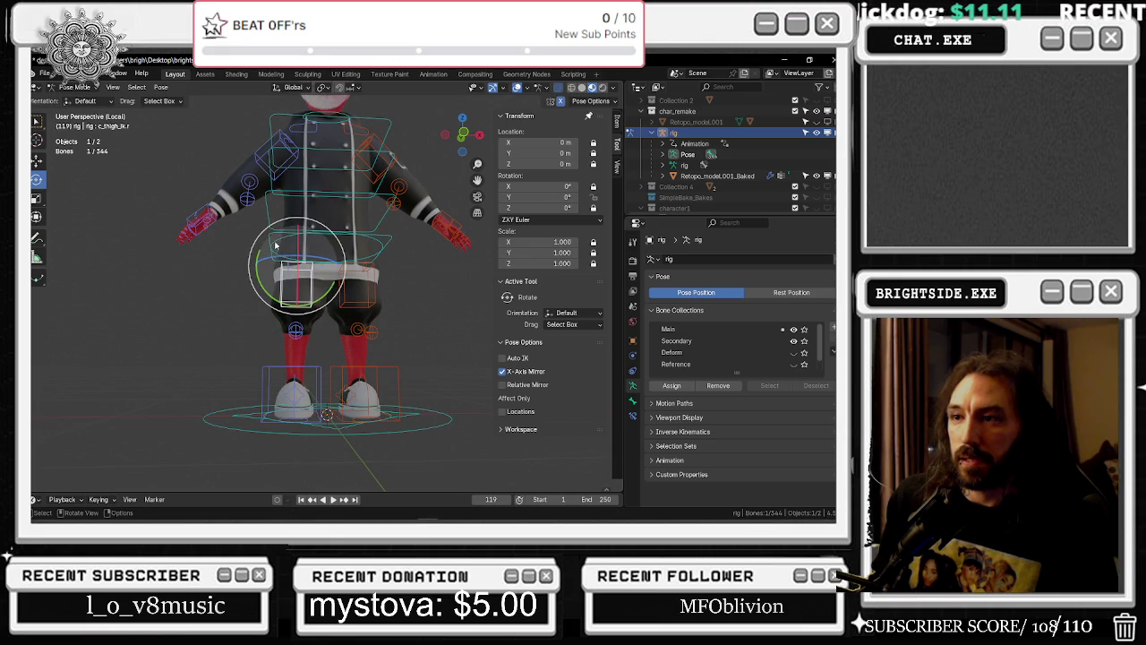
click(275, 247)
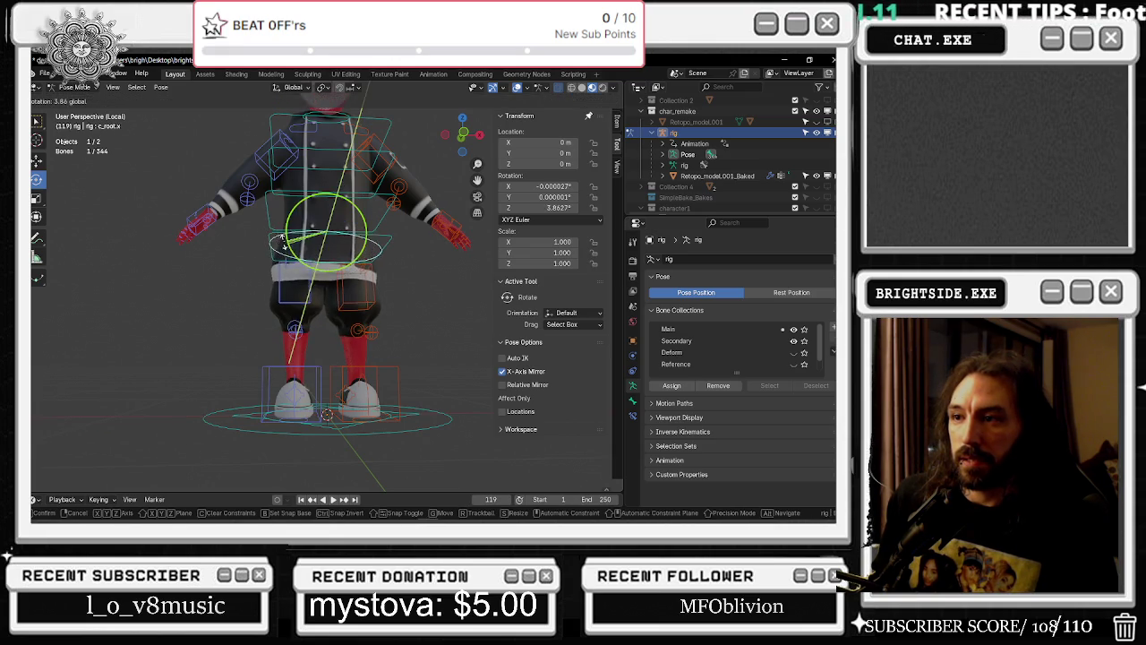
click(295, 332)
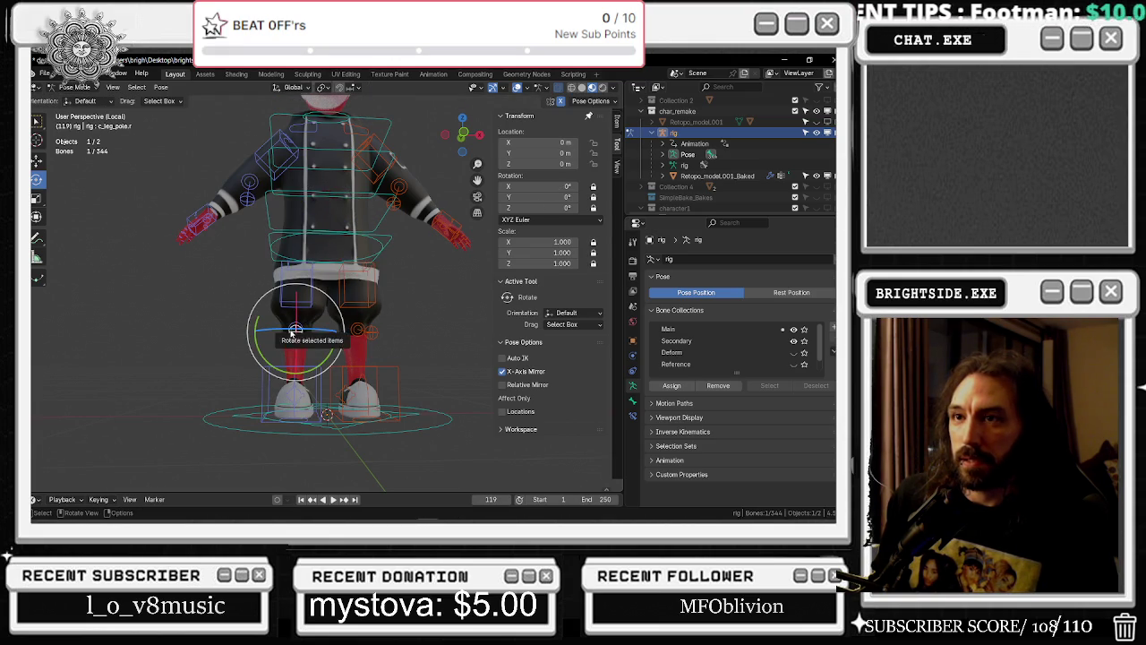
From a side view, rotate the right thigh IK control about 24°, then undo it
drag(296, 330, 293, 348)
mouse_move(292, 347)
middle_down()
mouse_move(280, 281)
mouse_move(121, 275)
middle_up()
scroll(263, 254, up, 2)
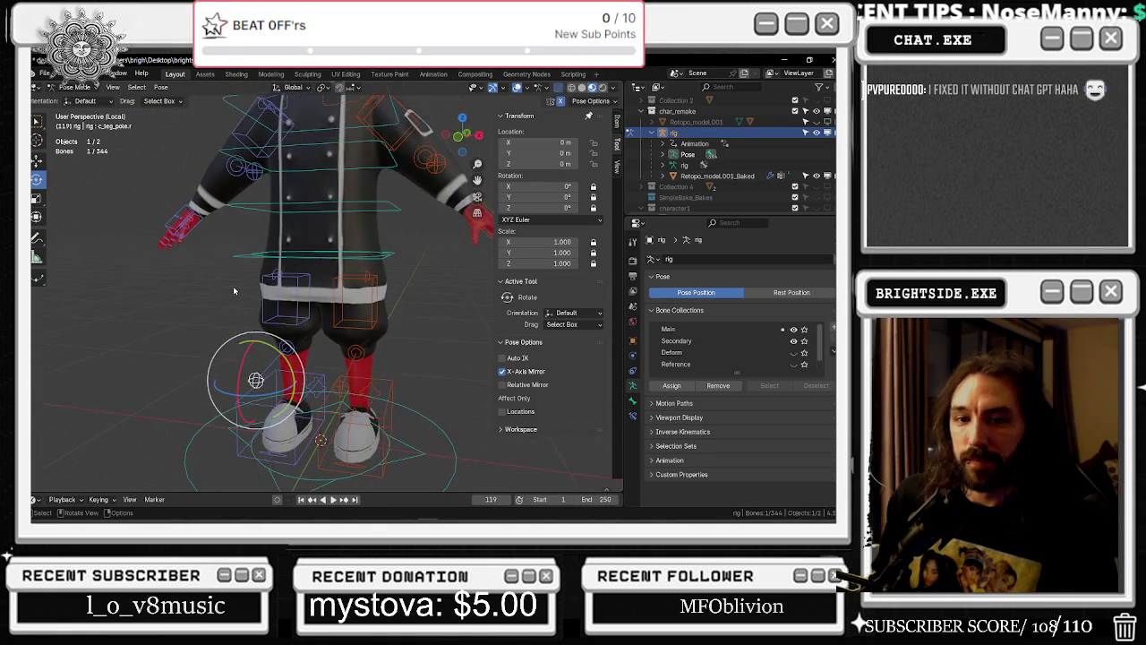
scroll(232, 286, up, 1)
scroll(259, 260, up, 1)
click(258, 265)
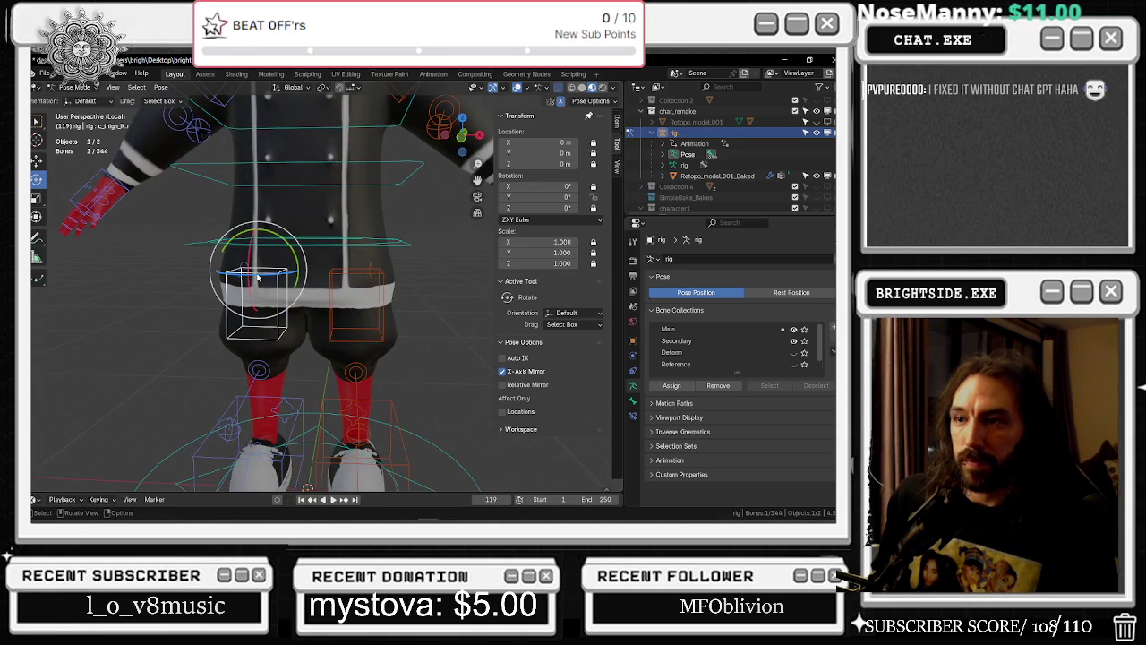
drag(283, 252, 303, 266)
key(ctrl+z)
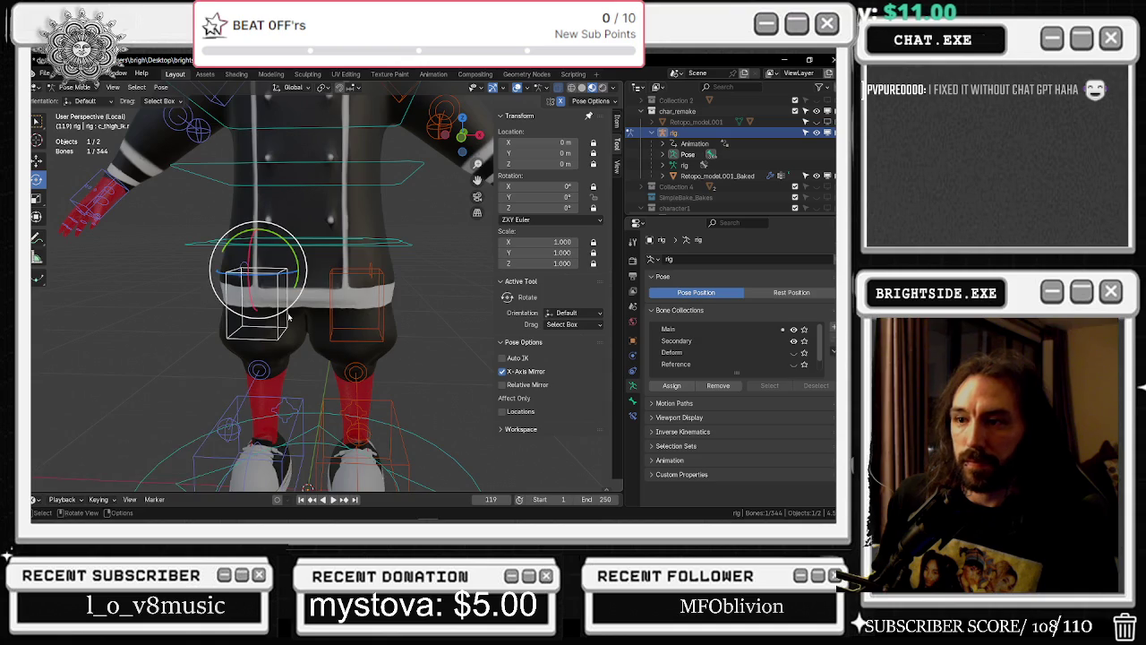
Test-rotate the right foot IK control, then revert it to zero rotation
shift+middle_drag(304, 265, 327, 182)
click(290, 343)
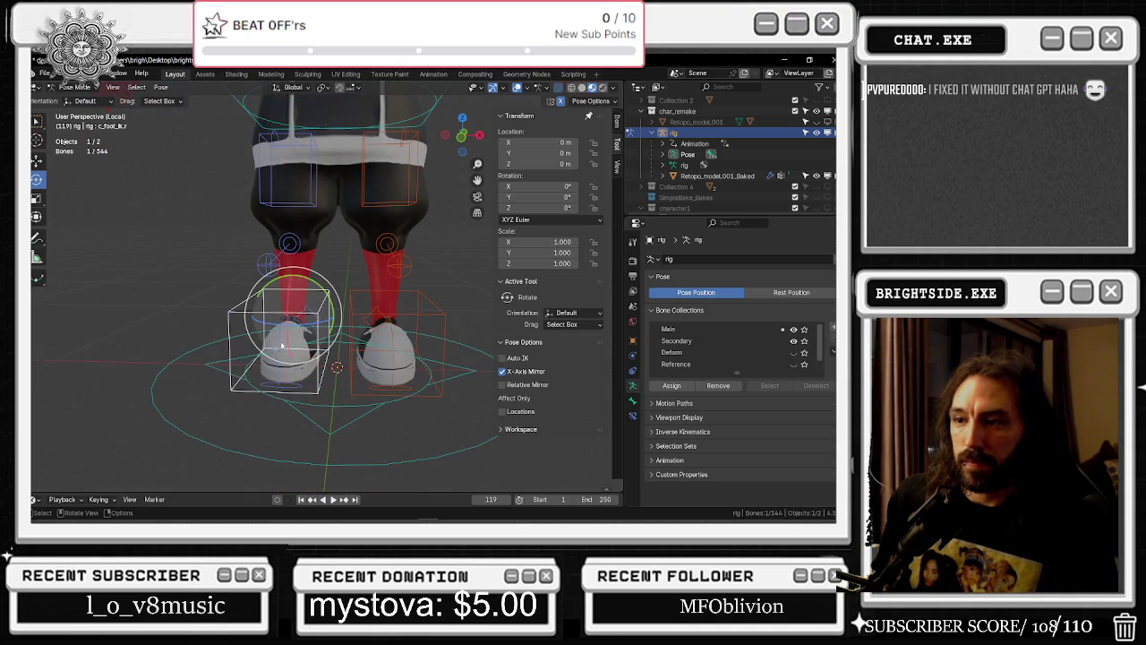
drag(300, 317, 331, 288)
click(333, 289)
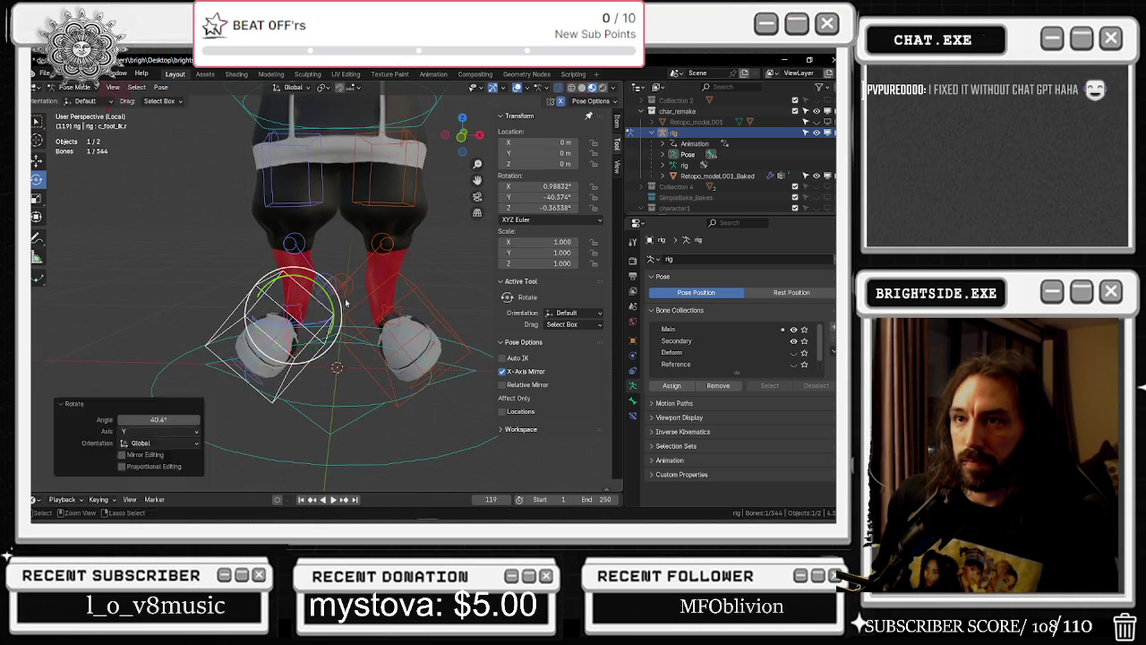
key(ctrl+z)
scroll(698, 345, down, 1)
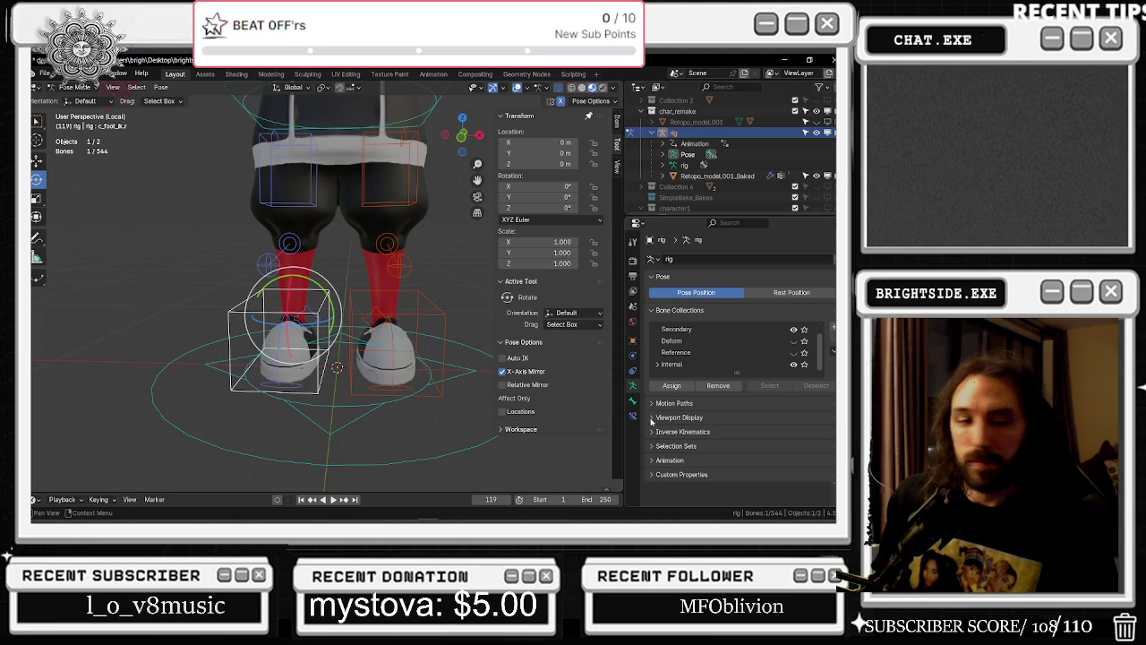
Inspect the foot control's bone properties and constraints, then deselect it
click(652, 418)
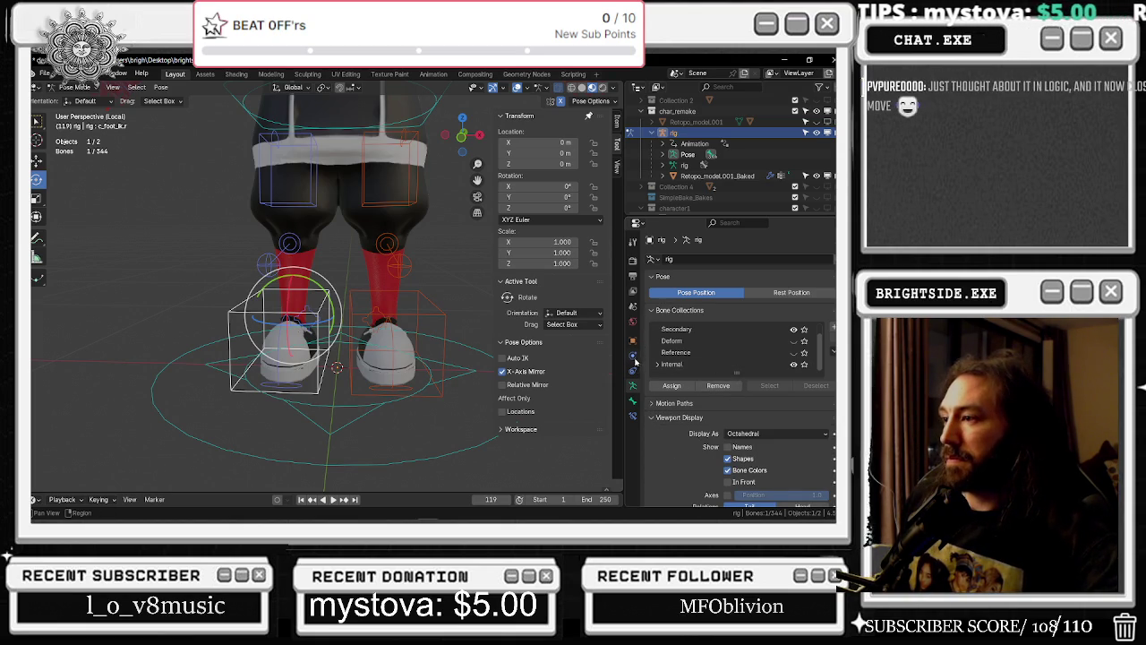
click(633, 402)
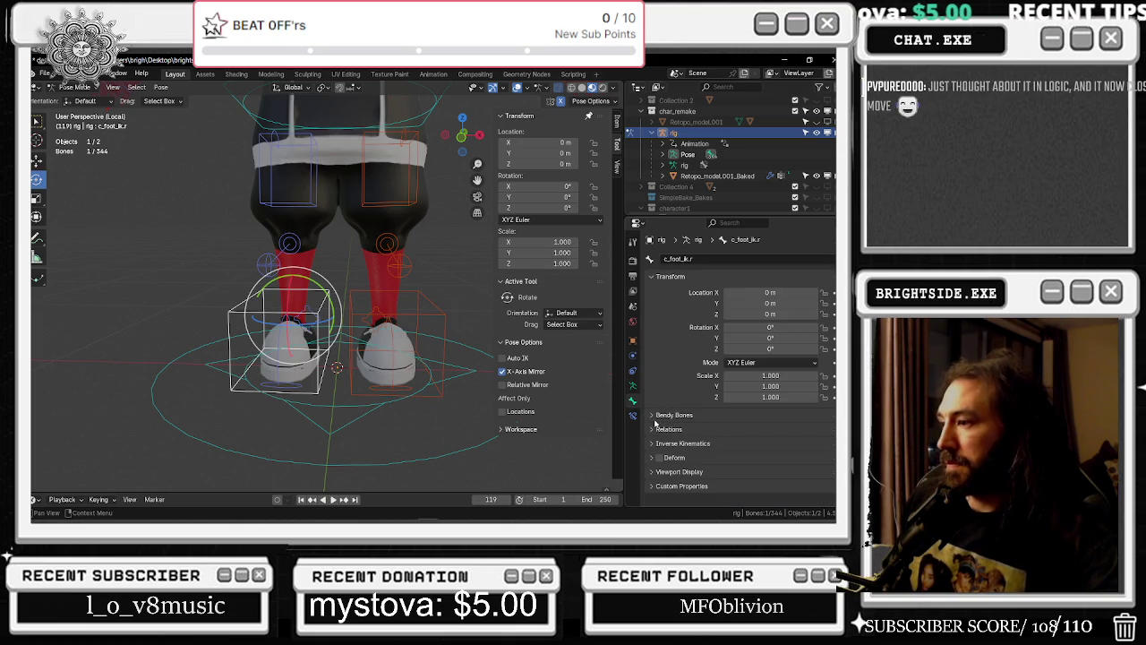
click(633, 416)
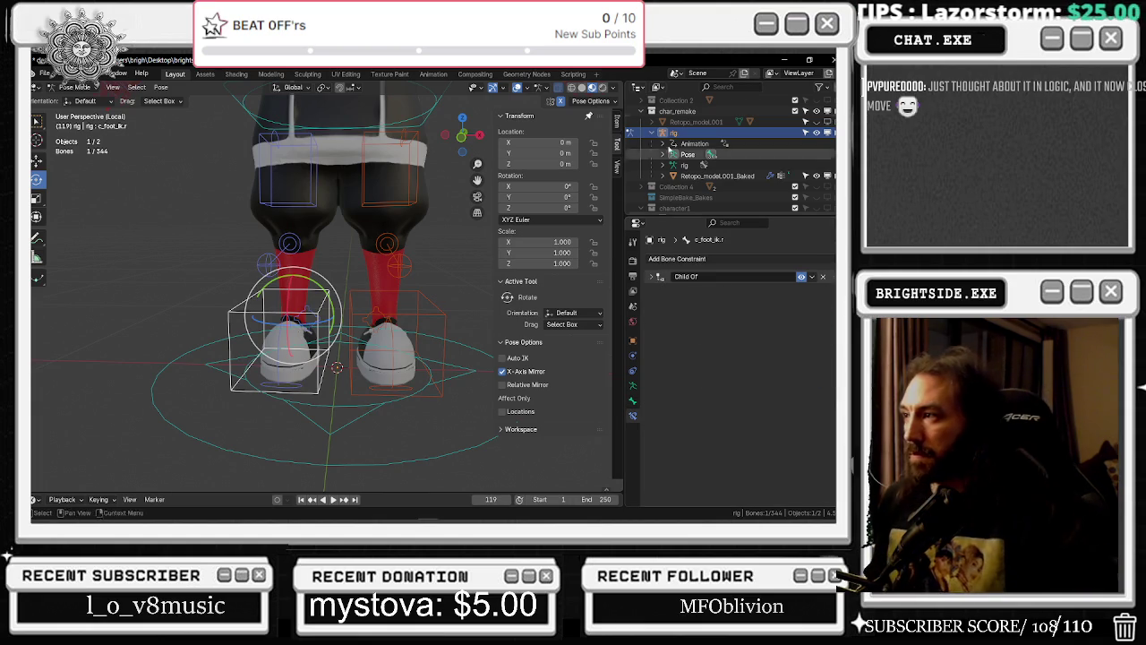
mouse_move(355, 202)
shift+middle_down()
mouse_move(325, 258)
mouse_move(342, 269)
shift+middle_up()
click(325, 258)
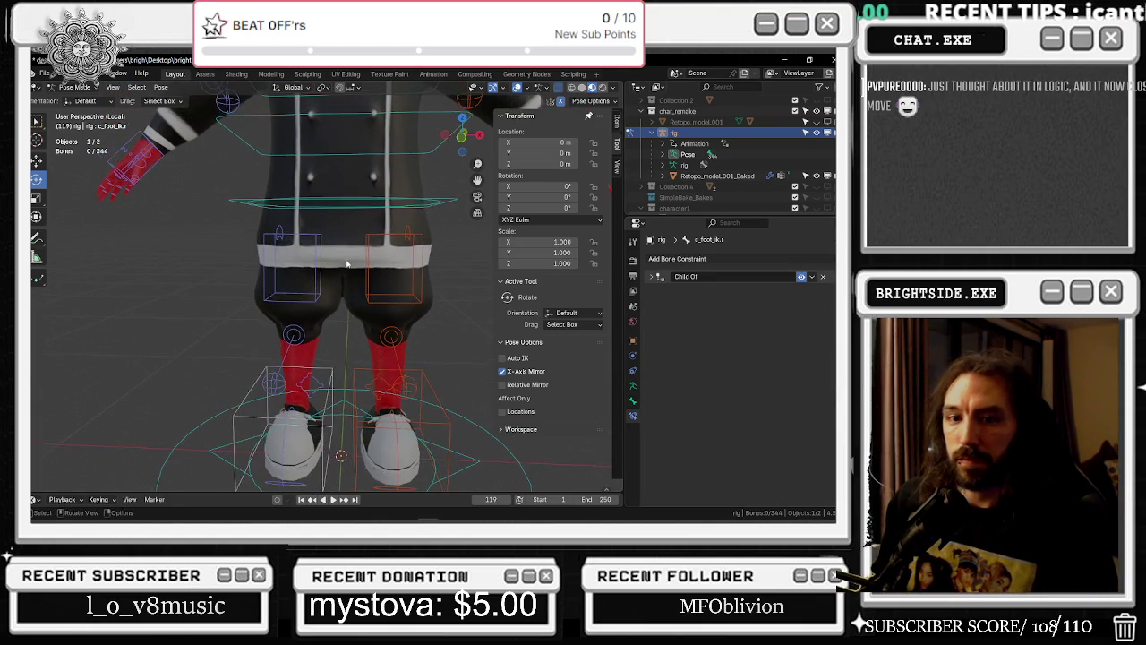
Rotate the right thigh bone c_thigh_b.r to test deformation, then undo the rotation
click(233, 237)
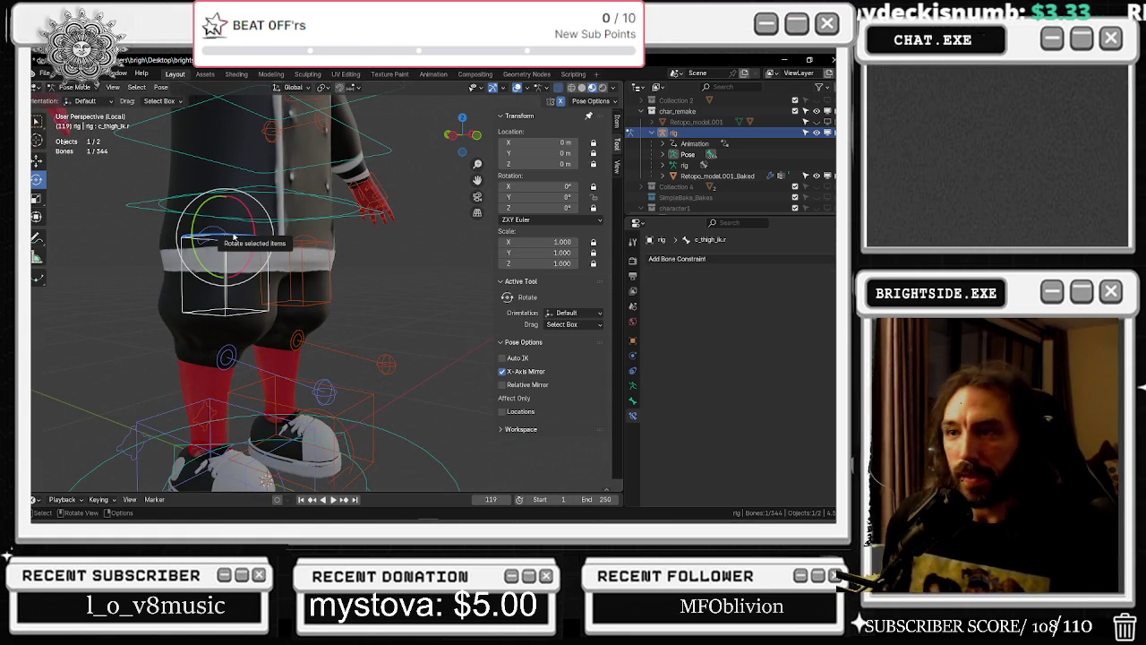
scroll(232, 237, up, 2)
shift+middle_drag(237, 244, 287, 312)
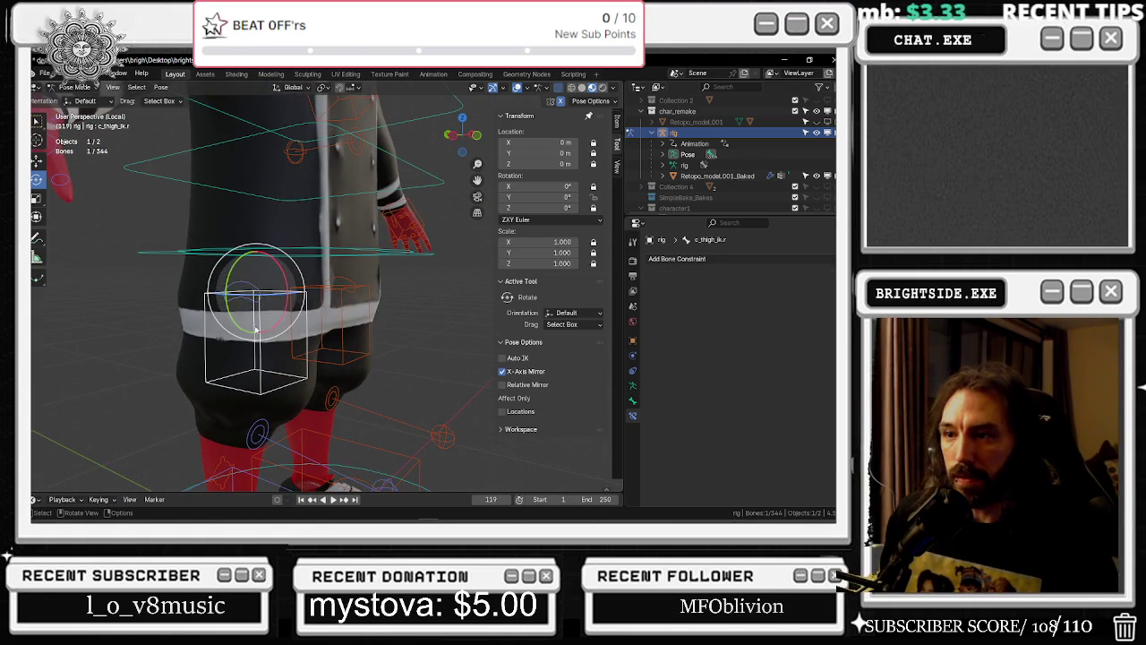
middle_drag(288, 352, 282, 296)
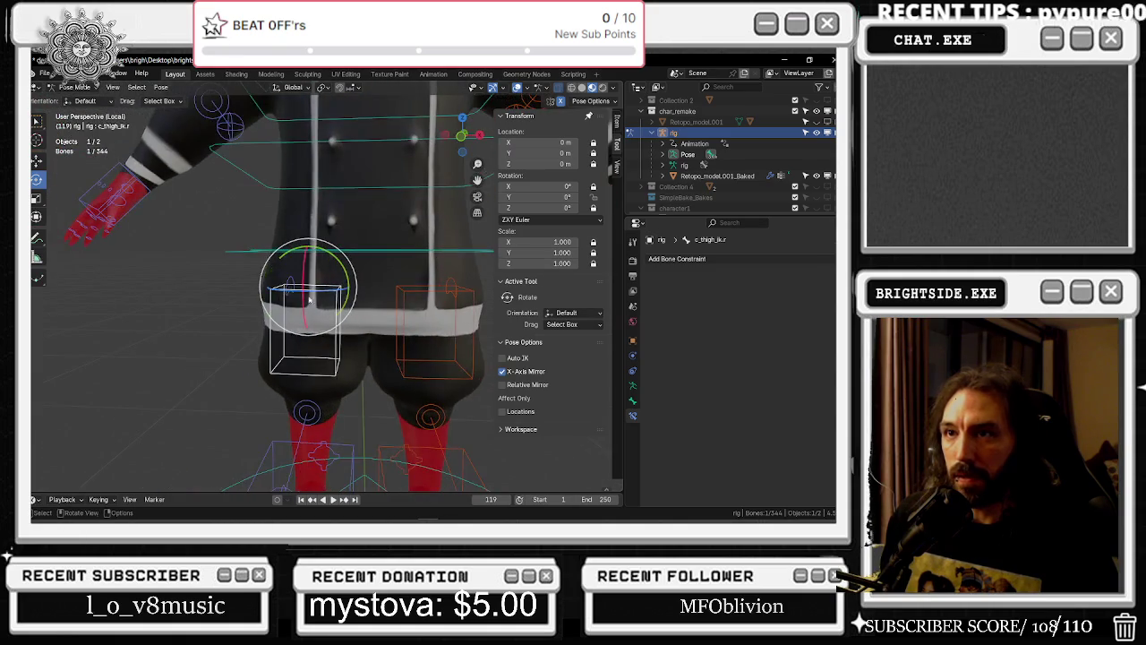
scroll(277, 281, up, 2)
click(276, 281)
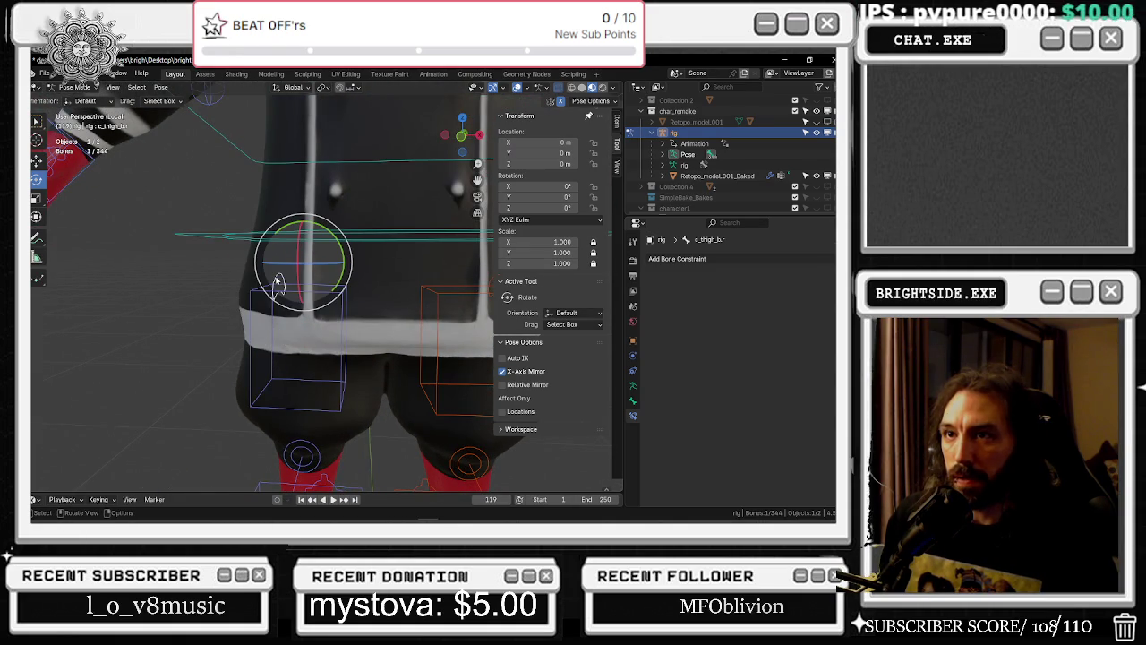
mouse_move(341, 254)
mouse_down()
mouse_move(349, 350)
mouse_move(334, 345)
mouse_up()
key(ctrl+z)
Move the right foot IK control about 0.55 m outward along X
mouse_move(389, 374)
shift+middle_down()
mouse_move(385, 213)
mouse_move(375, 348)
mouse_move(358, 358)
shift+middle_up()
click(327, 358)
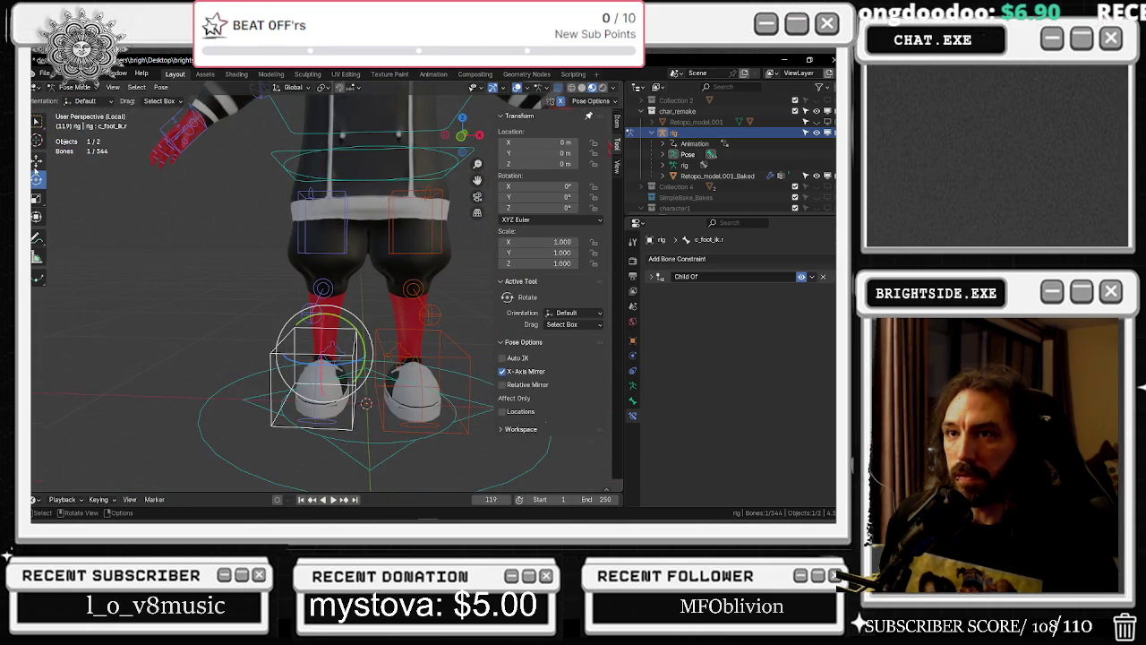
click(36, 159)
drag(358, 362, 212, 355)
Return to Object Mode and make the chef's body mesh the active object
click(76, 87)
click(96, 101)
click(341, 169)
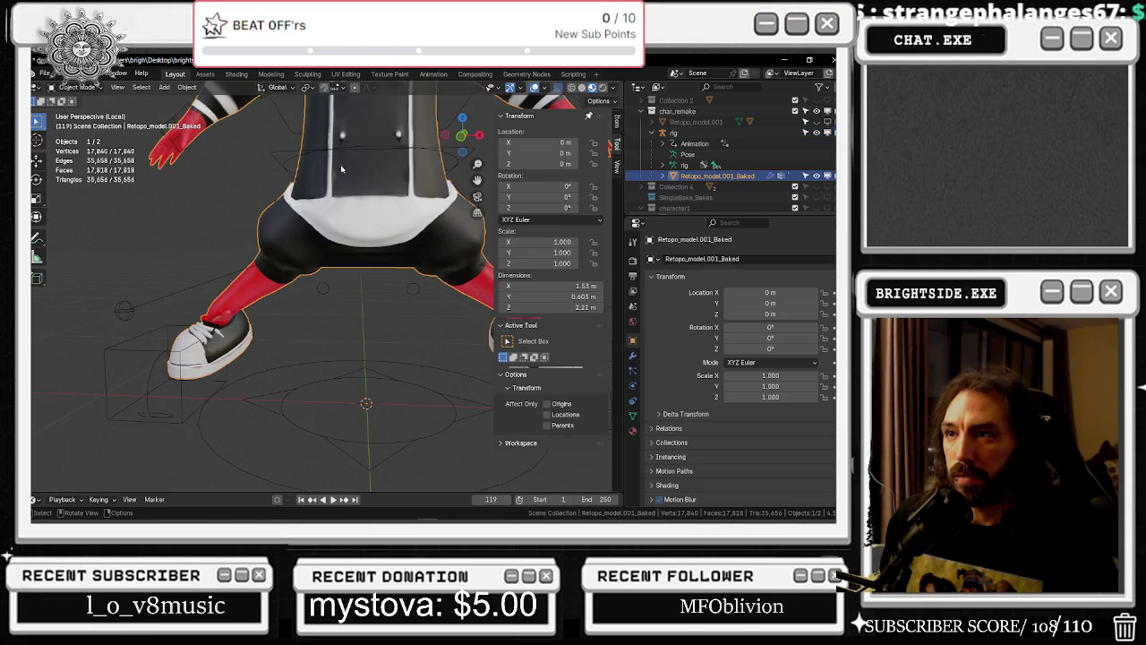
Switch the body mesh to Weight Paint and paint thigh_twist.r hip weights down to zero
click(76, 87)
click(72, 154)
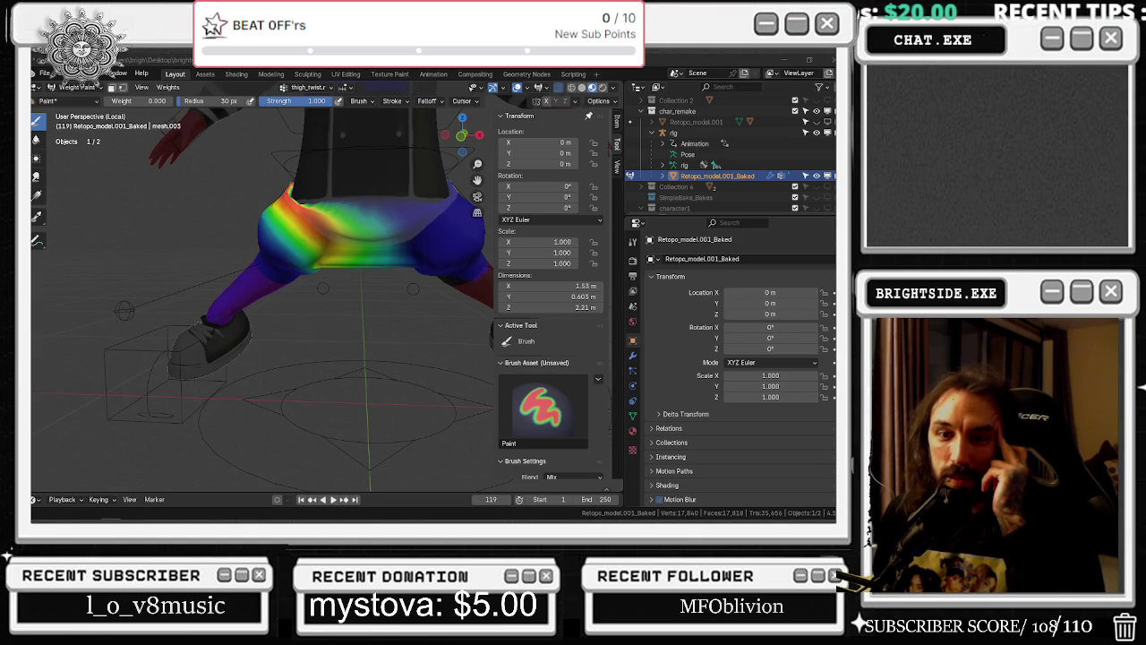
mouse_move(389, 302)
middle_down()
mouse_move(380, 275)
mouse_move(287, 329)
middle_up()
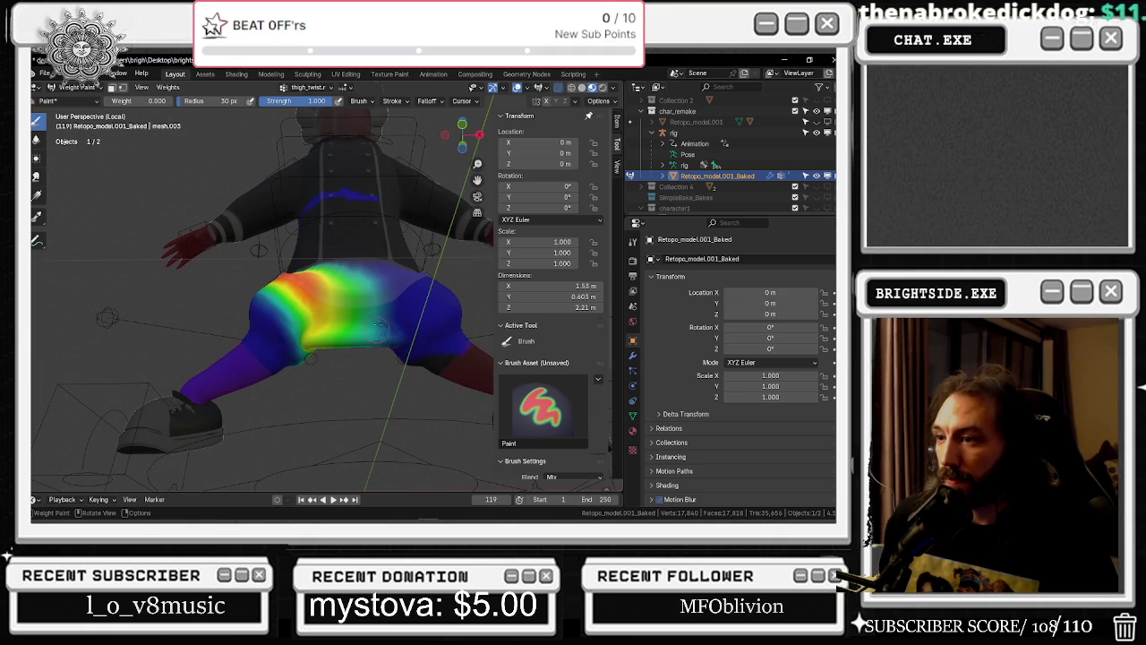
mouse_move(248, 135)
middle_down()
mouse_move(404, 357)
mouse_move(408, 338)
middle_up()
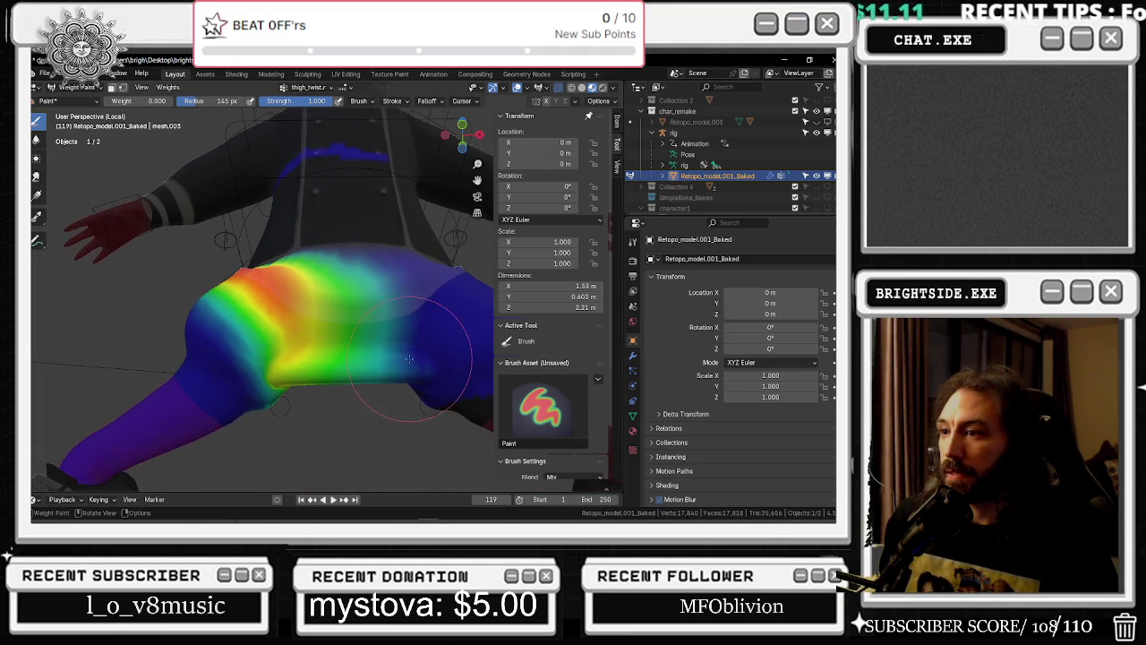
drag(420, 364, 402, 386)
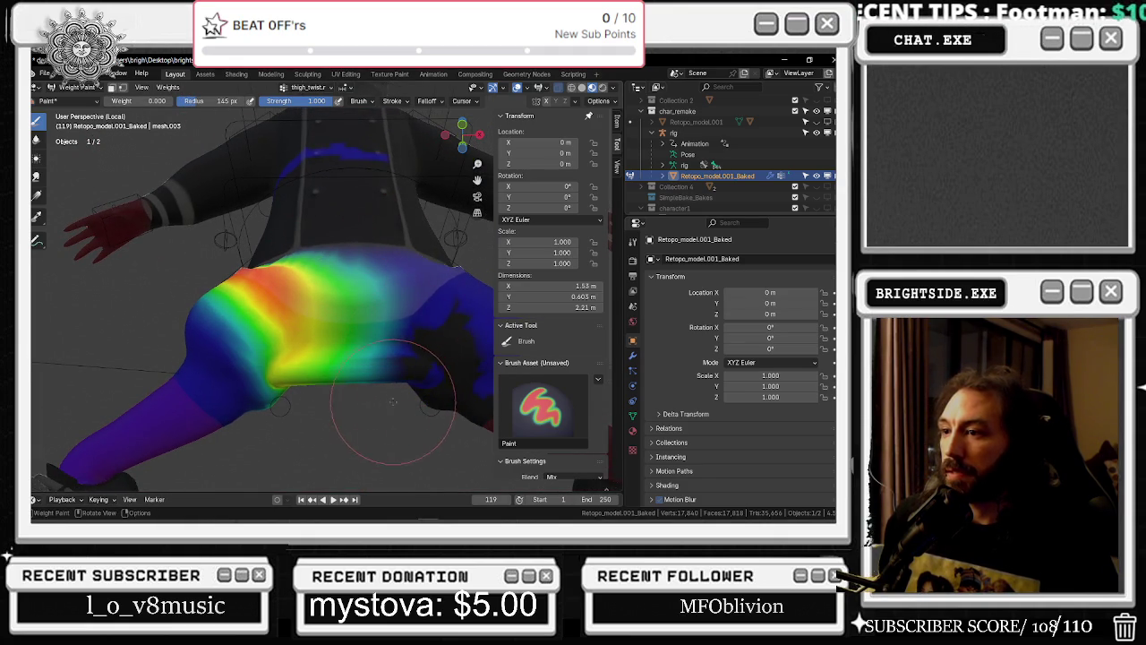
mouse_move(410, 330)
mouse_down()
mouse_move(388, 325)
mouse_move(376, 285)
mouse_up()
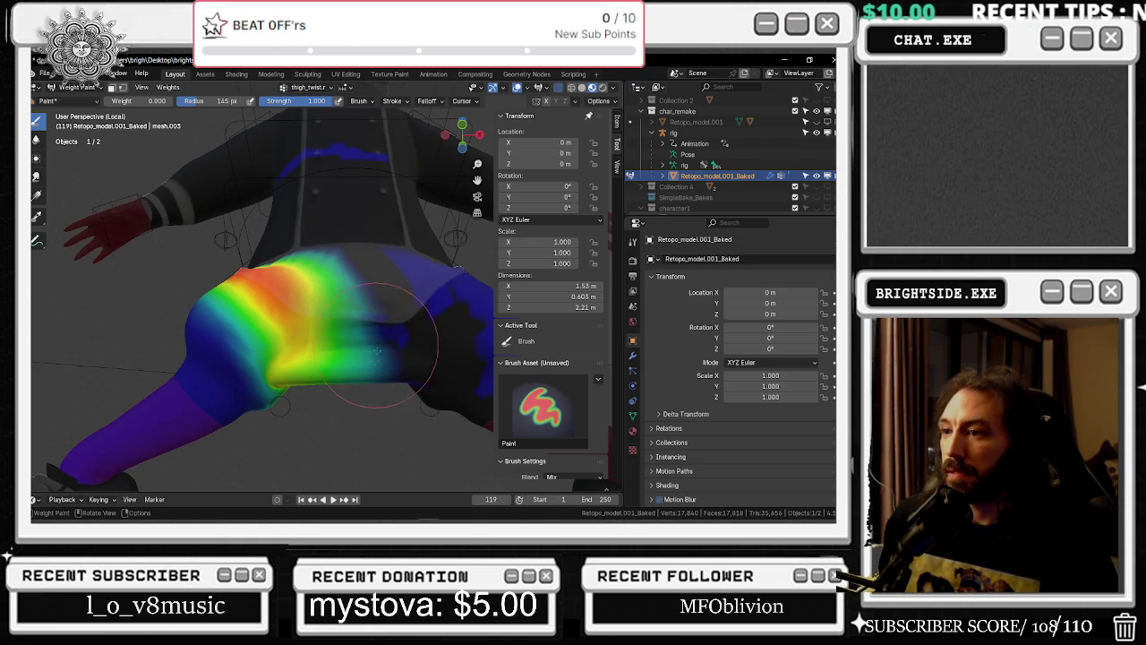
drag(381, 370, 373, 387)
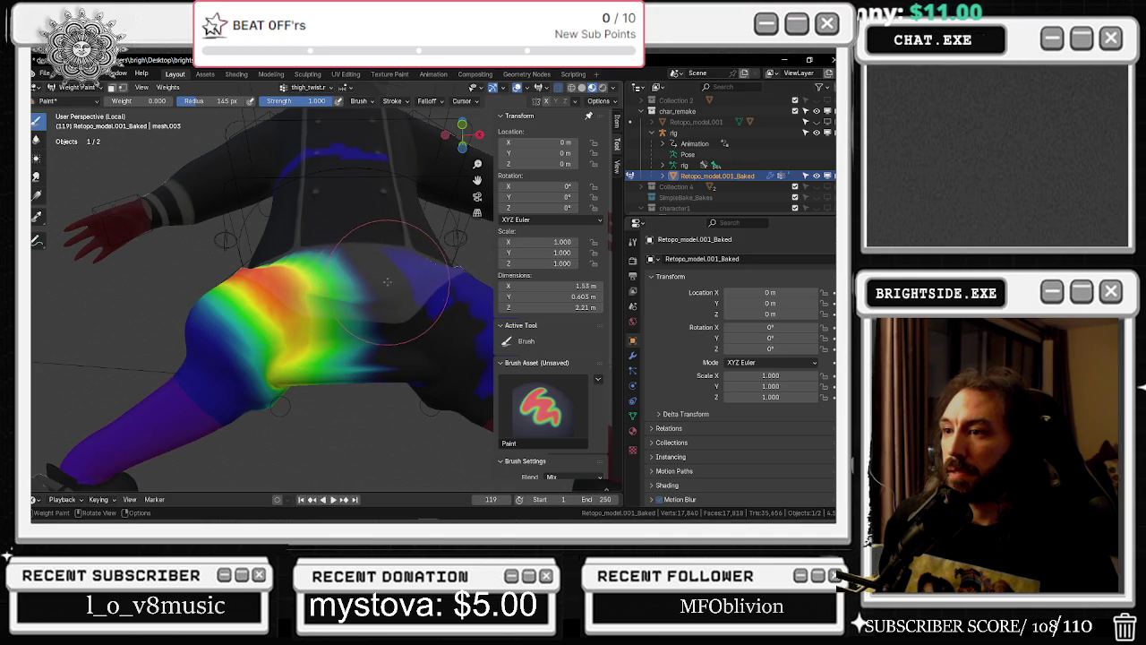
Paint zero weight over the remaining green areas at the crotch and inner thigh
mouse_move(377, 403)
middle_down()
mouse_move(394, 427)
mouse_move(298, 320)
mouse_move(362, 331)
middle_up()
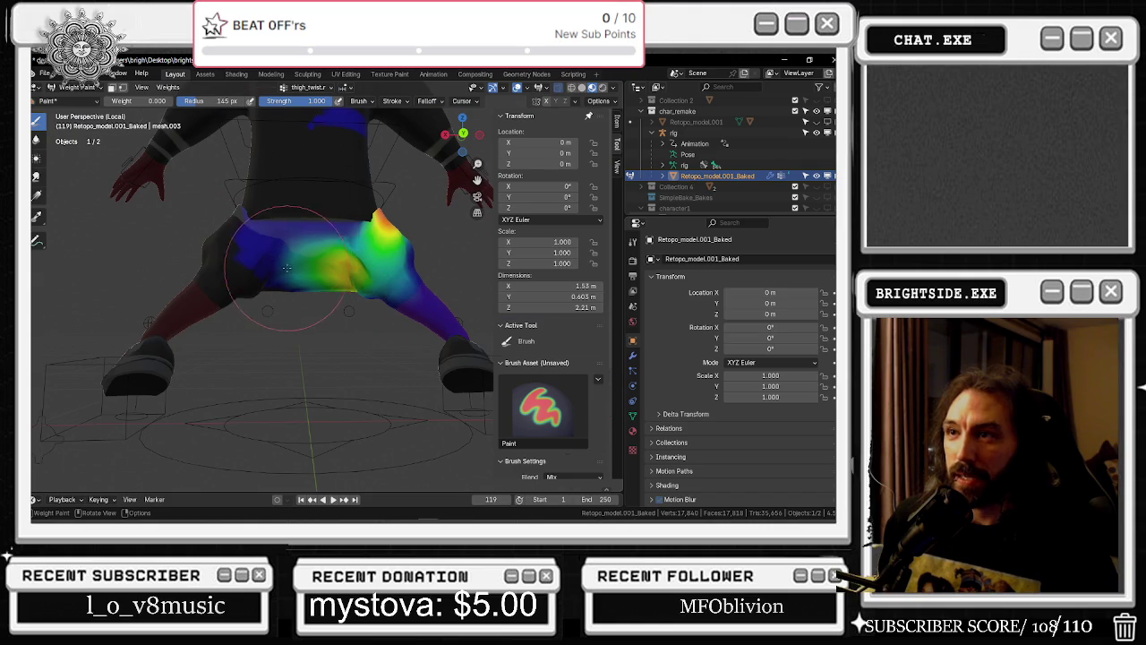
scroll(286, 267, up, 5)
mouse_move(268, 278)
shift+middle_down()
mouse_move(285, 223)
mouse_move(251, 351)
shift+middle_up()
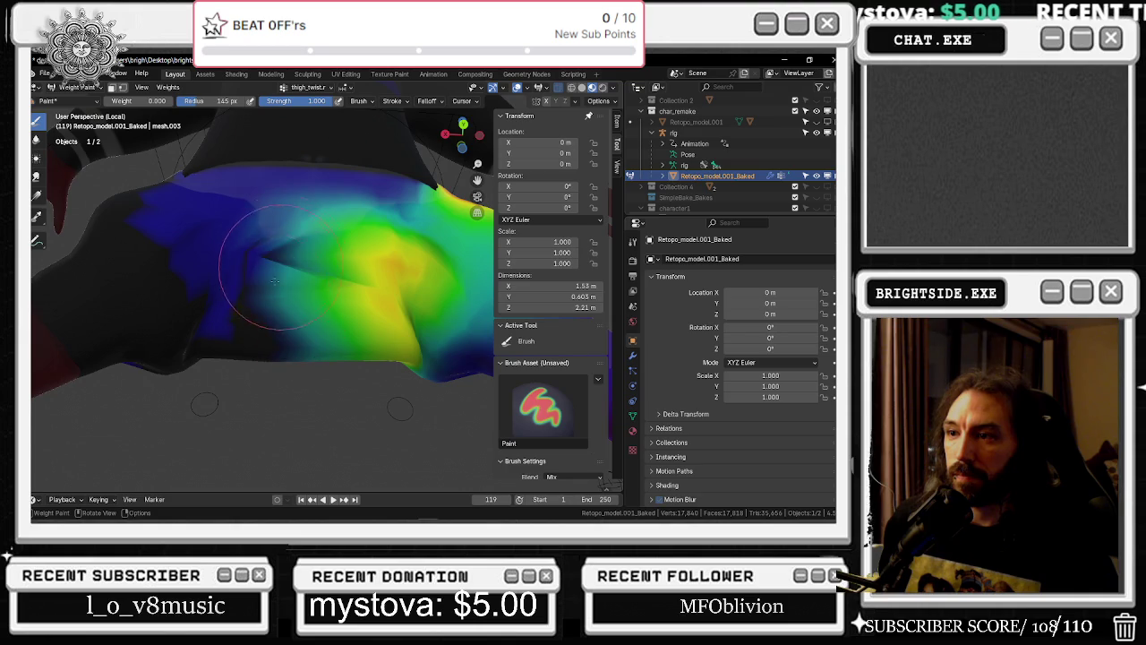
drag(294, 213, 267, 274)
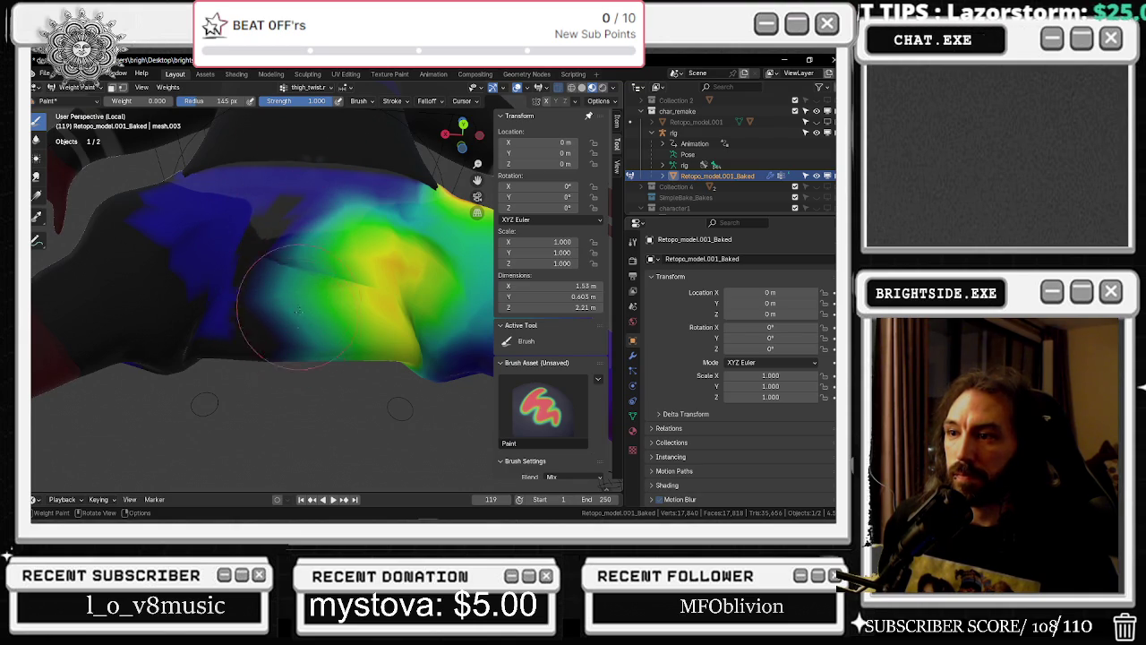
drag(309, 250, 289, 300)
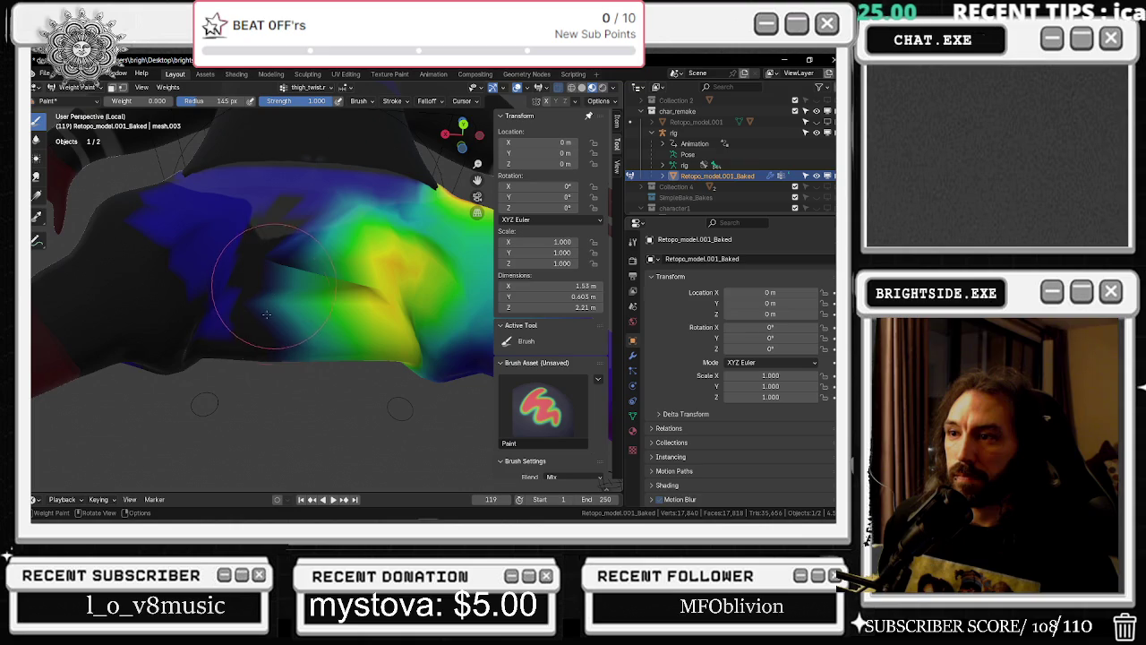
mouse_move(296, 264)
middle_down()
mouse_move(267, 354)
mouse_move(338, 331)
mouse_move(369, 371)
middle_up()
scroll(338, 331, down, 4)
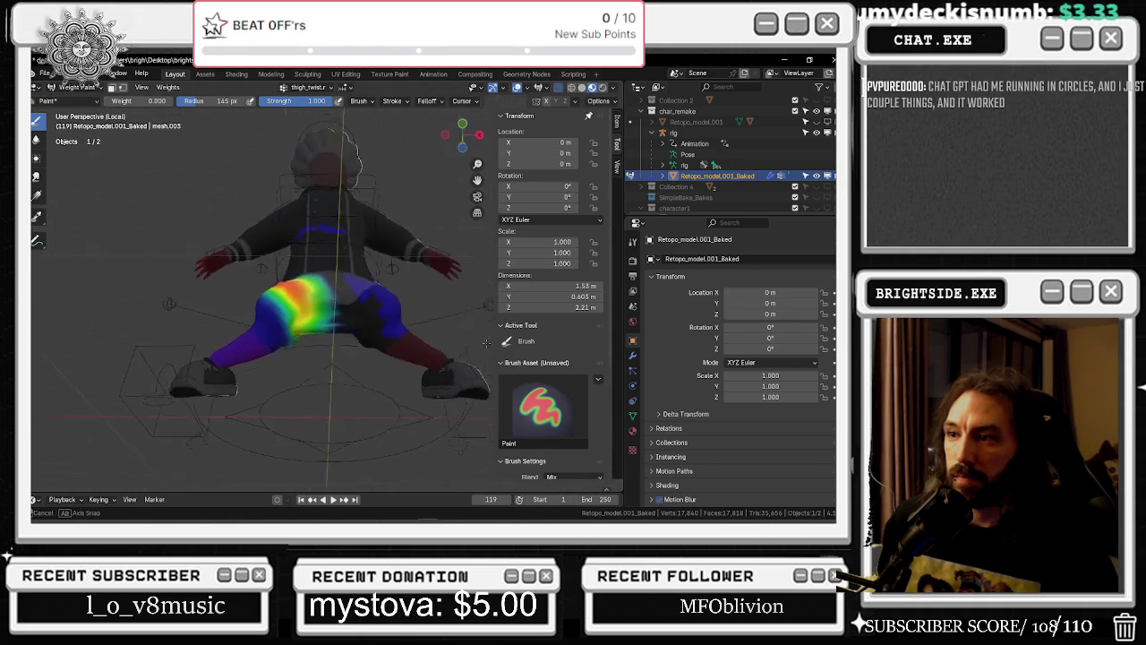
scroll(367, 371, up, 3)
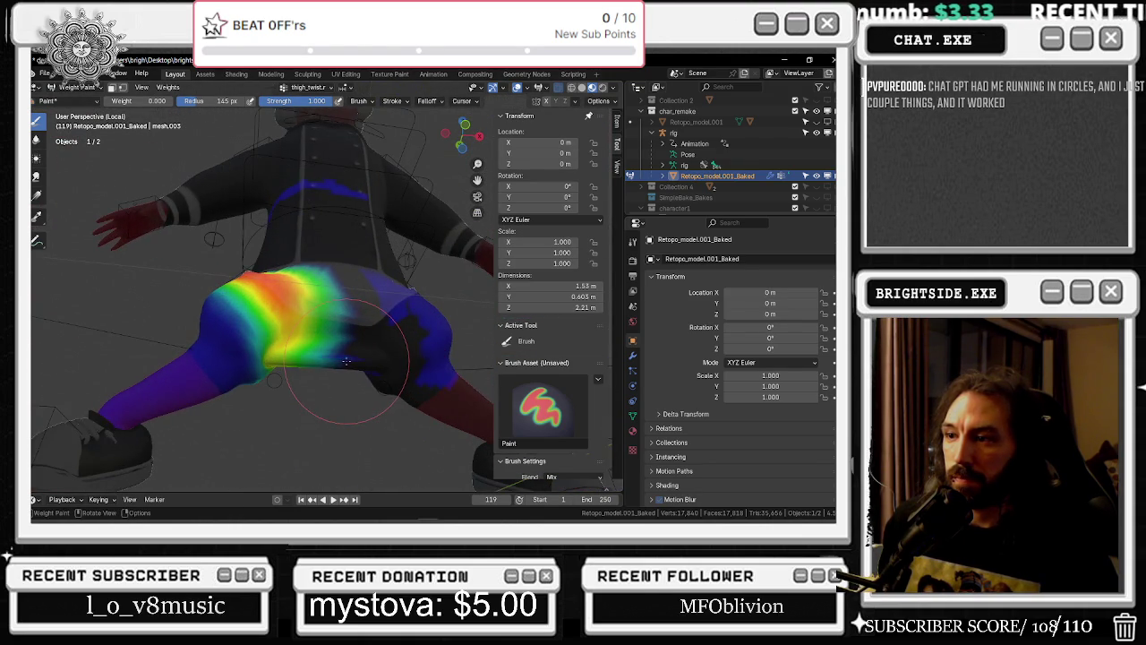
Select the thigh_twist.l vertex group and paint stray left-hip weight to zero
click(634, 356)
click(632, 415)
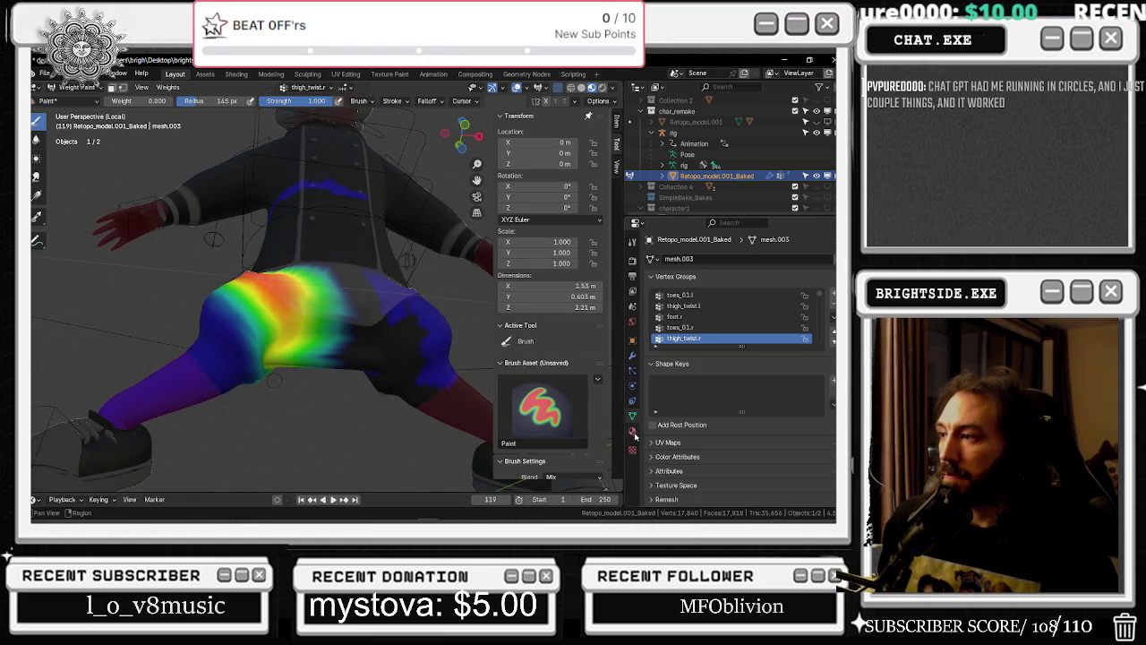
click(721, 306)
middle_drag(403, 323, 267, 420)
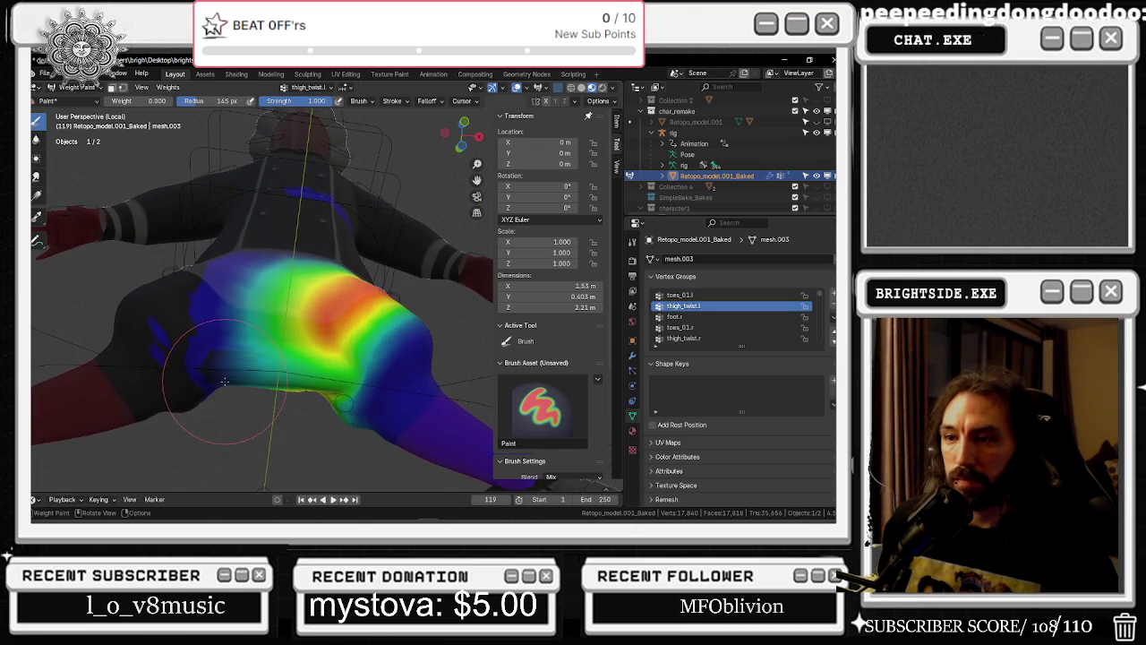
drag(226, 351, 224, 342)
drag(195, 396, 231, 367)
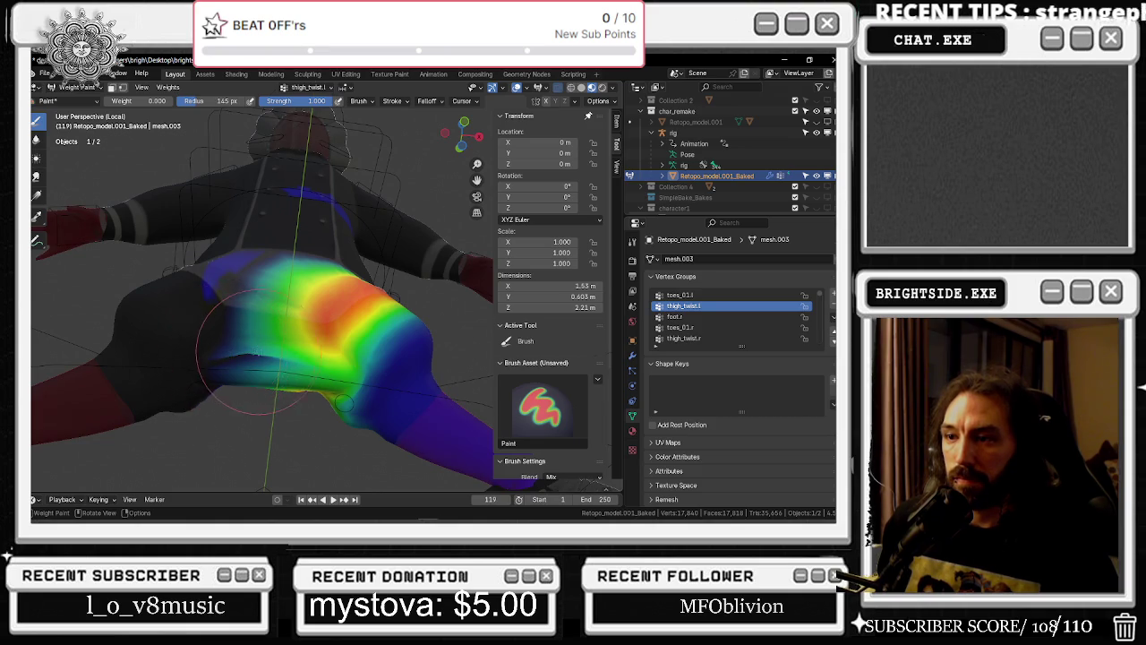
Zero the thigh_twist.l weight across the back and right side of the hips
scroll(255, 350, up, 4)
mouse_move(205, 333)
middle_down()
mouse_move(152, 405)
mouse_move(174, 347)
middle_up()
scroll(134, 376, down, 2)
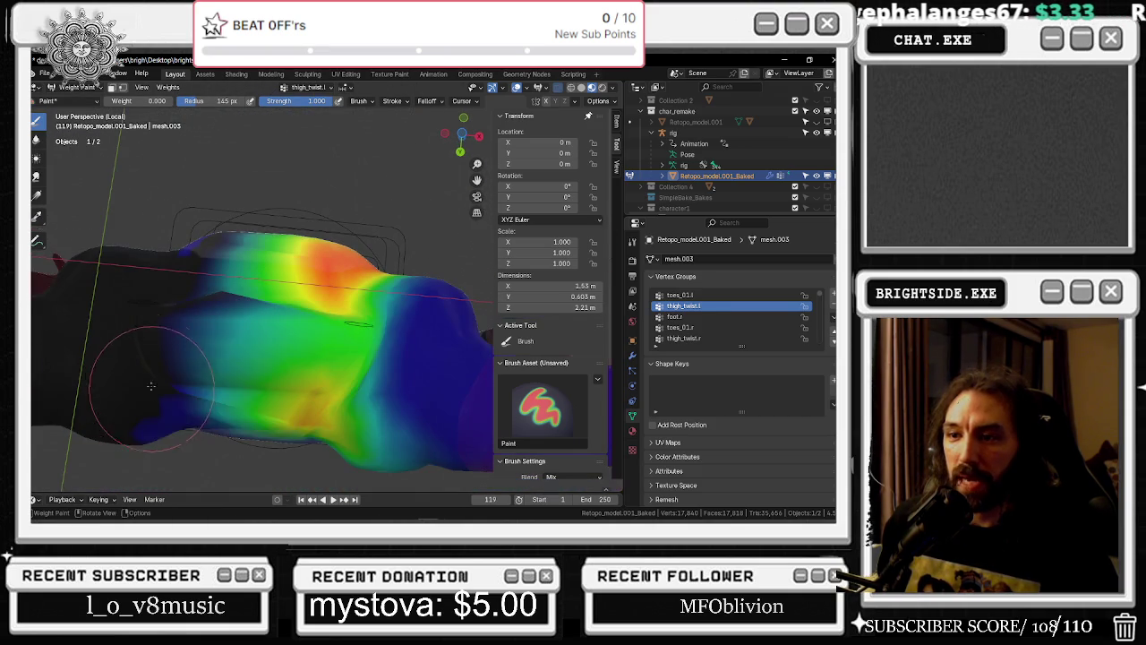
middle_drag(226, 395, 369, 348)
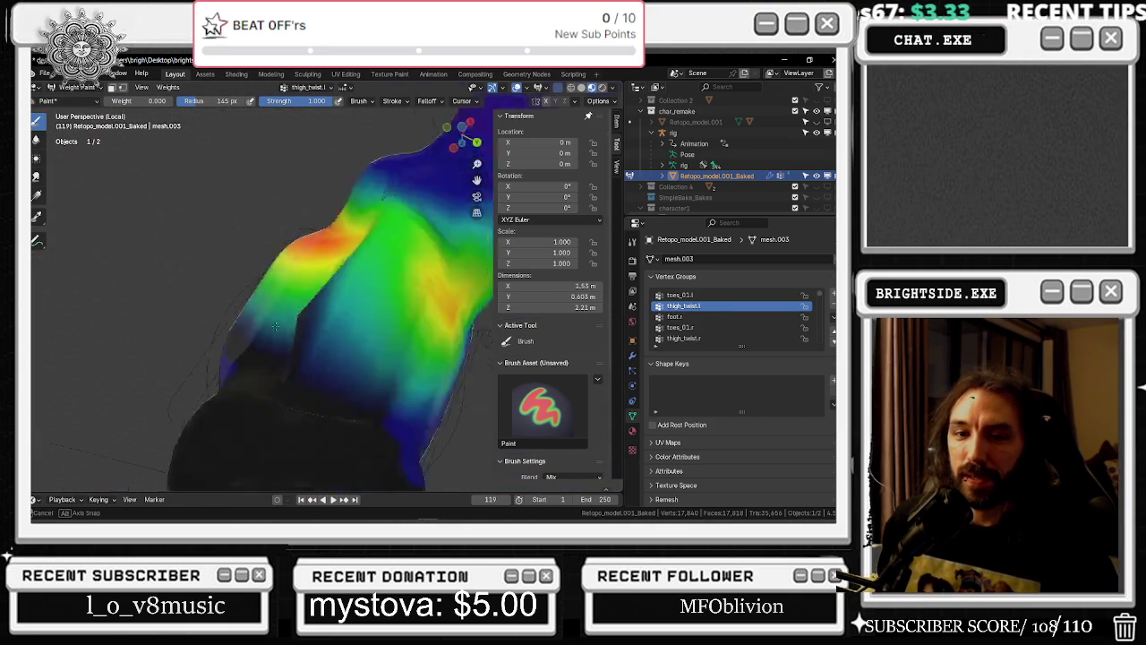
drag(369, 348, 395, 359)
mouse_move(402, 365)
middle_down()
mouse_move(372, 353)
mouse_move(391, 333)
middle_up()
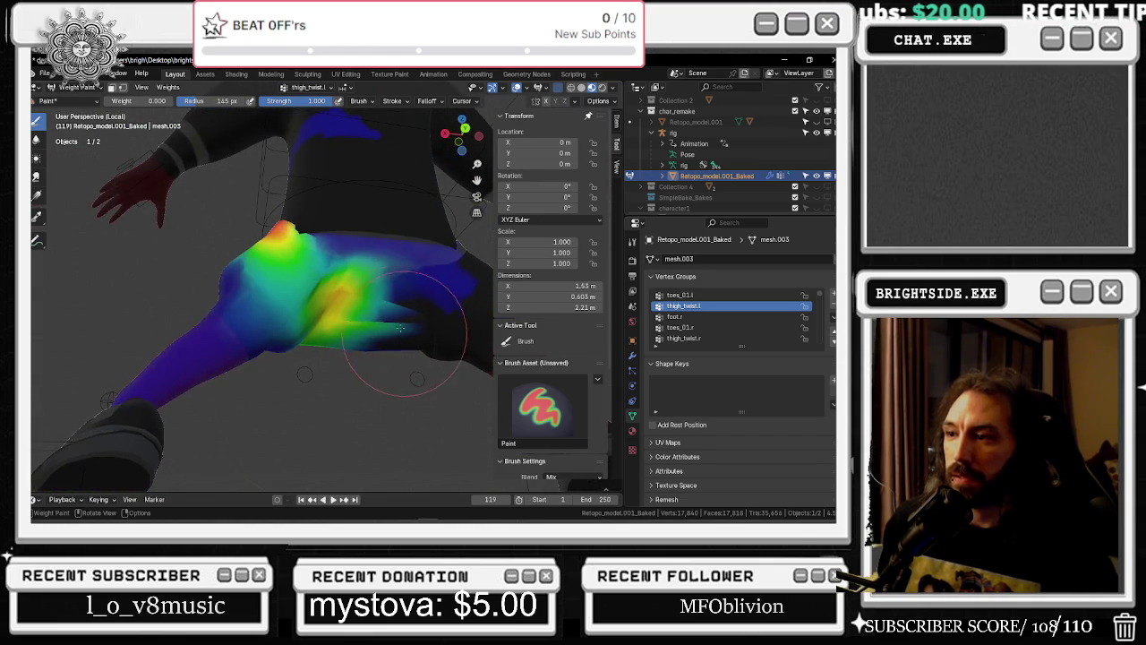
drag(399, 315, 410, 320)
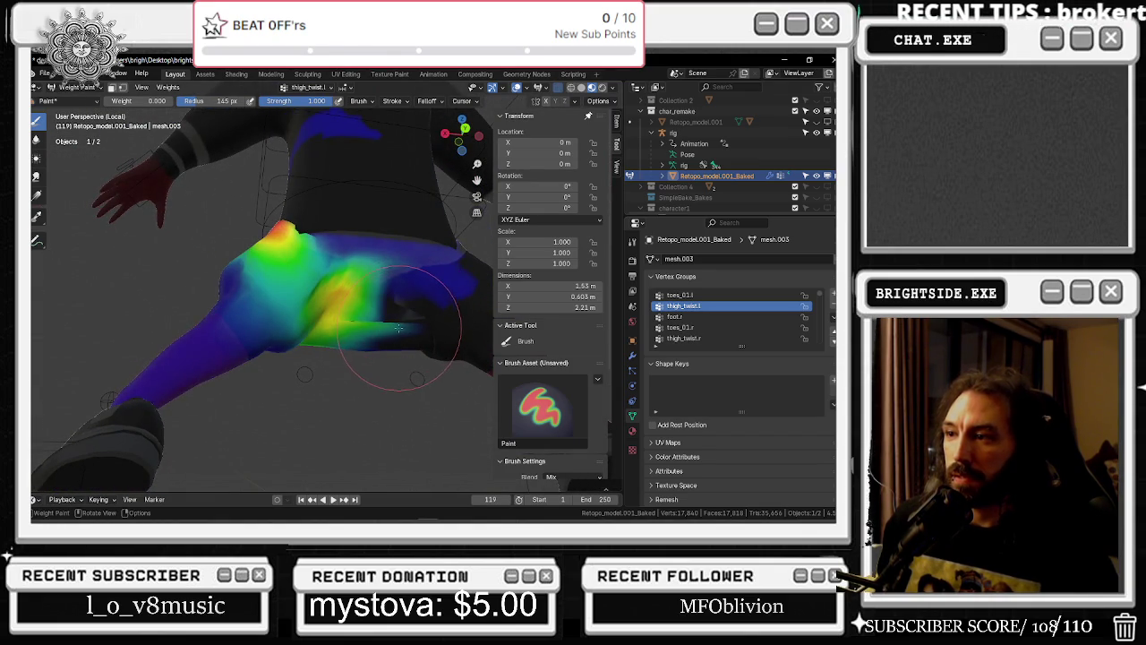
middle_drag(383, 328, 178, 334)
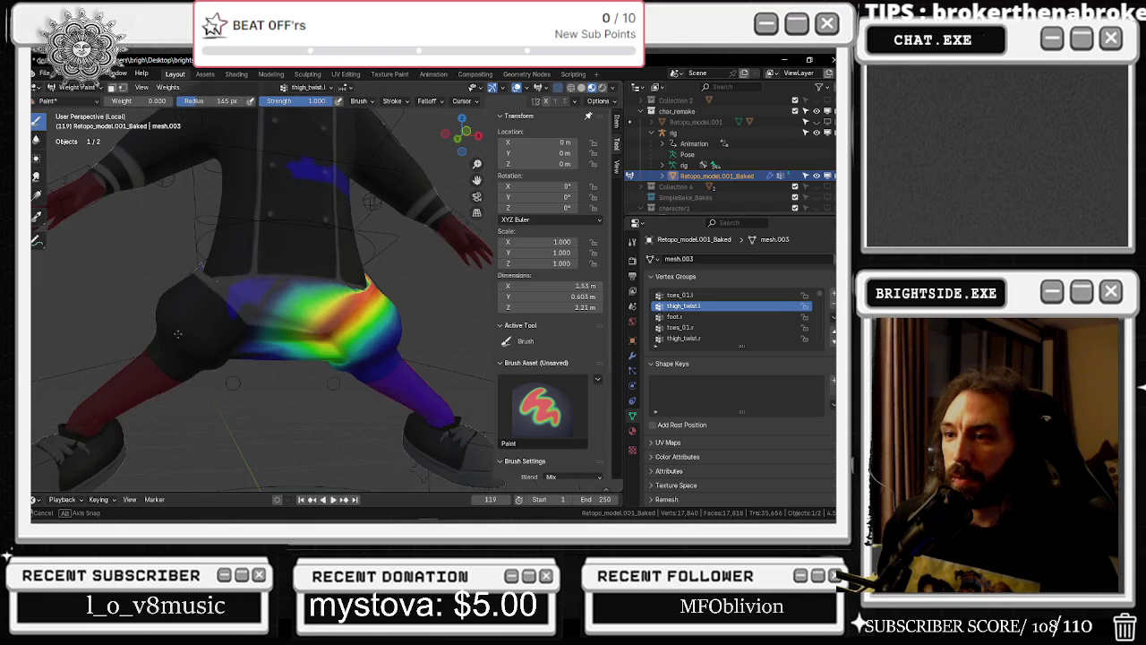
middle_drag(267, 334, 283, 342)
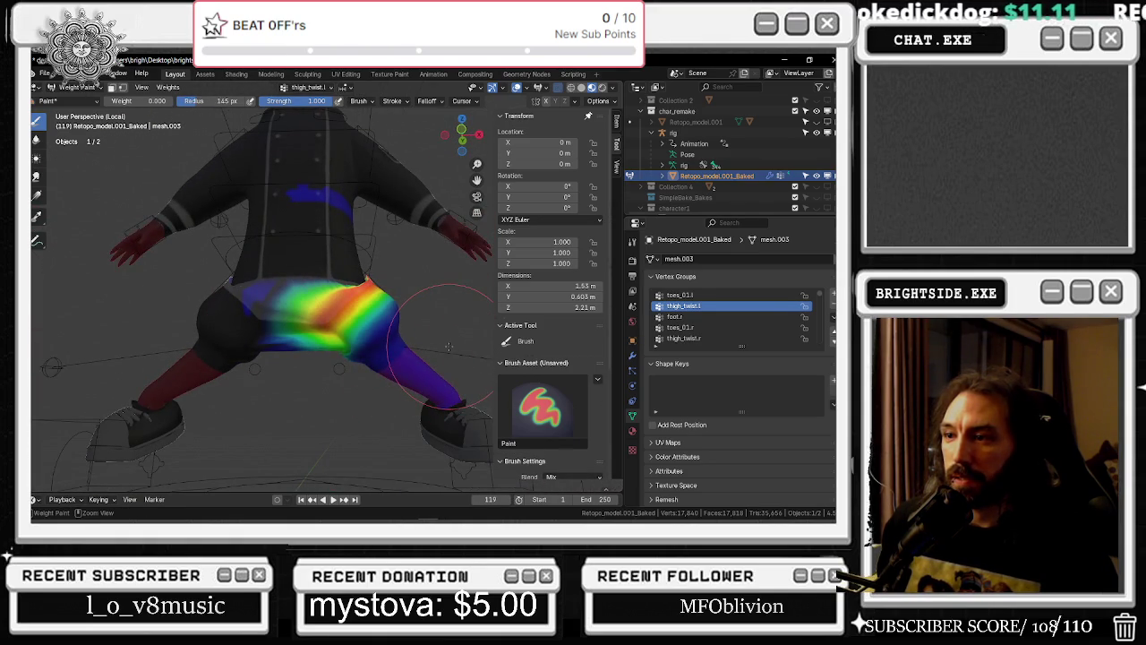
click(67, 73)
mouse_move(91, 106)
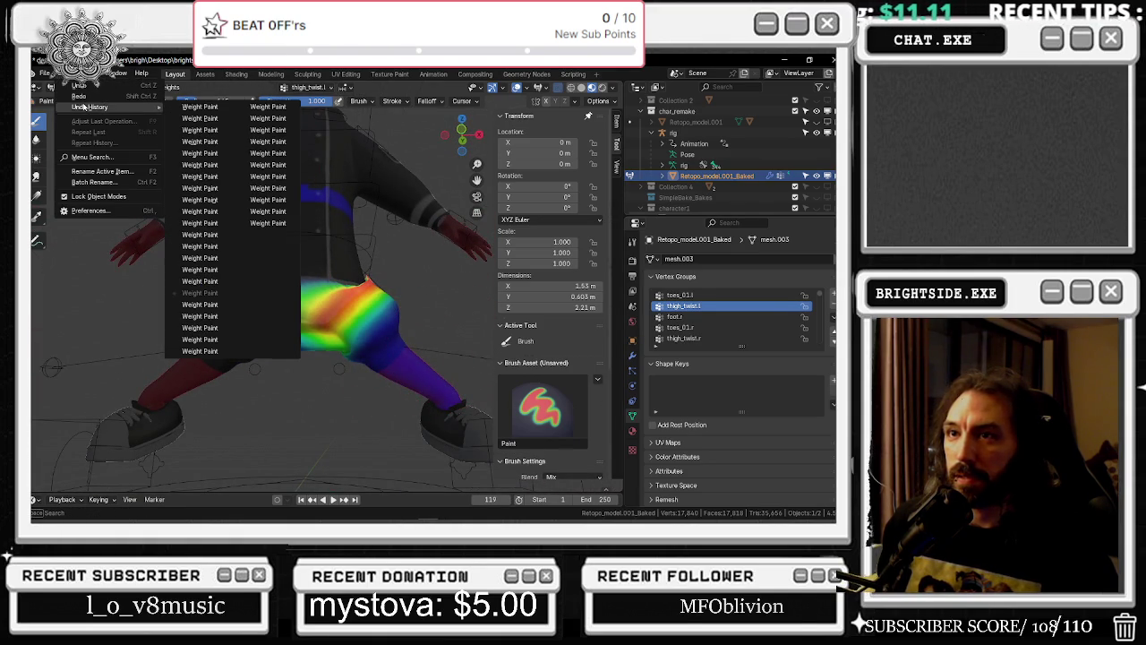
Revert the weights to an earlier paint step, then select the rig in Object Mode and view it from behind
click(197, 107)
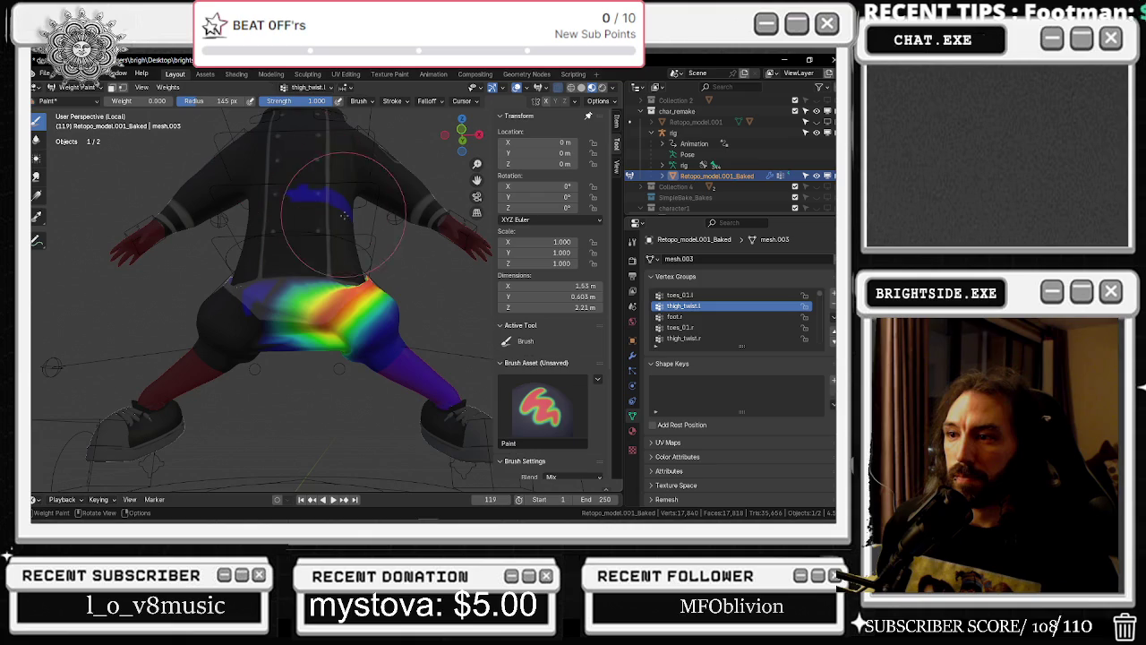
middle_drag(353, 253, 252, 160)
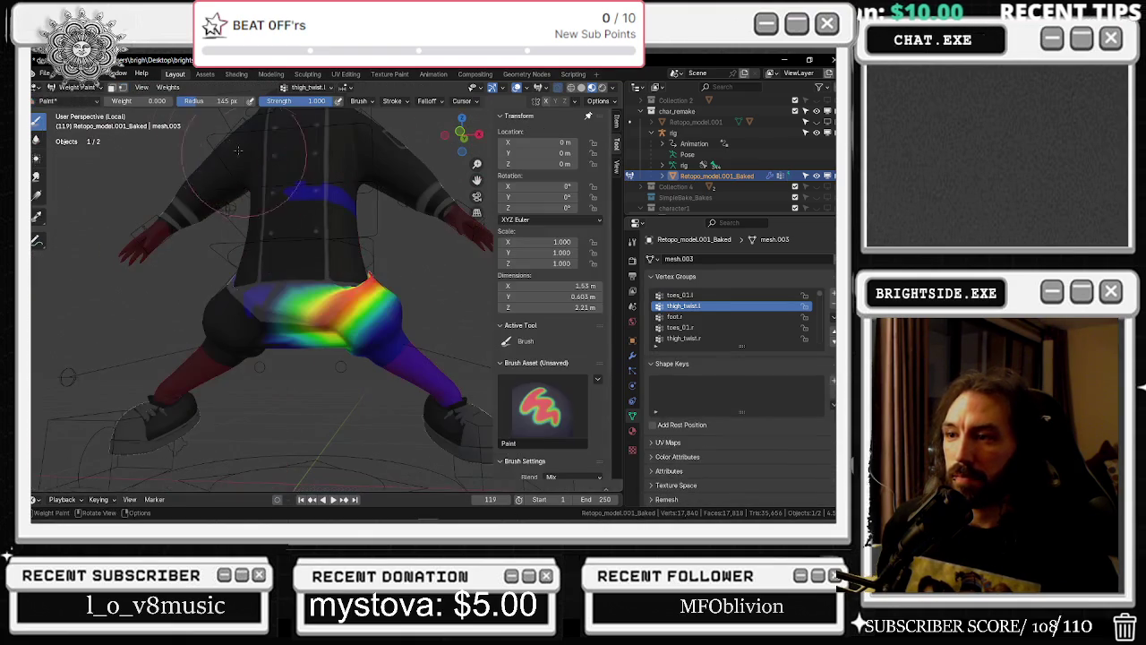
click(56, 87)
click(72, 99)
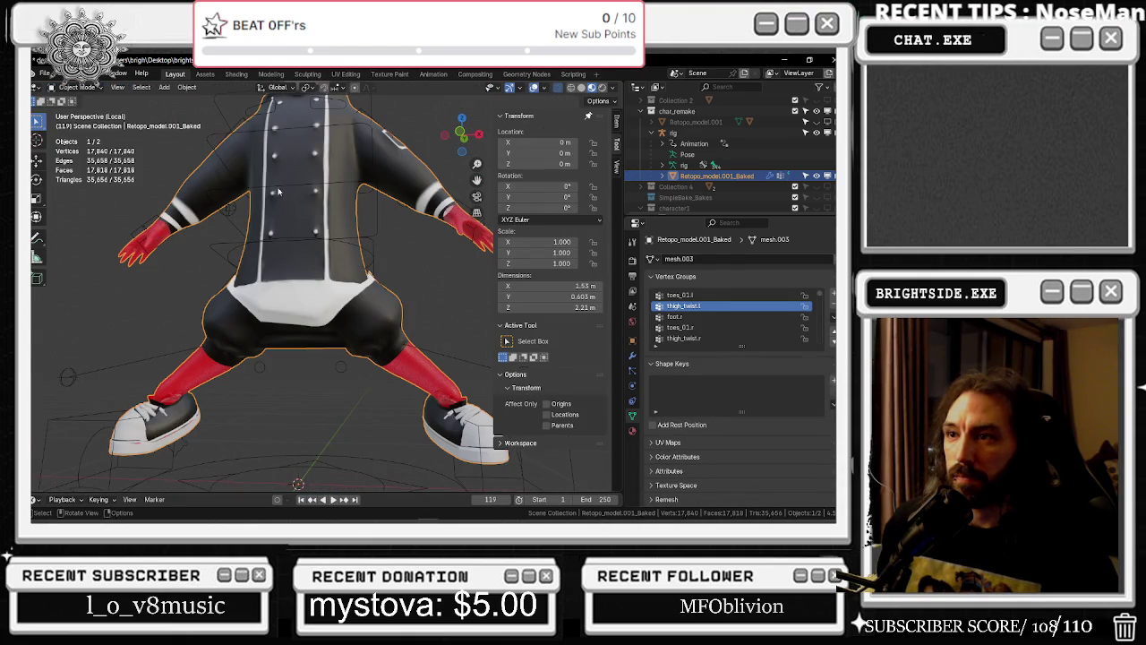
click(274, 190)
mouse_move(302, 218)
middle_down()
mouse_move(553, 232)
mouse_move(529, 226)
middle_up()
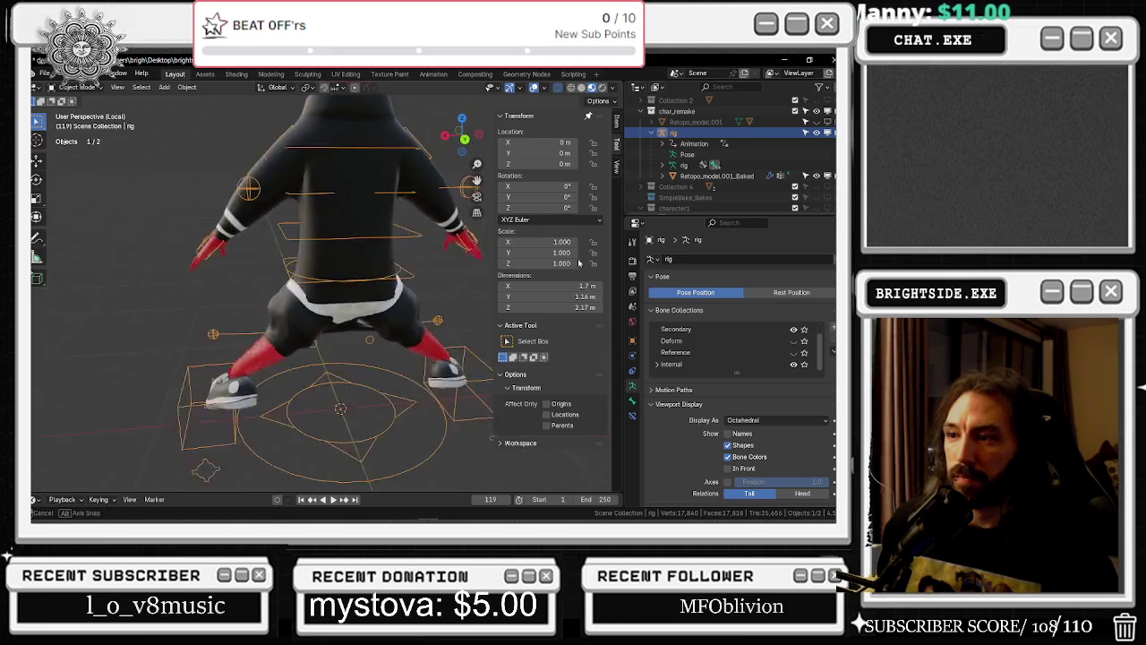
Select Retopo_model.001_Baked and return it to Weight Paint with brush weight 0.650
click(88, 88)
middle_drag(269, 269, 501, 285)
click(304, 268)
mouse_move(250, 387)
middle_down()
mouse_move(436, 246)
mouse_move(459, 327)
middle_up()
scroll(460, 326, up, 5)
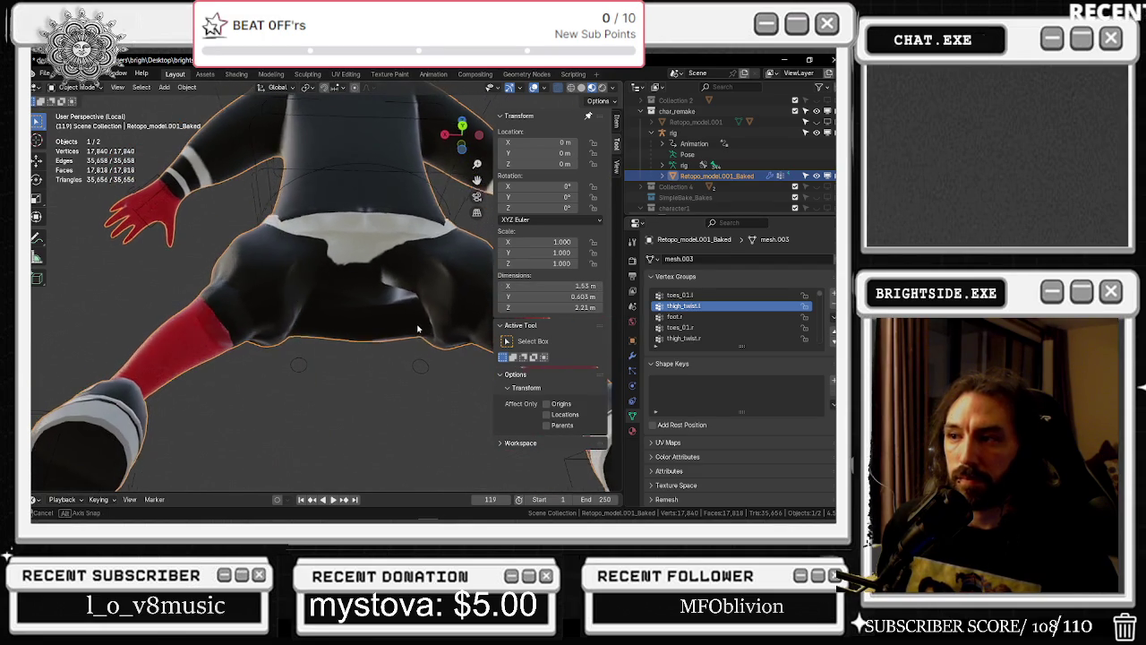
click(79, 87)
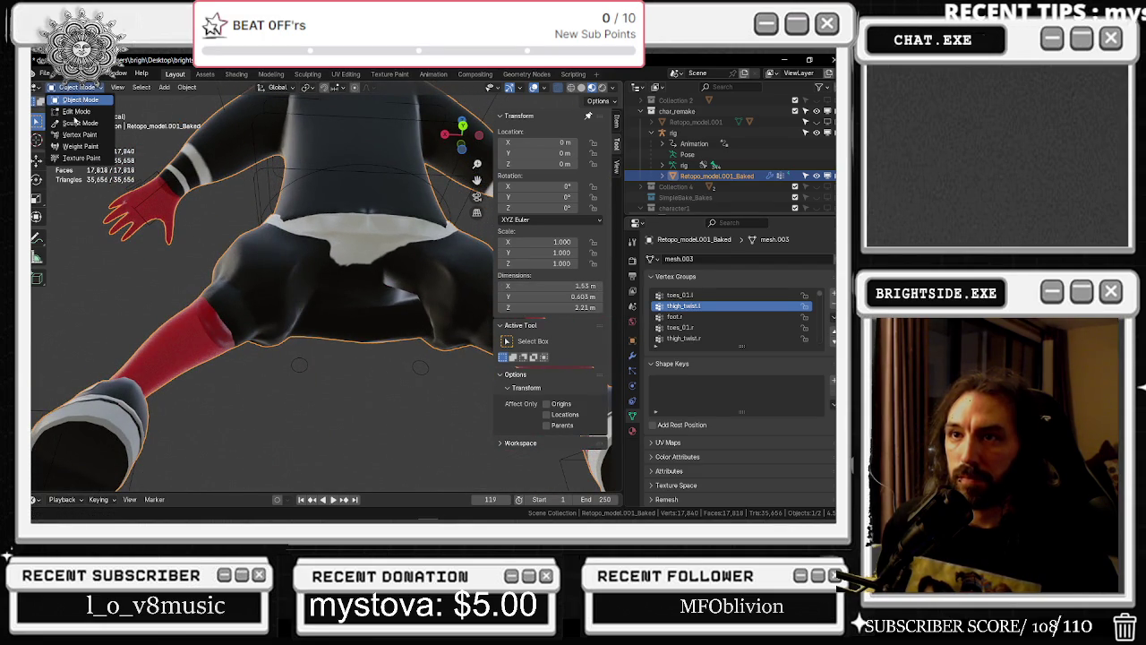
click(73, 146)
middle_drag(352, 289, 295, 258)
Set brush weight to 0.724 and paint stronger thigh_twist.l weight over the left hip
drag(125, 100, 170, 100)
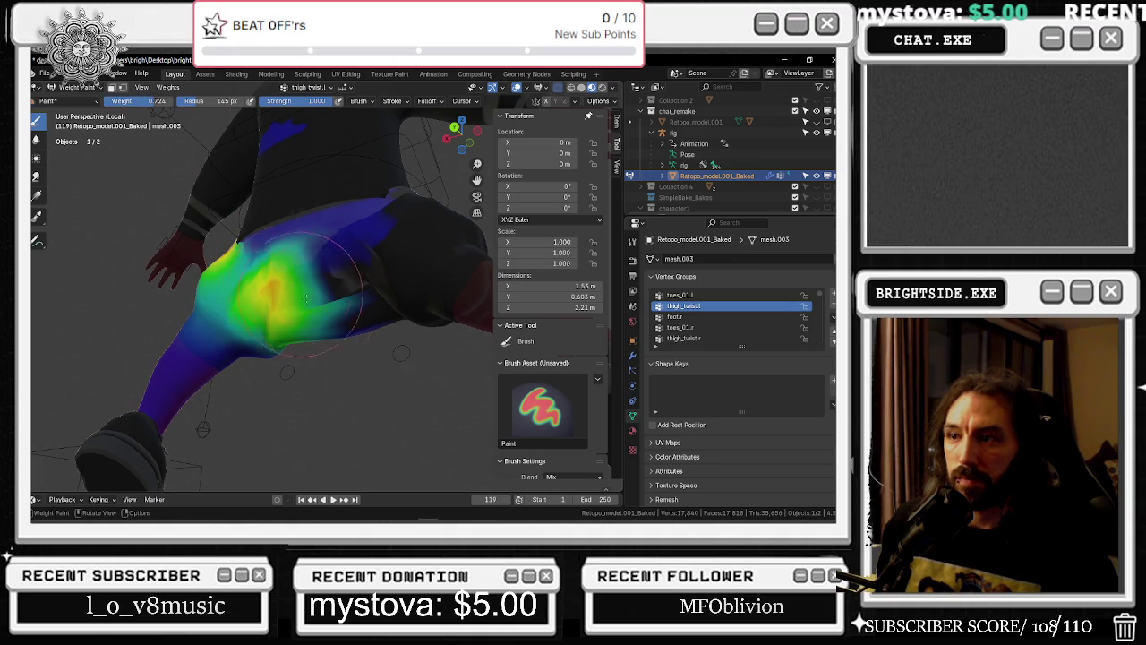
drag(296, 260, 358, 314)
mouse_move(358, 313)
middle_down()
mouse_move(340, 307)
mouse_move(352, 328)
mouse_move(375, 280)
middle_up()
middle_drag(347, 240, 365, 211)
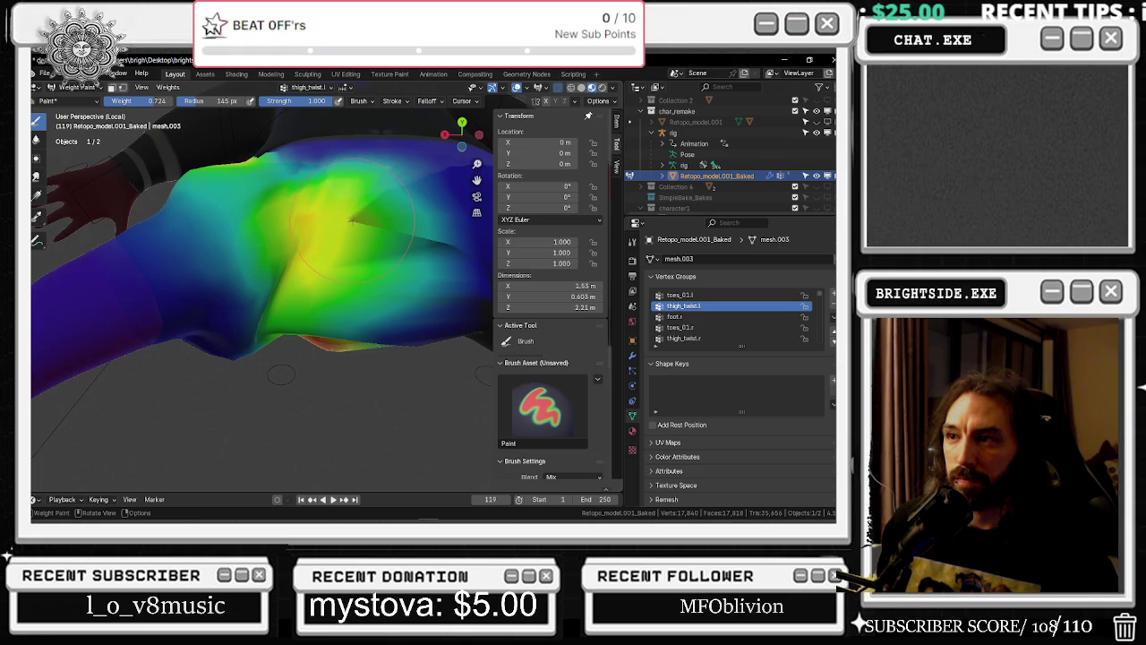
middle_drag(356, 207, 423, 275)
drag(433, 269, 440, 253)
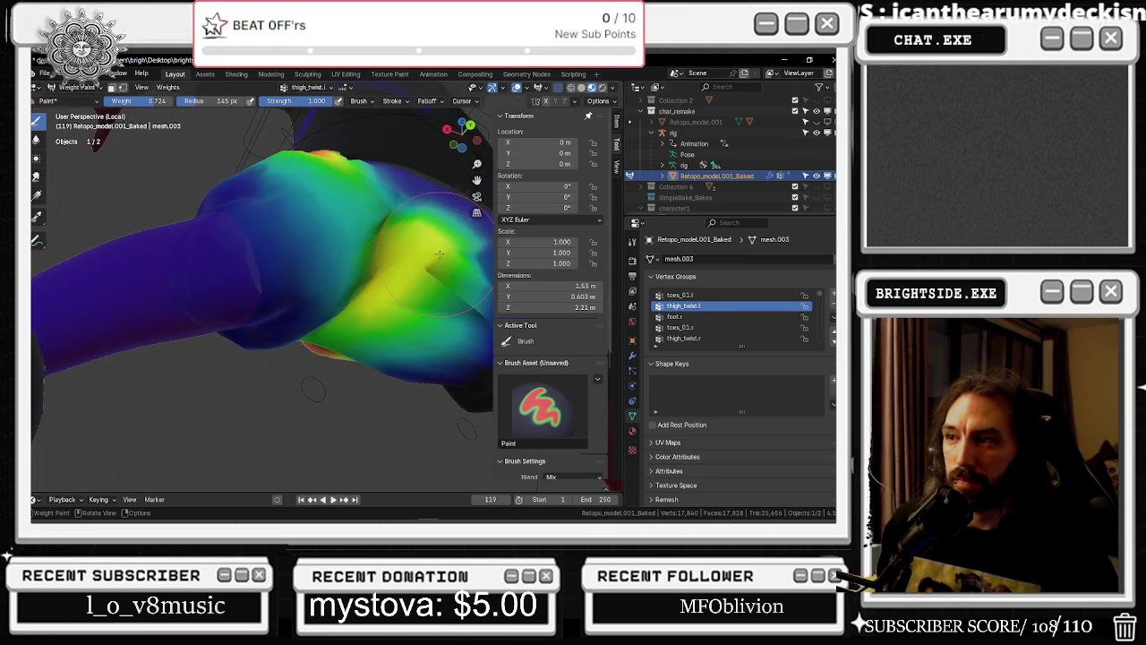
middle_drag(389, 310, 286, 260)
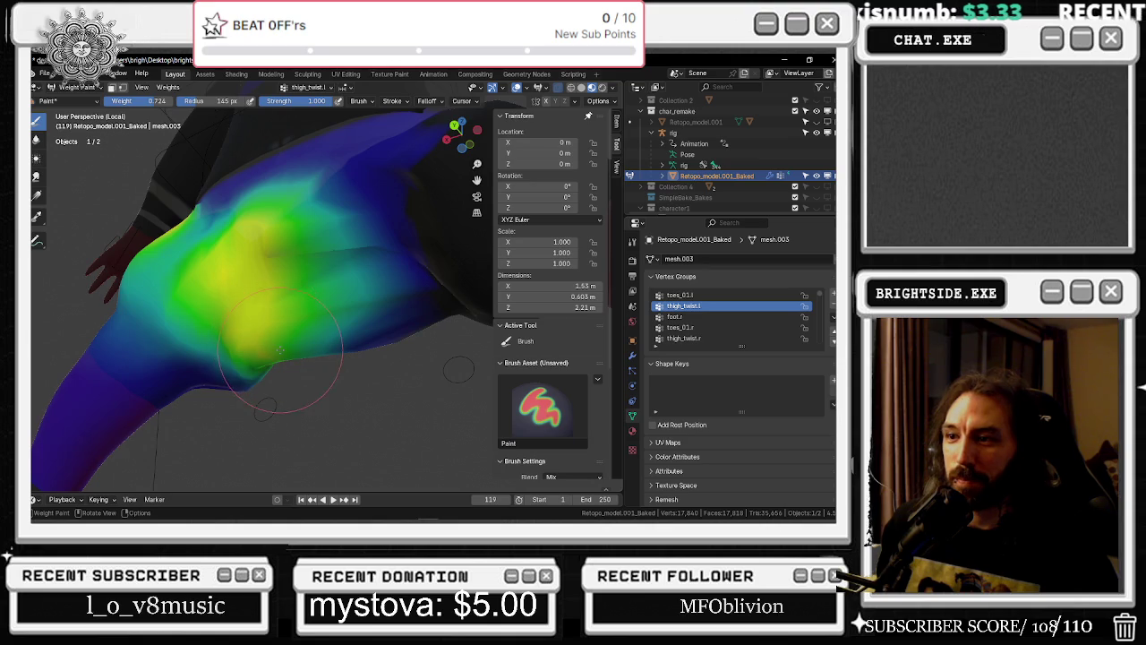
middle_drag(269, 356, 91, 334)
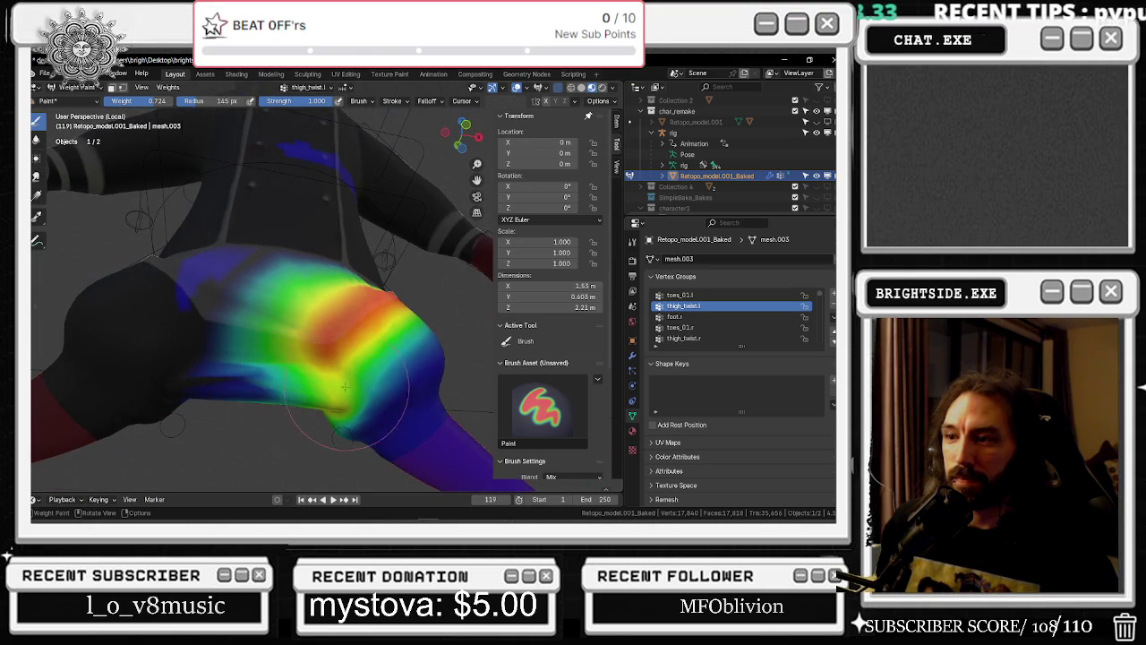
drag(348, 391, 326, 381)
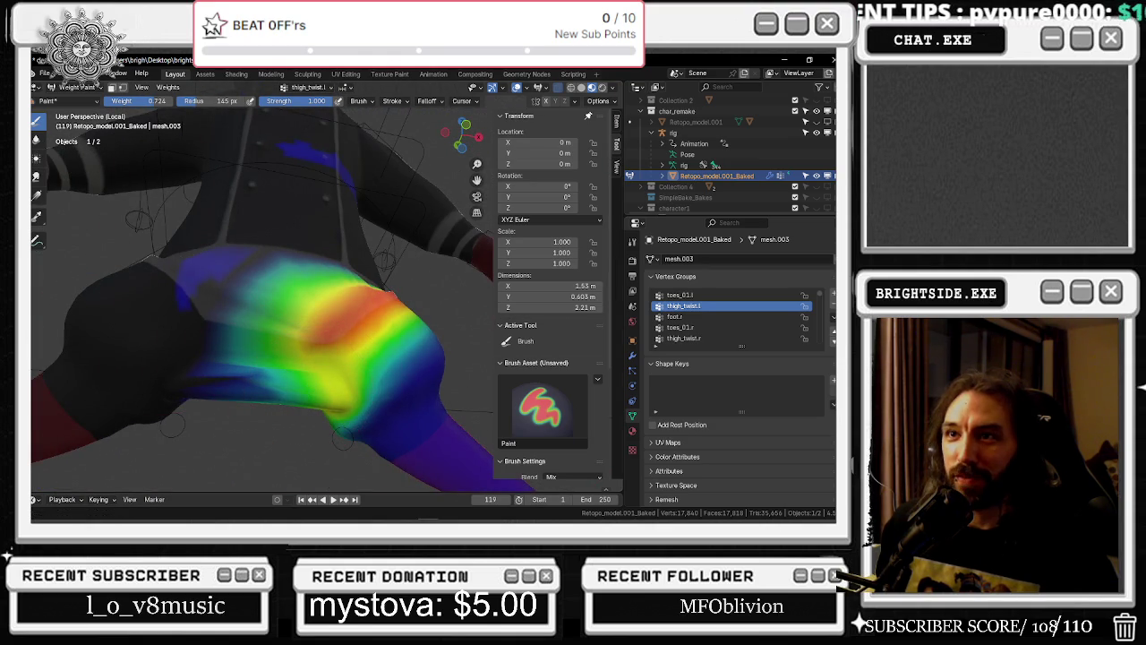
Switch to the thigh_twist.r group and paint stronger weight up the right thigh and hip
click(683, 337)
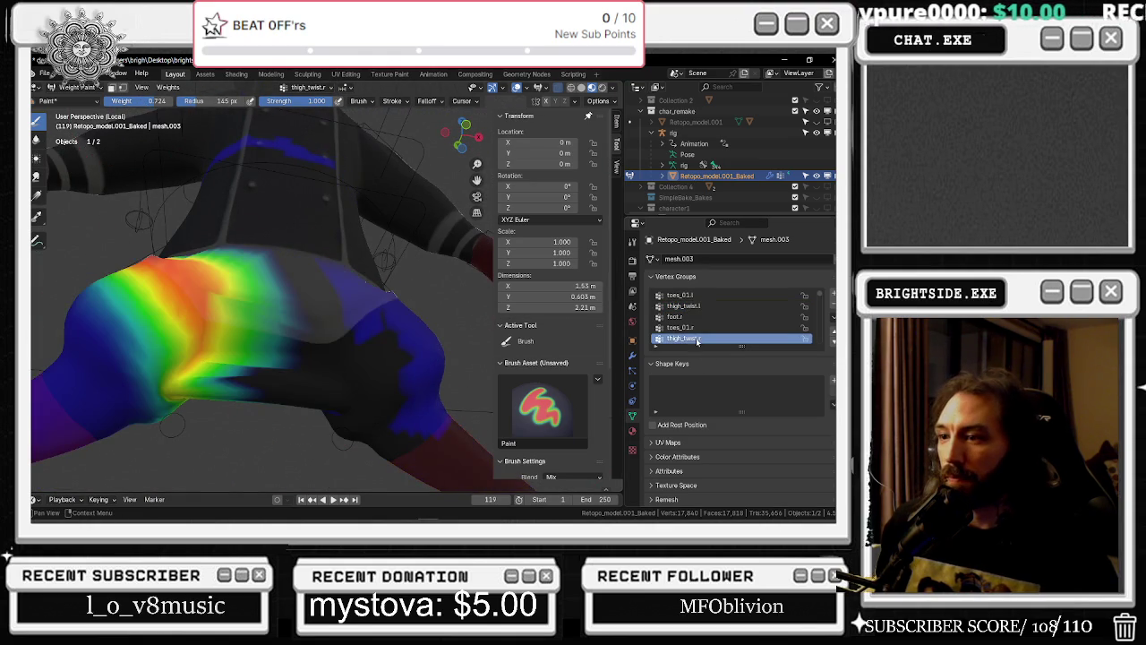
drag(226, 374, 229, 381)
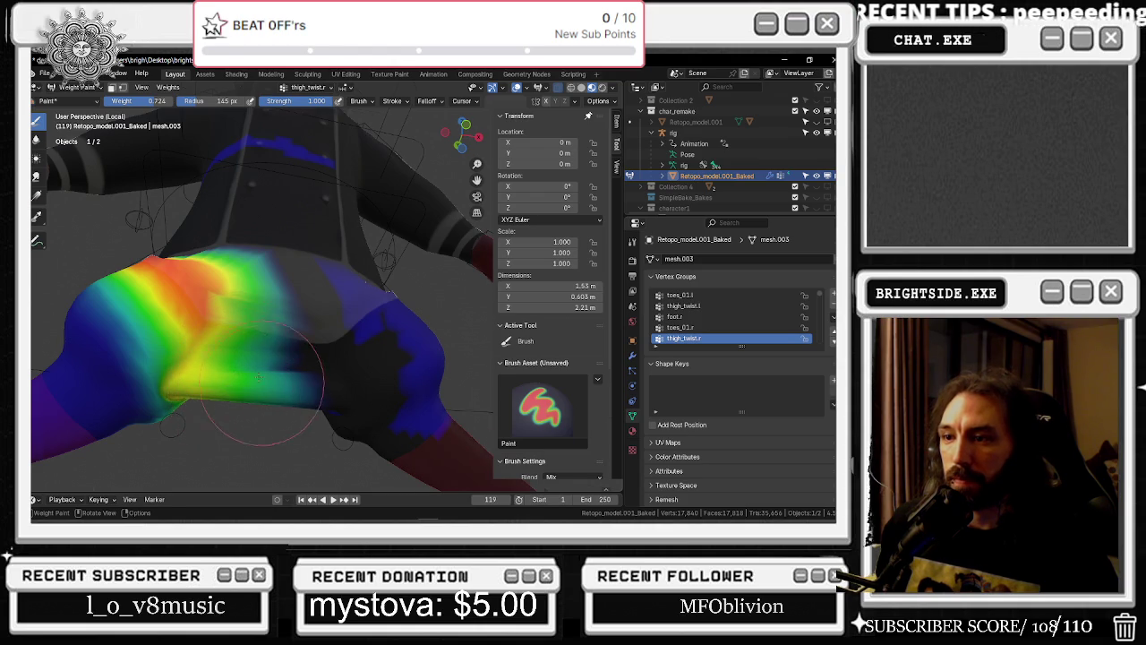
middle_drag(262, 387, 238, 343)
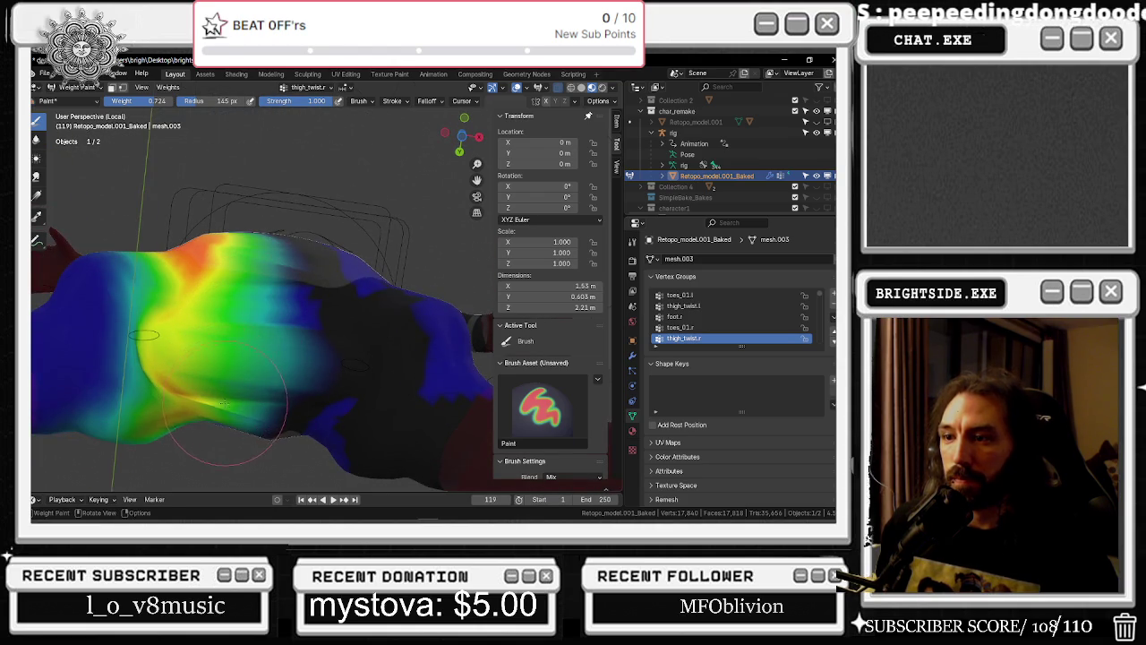
middle_drag(225, 402, 403, 384)
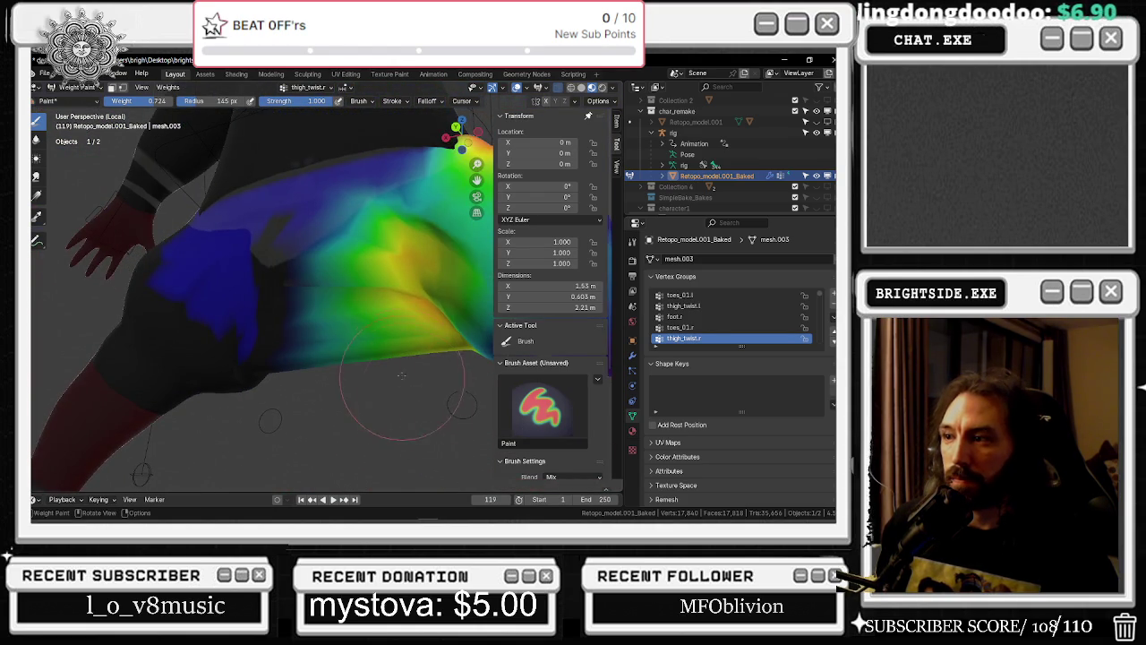
drag(355, 283, 368, 254)
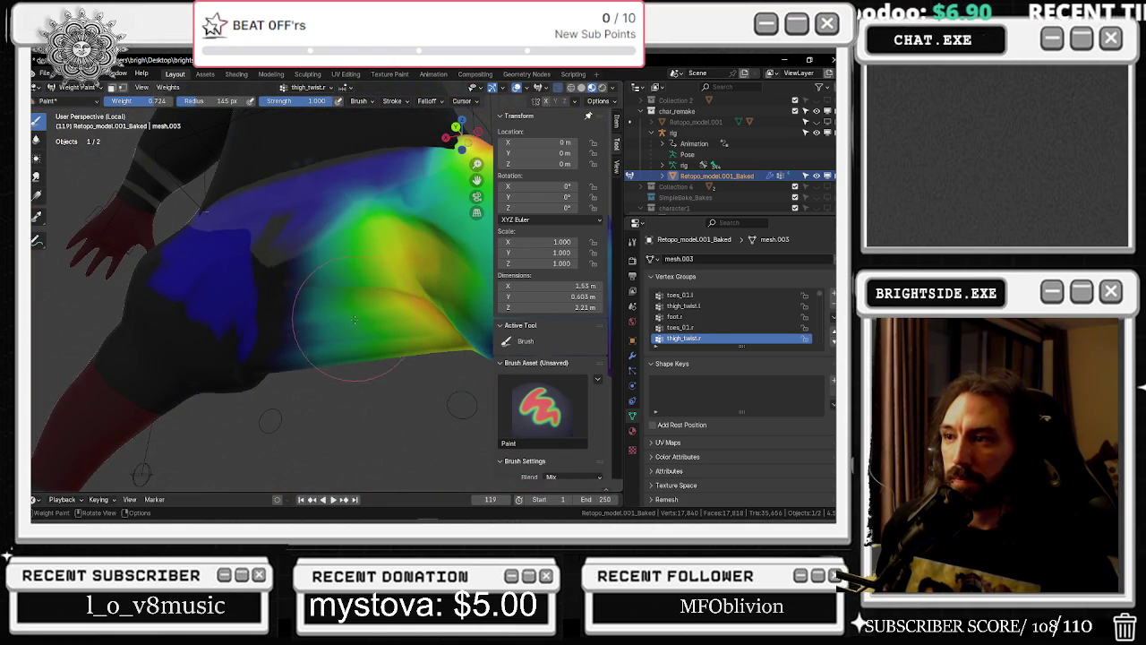
middle_drag(399, 347, 365, 250)
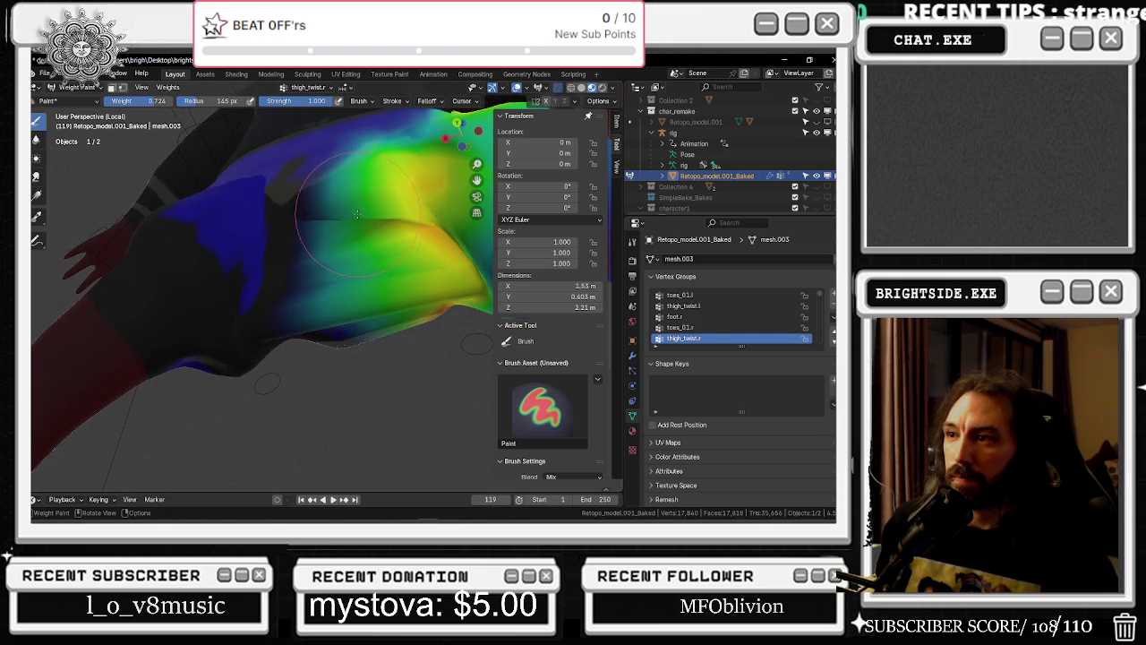
drag(359, 220, 353, 269)
middle_drag(365, 293, 174, 310)
mouse_move(246, 338)
middle_down()
mouse_move(366, 295)
mouse_move(151, 176)
middle_up()
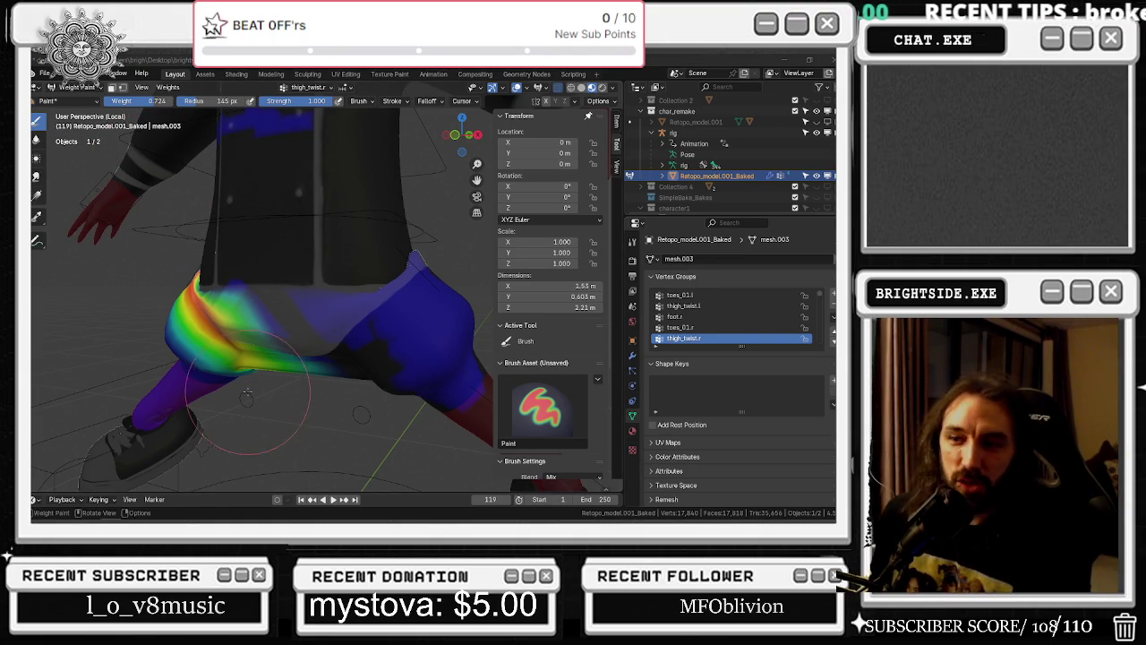
middle_drag(134, 179, 228, 391)
drag(244, 394, 260, 384)
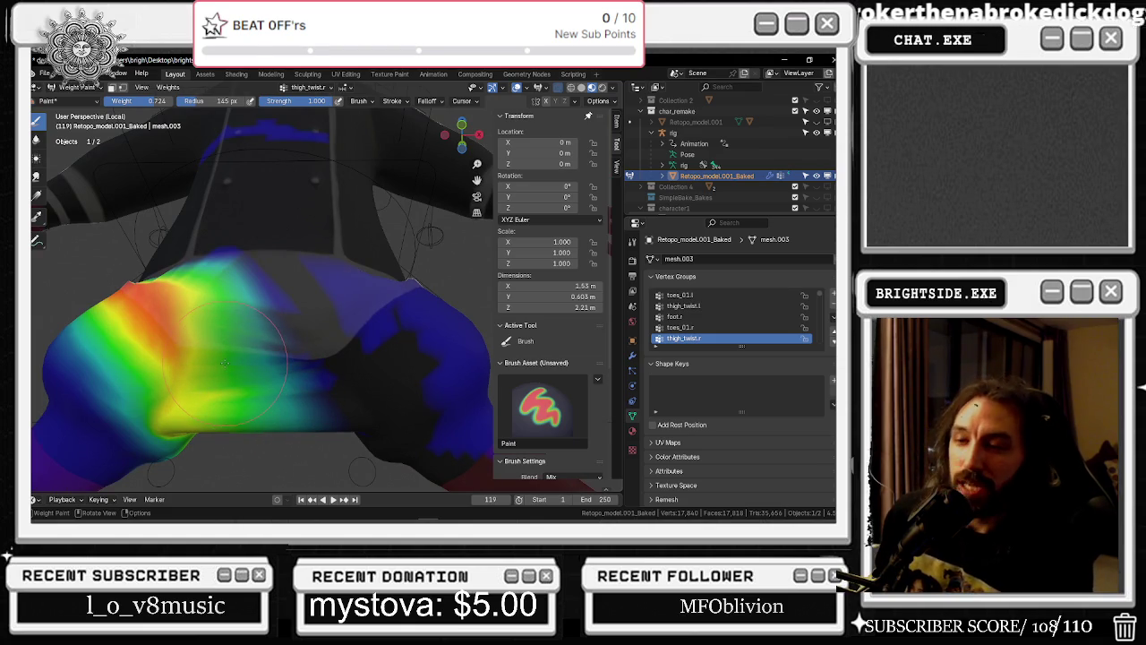
click(76, 87)
Return to Object Mode, view the chef from behind, and compare it with the in-game screenshot
click(72, 99)
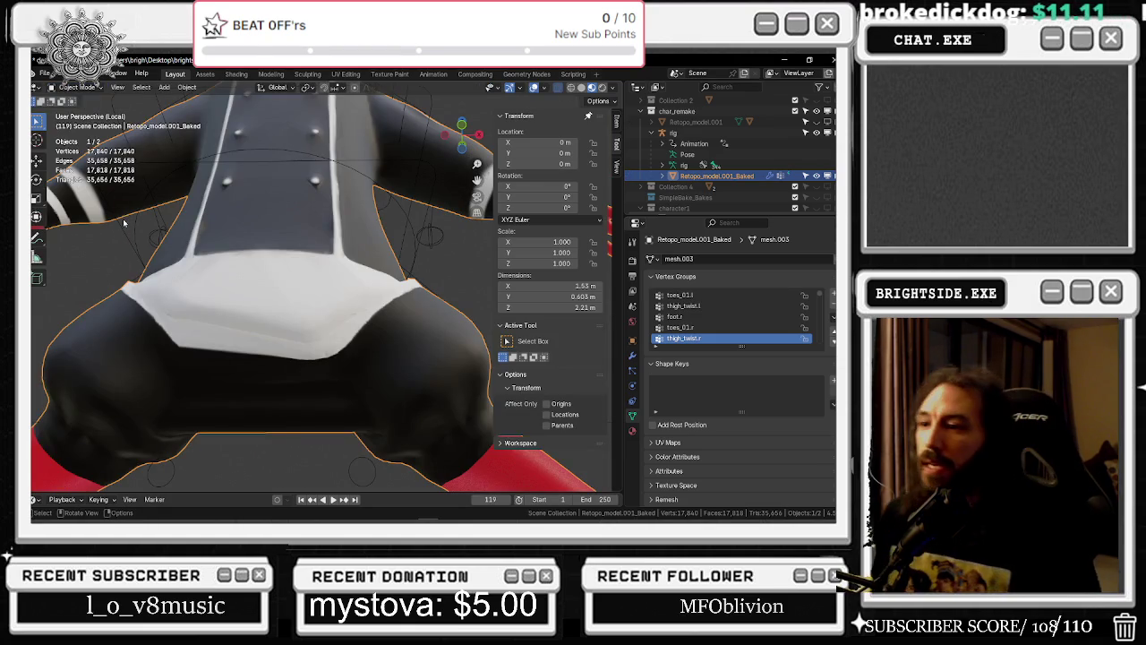
mouse_move(124, 223)
middle_down()
mouse_move(329, 305)
mouse_move(194, 302)
mouse_move(122, 282)
middle_up()
scroll(122, 282, down, 5)
mouse_move(121, 282)
middle_down()
mouse_move(285, 294)
mouse_move(370, 275)
middle_up()
scroll(284, 293, up, 3)
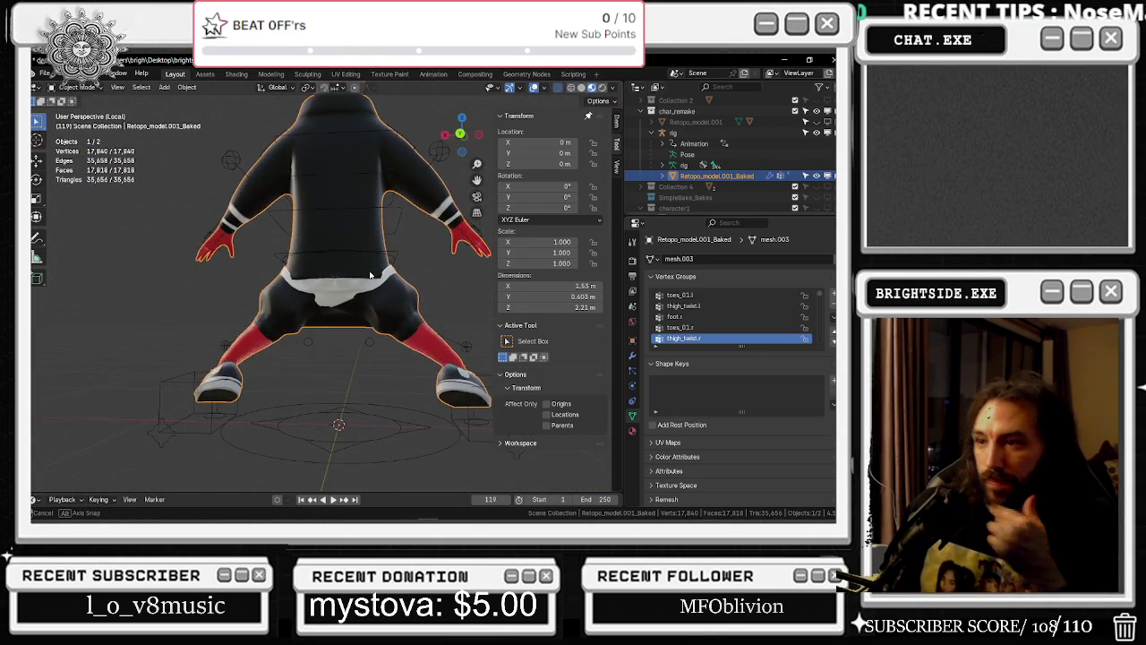
key(alt+Tab)
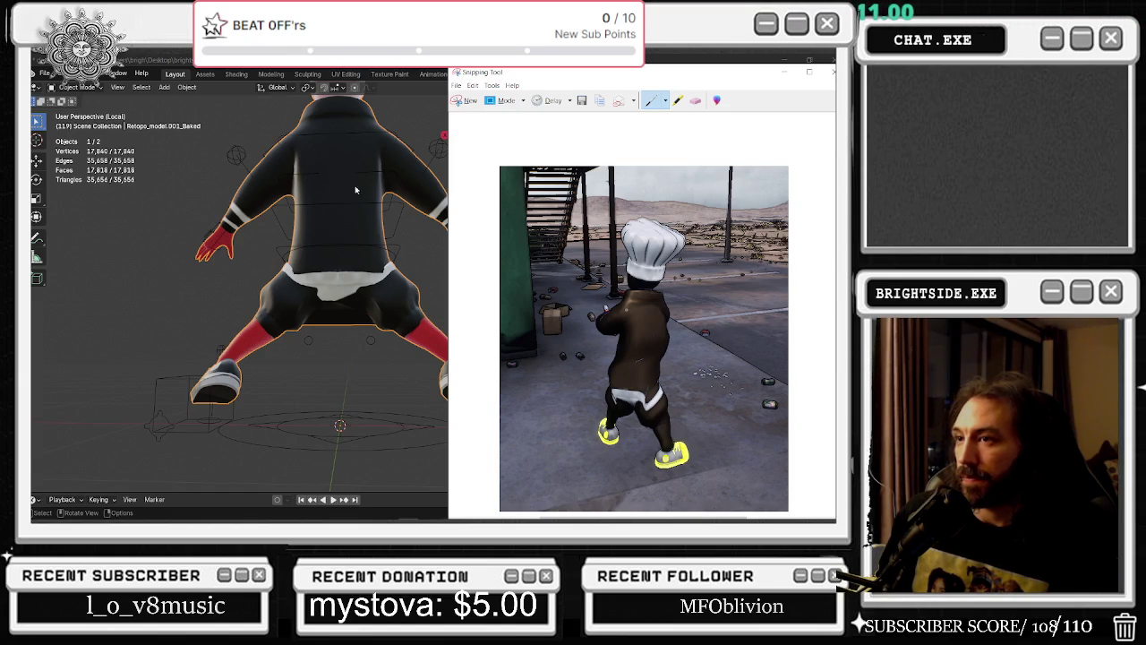
key(alt+Tab)
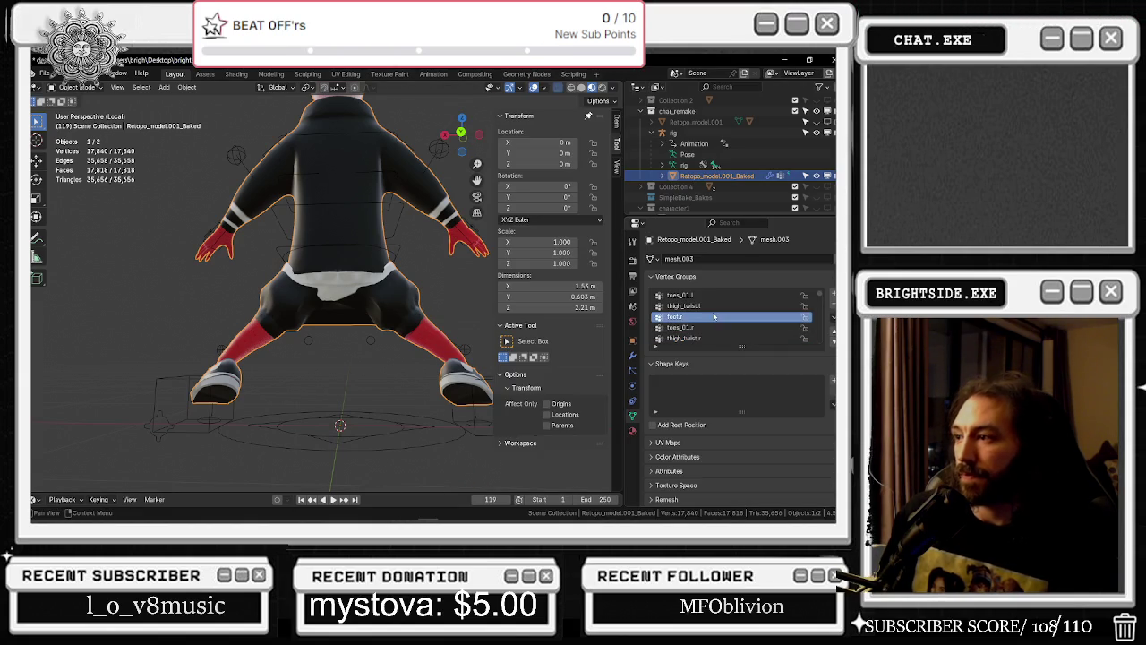
Return to Weight Paint on the root.x vertex group with brush weight 0
click(77, 87)
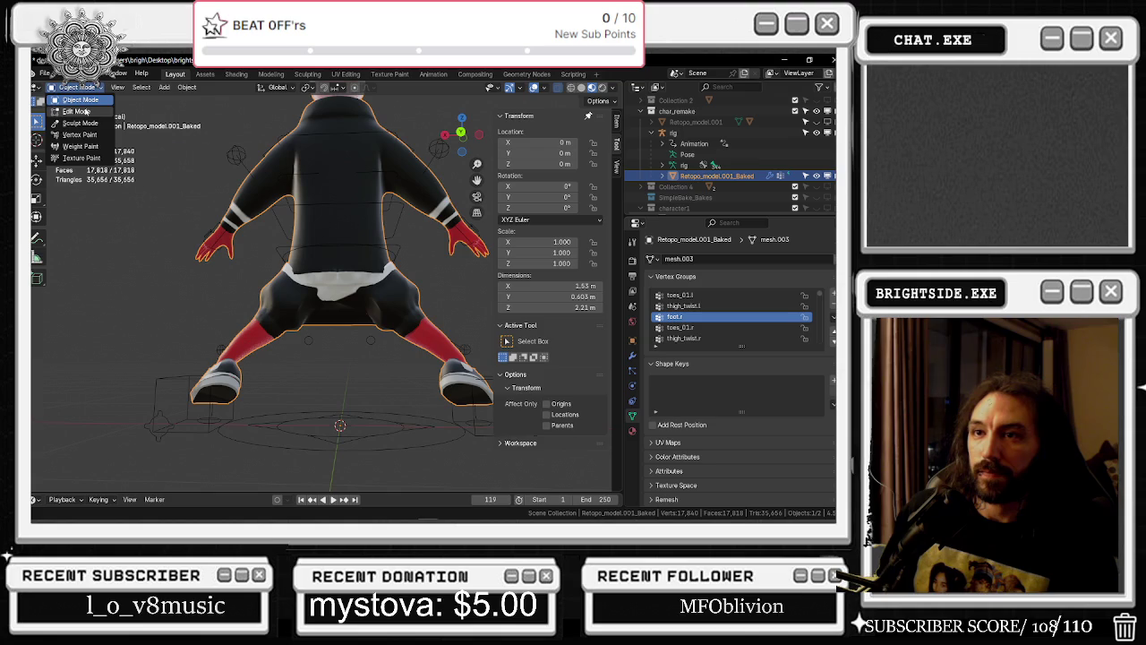
click(80, 146)
scroll(709, 308, up, 1)
scroll(709, 308, up, 1)
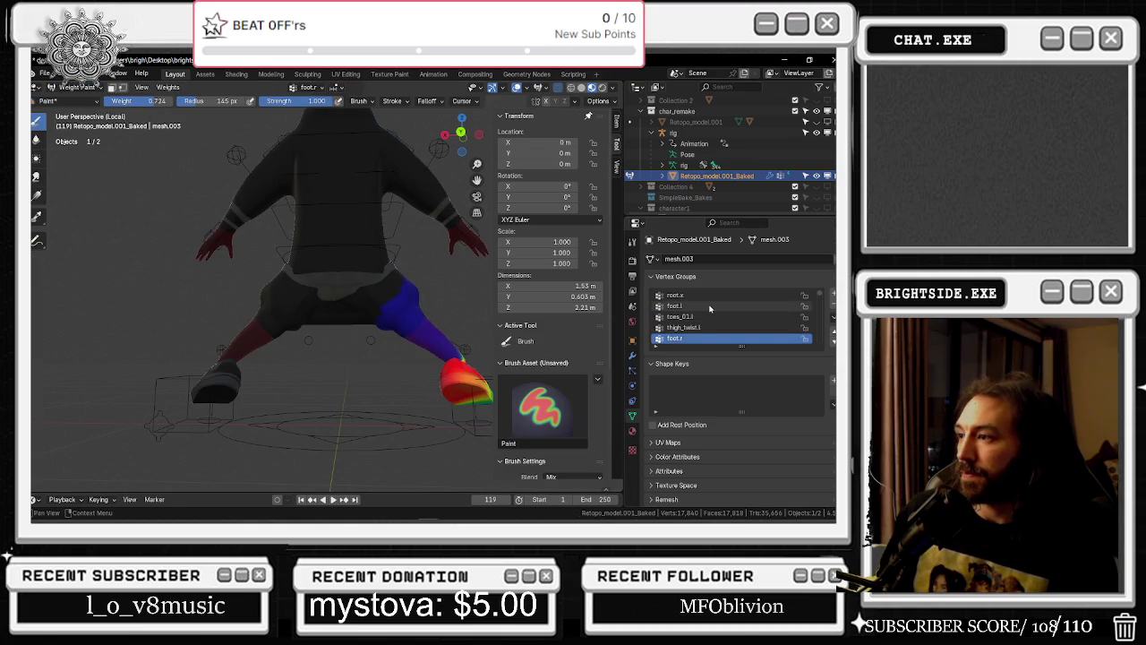
click(708, 296)
key(alt+Tab)
key(alt+Tab)
click(148, 100)
text(0)
key(Return)
Paint root.x weight to zero right of the crotch and on the left thigh
mouse_move(269, 318)
middle_down()
mouse_move(331, 370)
mouse_move(380, 352)
middle_up()
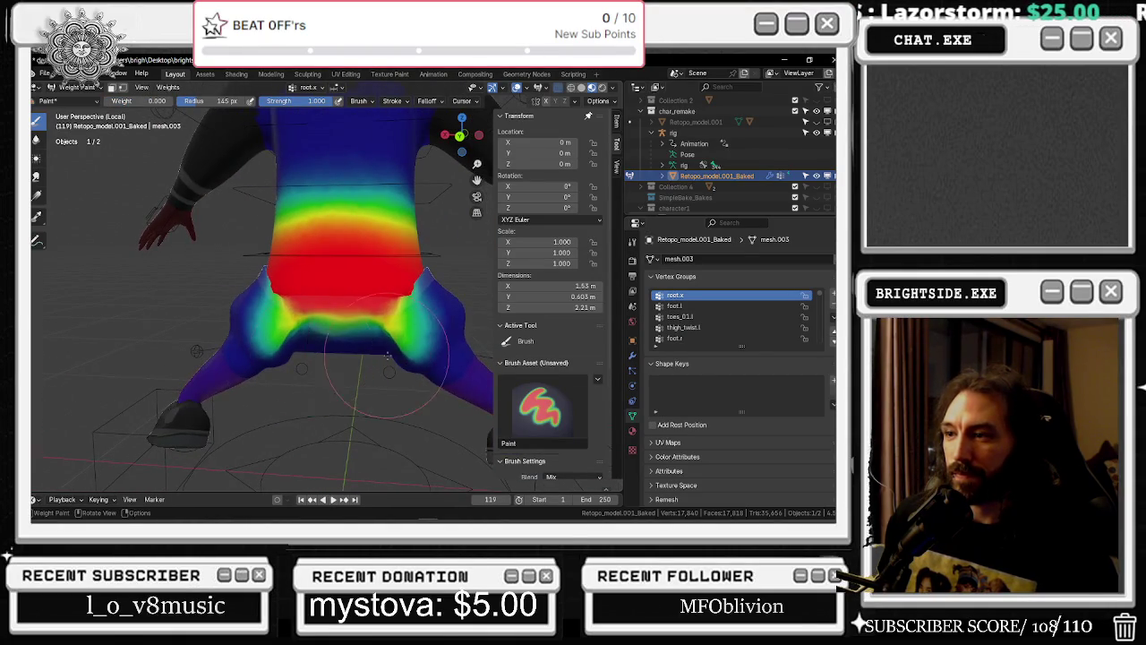
drag(412, 337, 395, 335)
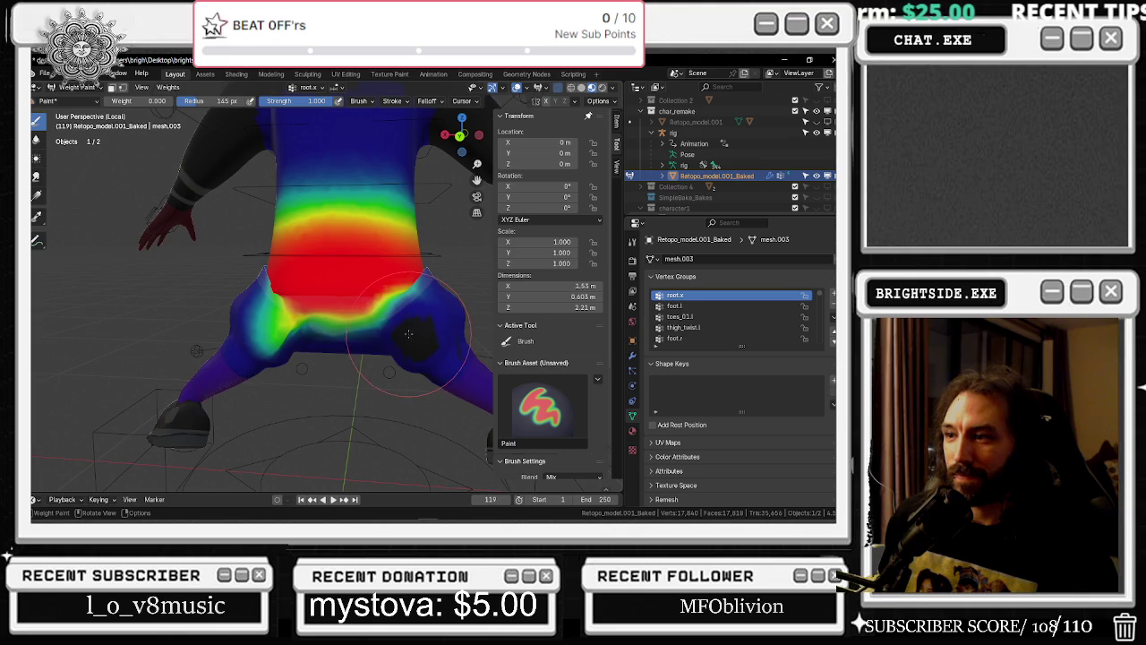
drag(259, 339, 307, 349)
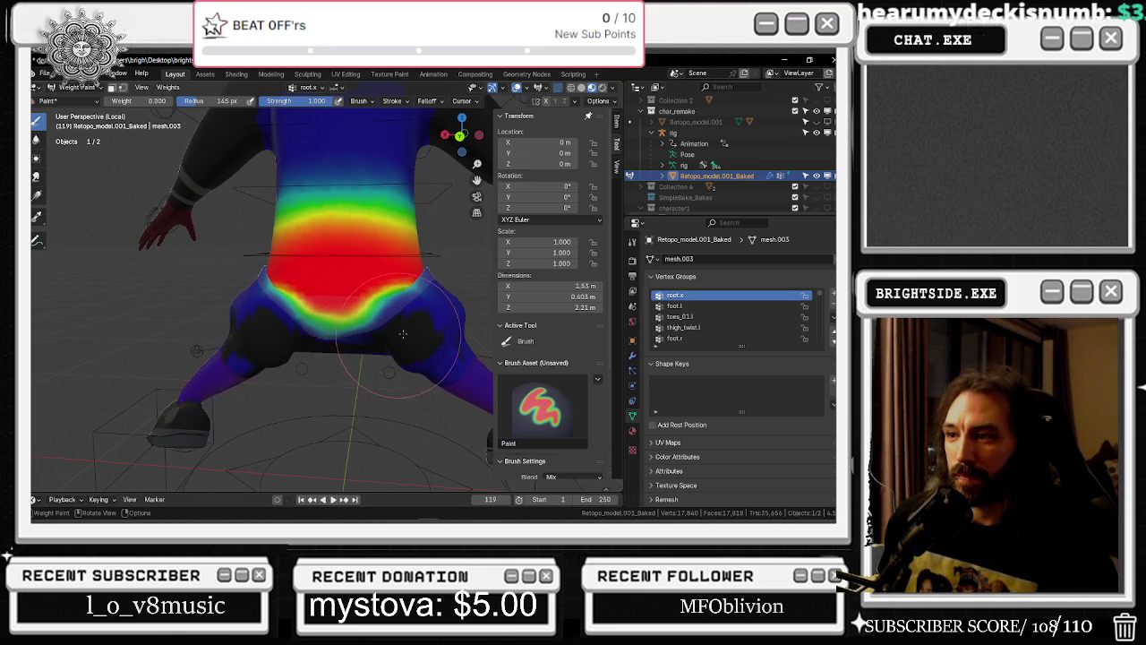
mouse_move(300, 353)
middle_down()
mouse_move(326, 294)
mouse_move(242, 292)
middle_up()
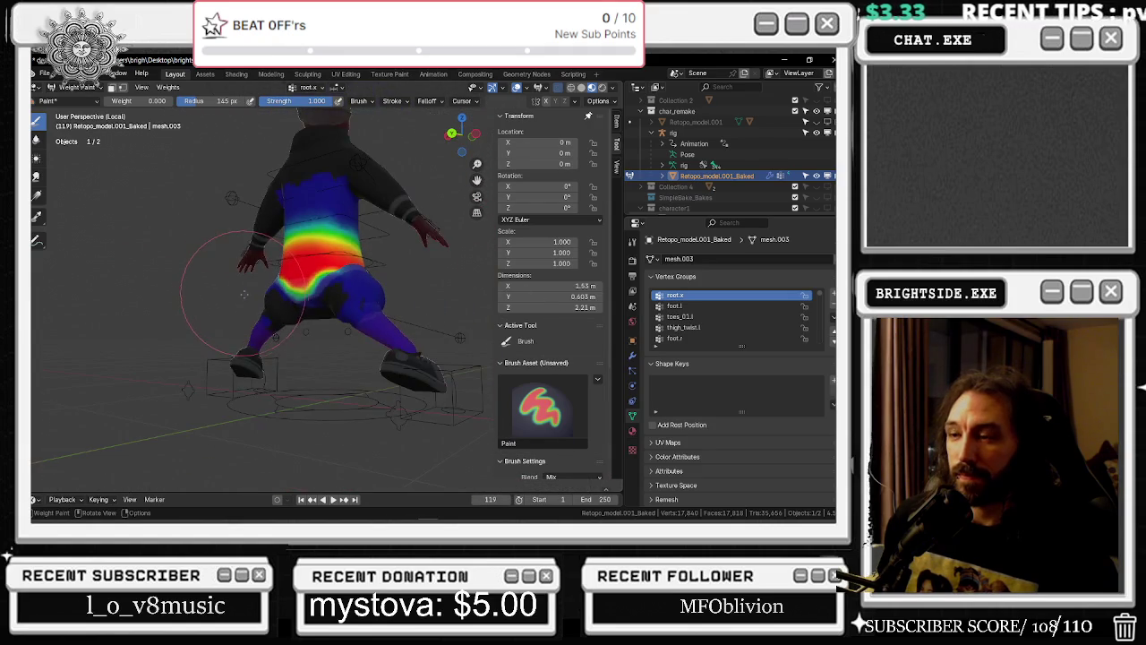
scroll(308, 303, up, 5)
click(694, 307)
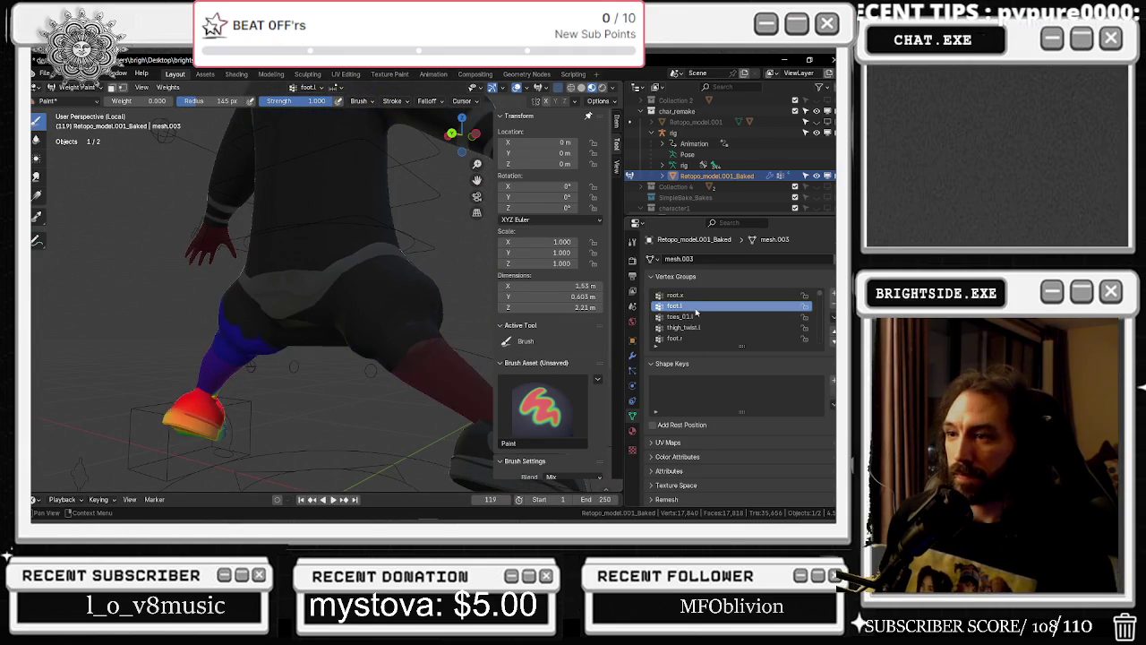
key(Up)
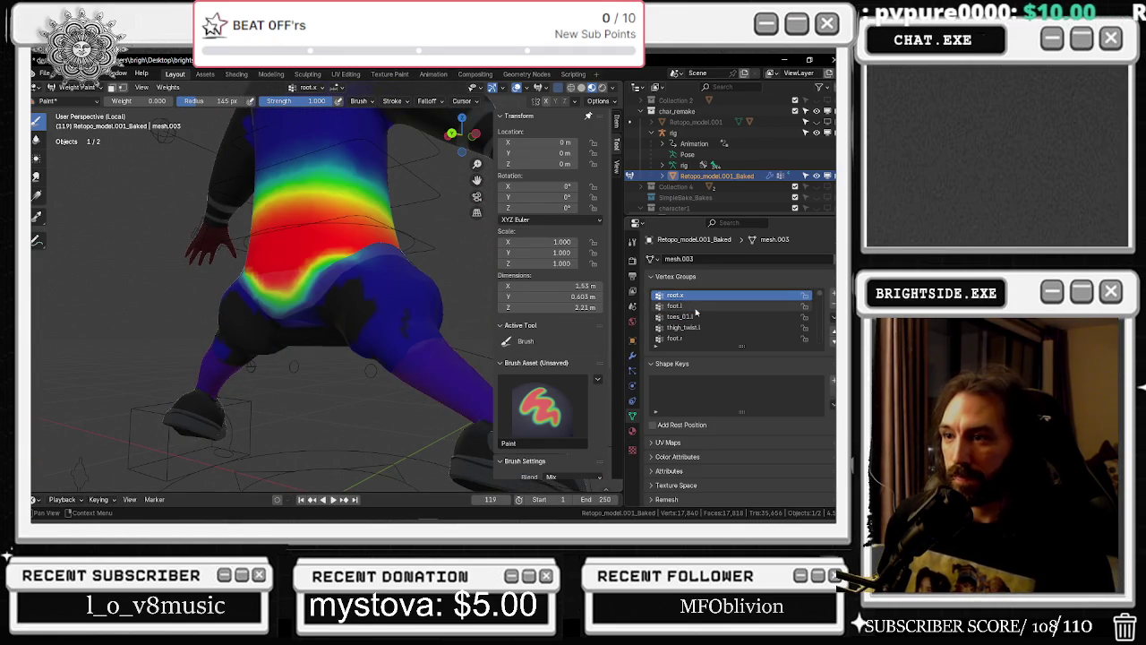
key(Down)
key(Down)
key(Down)
key(Down)
key(Down)
key(Down)
key(Down)
key(Down)
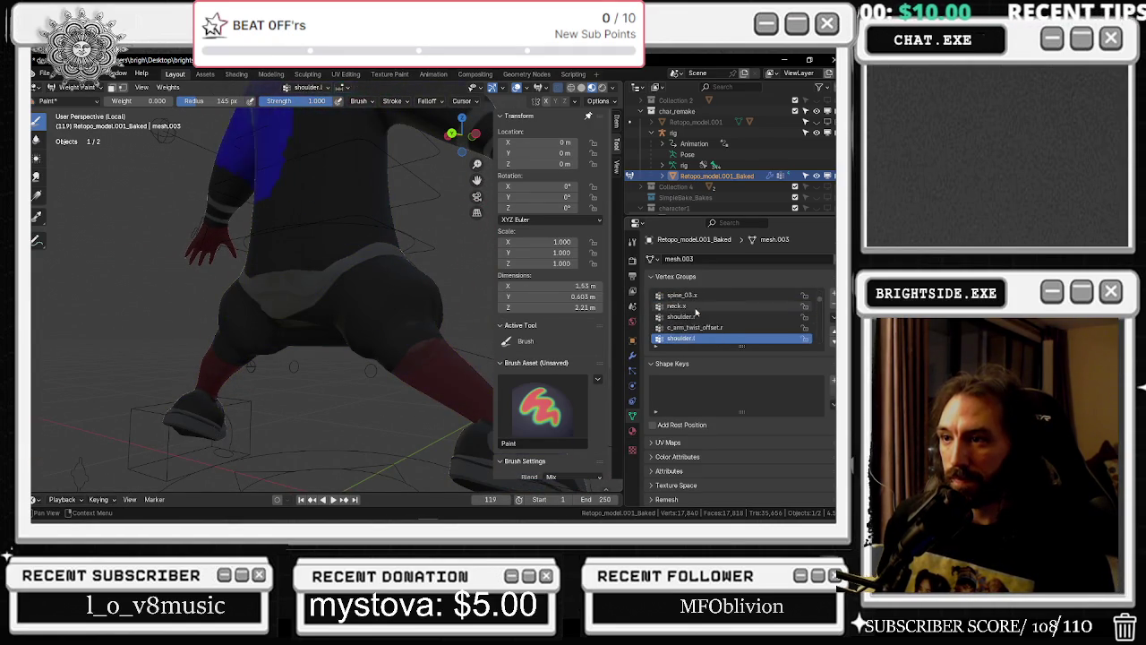
key(Down)
key(Down)
key(Down)
key(Down)
key(Down)
key(Down)
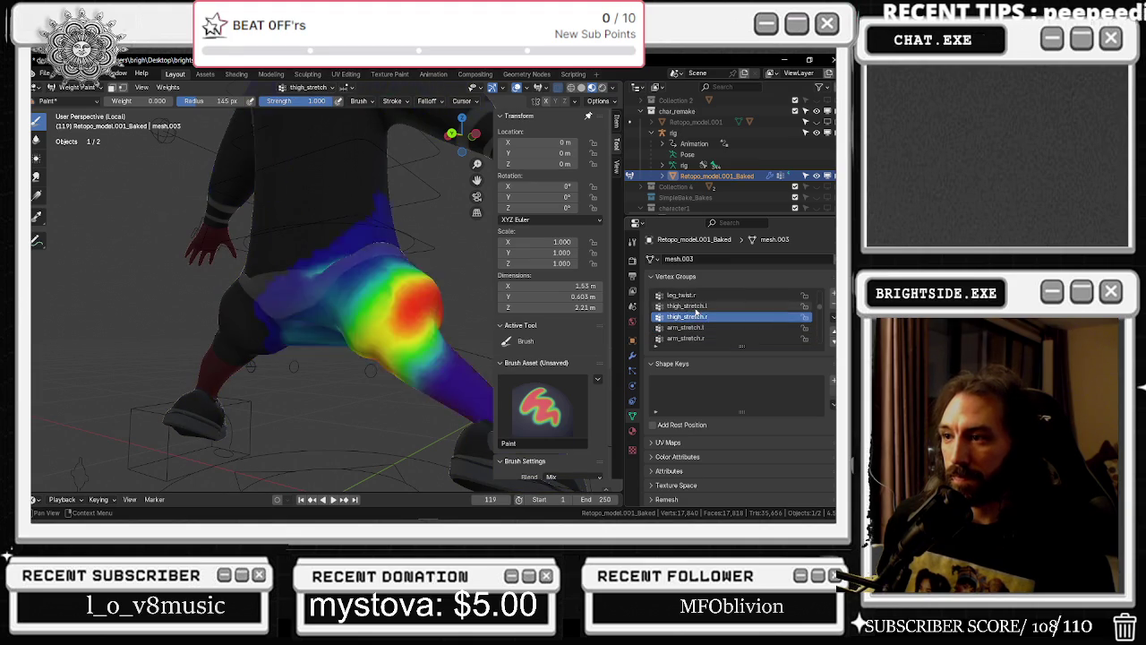
key(Up)
key(Down)
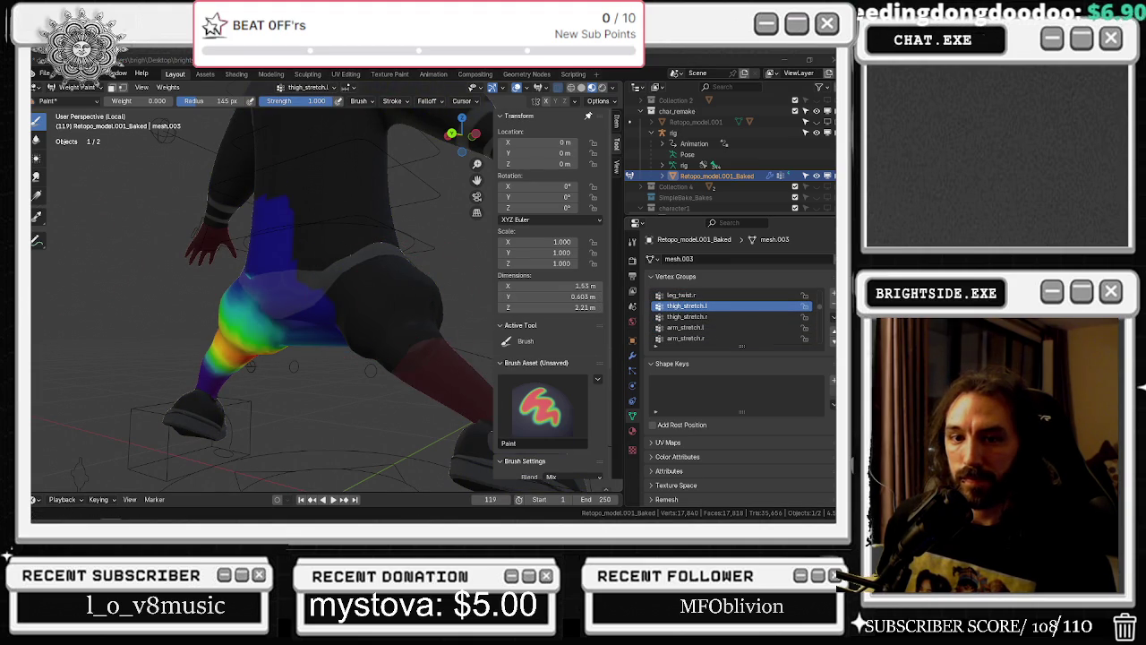
key(Up)
key(Up)
key(Up)
middle_drag(358, 296, 394, 269)
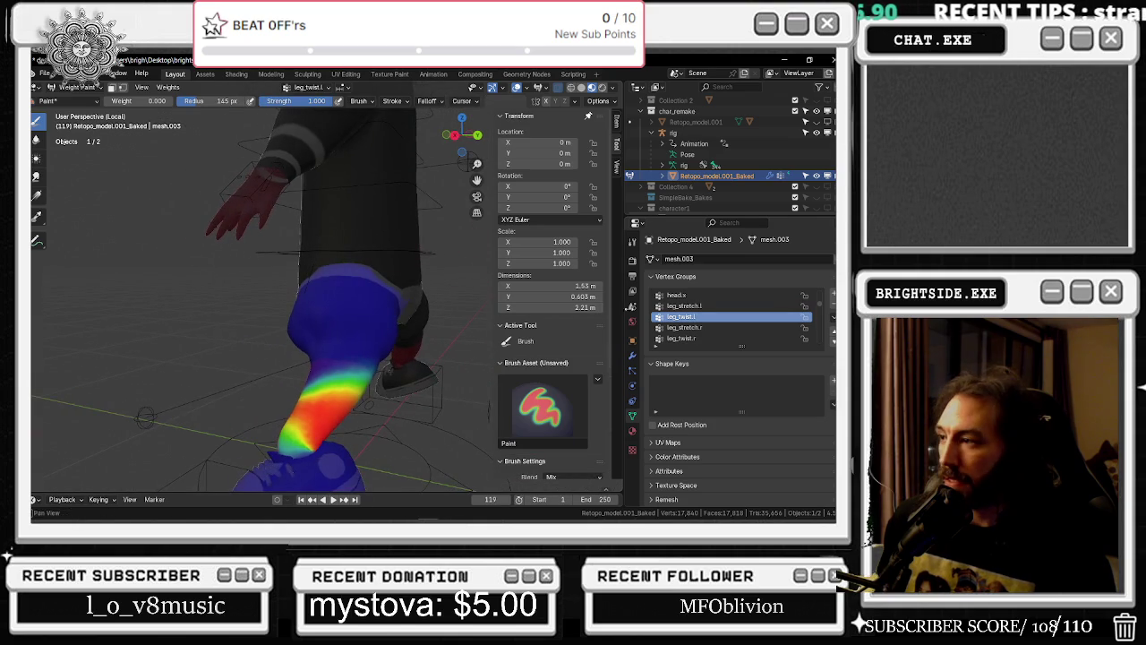
click(692, 328)
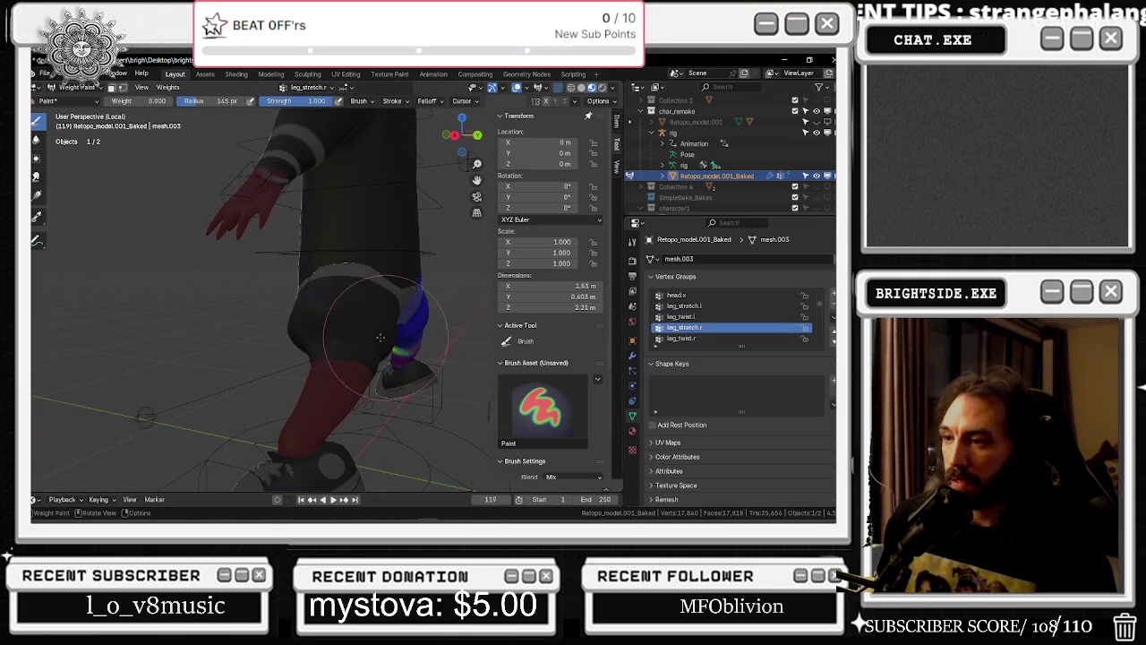
ctrl+scroll(698, 339, down, 1)
ctrl+scroll(698, 339, down, 2)
ctrl+scroll(697, 340, down, 2)
ctrl+scroll(698, 340, down, 1)
middle_drag(534, 320, 680, 329)
scroll(702, 333, down, 2)
ctrl+scroll(702, 333, down, 2)
ctrl+scroll(702, 333, down, 2)
ctrl+scroll(702, 334, down, 2)
ctrl+scroll(702, 333, down, 2)
middle_drag(421, 316, 377, 309)
click(79, 87)
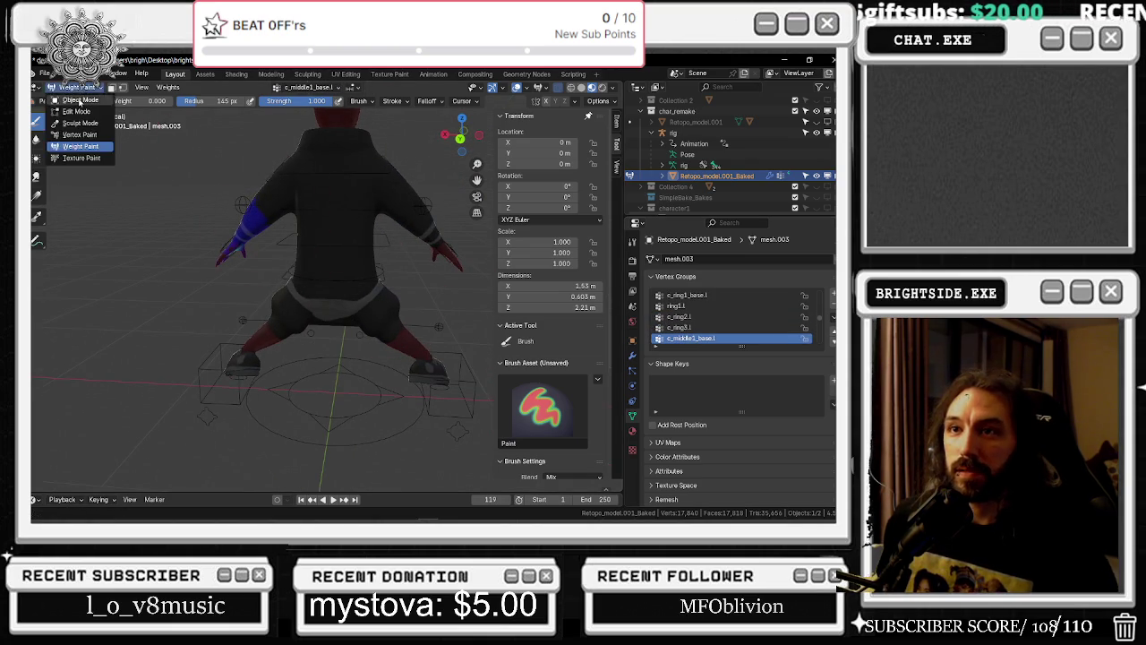
Switch the rig into Pose Mode and clear all bone transforms back to the rest pose
click(81, 101)
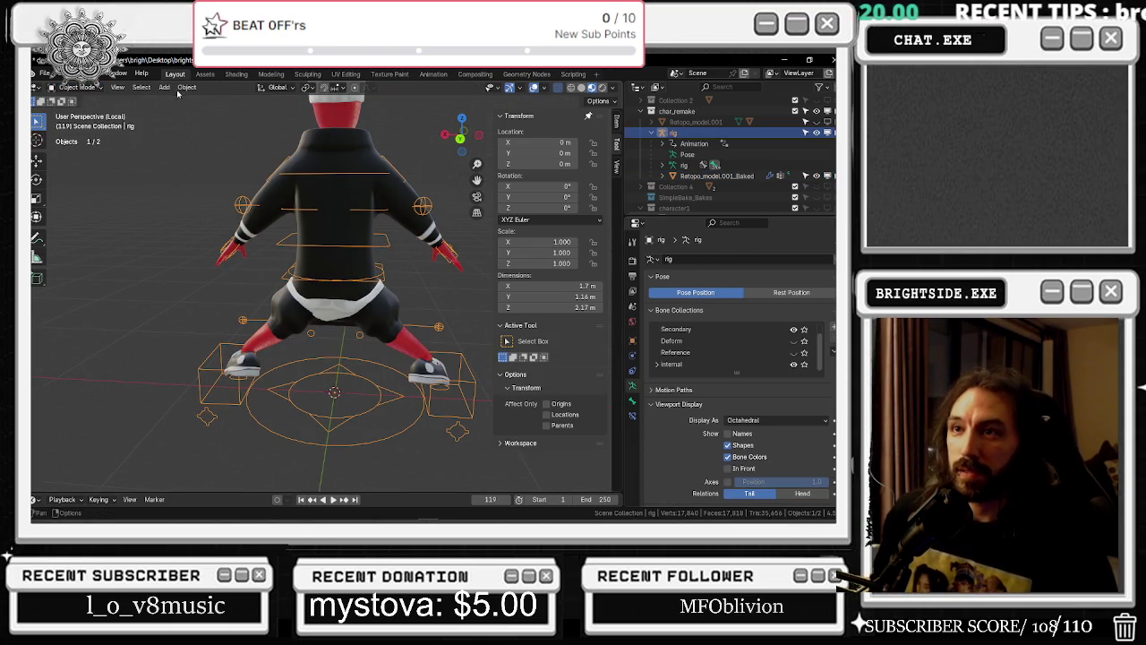
click(76, 87)
click(78, 124)
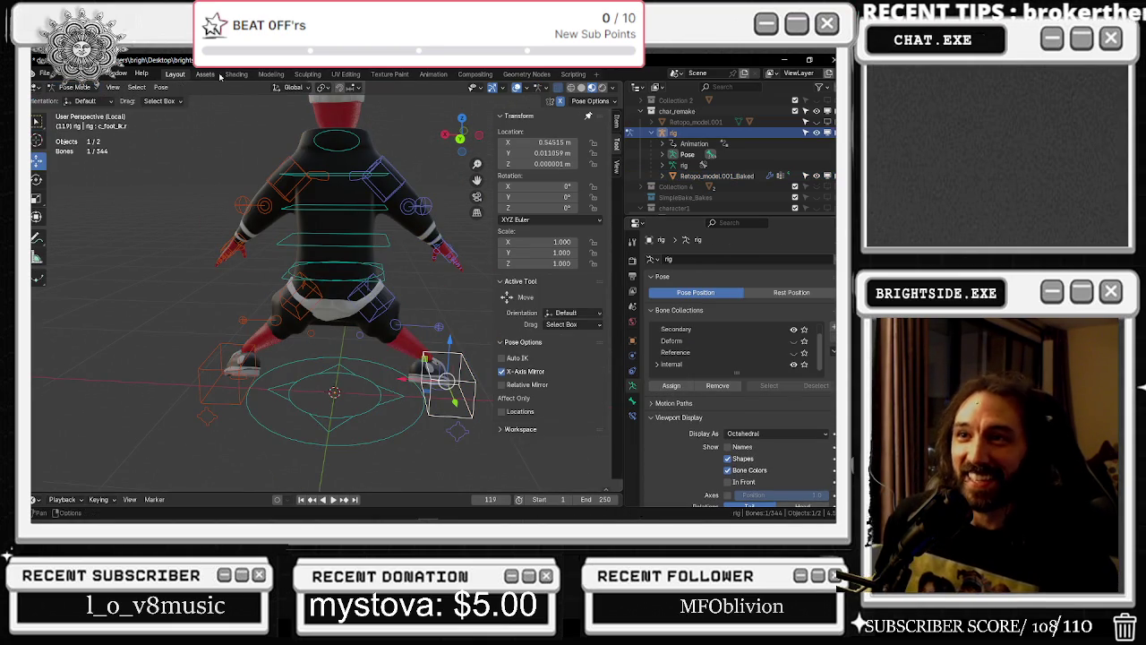
click(160, 86)
mouse_move(189, 110)
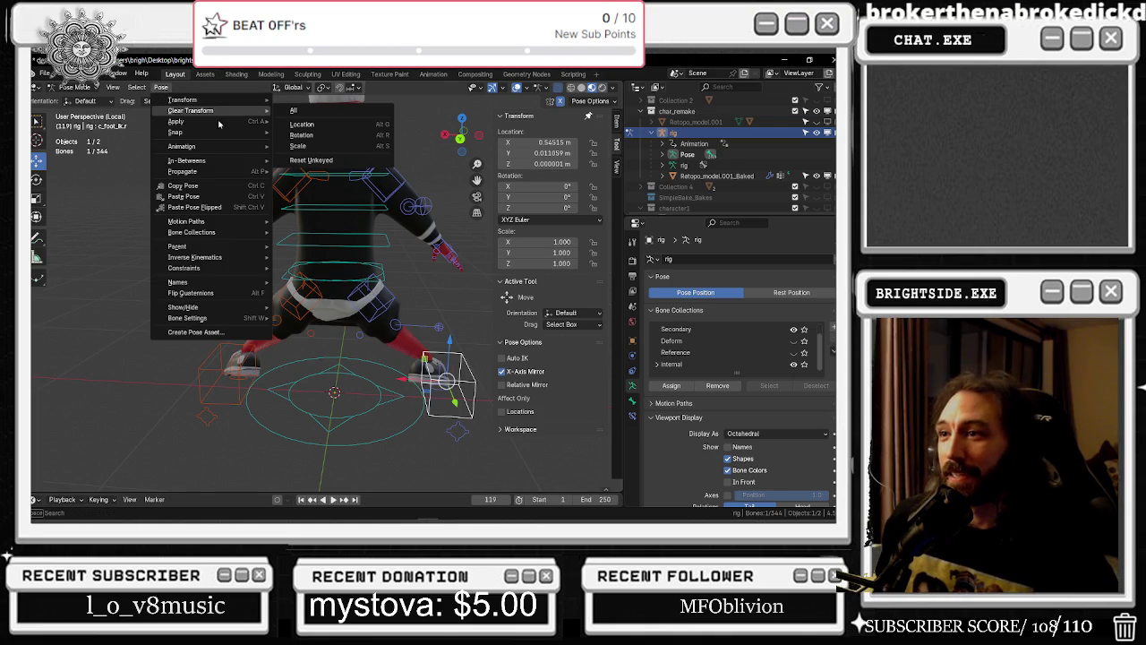
click(292, 110)
middle_drag(295, 116, 518, 253)
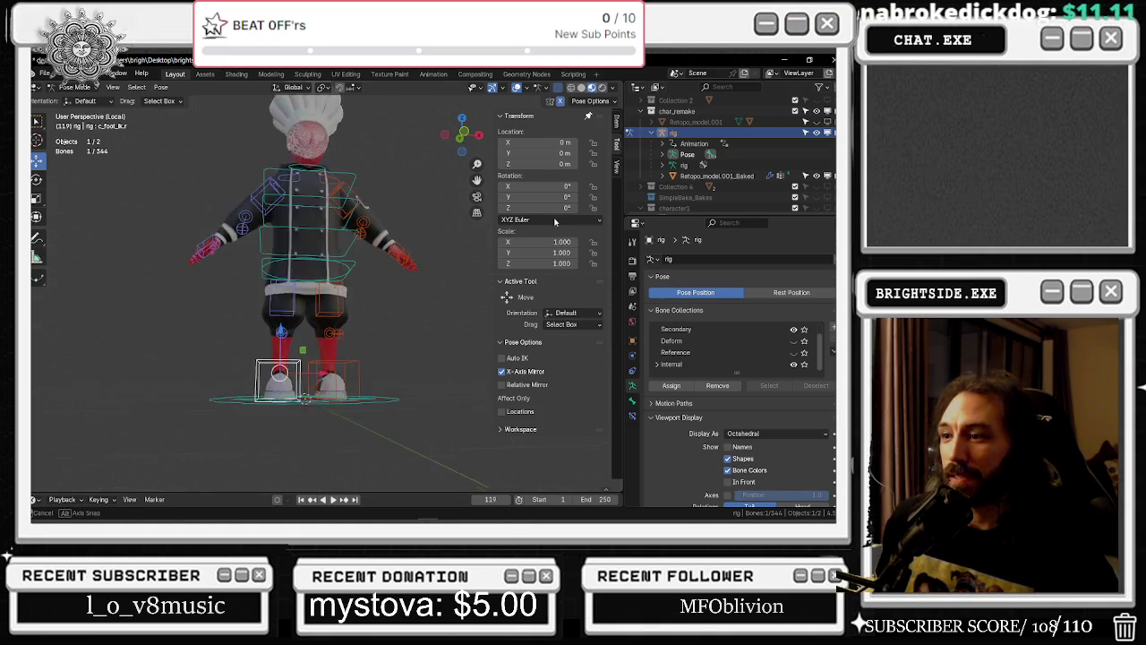
Return the rig to Object Mode and frame it in a front orthographic view
key(Tab)
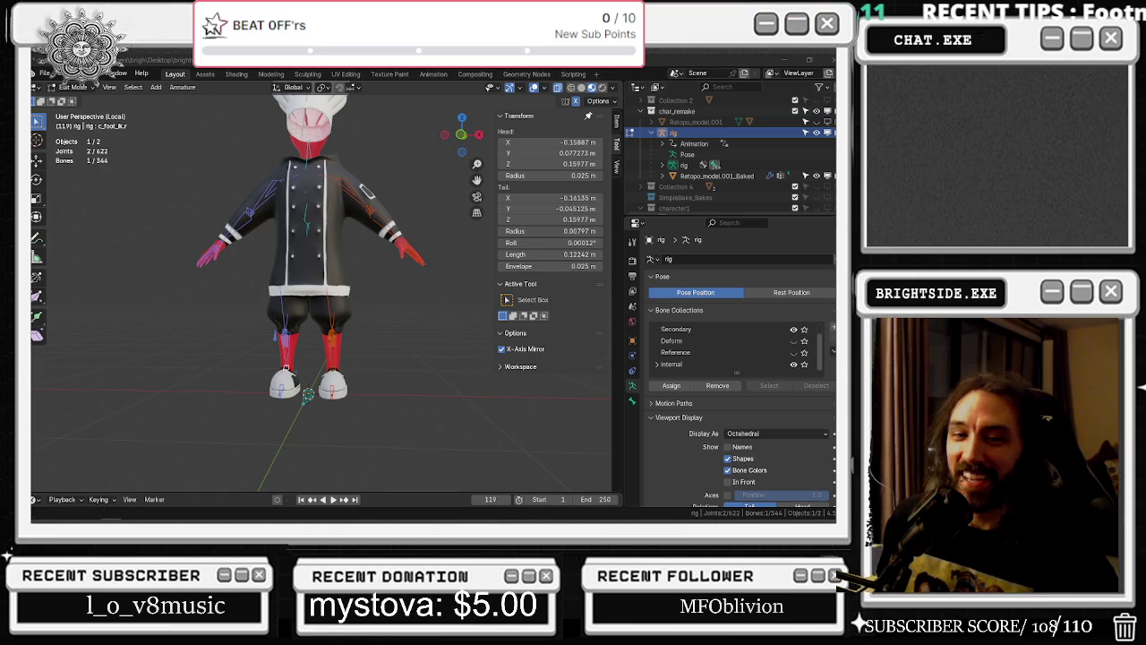
scroll(322, 268, up, 2)
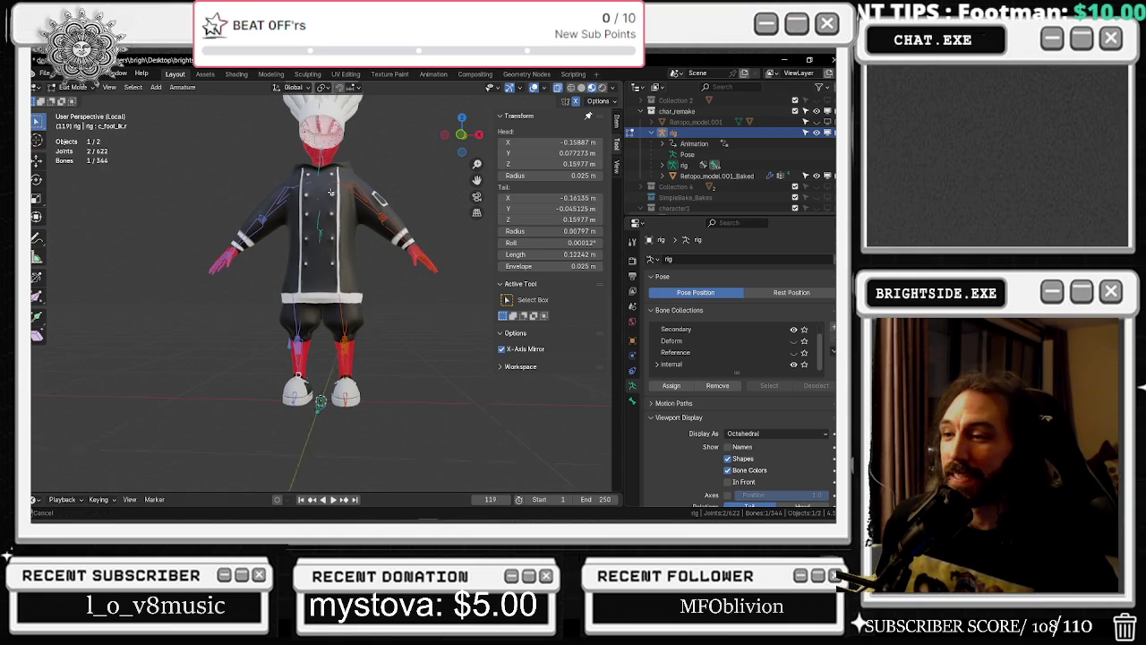
click(72, 87)
click(79, 99)
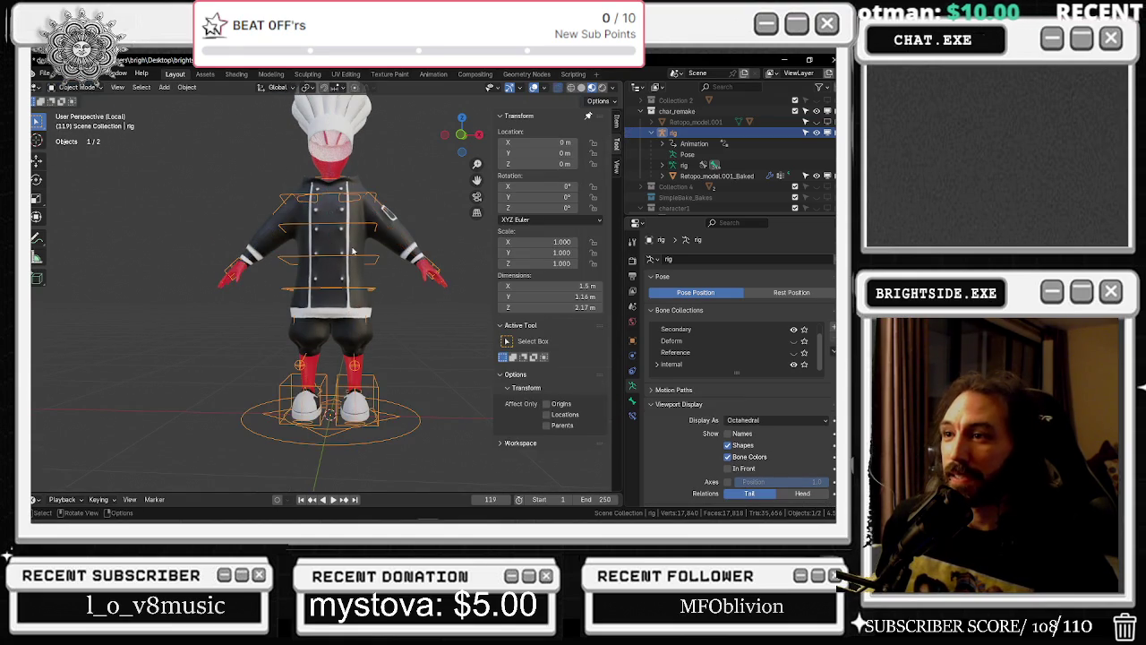
key(KP_Decimal)
alt+middle_drag(406, 260, 199, 297)
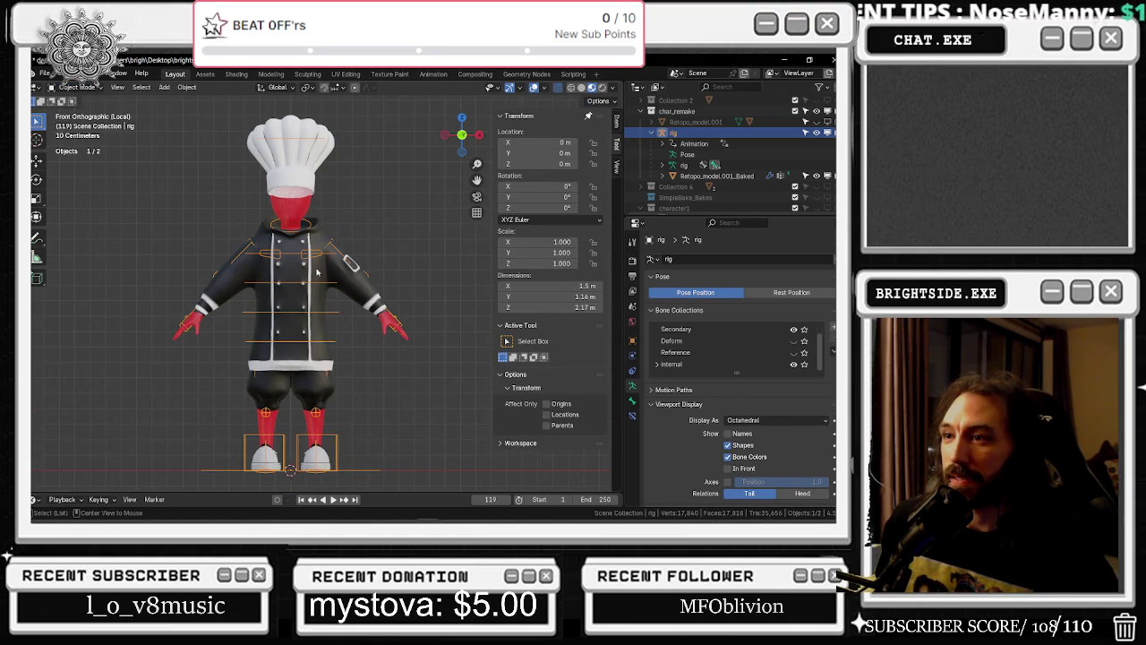
Select the chef mesh, then add the rig to the selection as the active object
click(308, 237)
scroll(313, 240, up, 4)
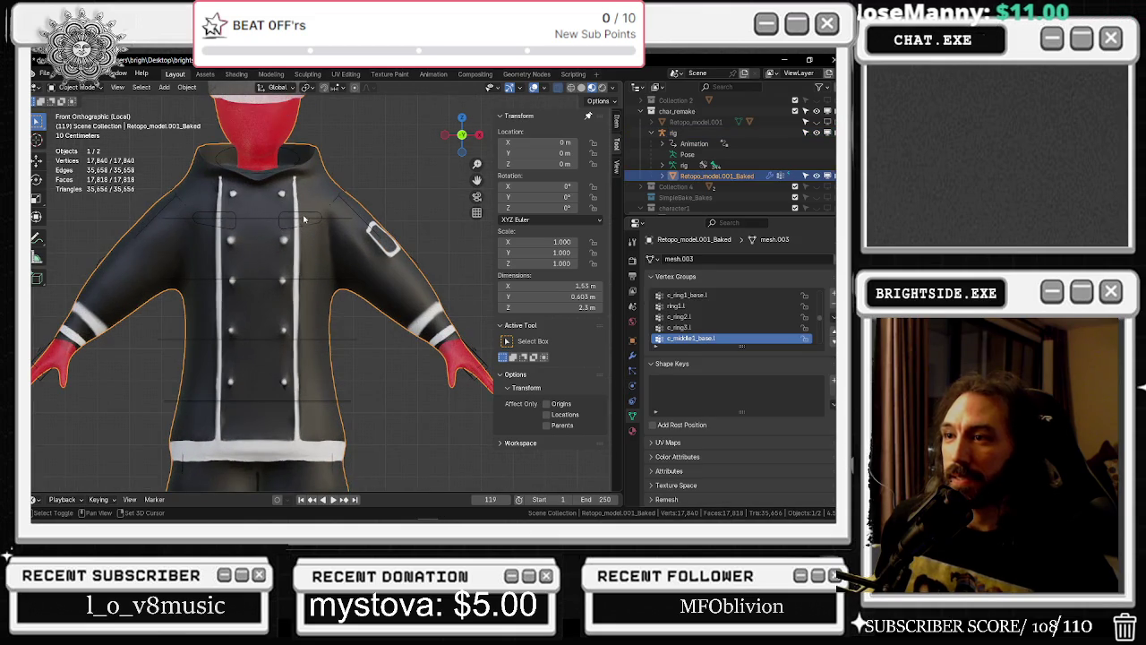
shift+click(303, 218)
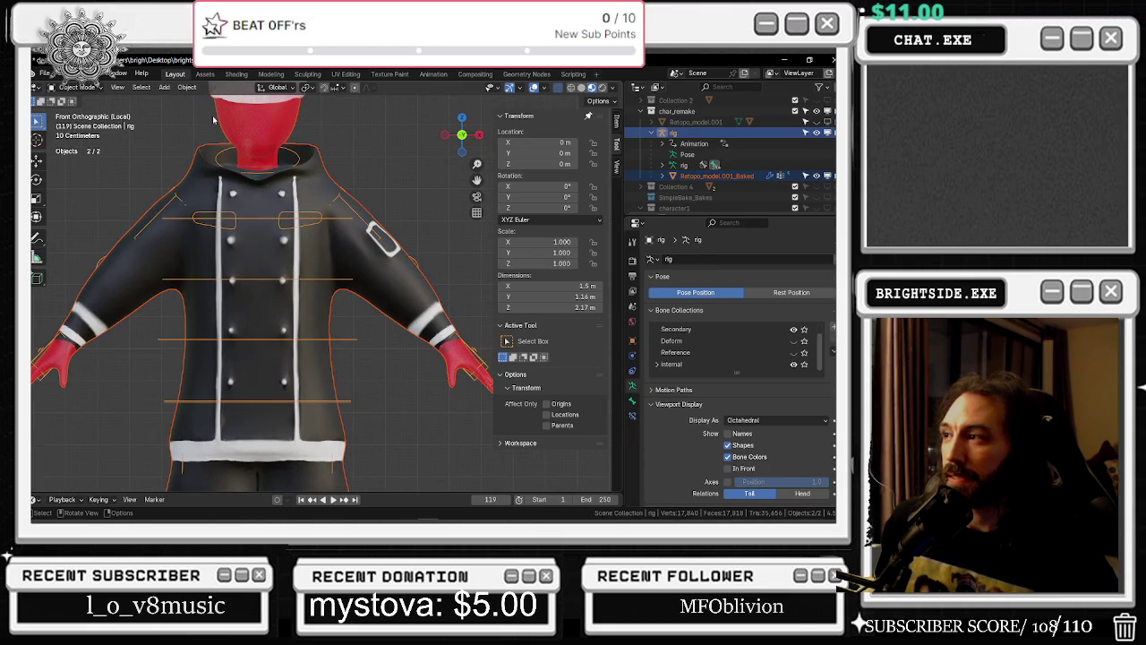
click(43, 73)
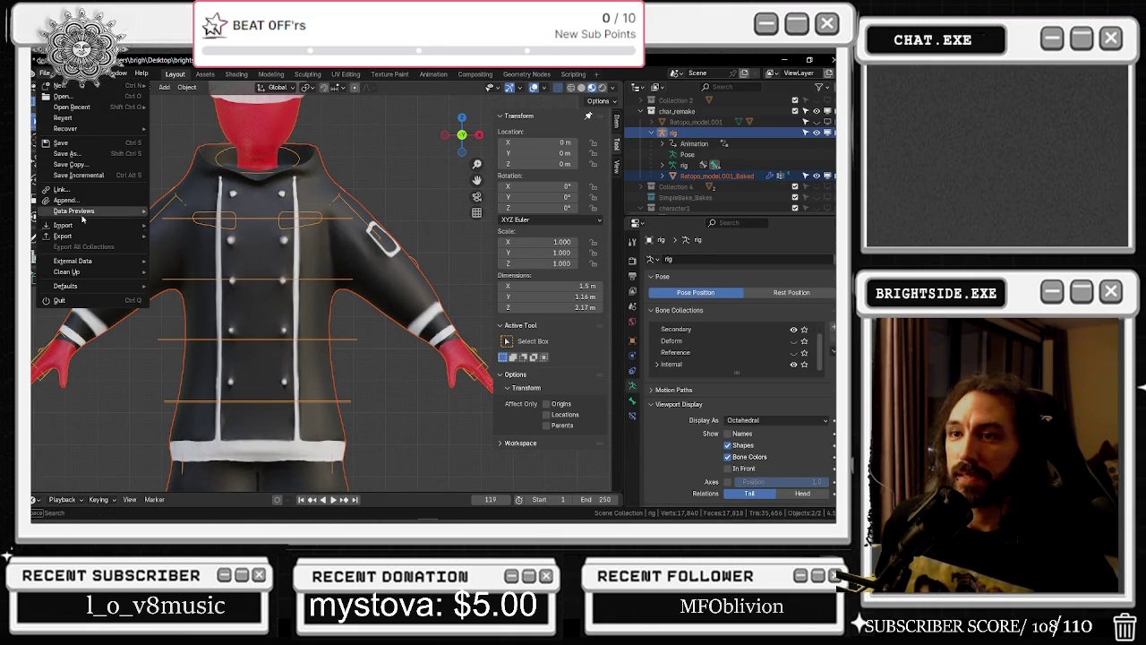
Start an FBX export into the NEWMAINCHEF_fbm folder named doughboy_fixed_UE4_2.fbx
mouse_move(63, 235)
click(200, 331)
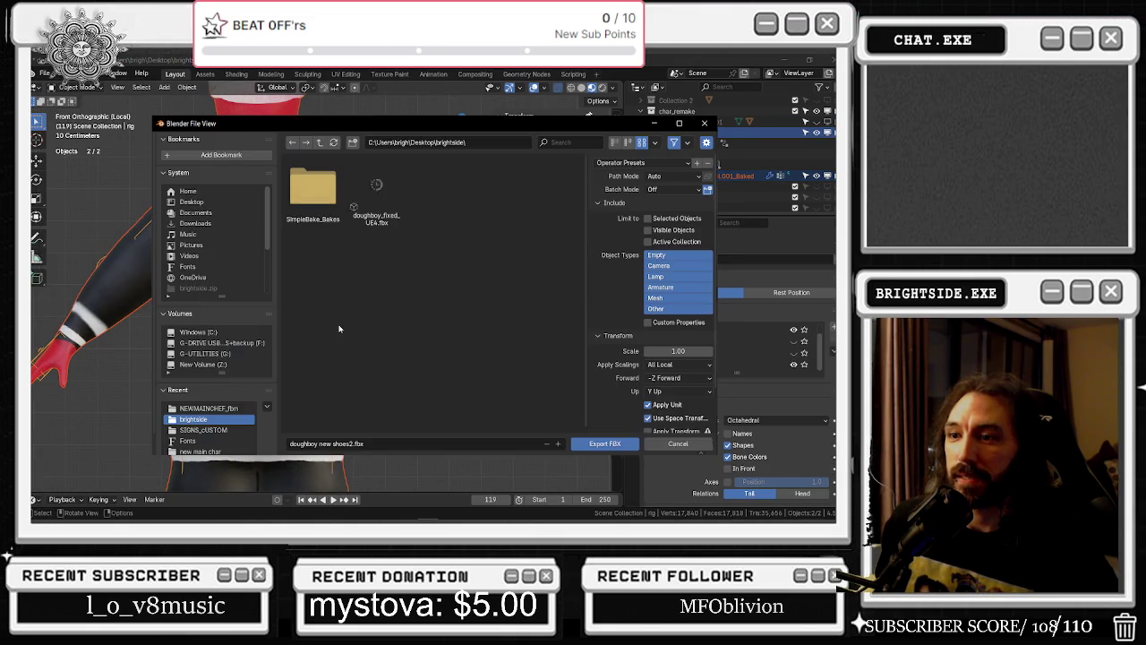
click(504, 147)
key(ctrl+v)
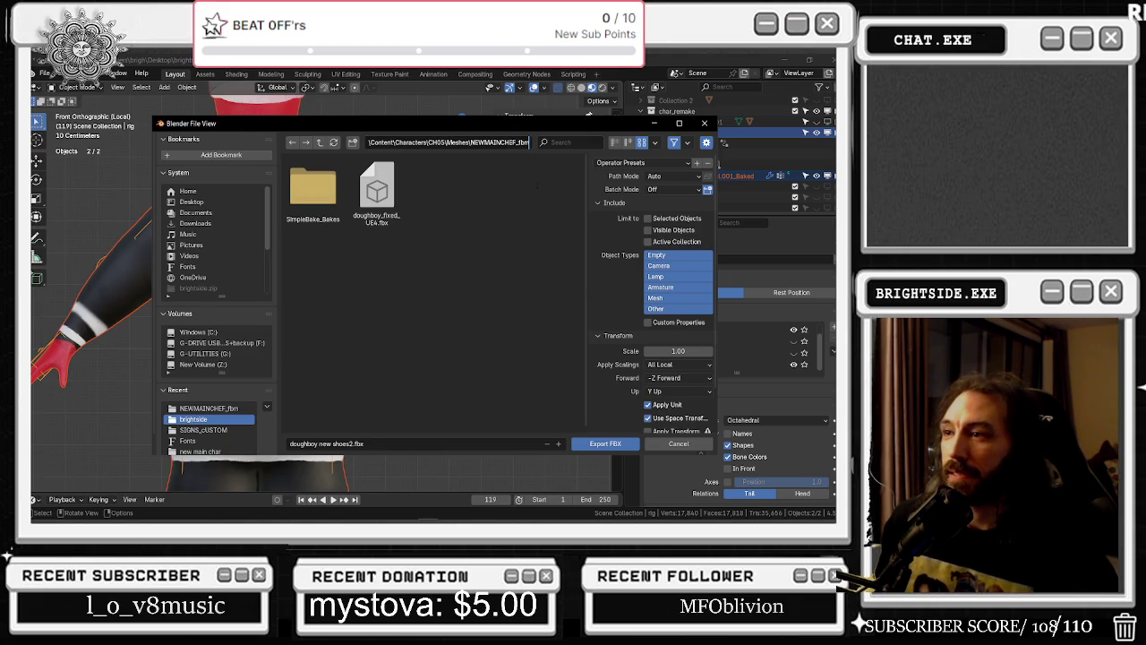
key(Return)
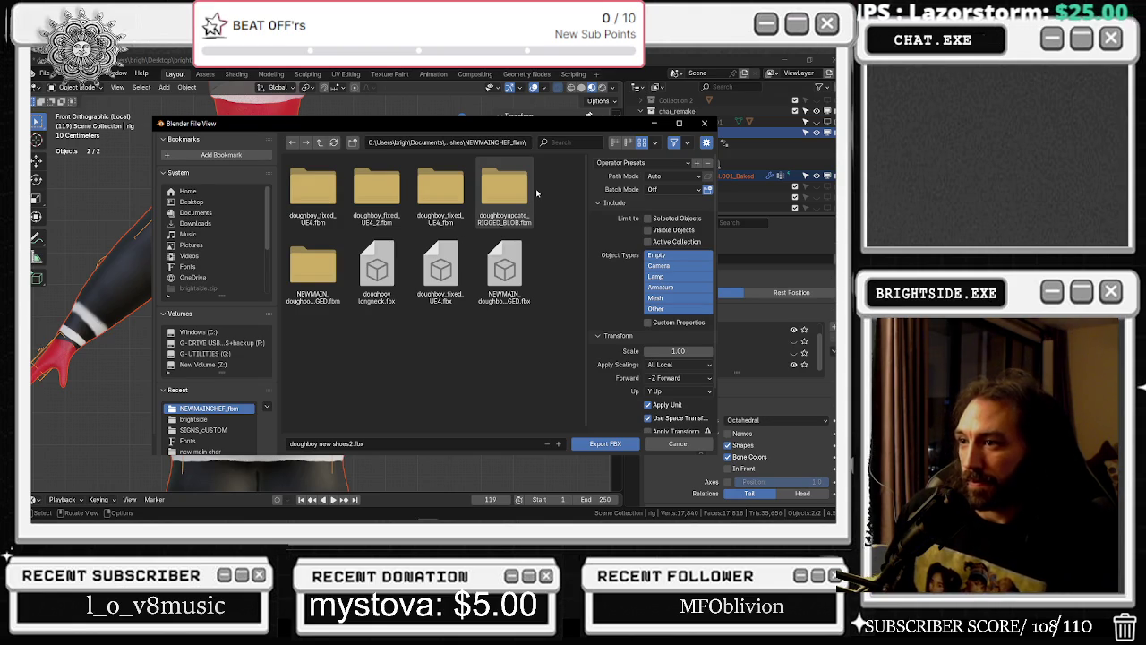
click(440, 269)
click(352, 443)
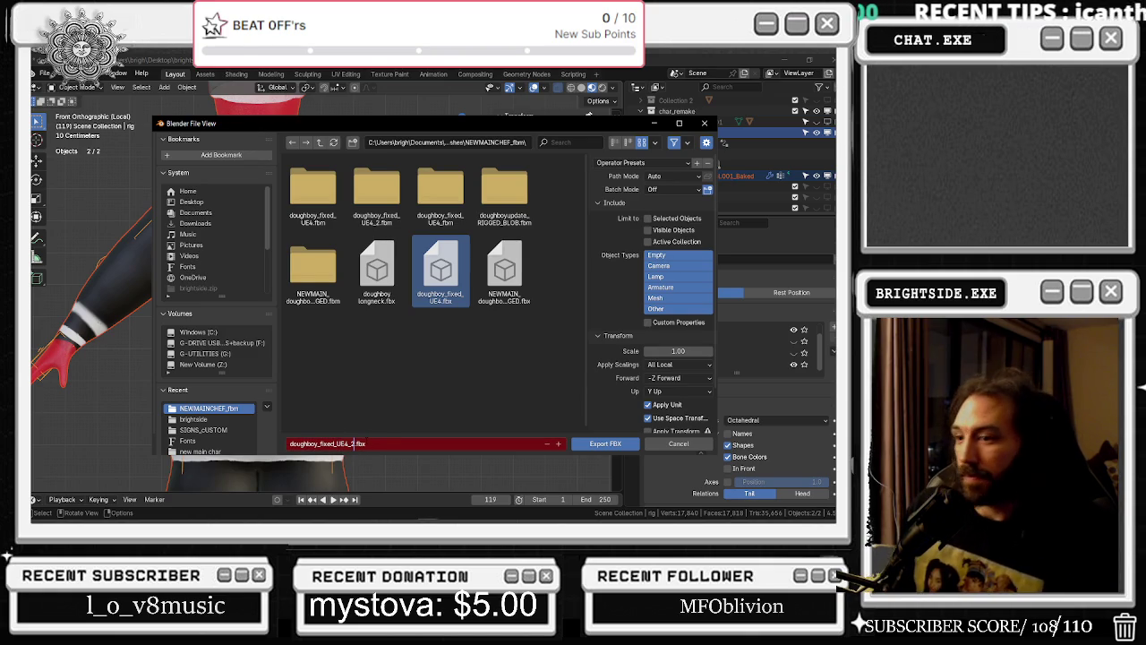
text(_2)
key(Return)
Limit the export to selected objects of types Armature, Mesh and Other
click(648, 219)
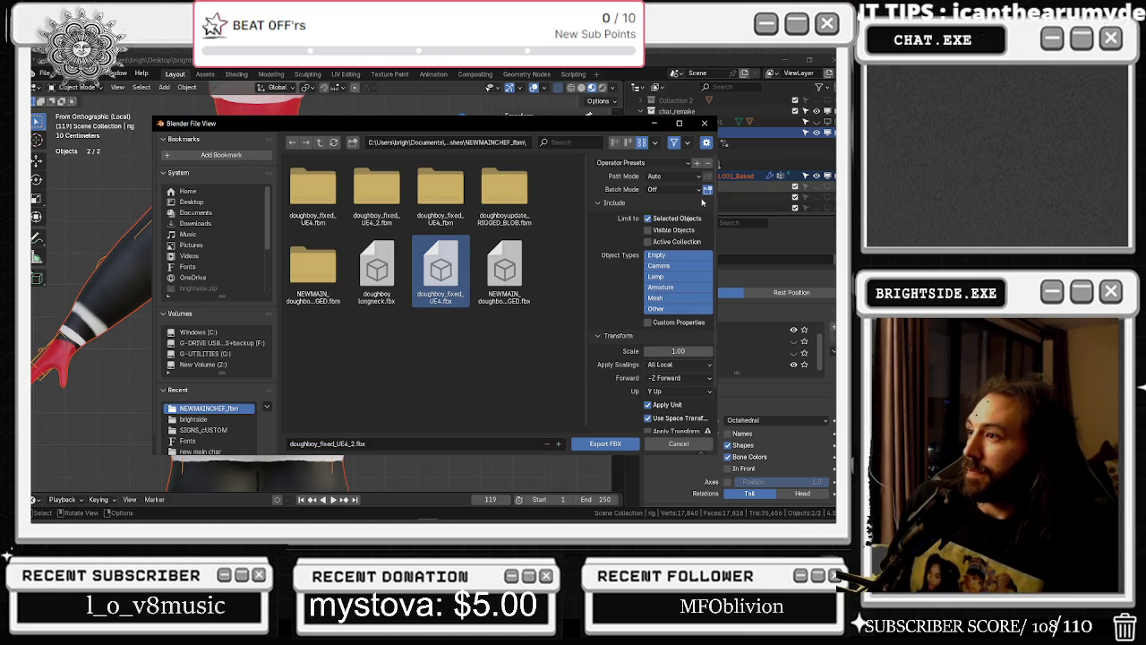
click(672, 266)
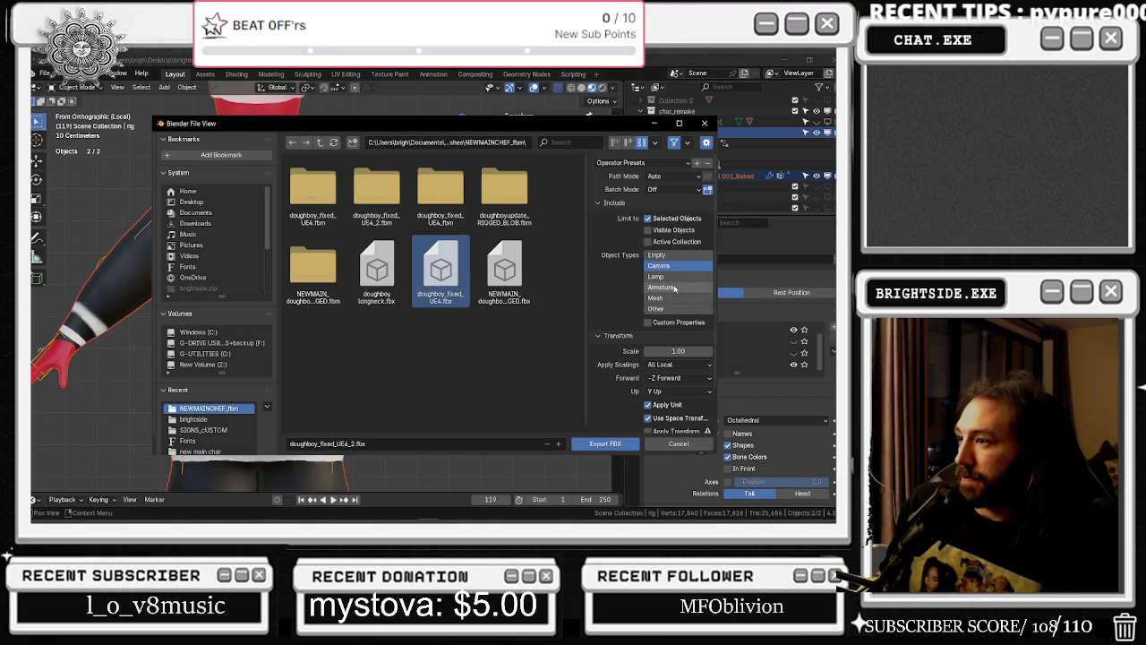
drag(672, 288, 676, 309)
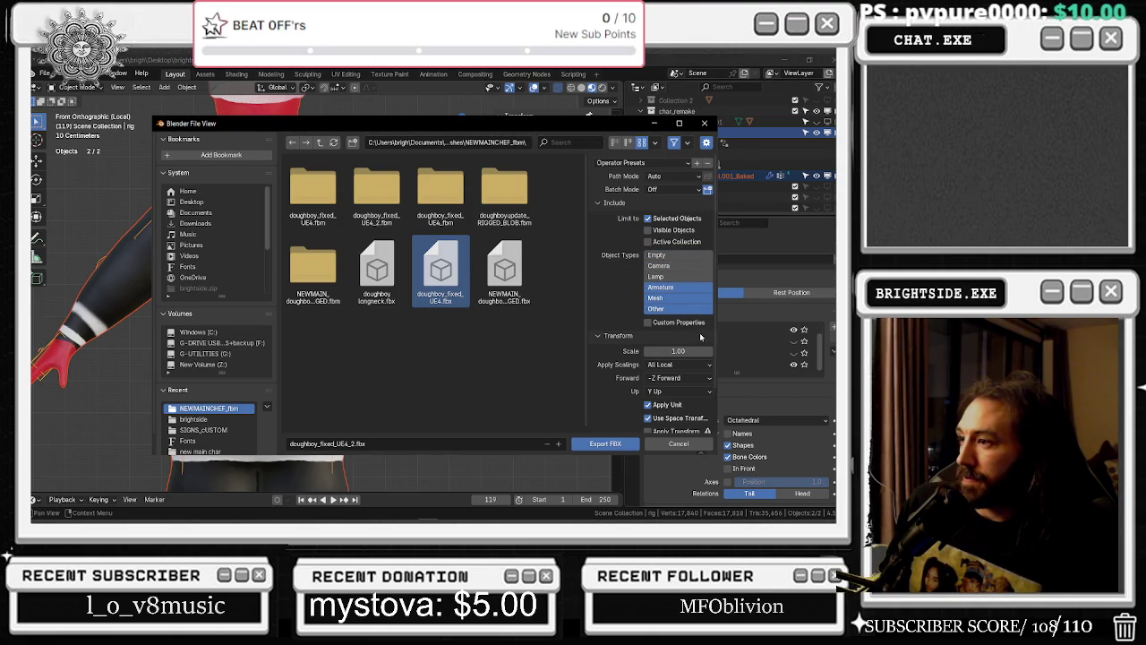
scroll(688, 334, down, 2)
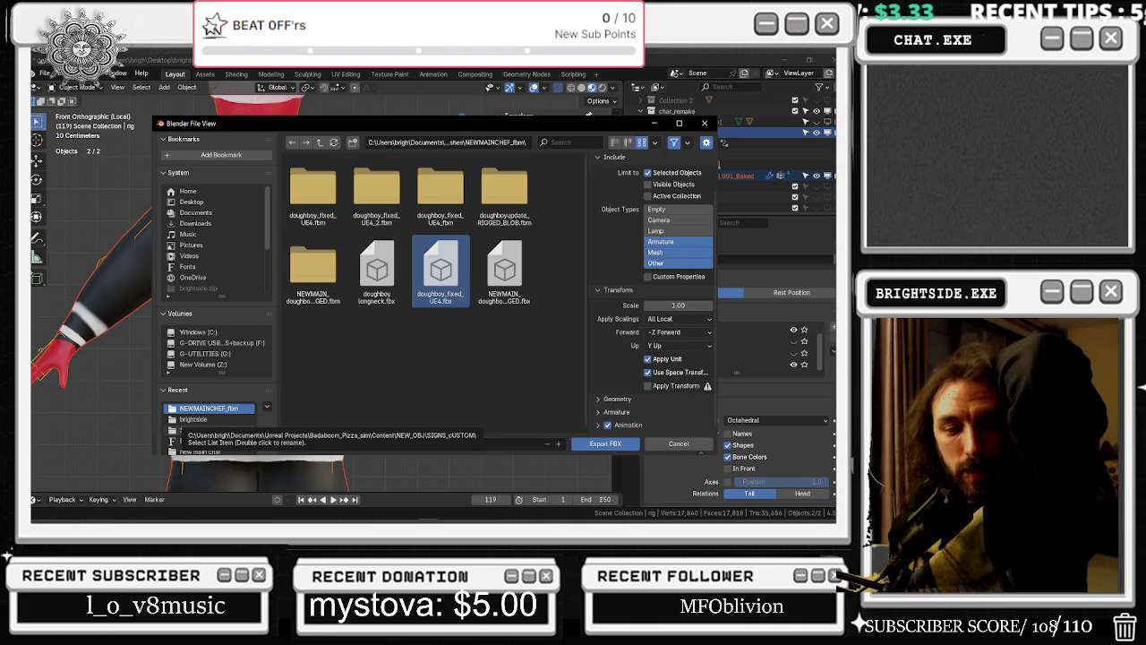
key(super+e)
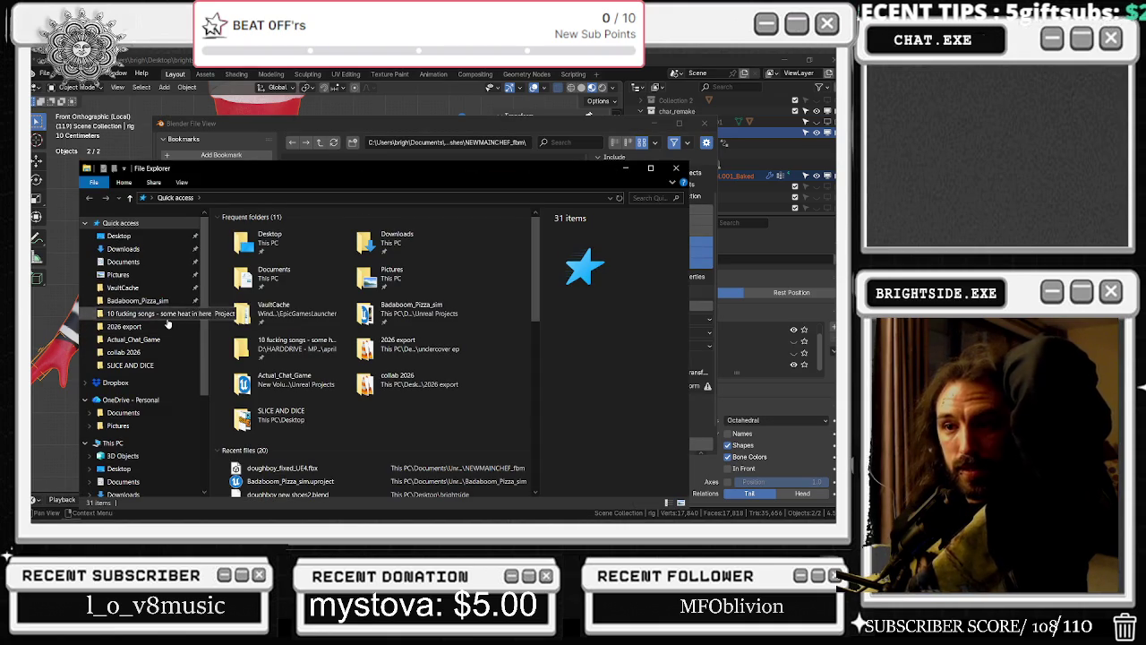
Check the Badaboom_Pizza_sim project folder and its .uproject file, then minimize Explorer back to Blender
click(160, 301)
click(251, 371)
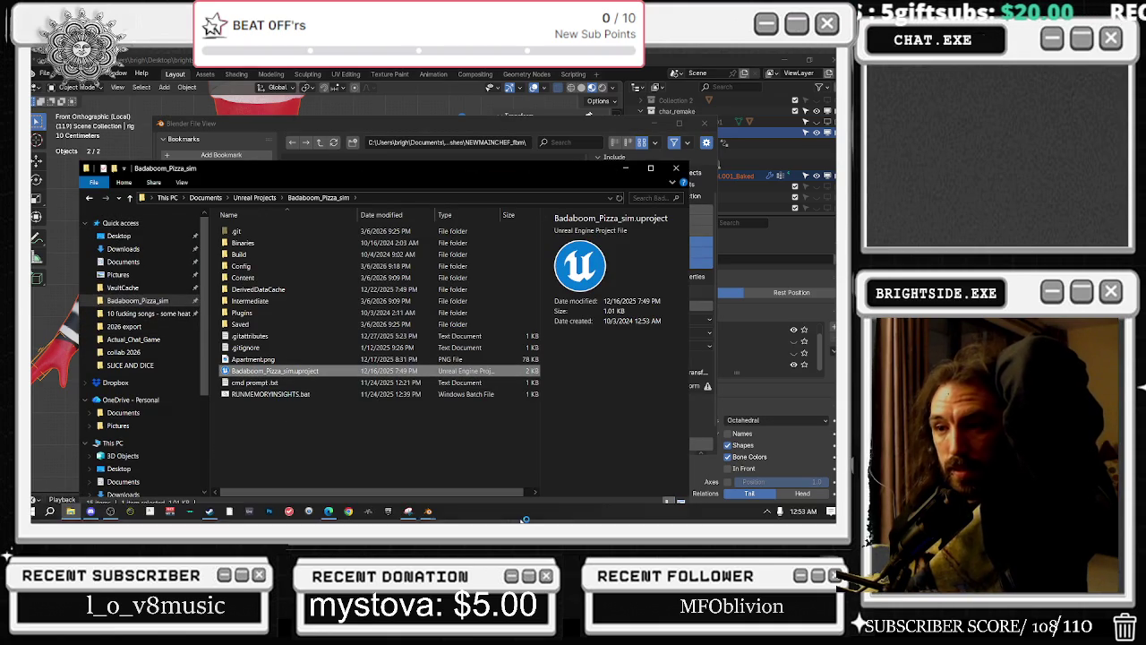
key(alt+Tab)
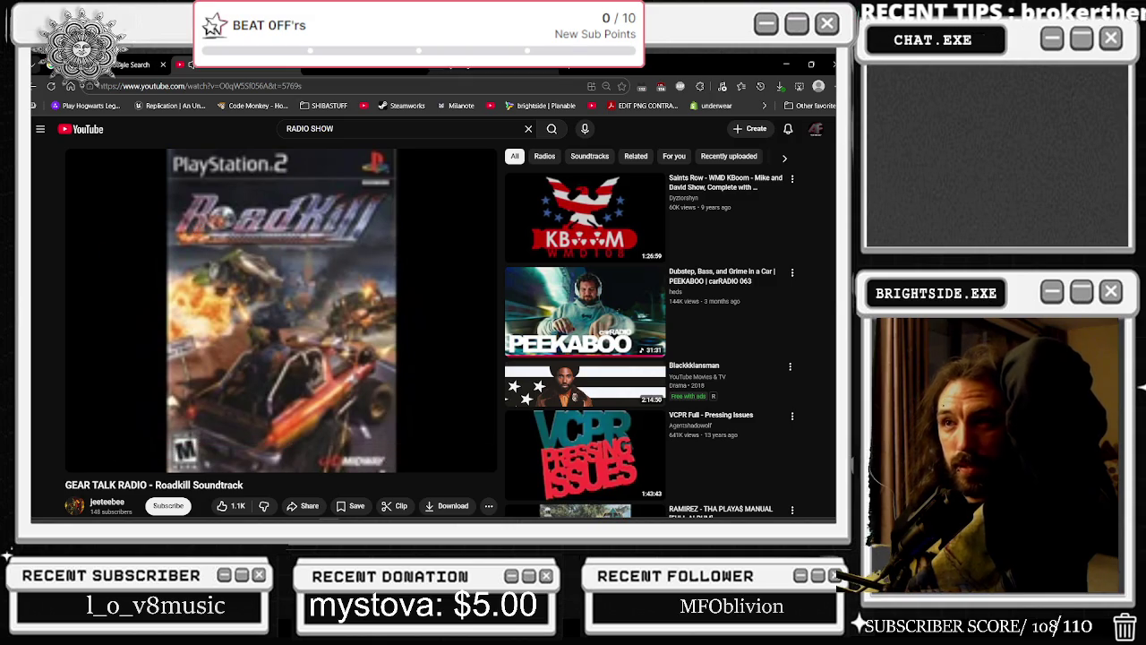
key(alt+Tab)
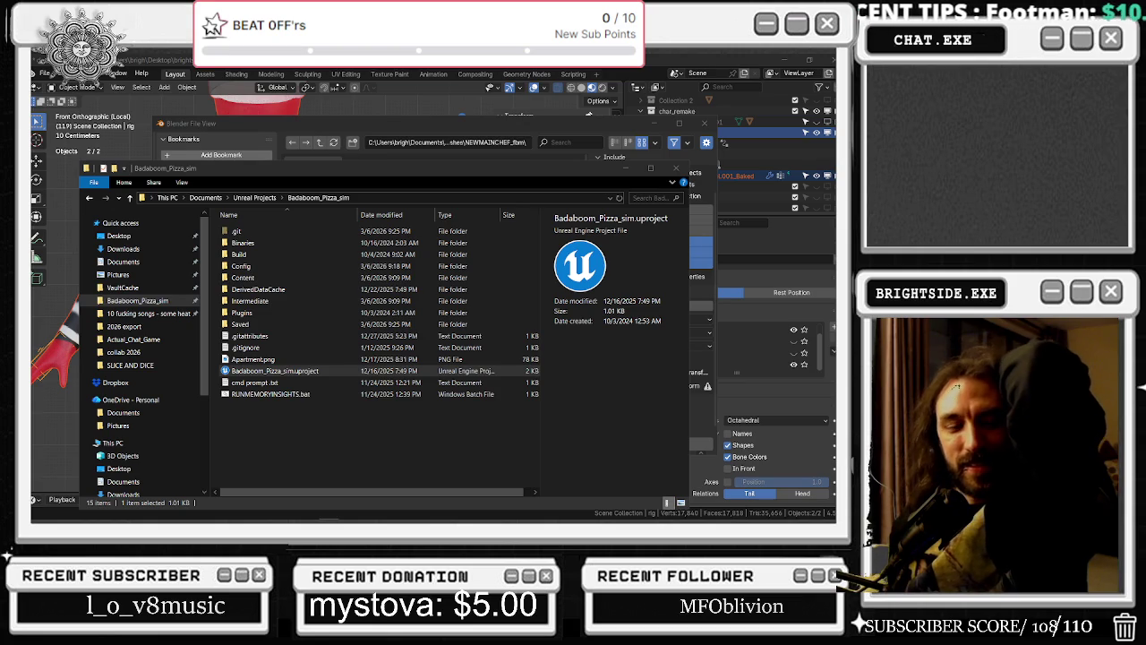
click(275, 369)
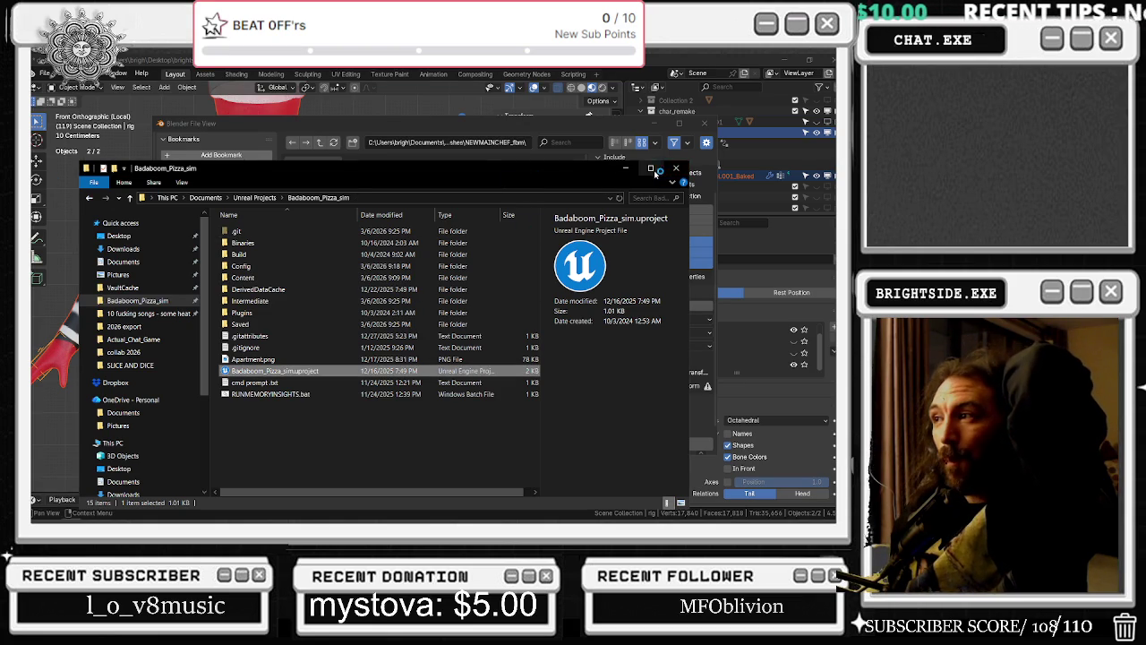
click(626, 168)
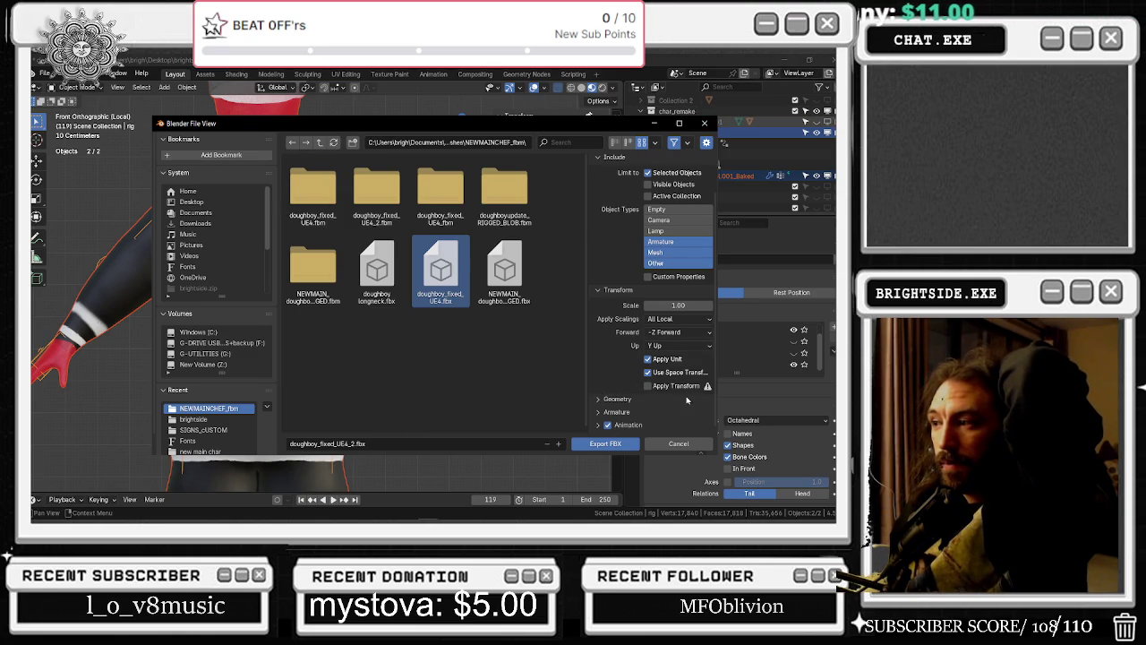
Keep export scaling at All Local and set mesh smoothing to Face
click(664, 325)
click(657, 320)
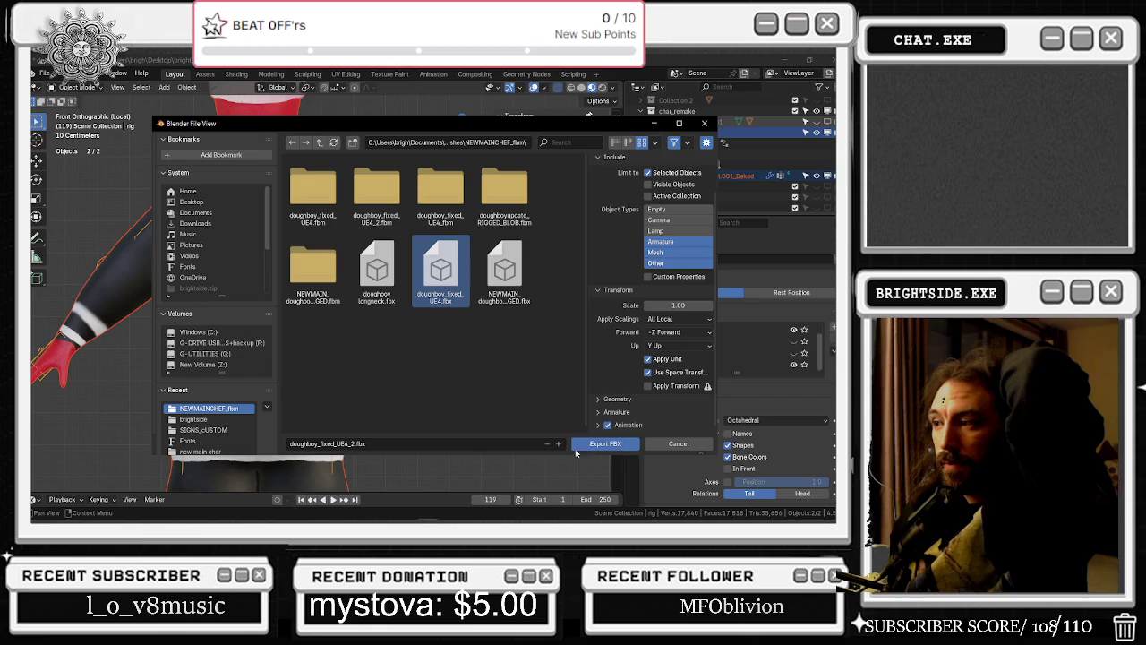
click(602, 401)
scroll(629, 381, down, 3)
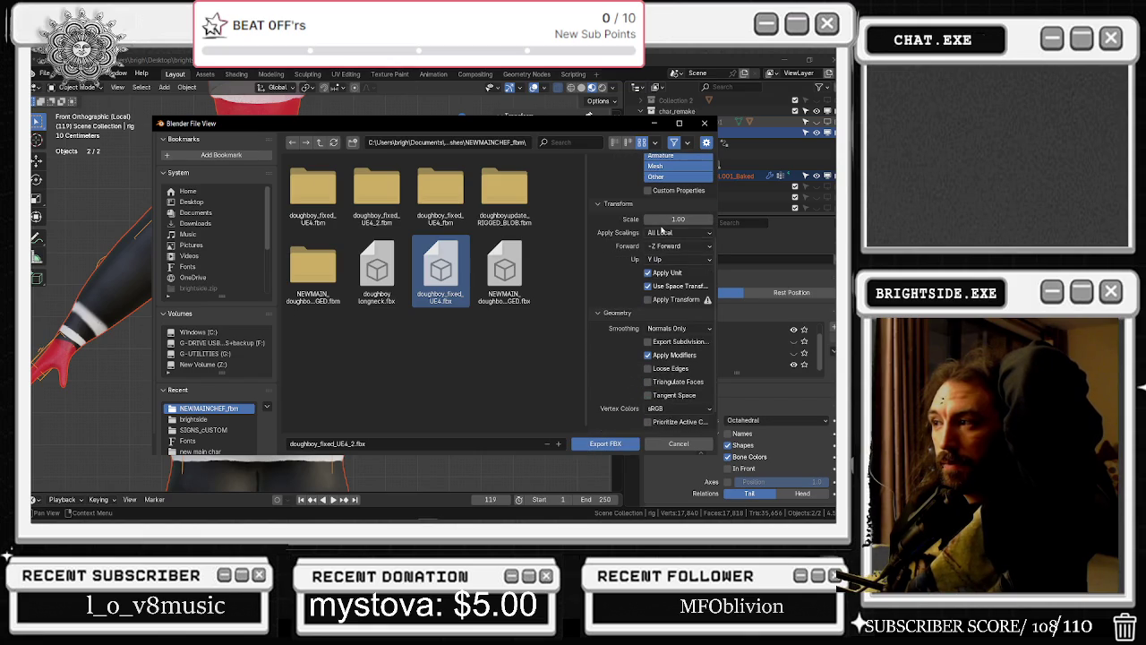
click(672, 232)
click(664, 232)
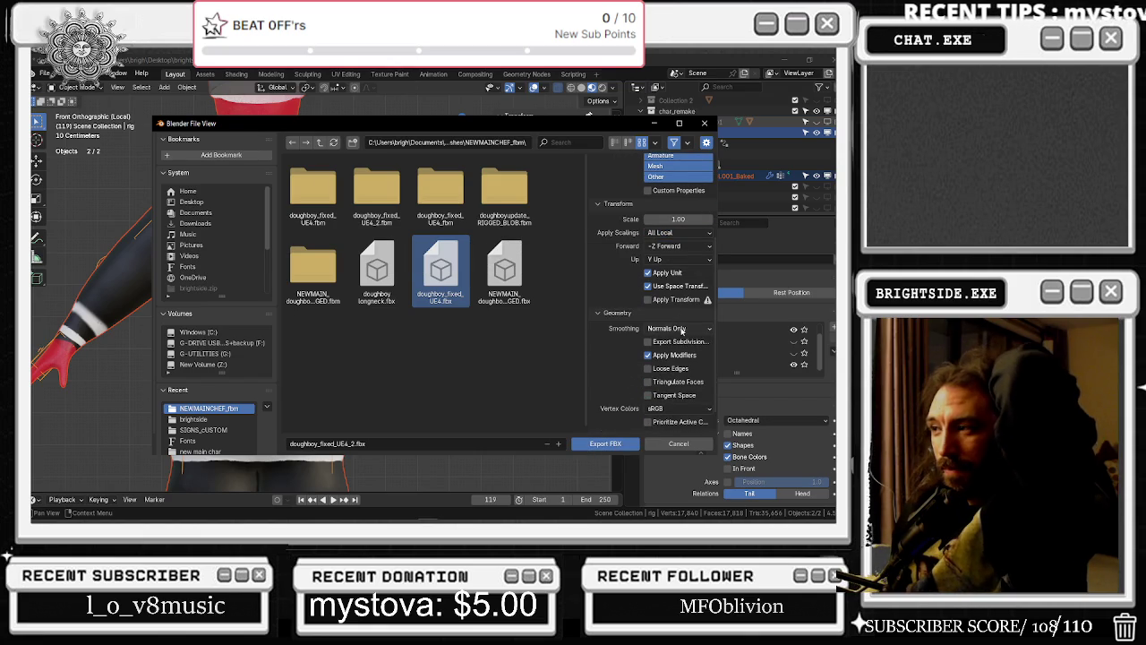
click(673, 328)
click(662, 353)
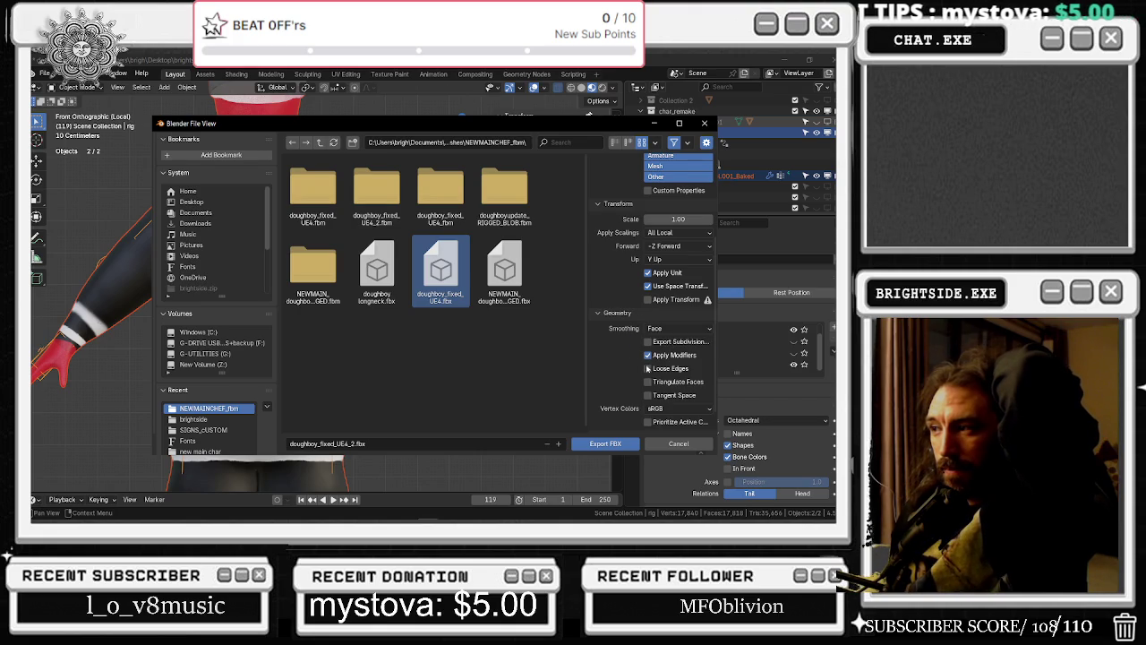
Turn off animation export under the Armature options and export the FBX
scroll(643, 363, down, 1)
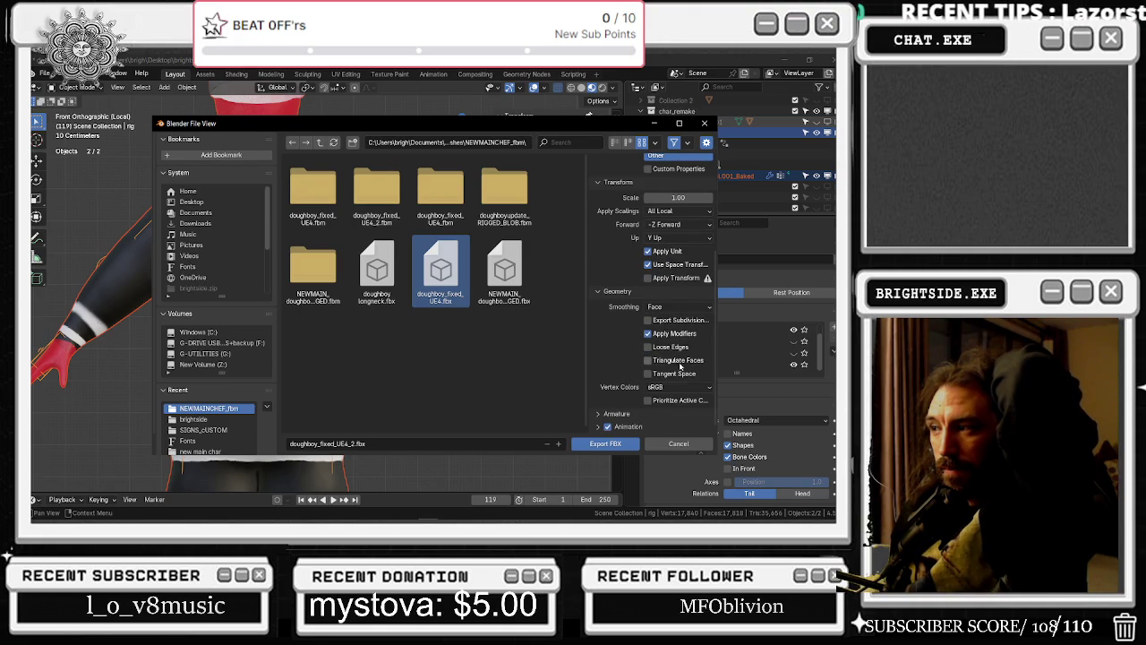
click(657, 412)
scroll(652, 411, down, 3)
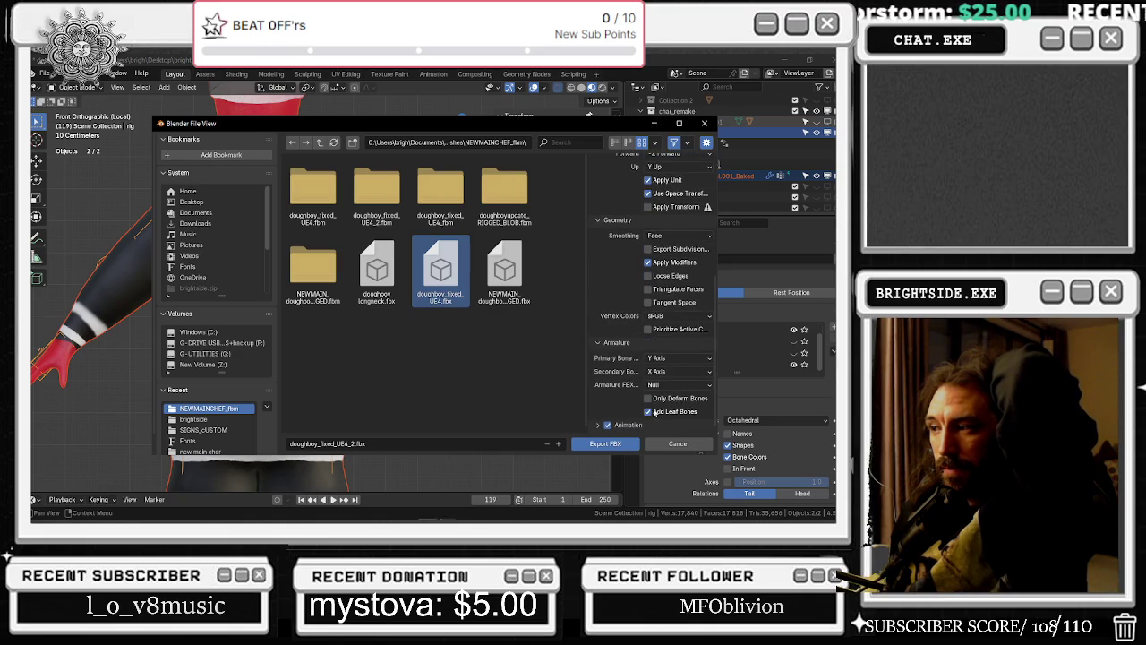
click(609, 426)
scroll(656, 415, down, 3)
click(608, 360)
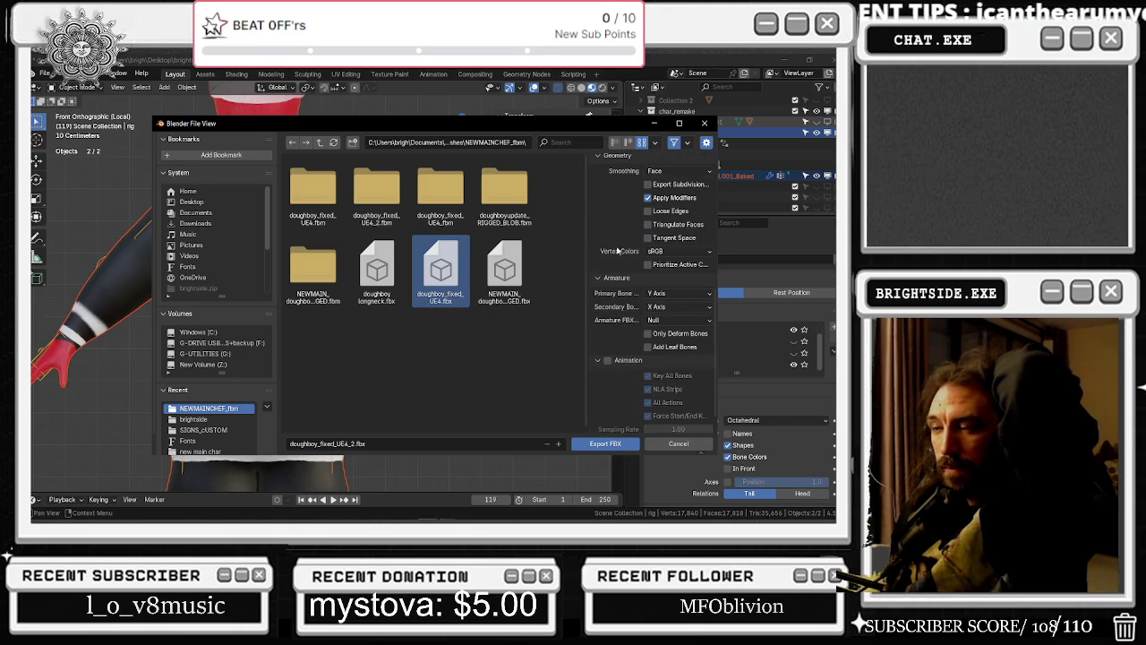
click(605, 443)
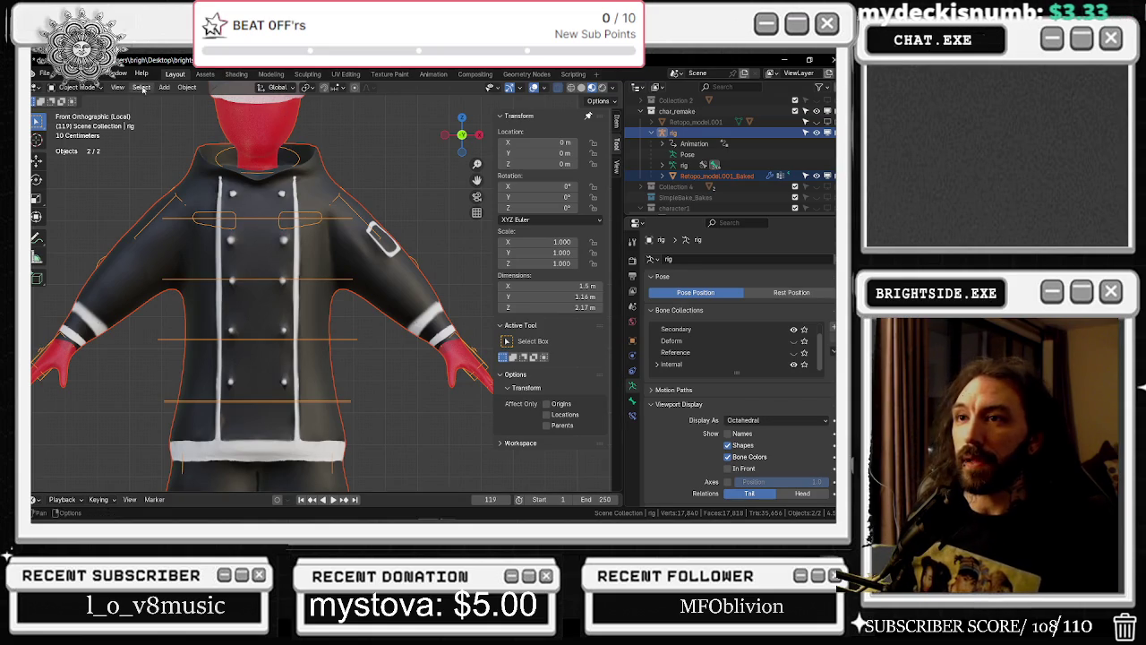
Apply all transforms (location, rotation, scale) to the rig
click(186, 86)
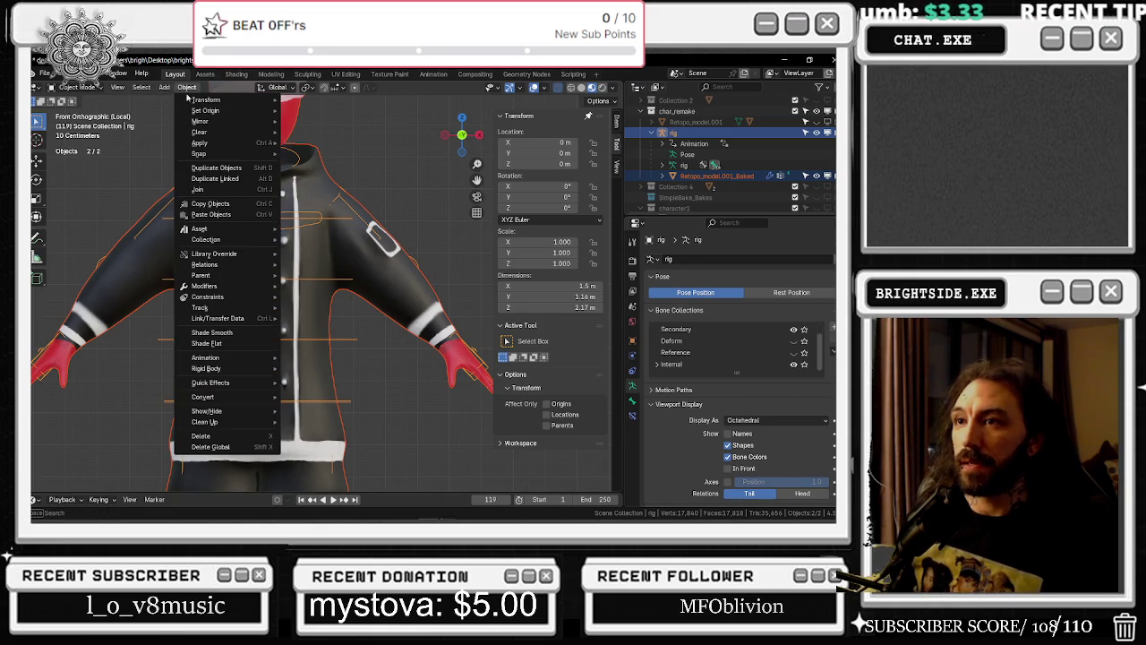
mouse_move(206, 99)
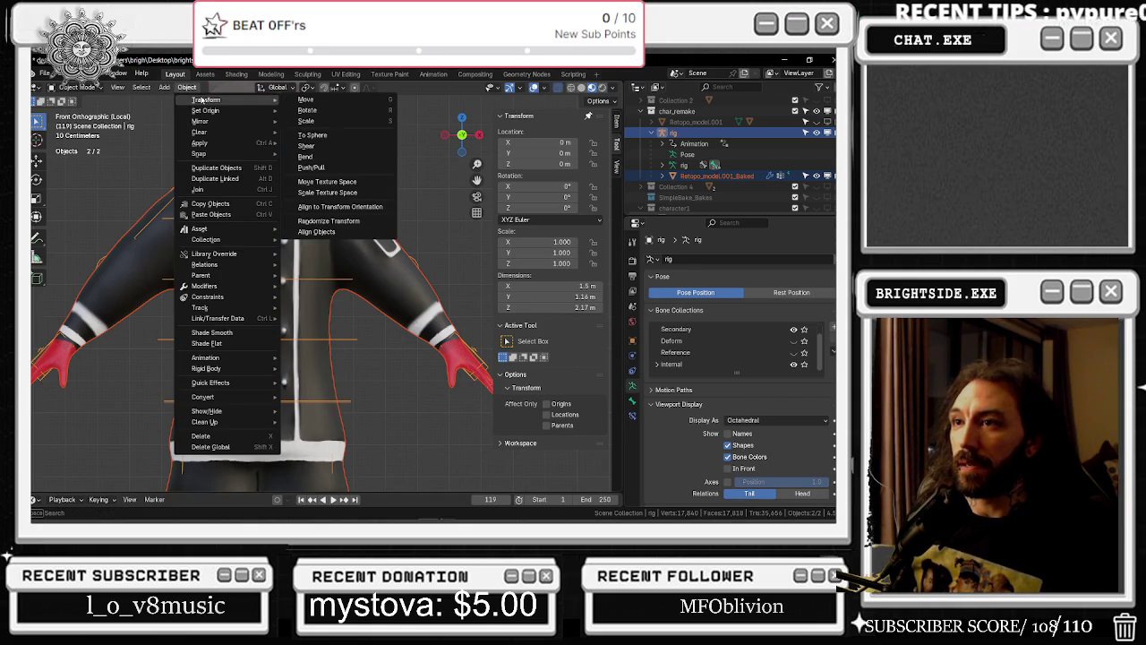
click(169, 108)
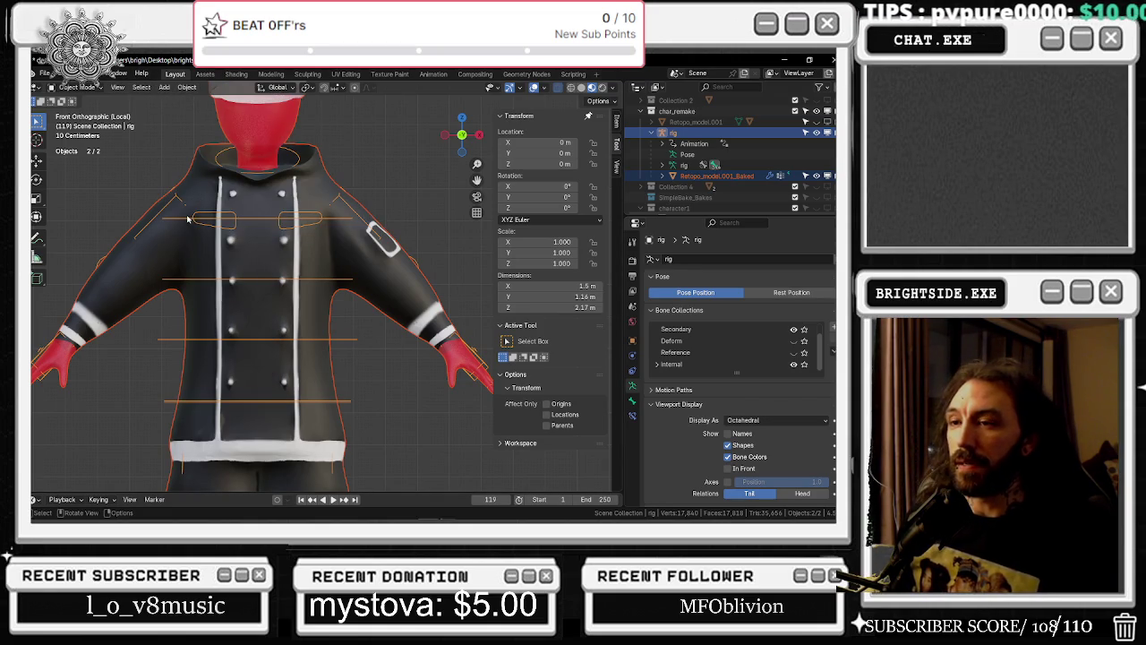
key(Tab)
key(Tab)
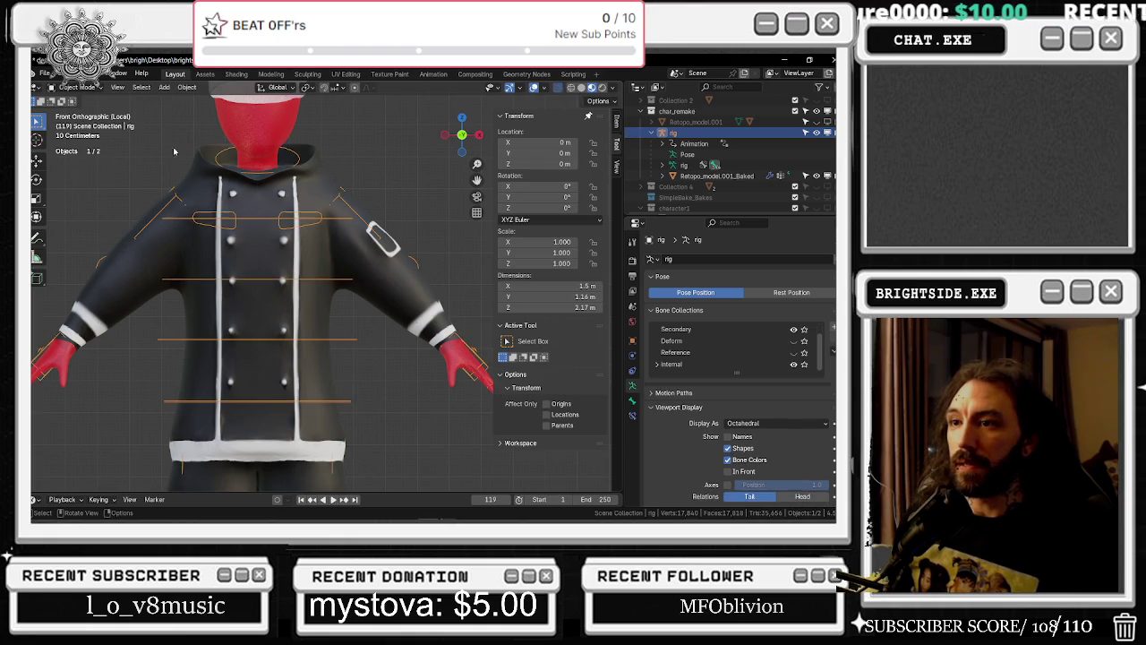
click(186, 87)
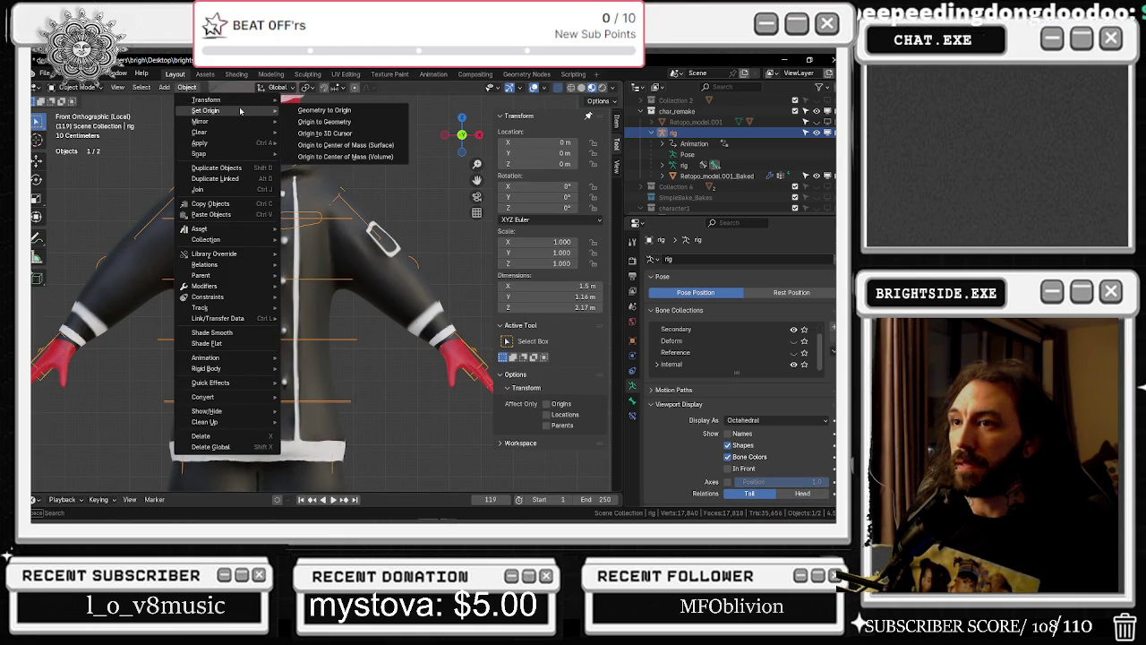
mouse_move(200, 142)
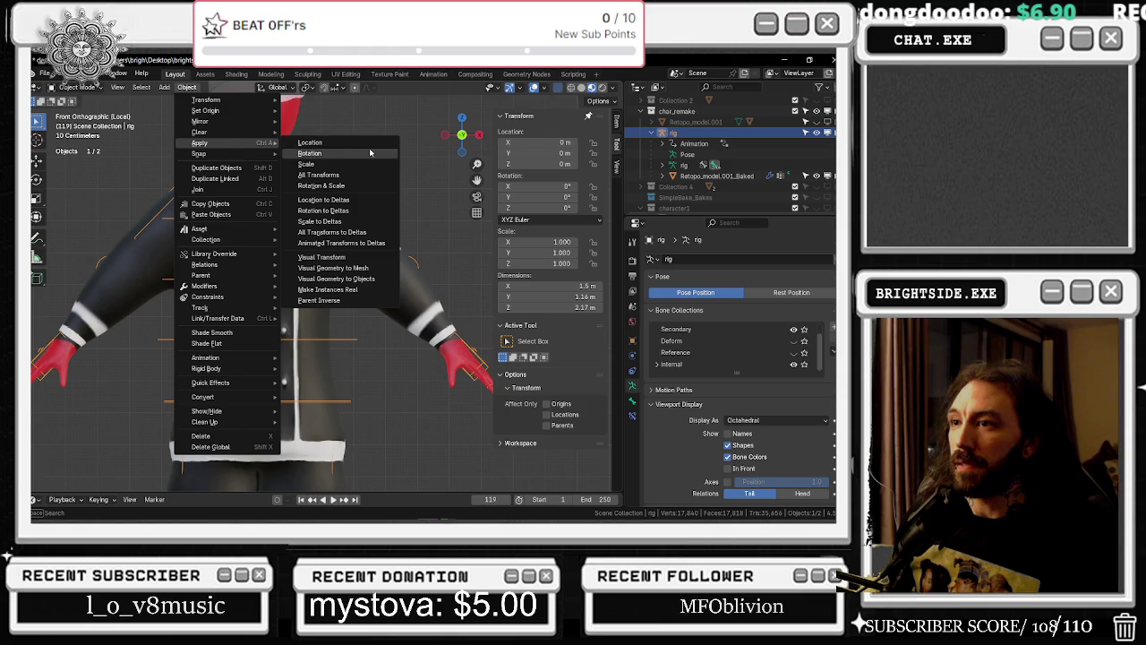
click(365, 174)
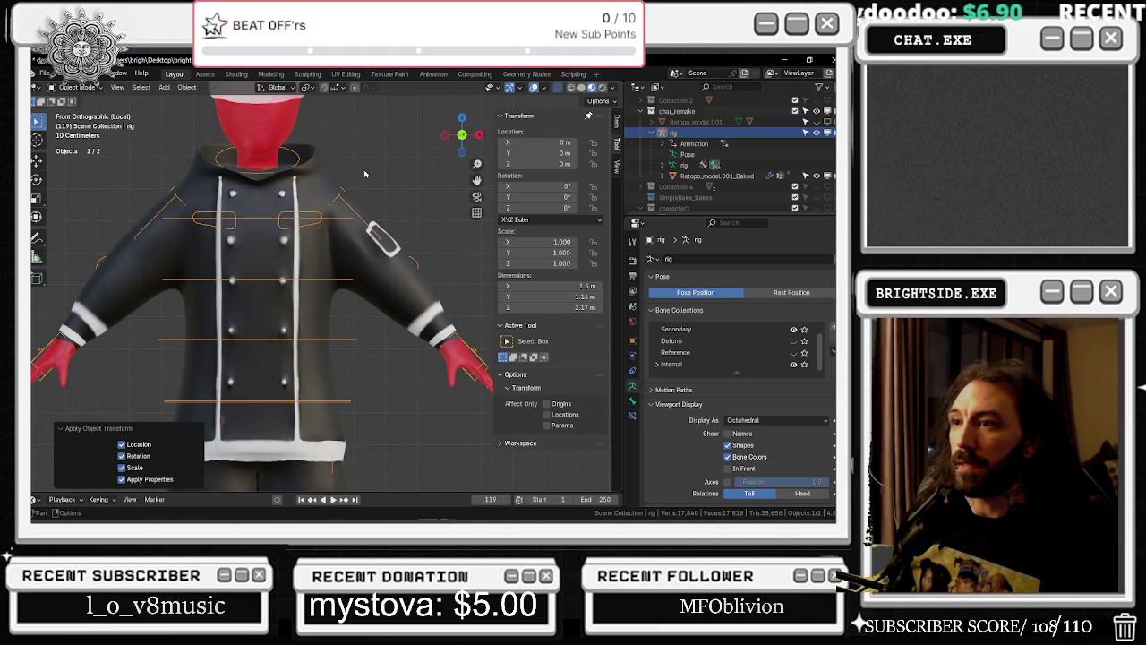
Apply all transforms to the jacket mesh Retopo_model.001_Baked, then add the rig to the selection
click(298, 251)
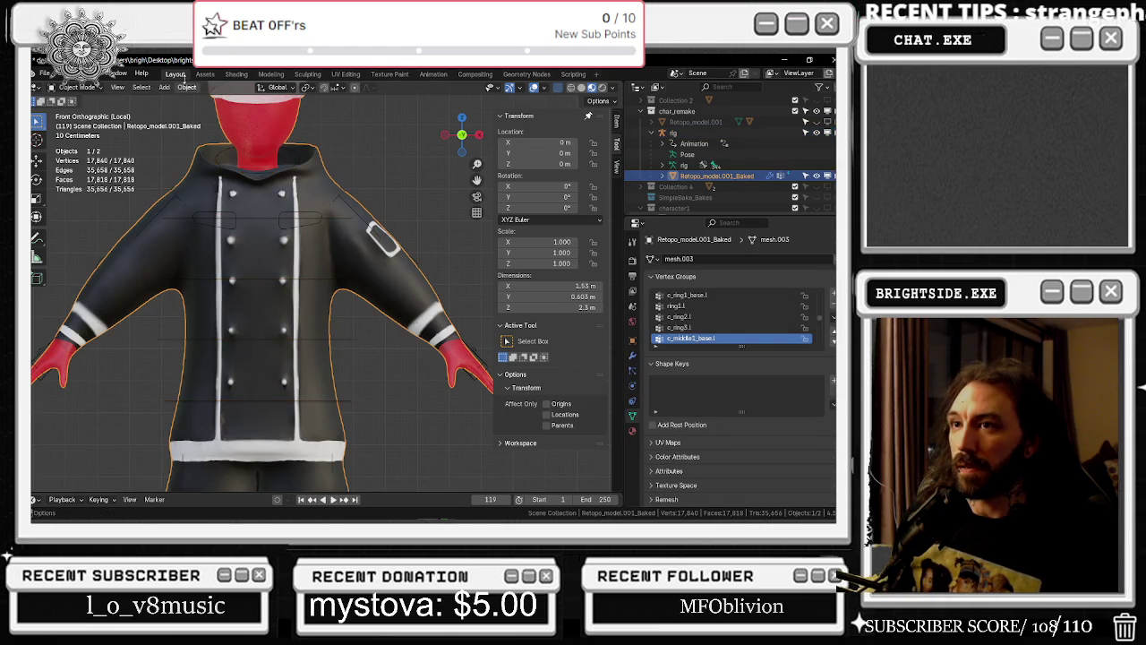
click(186, 86)
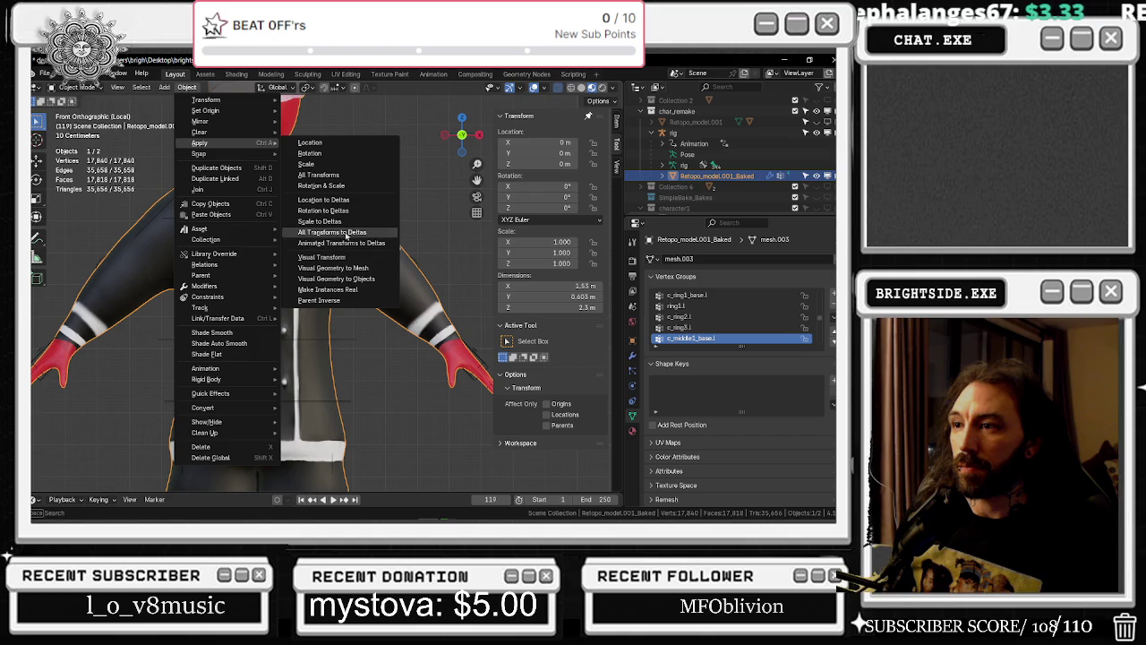
click(340, 176)
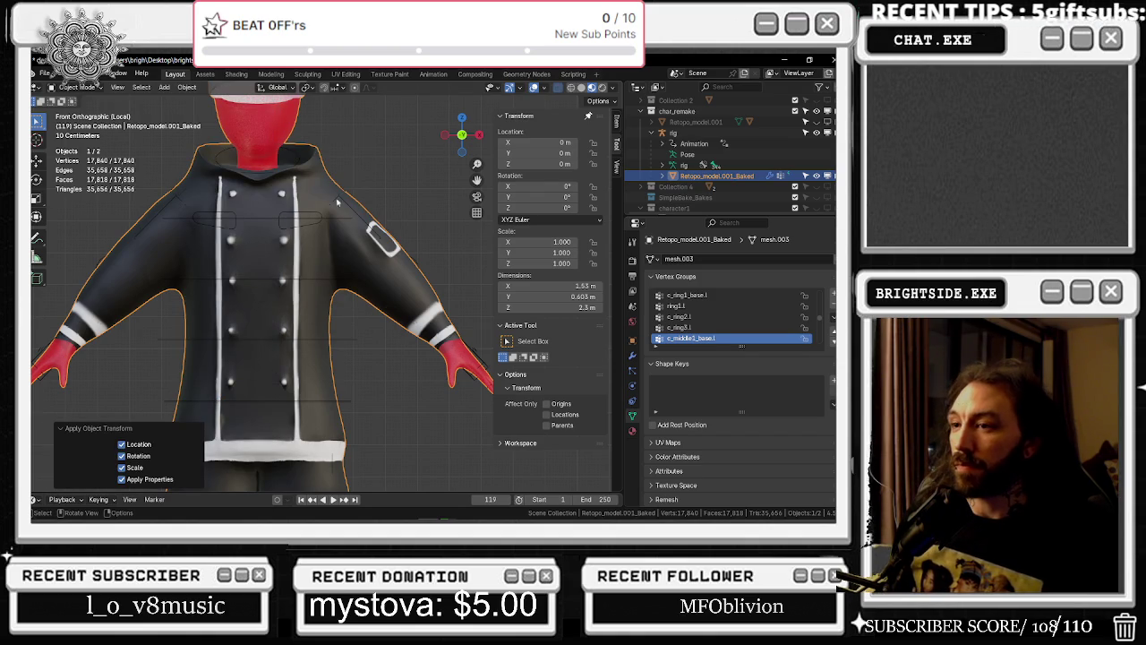
shift+click(301, 230)
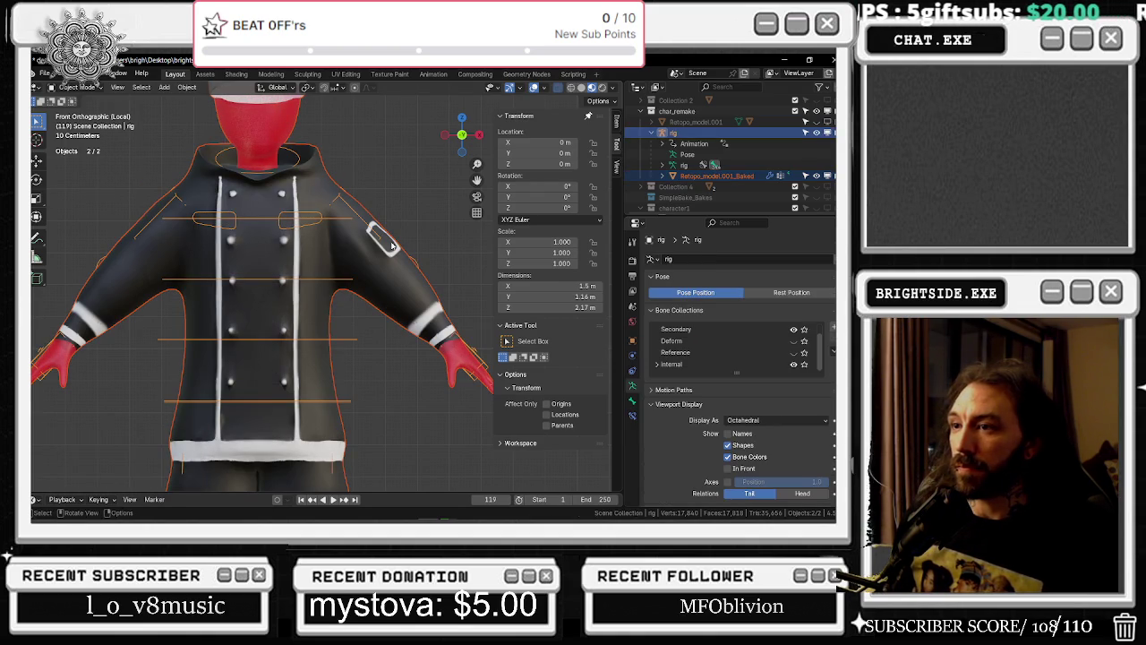
shift+click(301, 222)
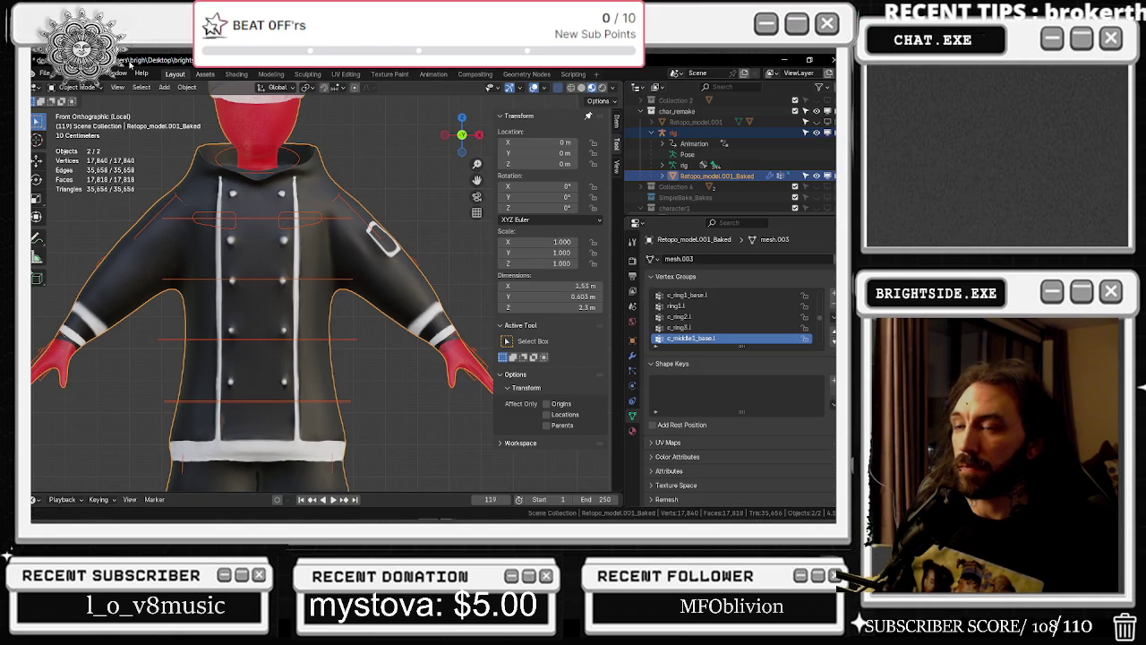
click(44, 73)
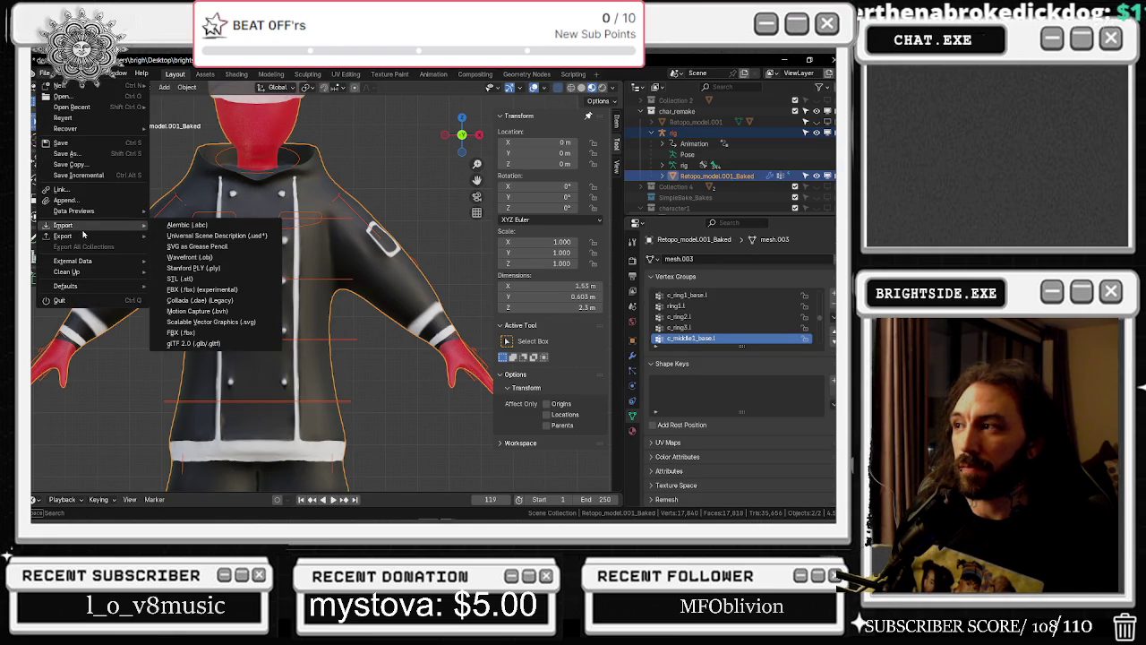
mouse_move(65, 235)
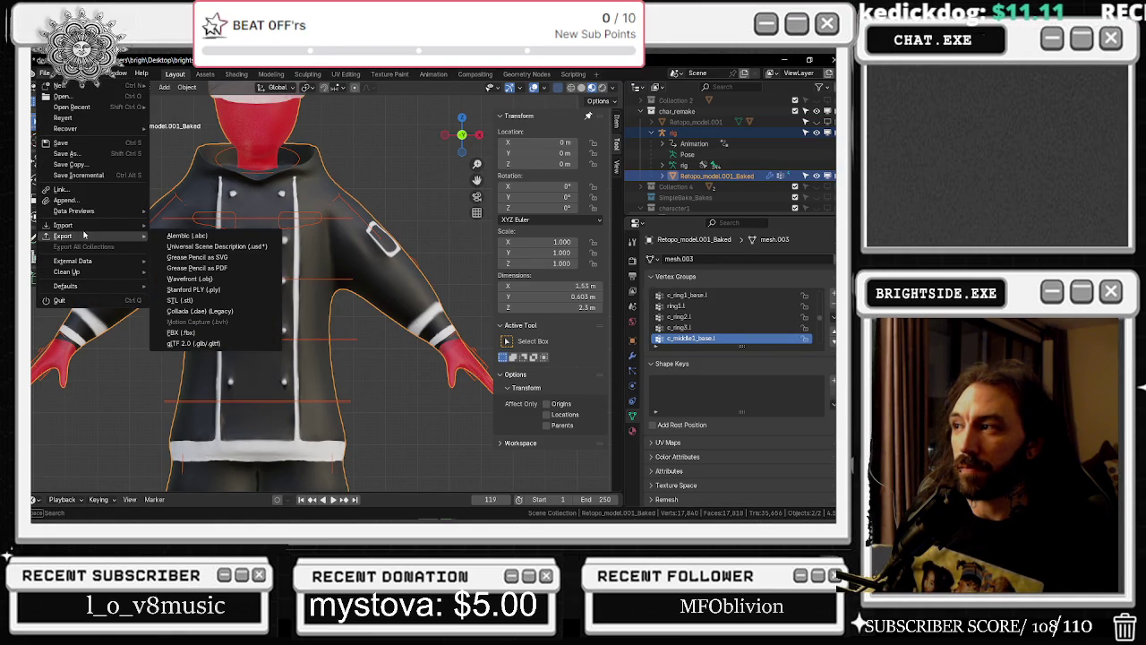
Make the rig active and start an FBX export to NEWMAINCHEF_fbm named doughboy_fixed_UE4_2.fbx
ctrl+click(684, 165)
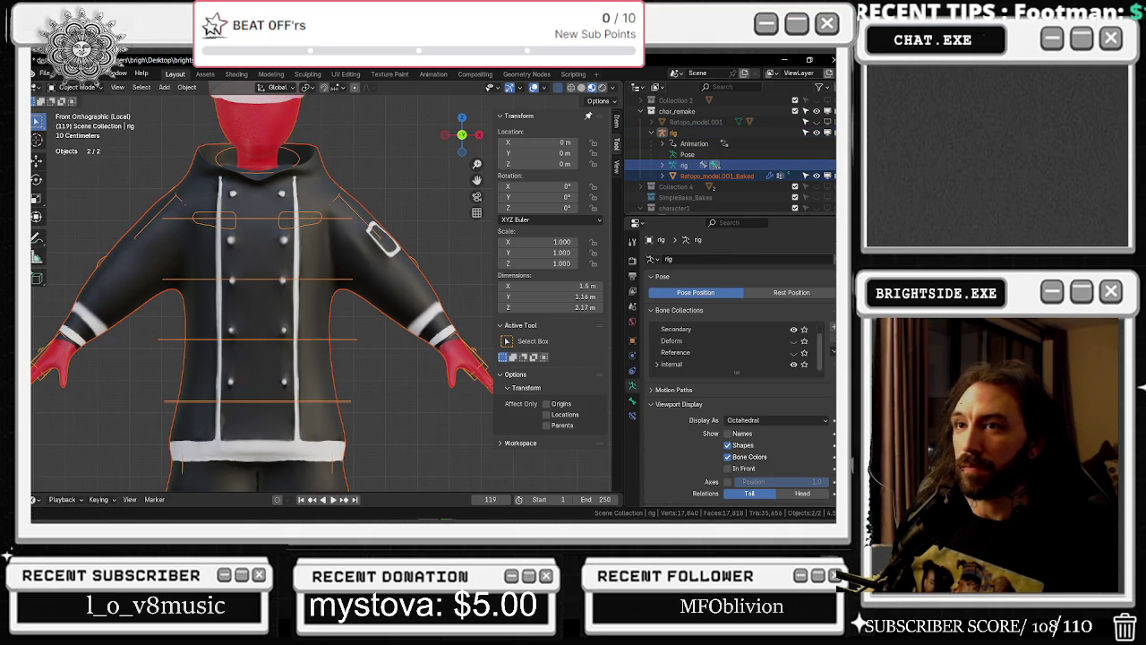
click(44, 72)
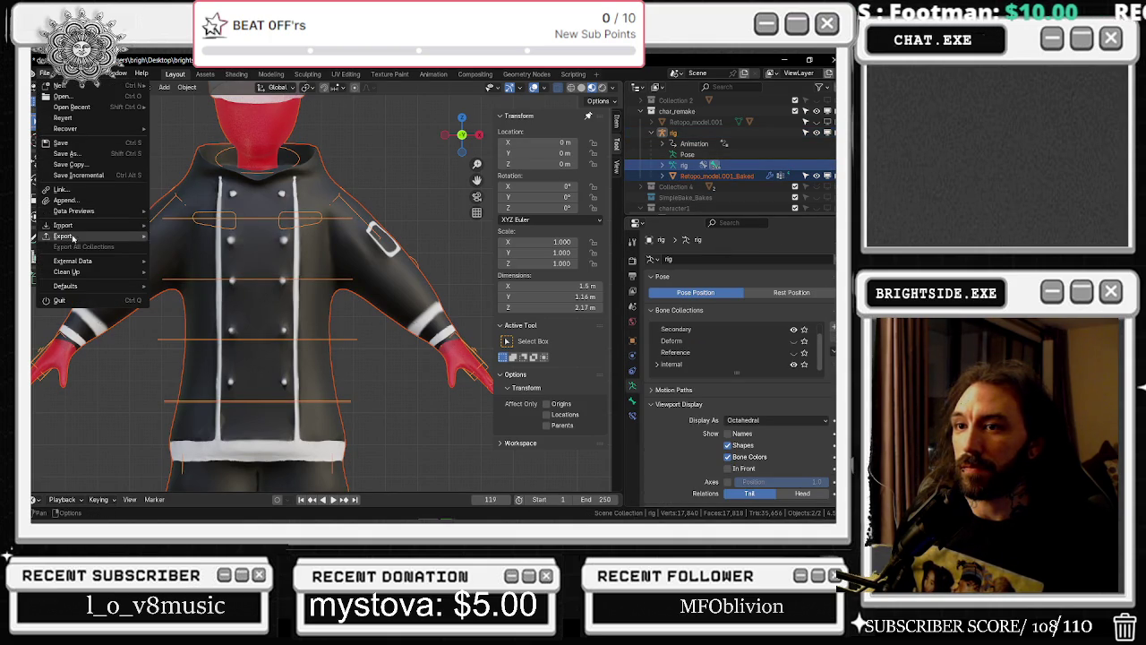
mouse_move(65, 235)
click(192, 333)
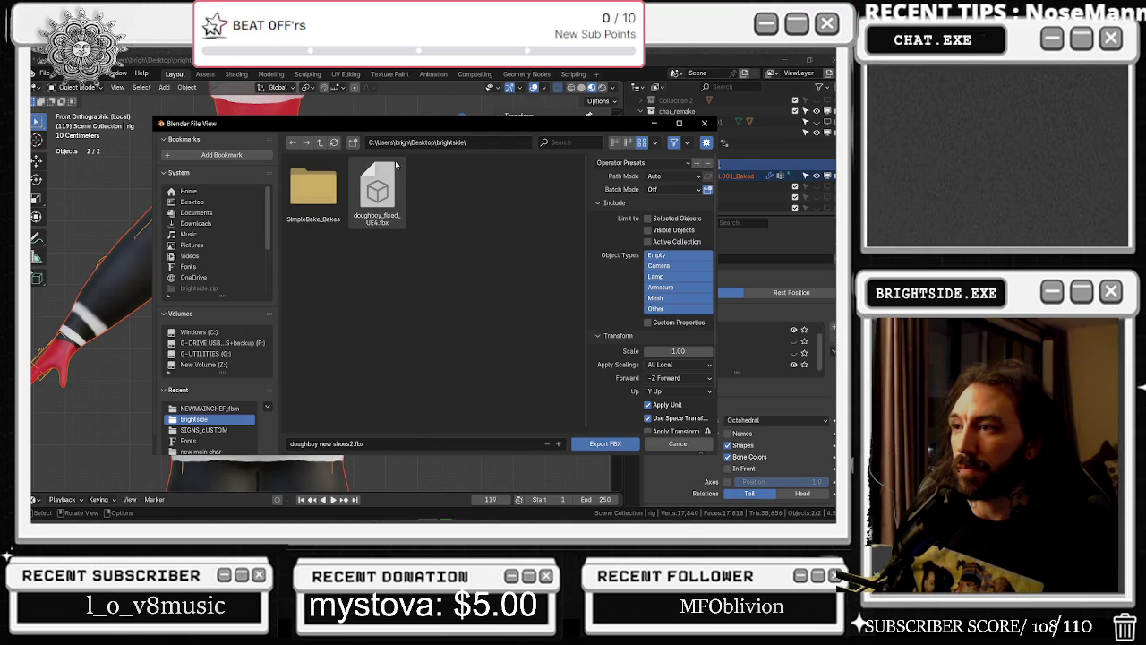
click(209, 408)
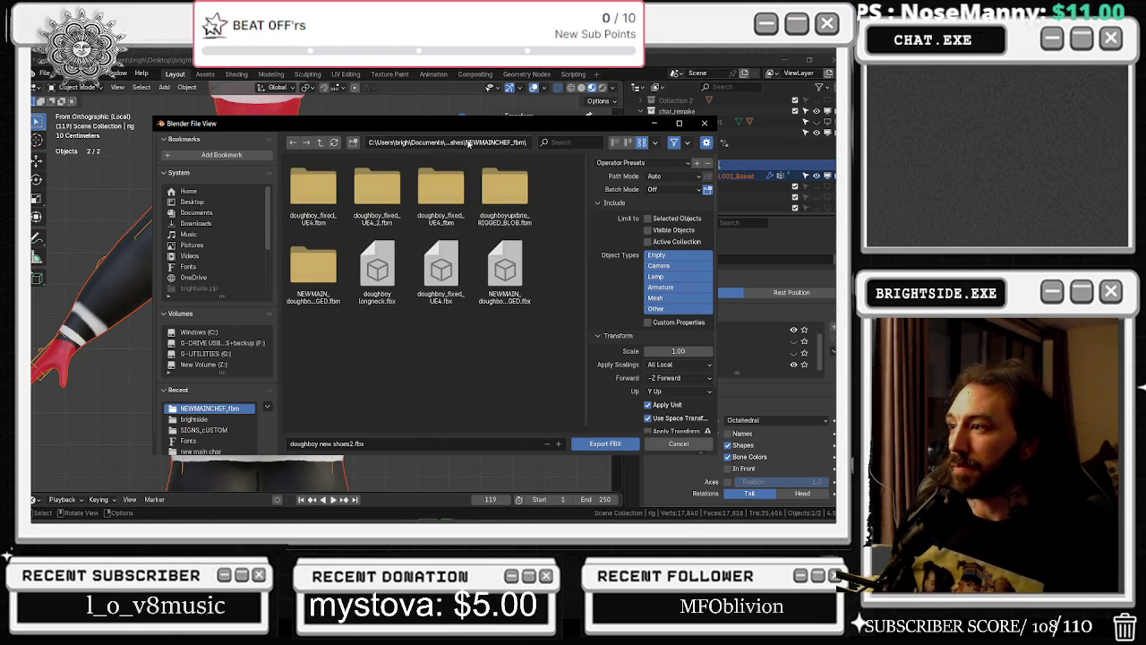
click(447, 267)
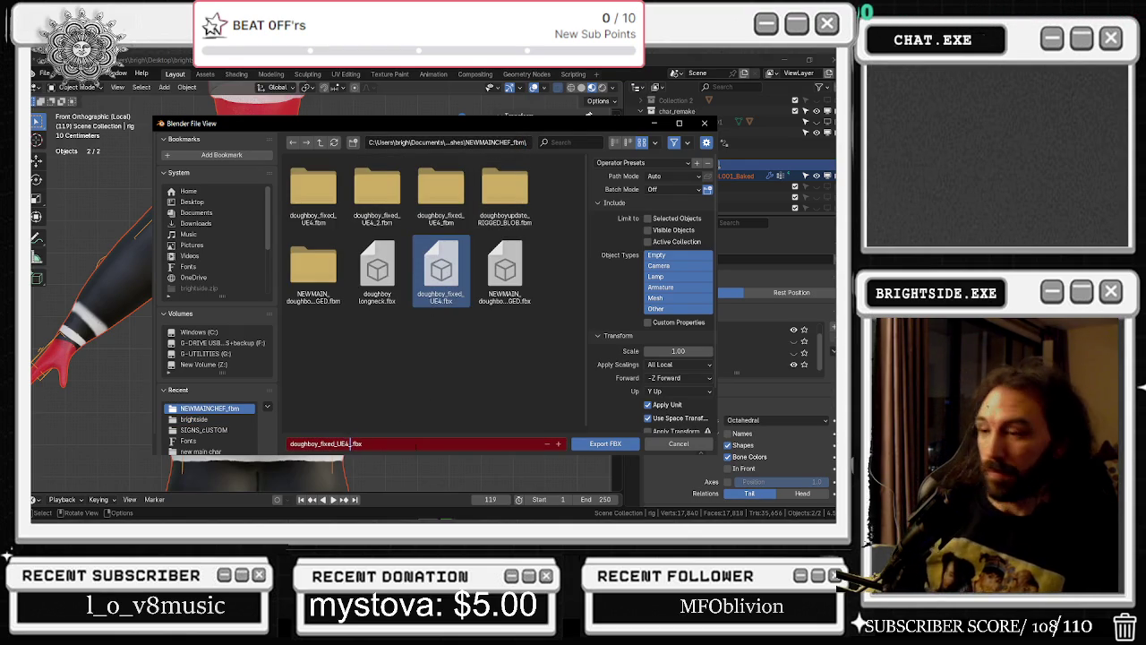
text(_2)
key(Return)
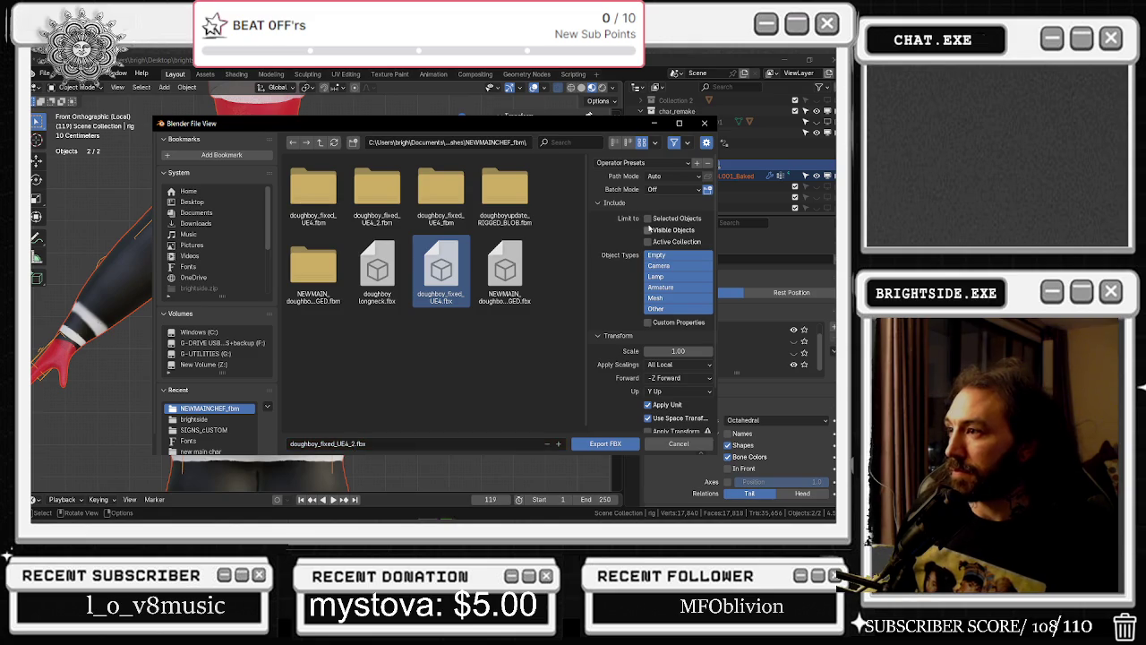
Restrict the export to Armature and Mesh types with Face smoothing
click(672, 287)
shift+click(667, 297)
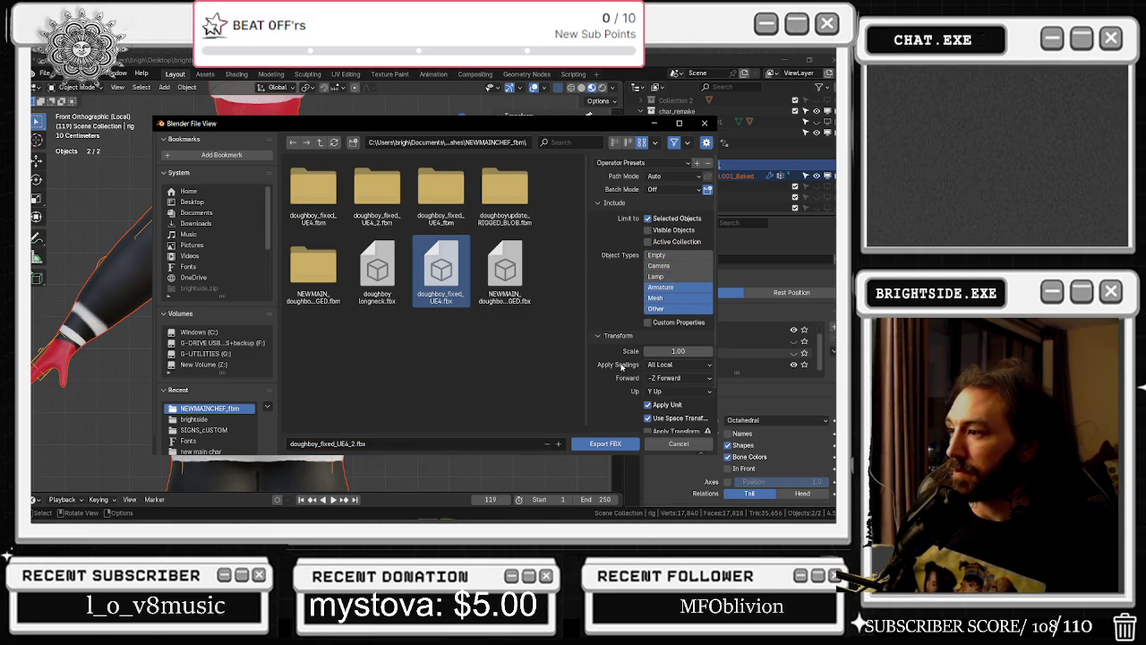
scroll(625, 370, down, 2)
click(605, 399)
scroll(627, 392, down, 5)
click(667, 304)
click(667, 329)
click(606, 290)
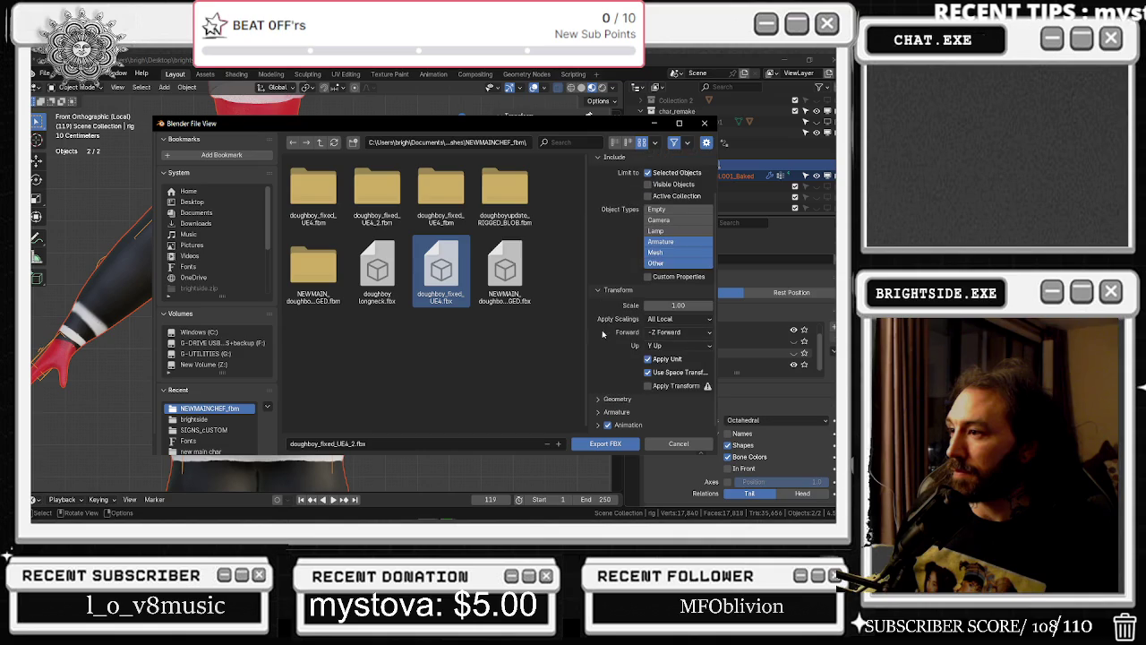
Disable animation export, export the FBX, then minimize Blender
click(599, 413)
scroll(617, 410, down, 3)
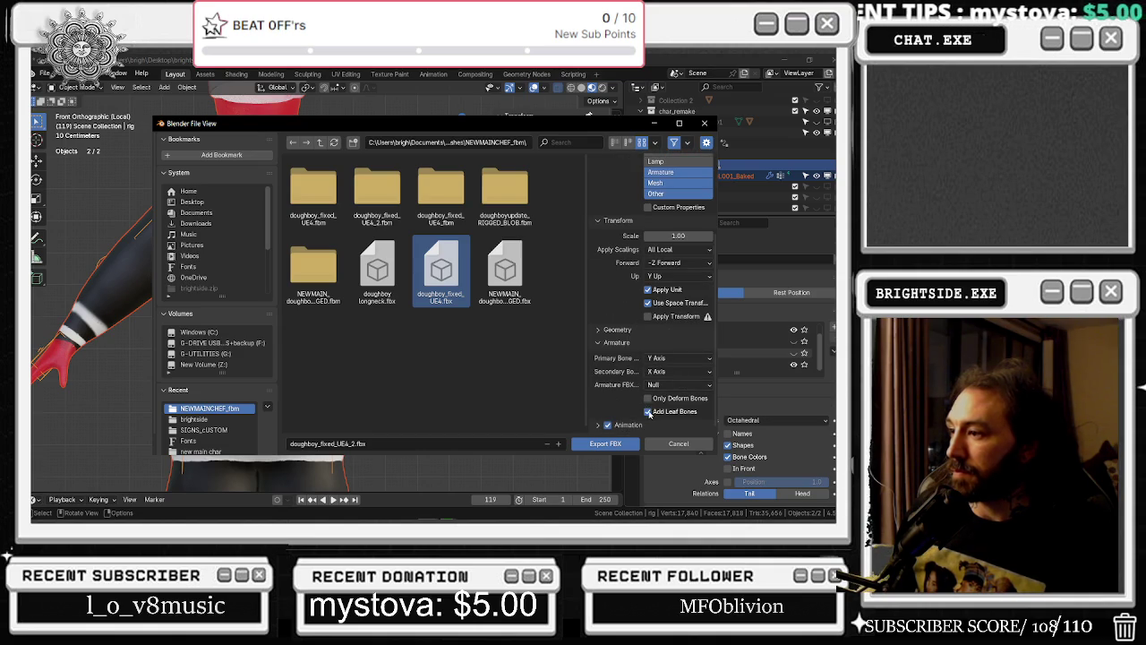
scroll(632, 413, down, 3)
click(608, 340)
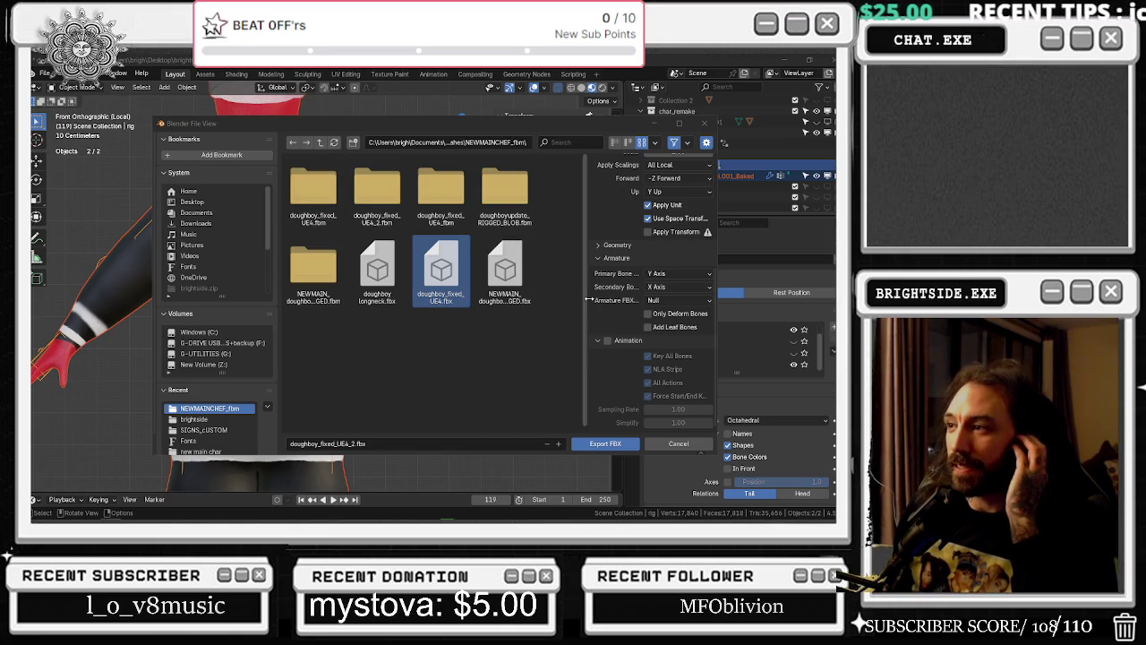
click(583, 443)
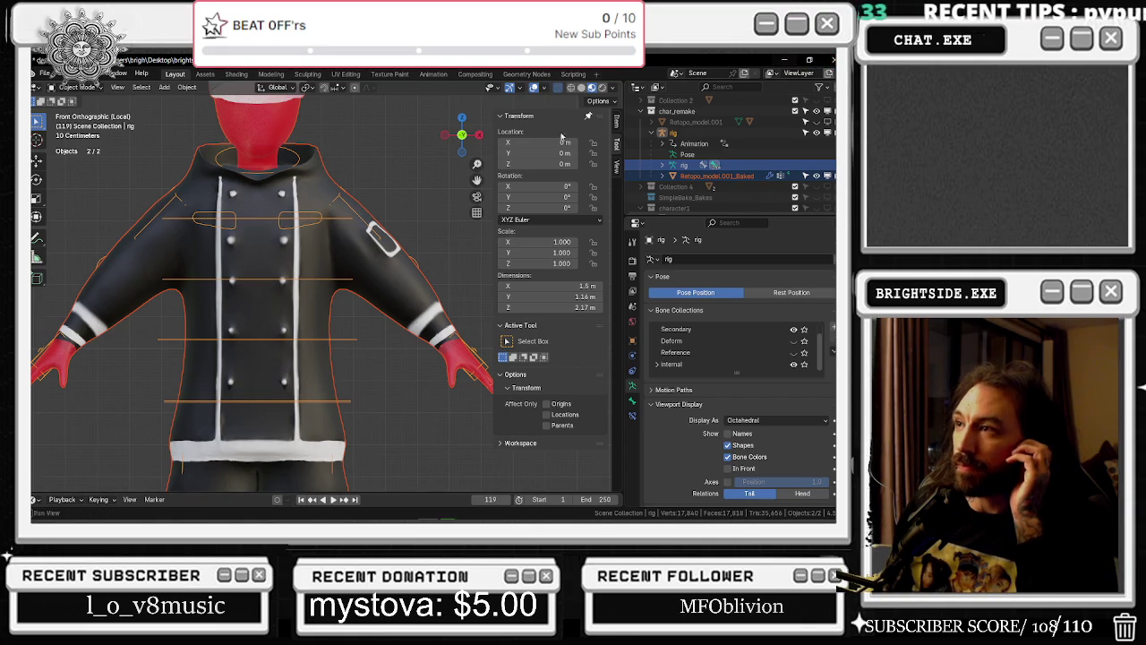
key(shift+z)
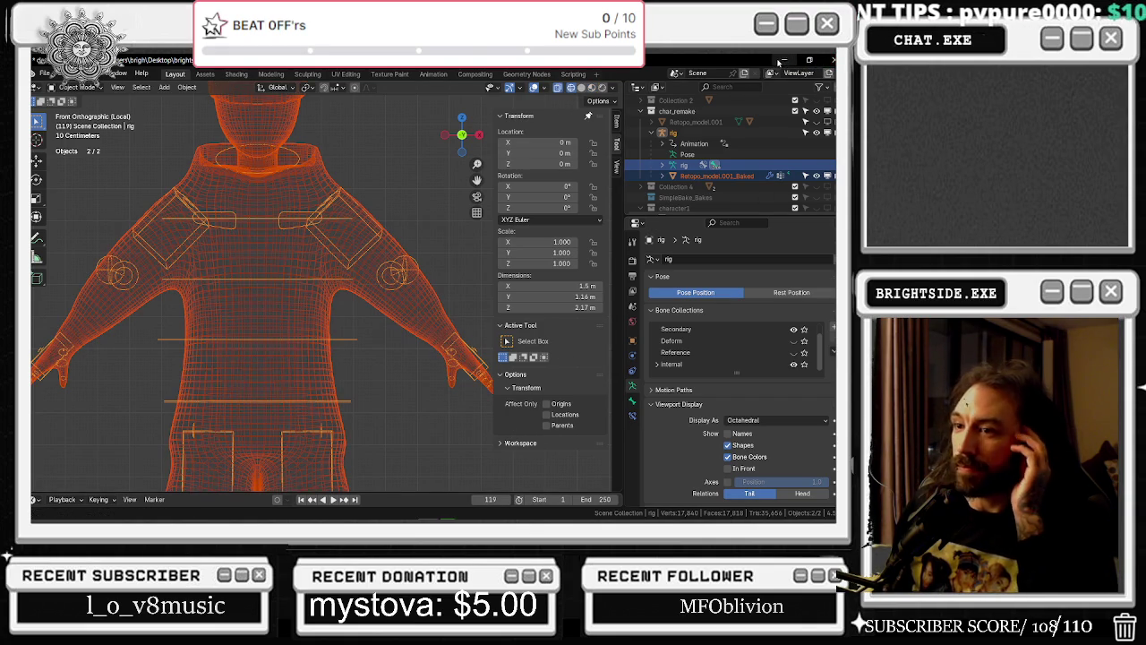
click(781, 61)
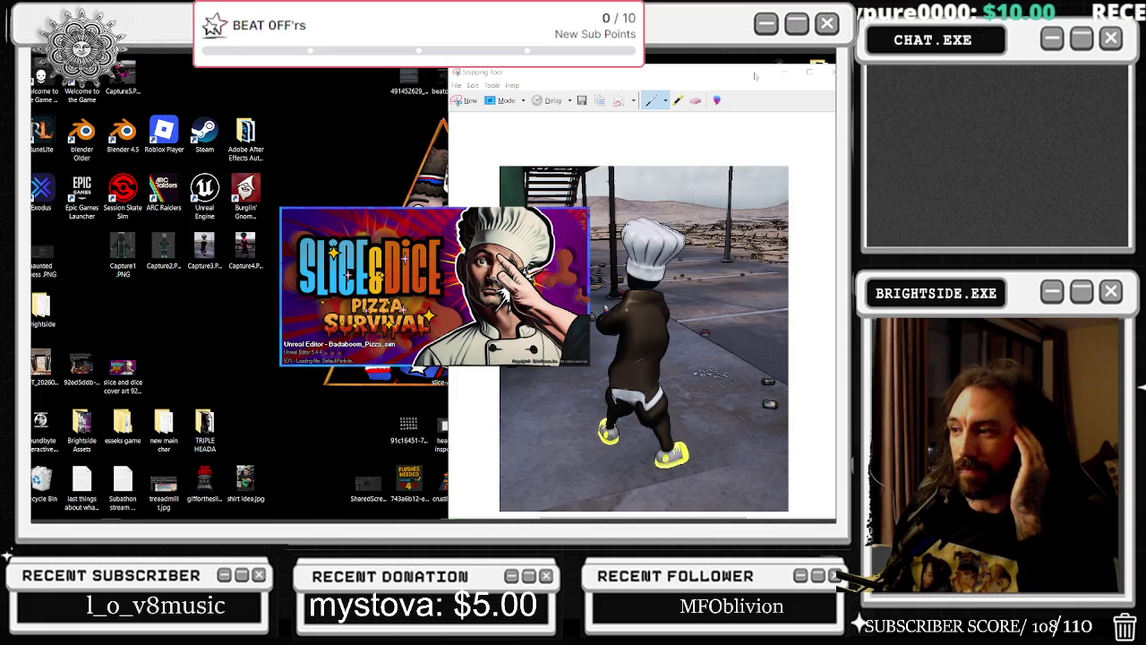
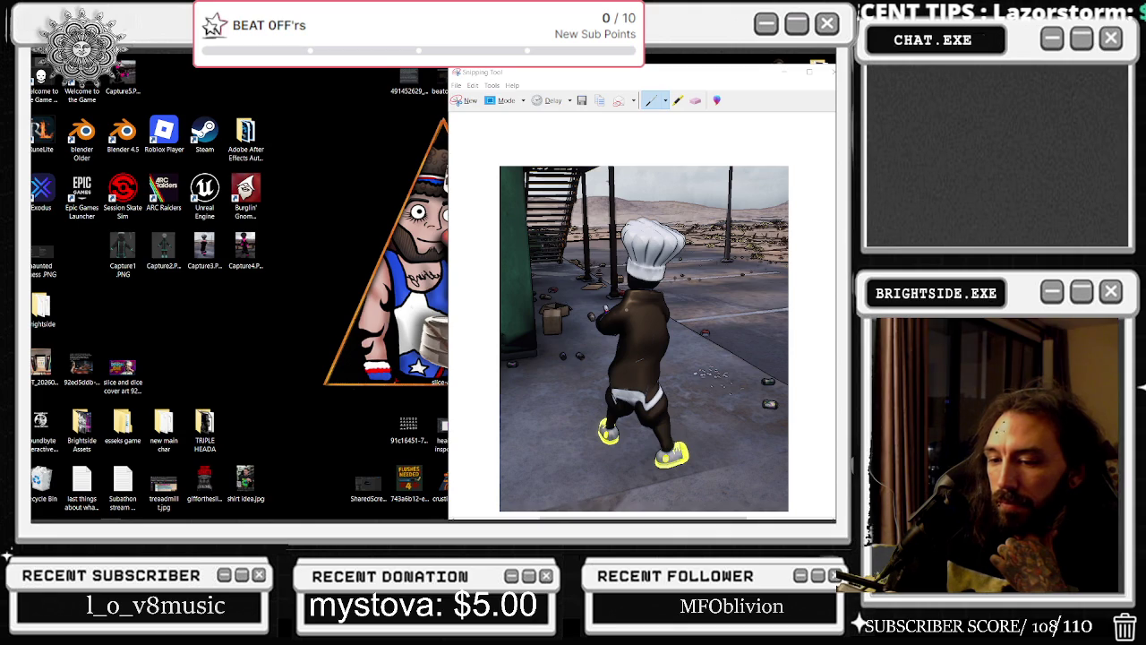
Return to the Unreal Editor project and turn off realtime viewport rendering
key(alt+Tab)
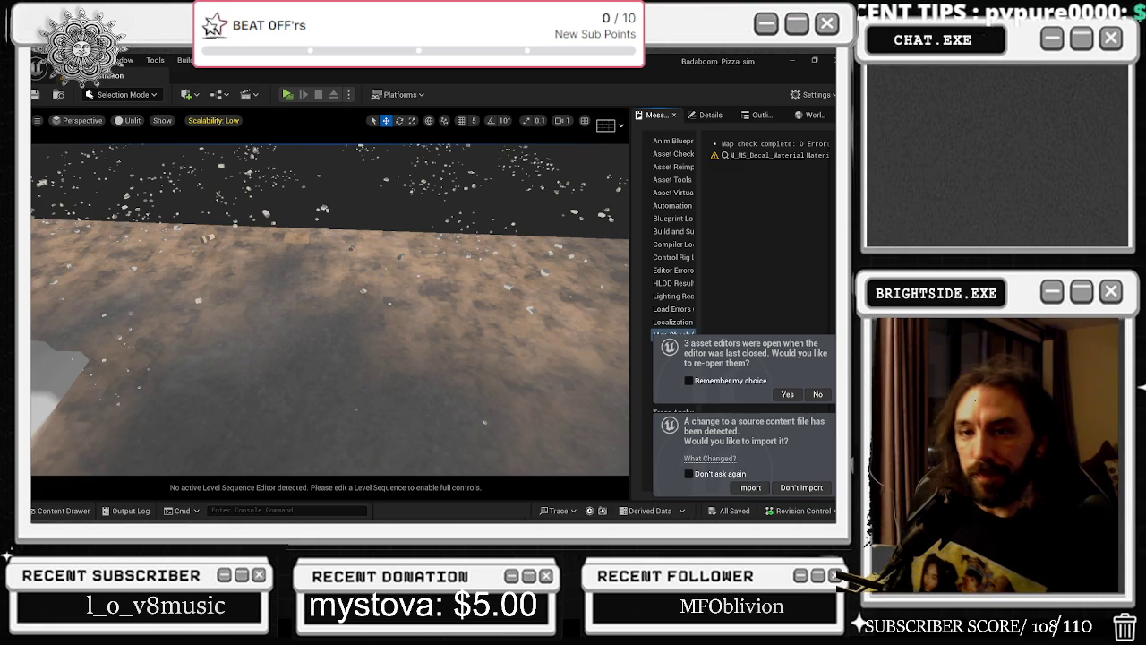
key(ctrl+r)
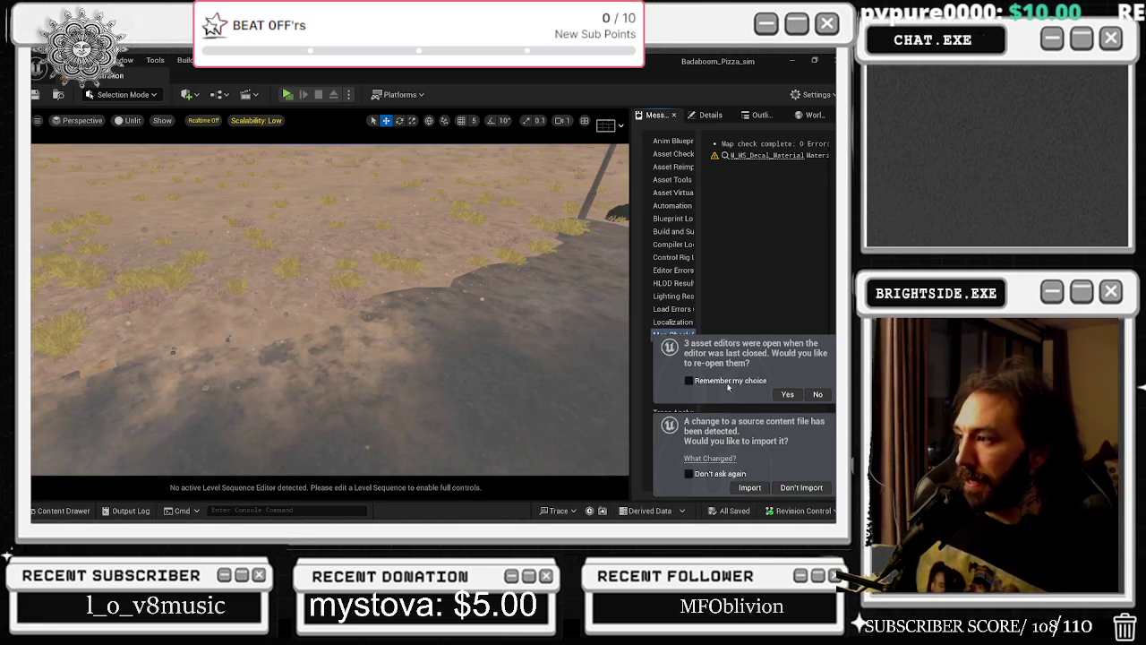
Reimport the changed chef FBX with UE4_Mannequin_Skeleton, then cancel the failed bone-merge import
click(749, 487)
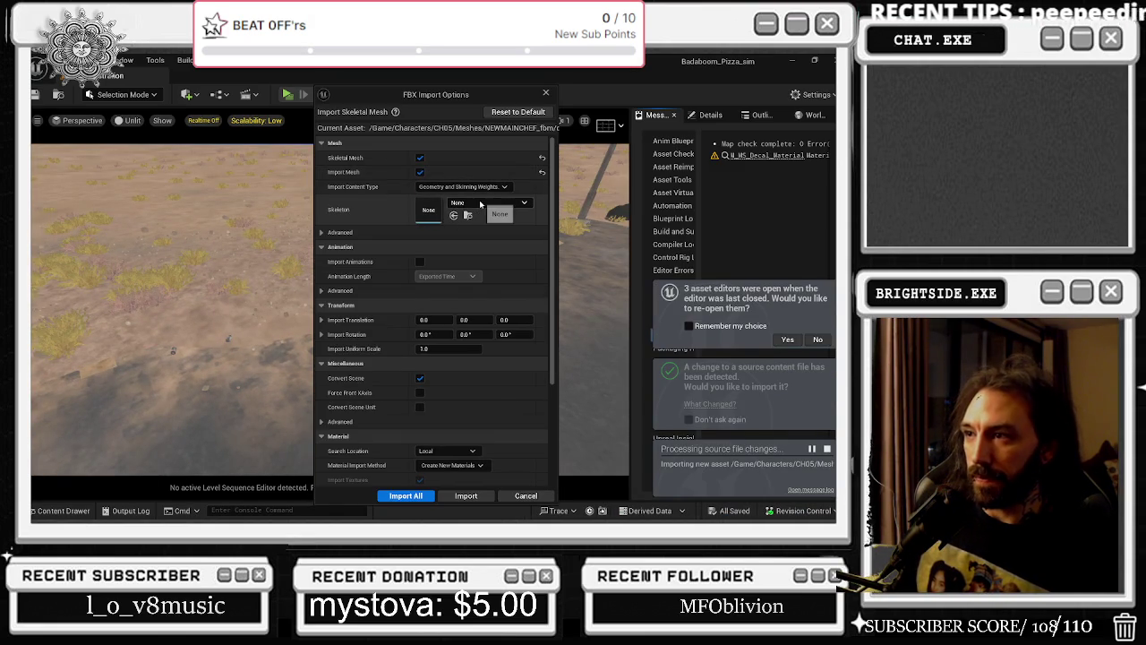
click(481, 205)
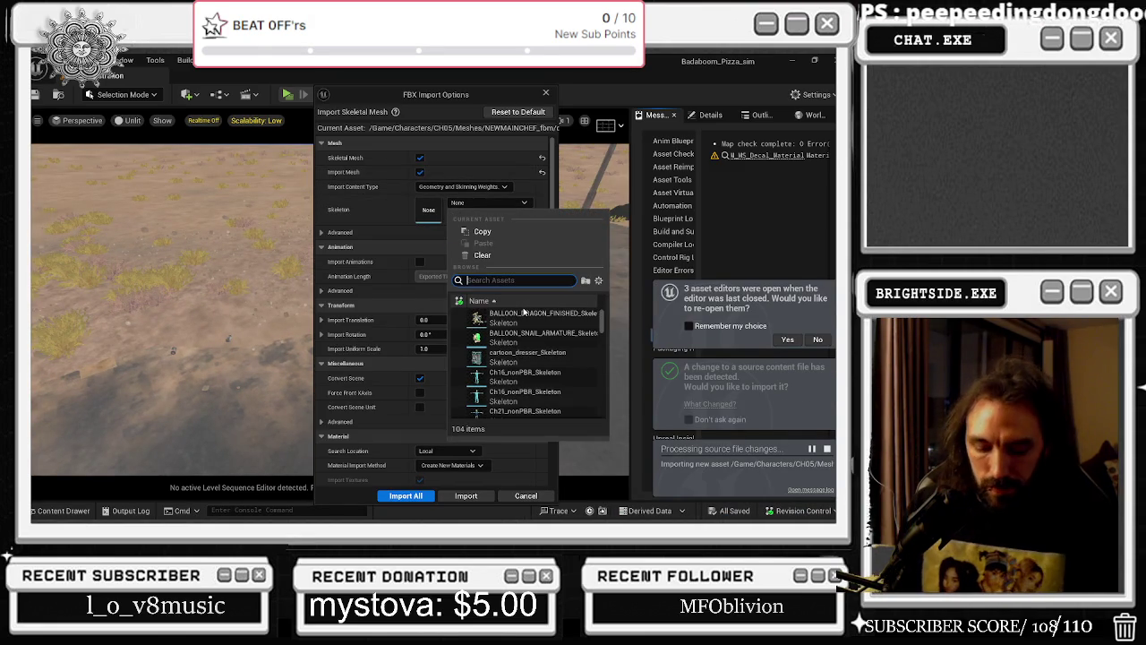
text(UE)
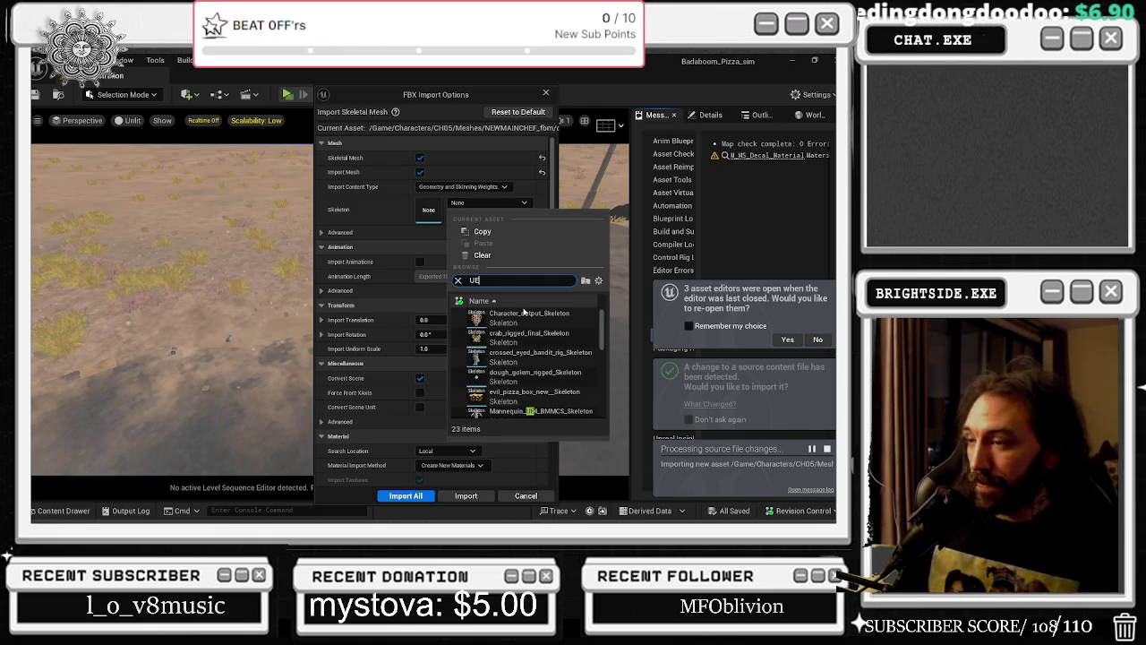
text(4)
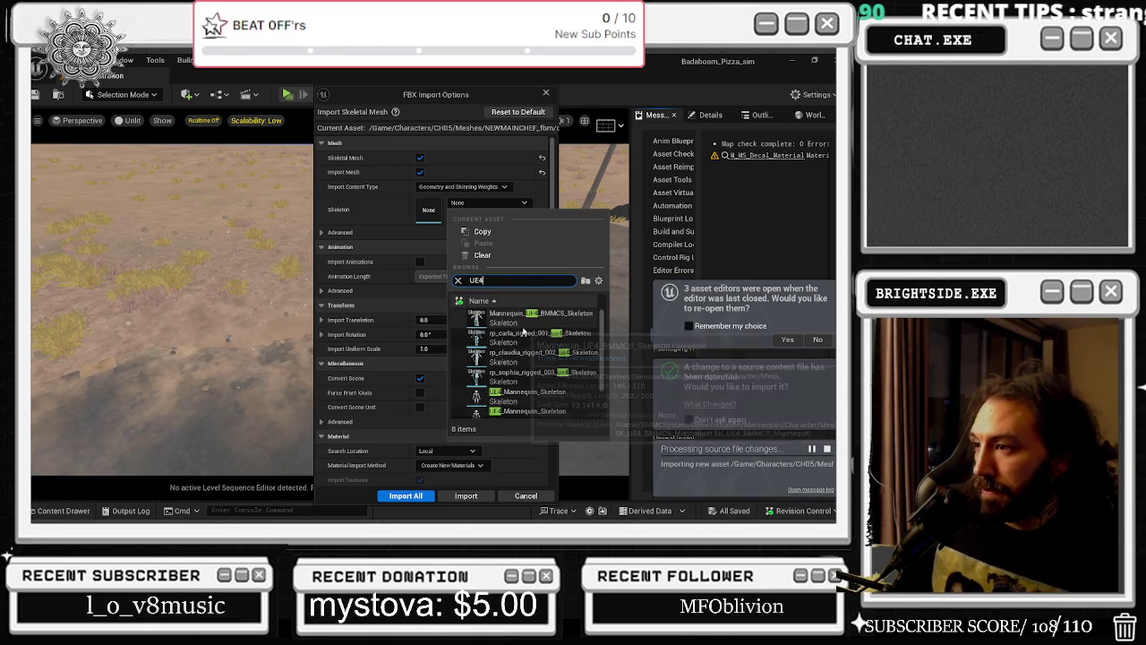
click(516, 312)
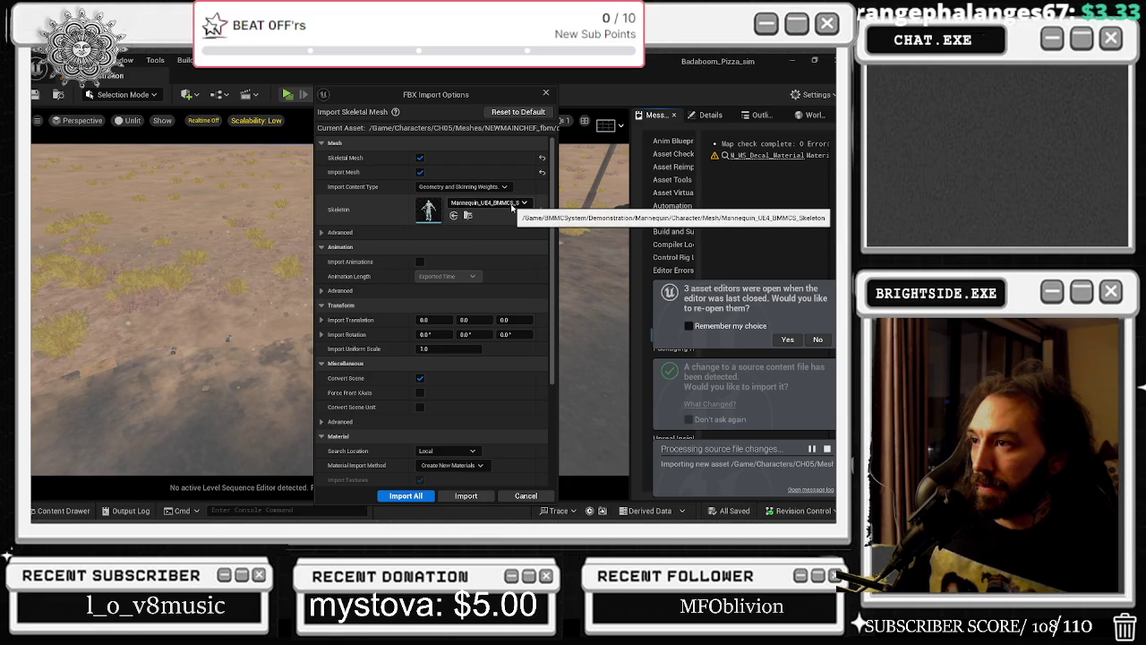
click(512, 205)
text(UE4)
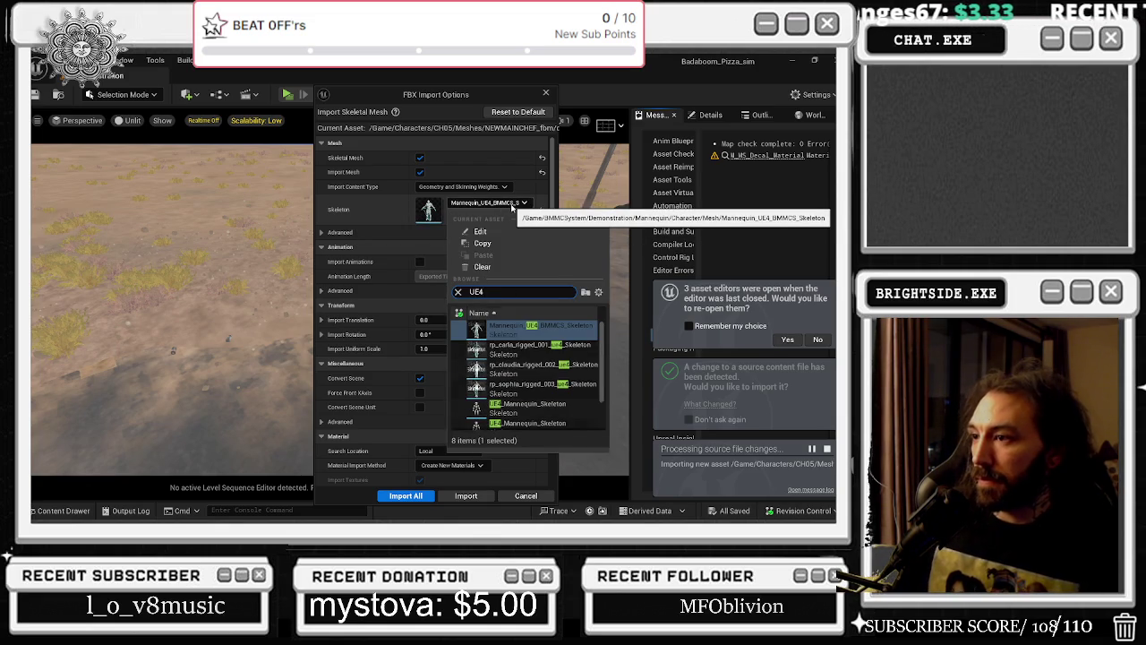
text(_MA)
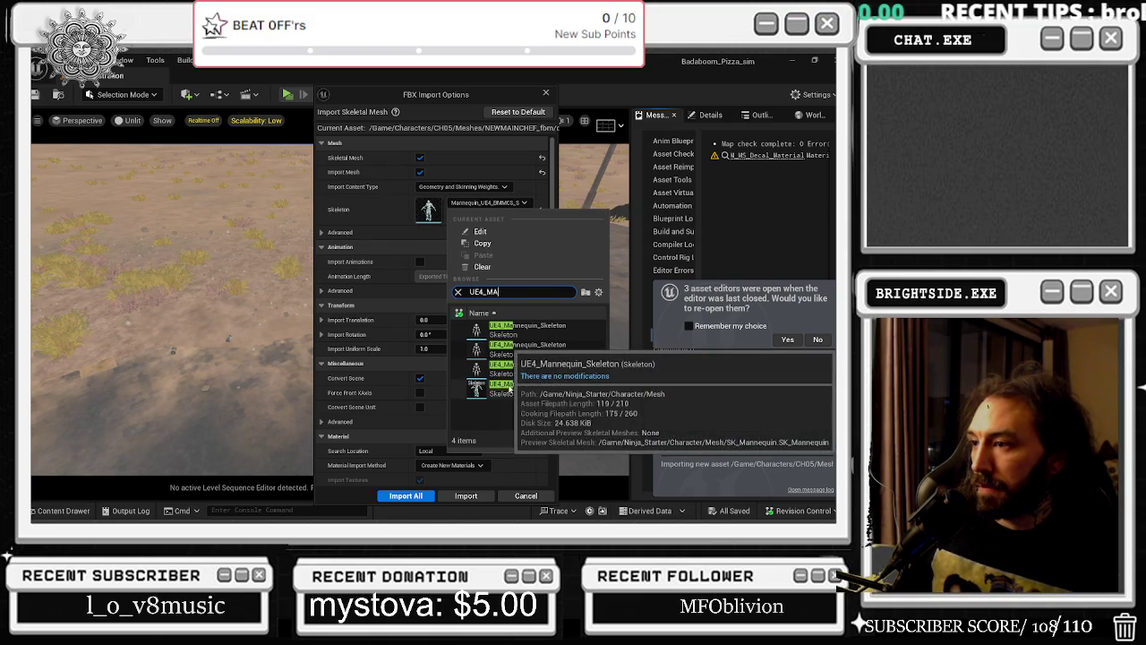
click(524, 348)
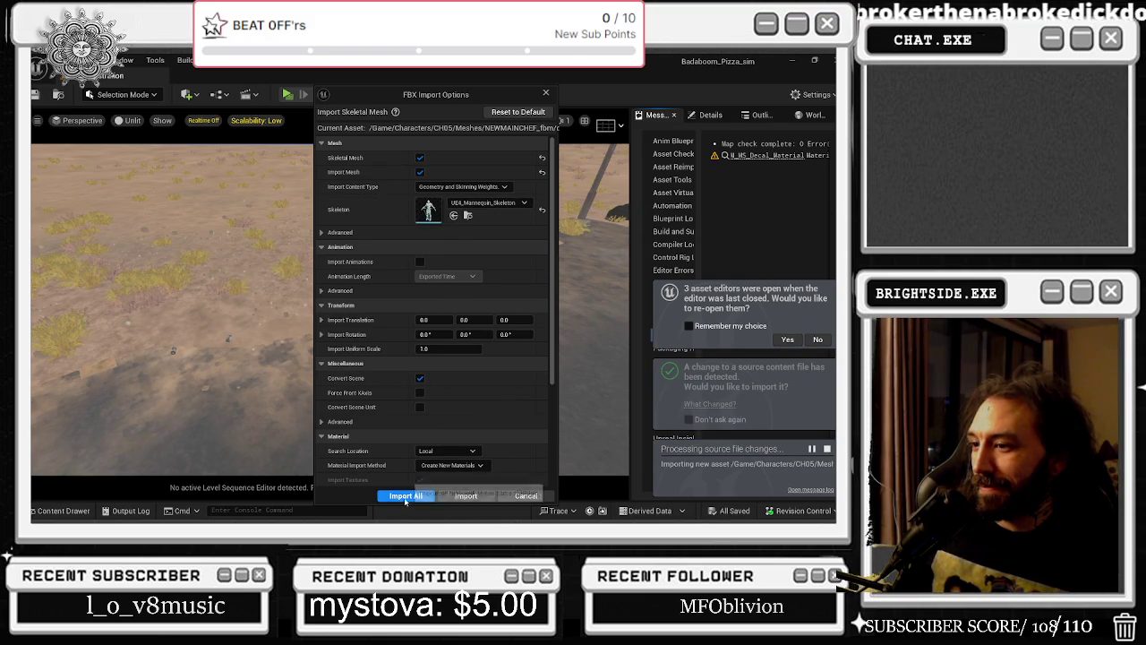
click(405, 496)
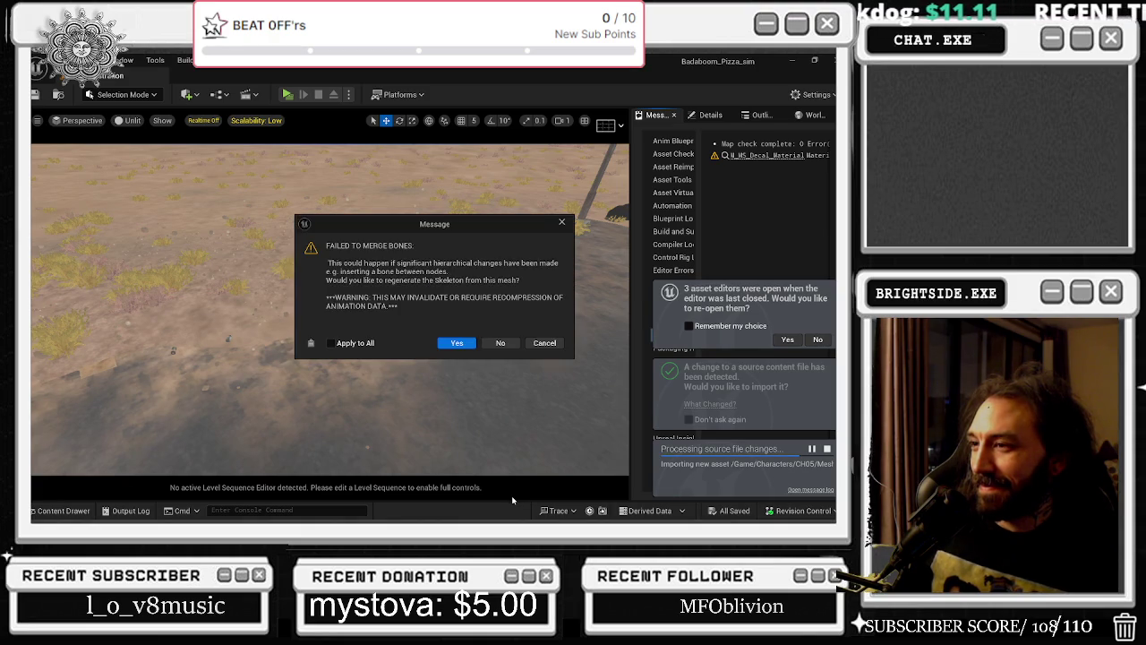
click(540, 347)
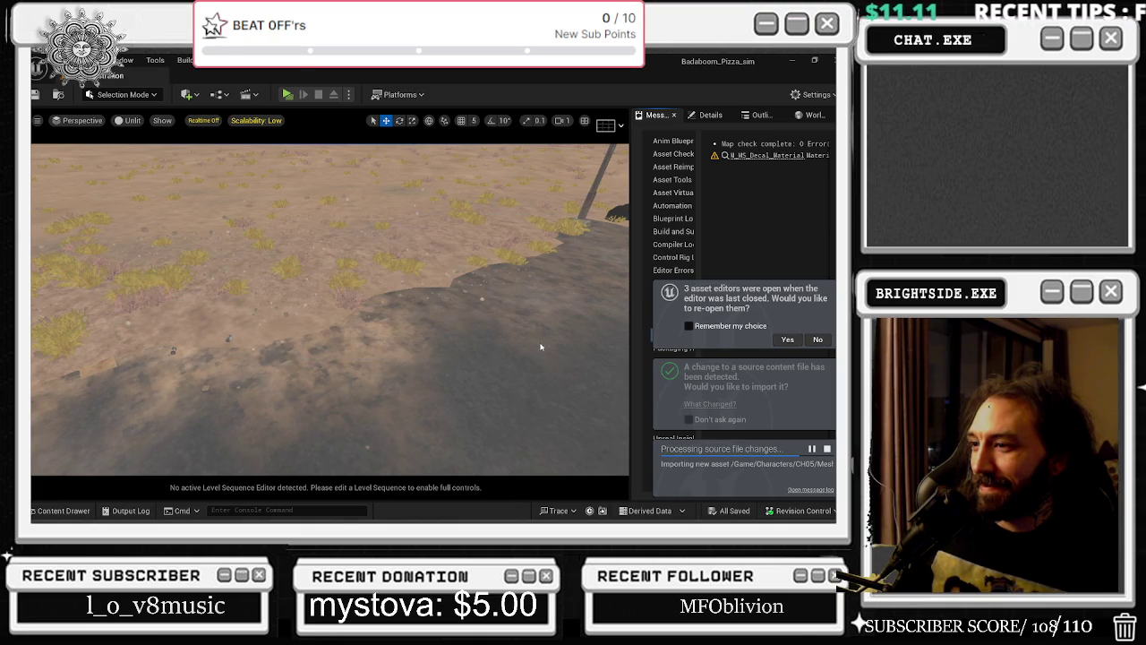
Import doughboy_fixed_UE4_2.fbx from the Content Drawer using Mannequin_UE4_BMMCS_Skeleton
click(64, 512)
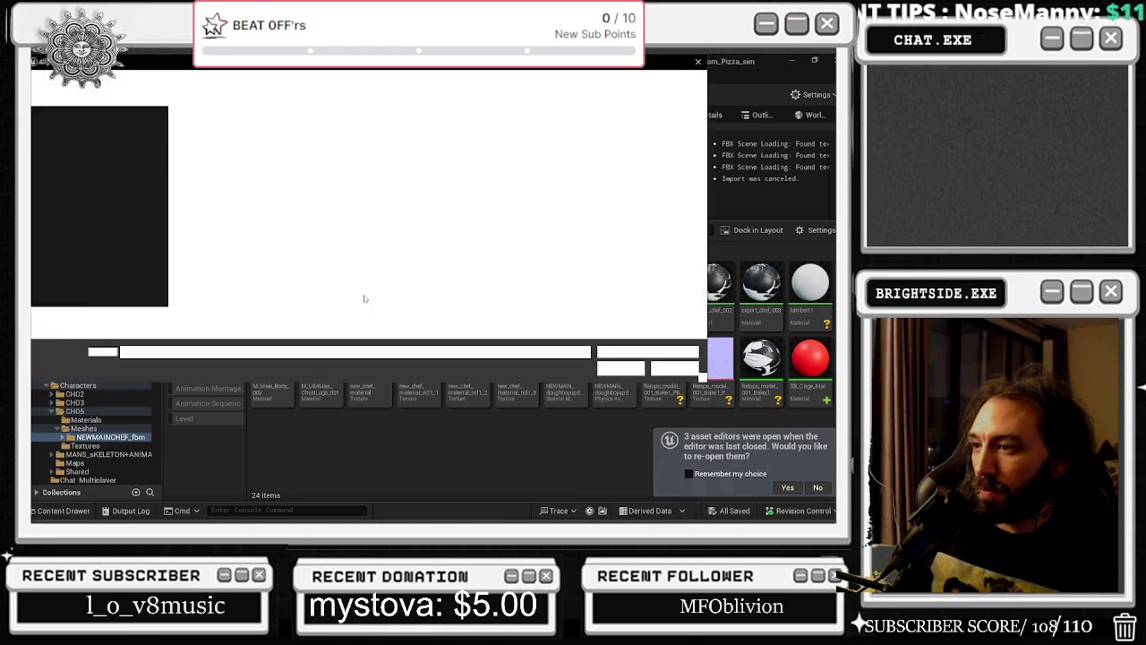
click(255, 198)
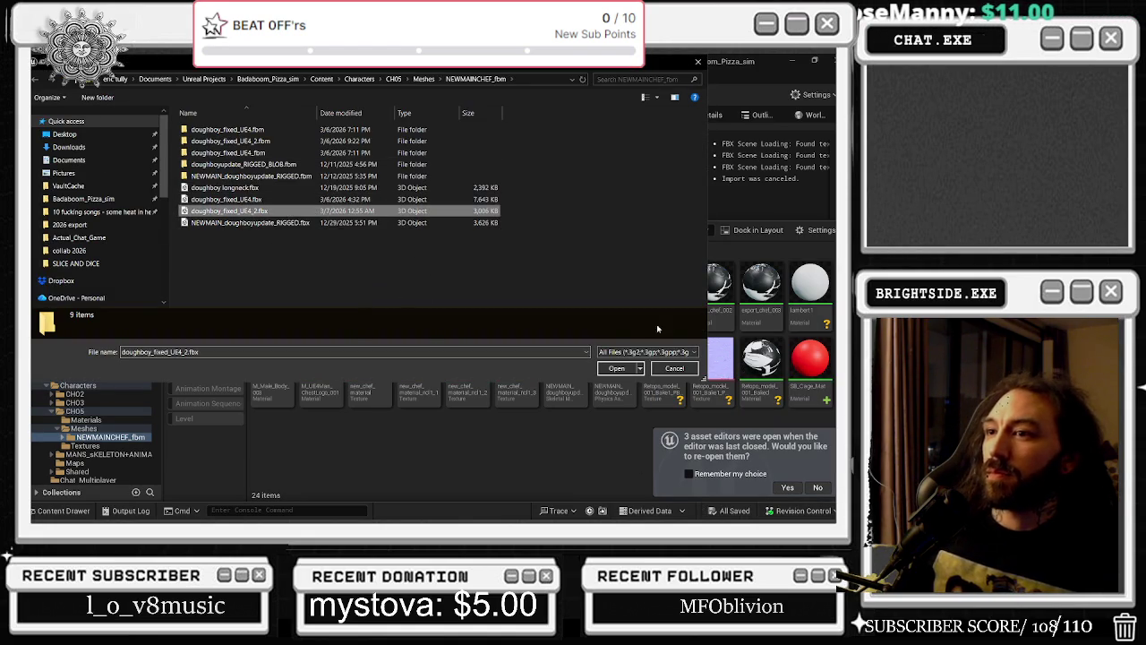
click(616, 368)
click(477, 204)
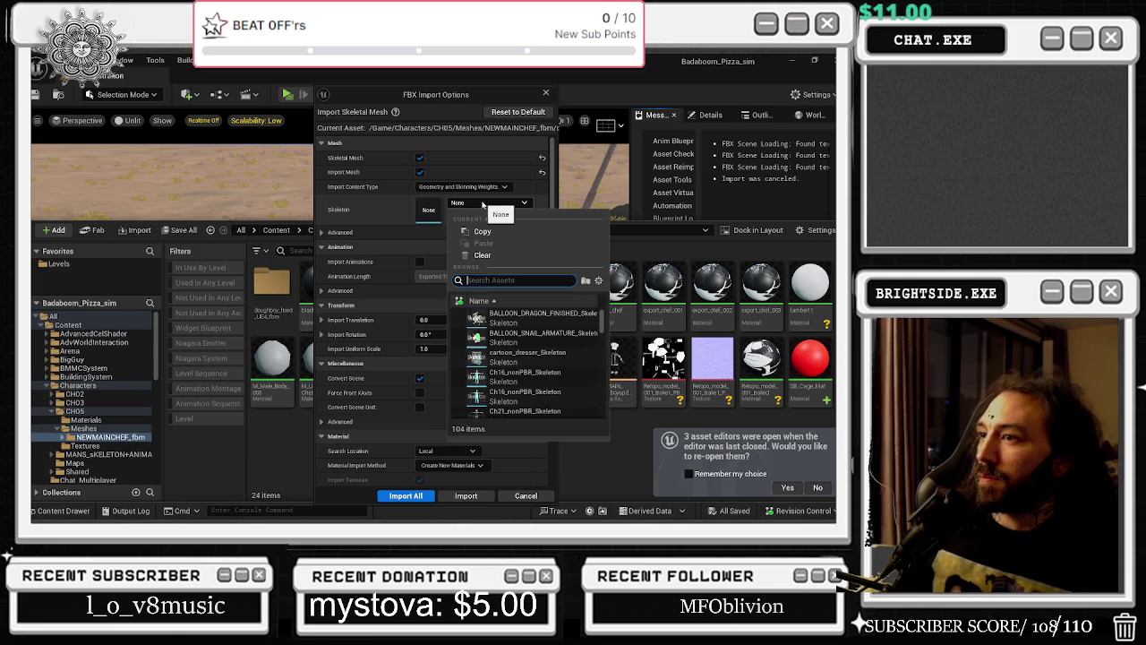
text(UE4)
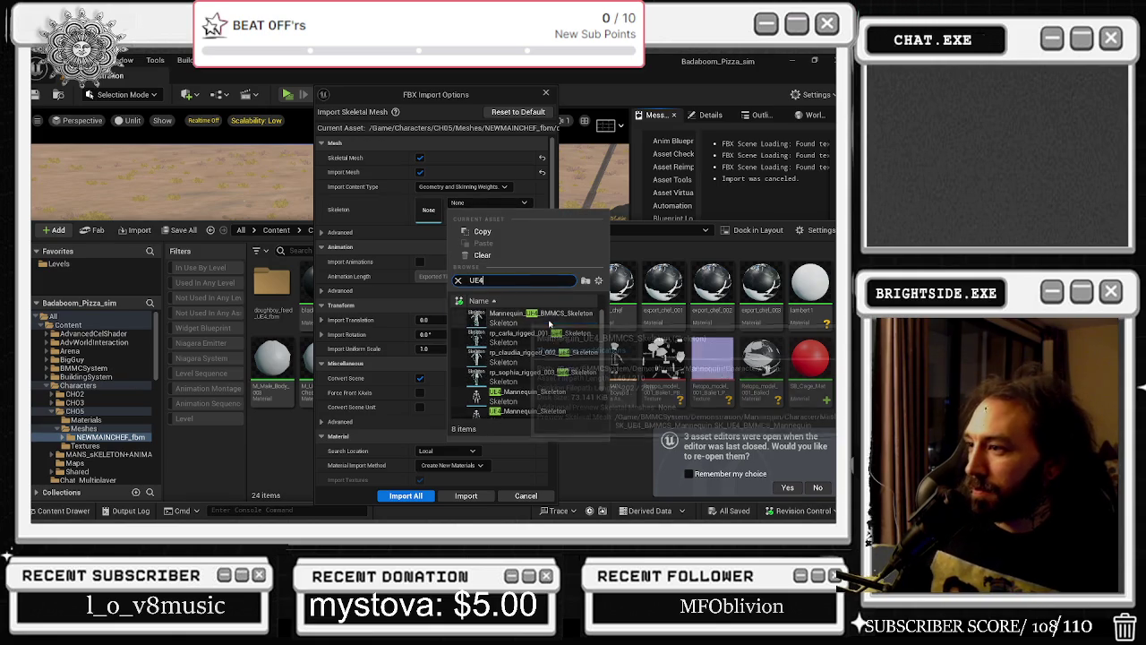
click(537, 317)
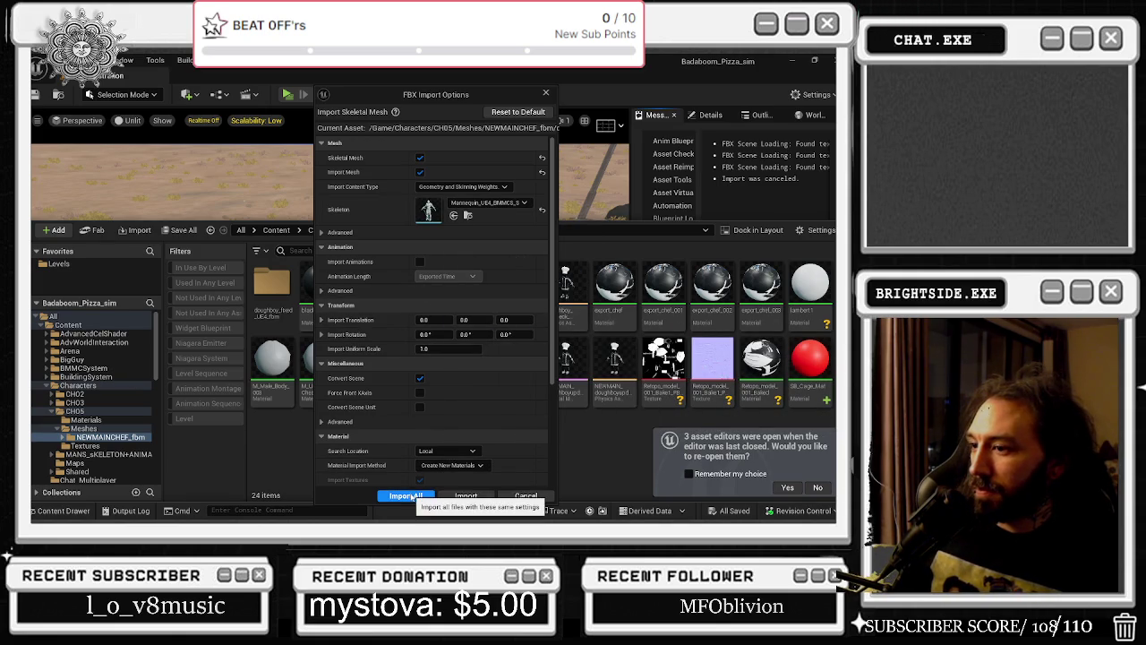
Import with Do Not Create Material, regenerate the skeleton, and dismiss the merge prompt
click(457, 466)
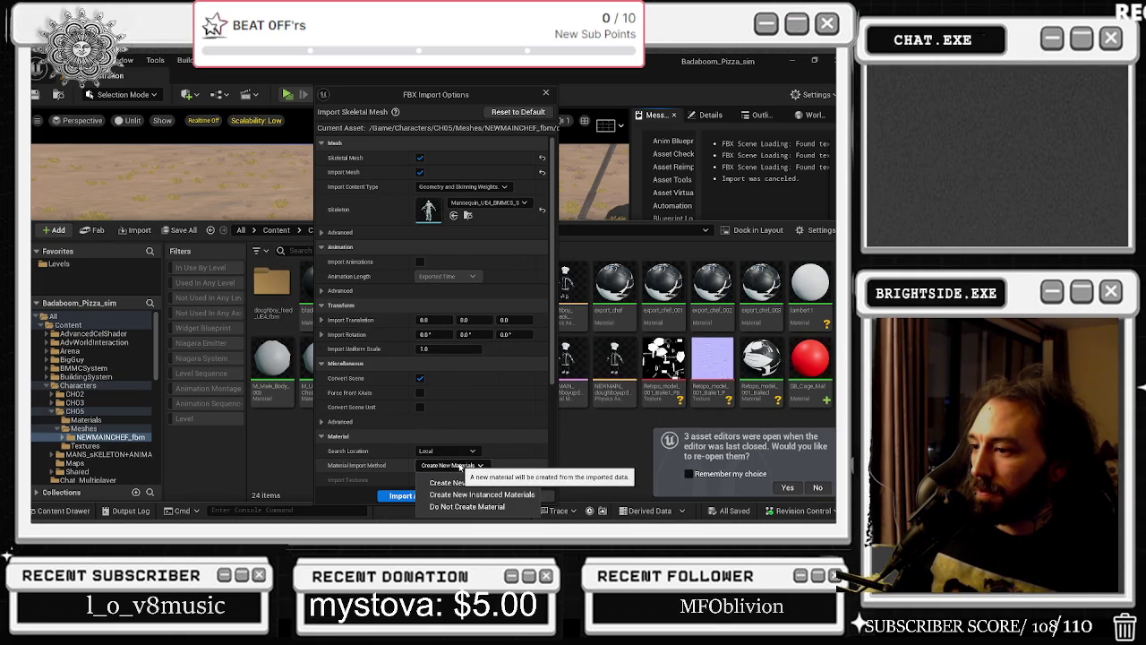
click(455, 507)
click(484, 498)
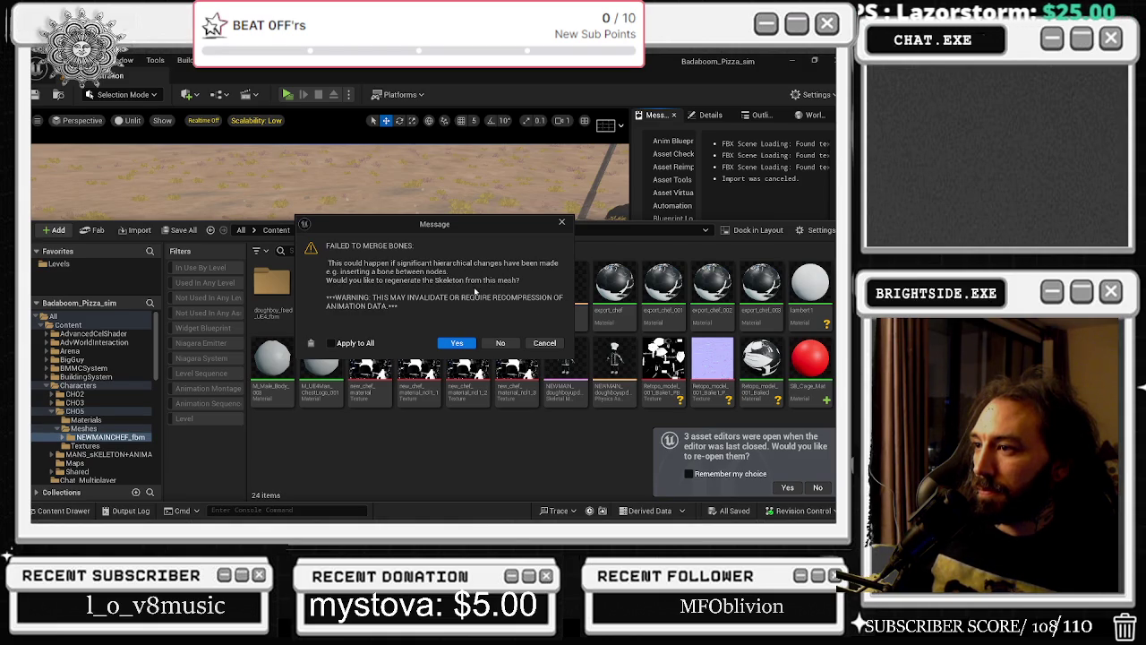
click(456, 342)
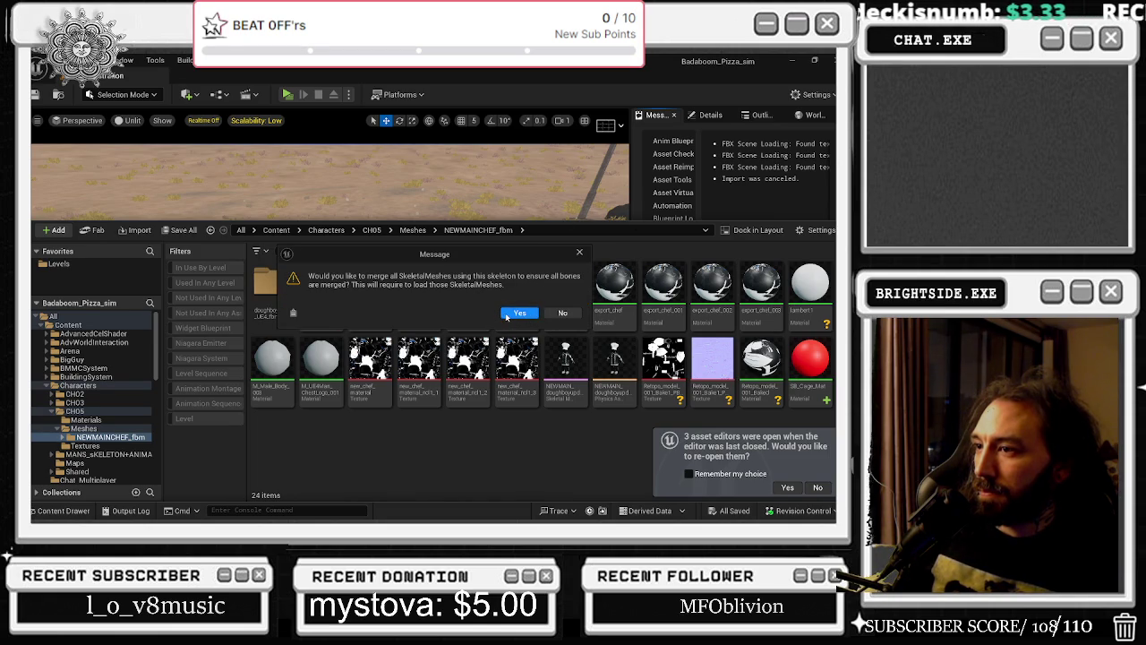
click(580, 254)
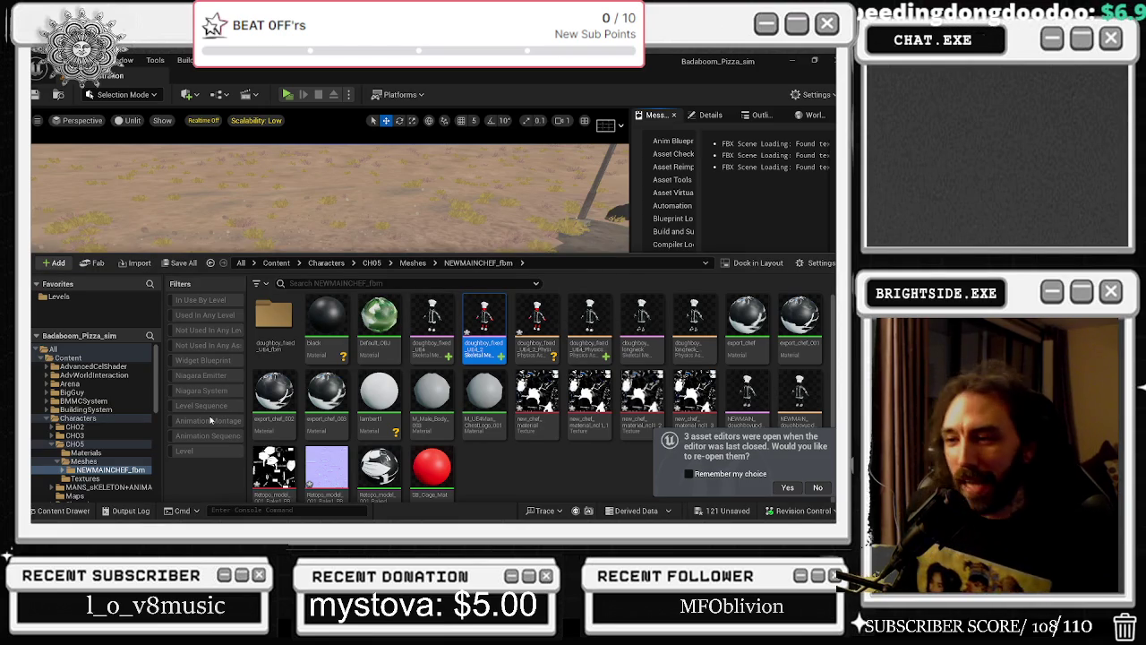
Go back to the BP_MainCharacter blueprint and select its SM_Countess component
key(Return)
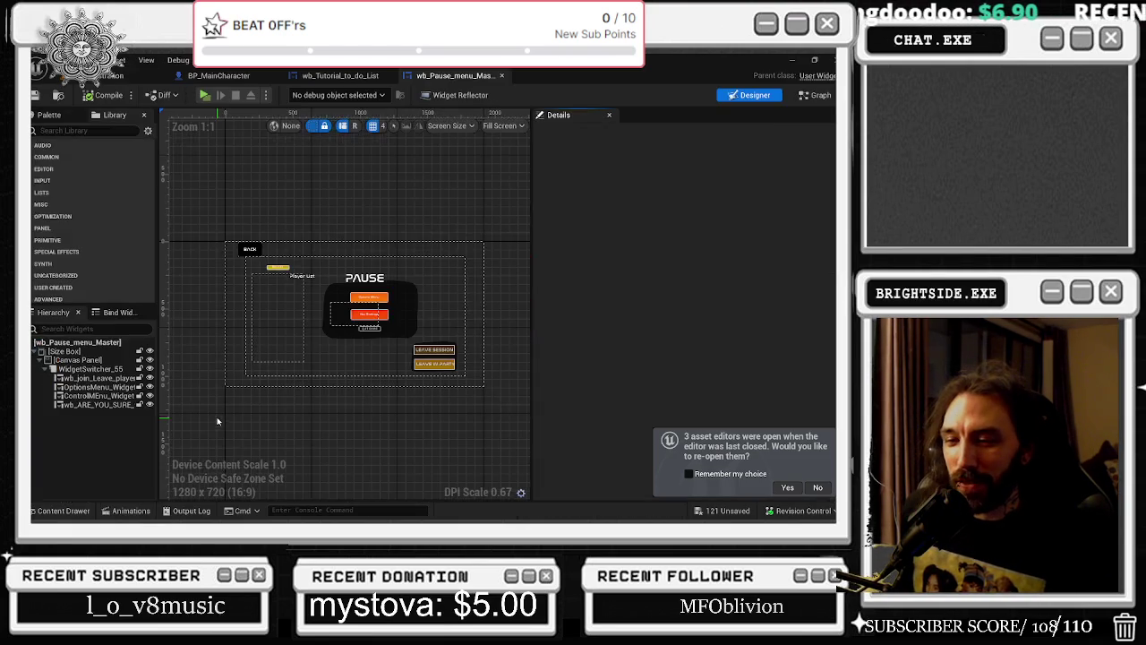
click(135, 75)
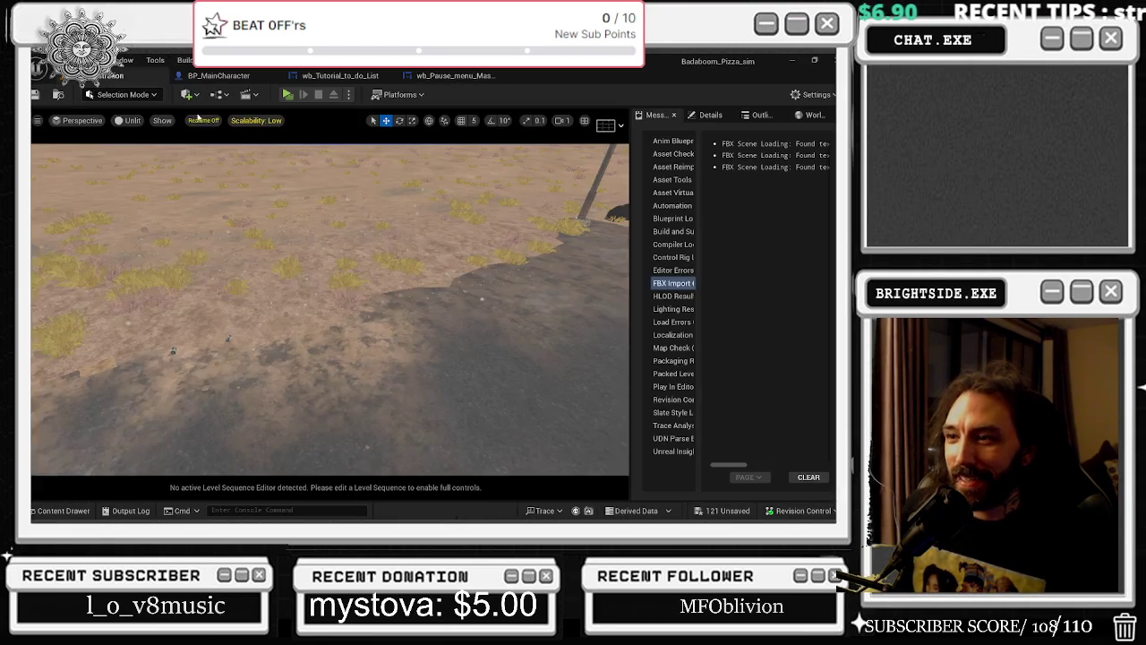
right_drag(434, 278, 441, 245)
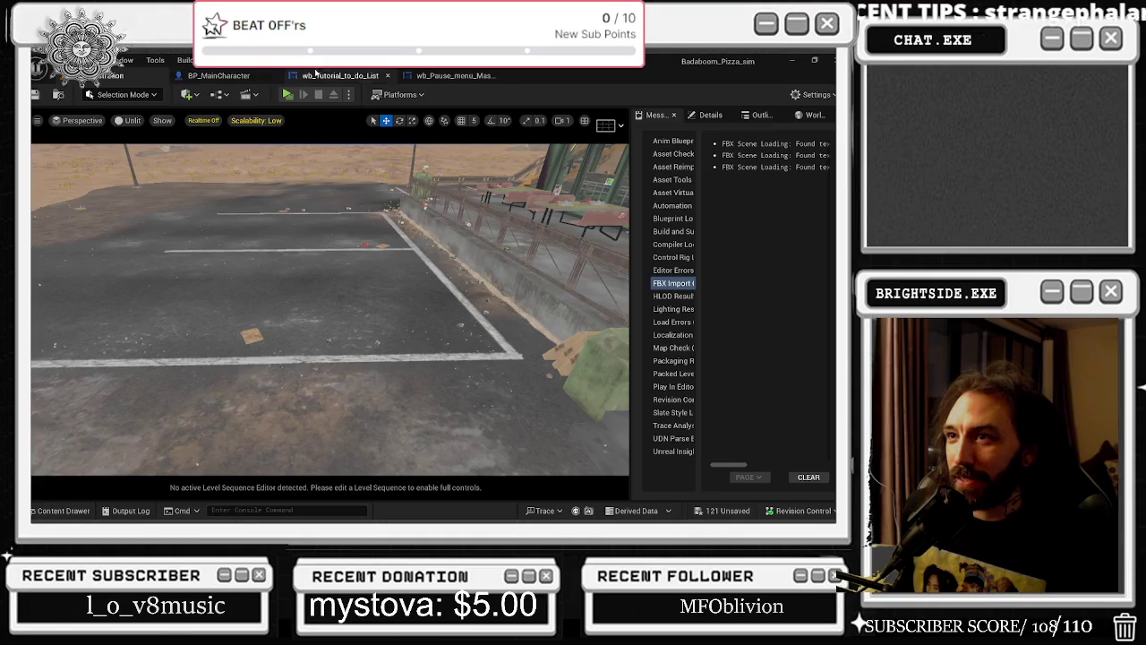
click(413, 77)
click(331, 75)
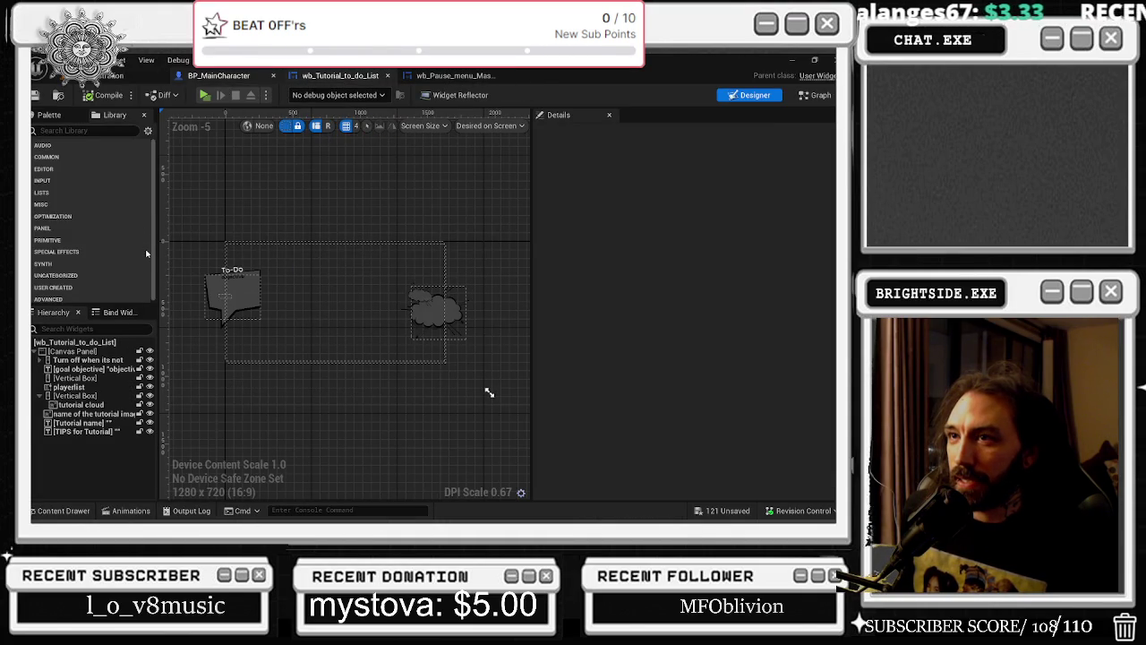
click(218, 75)
click(105, 293)
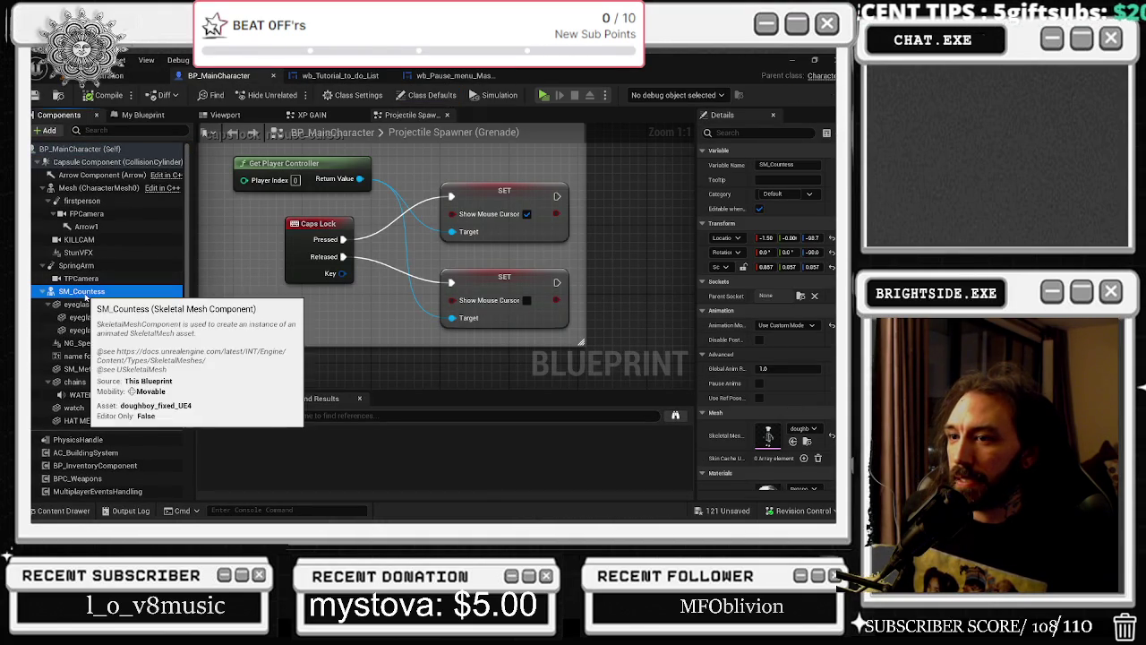
Assign the doughboy_fixed_UE4_2 mesh to SM_Countess and view the chef in the 3D preview
mouse_move(698, 415)
mouse_down()
mouse_move(609, 421)
mouse_move(639, 437)
mouse_up()
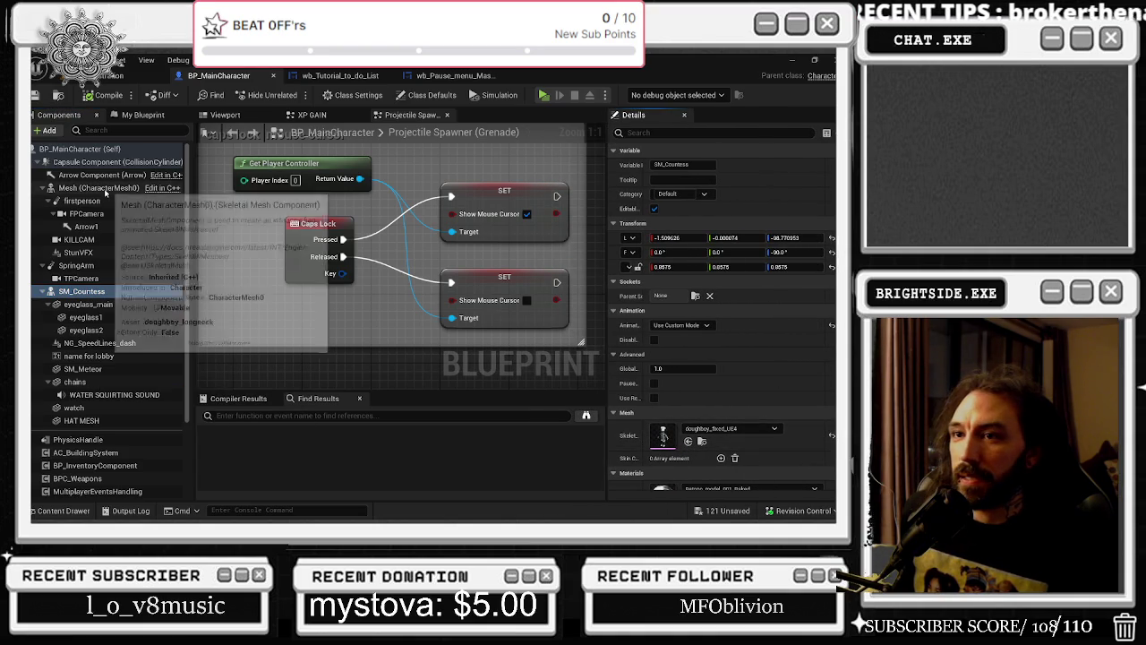
click(106, 189)
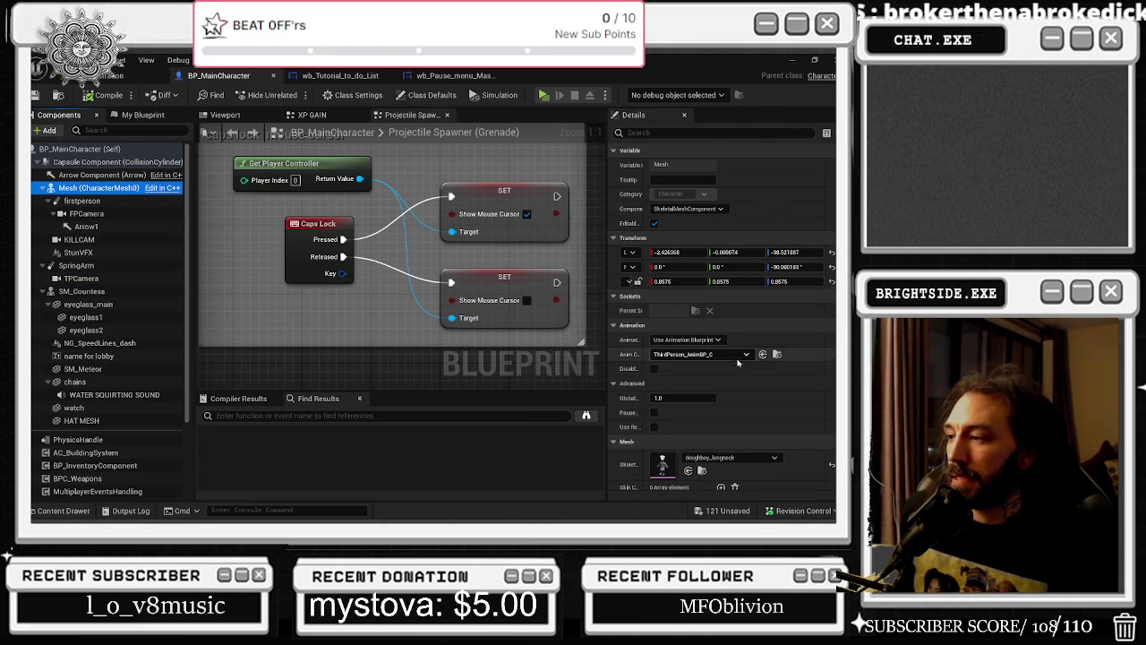
click(99, 291)
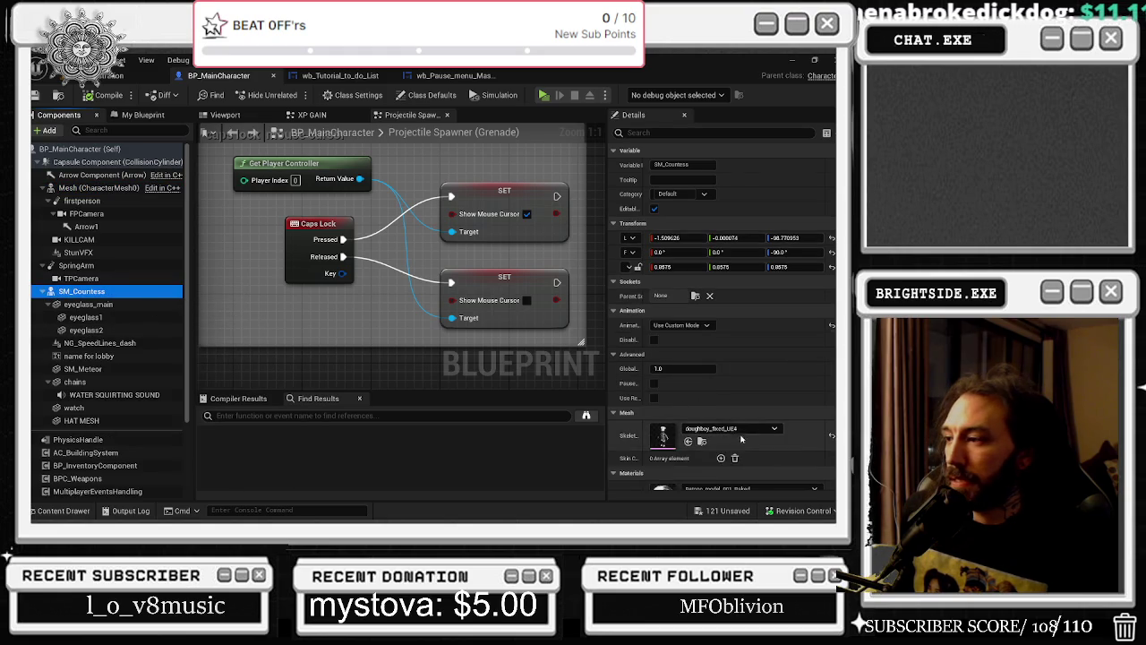
click(702, 442)
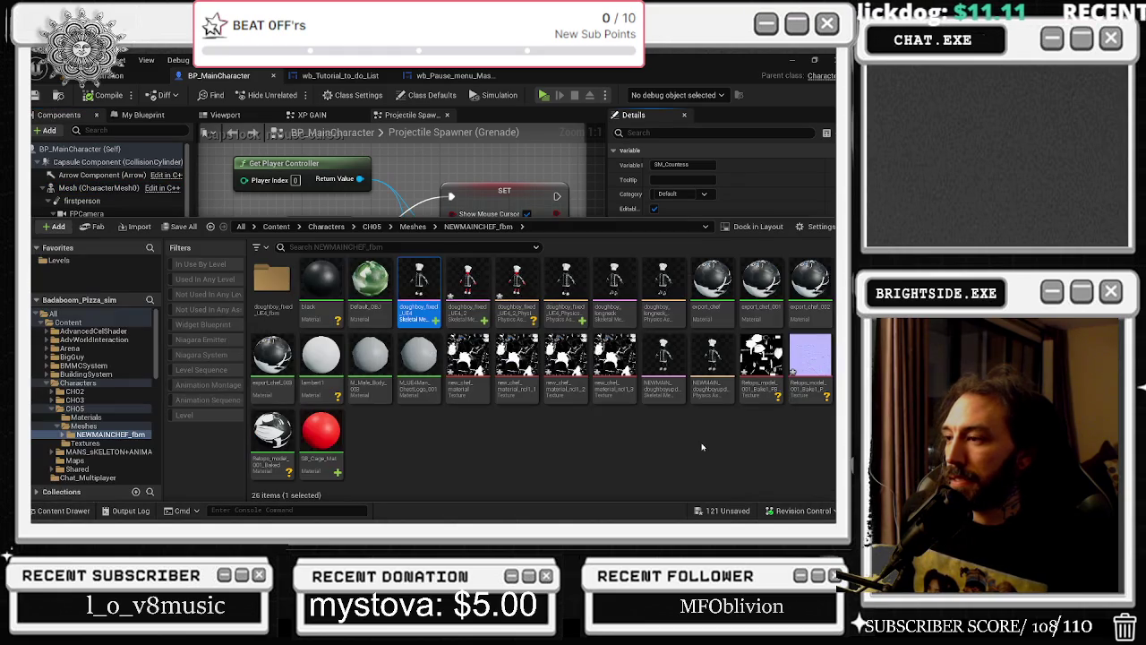
click(467, 285)
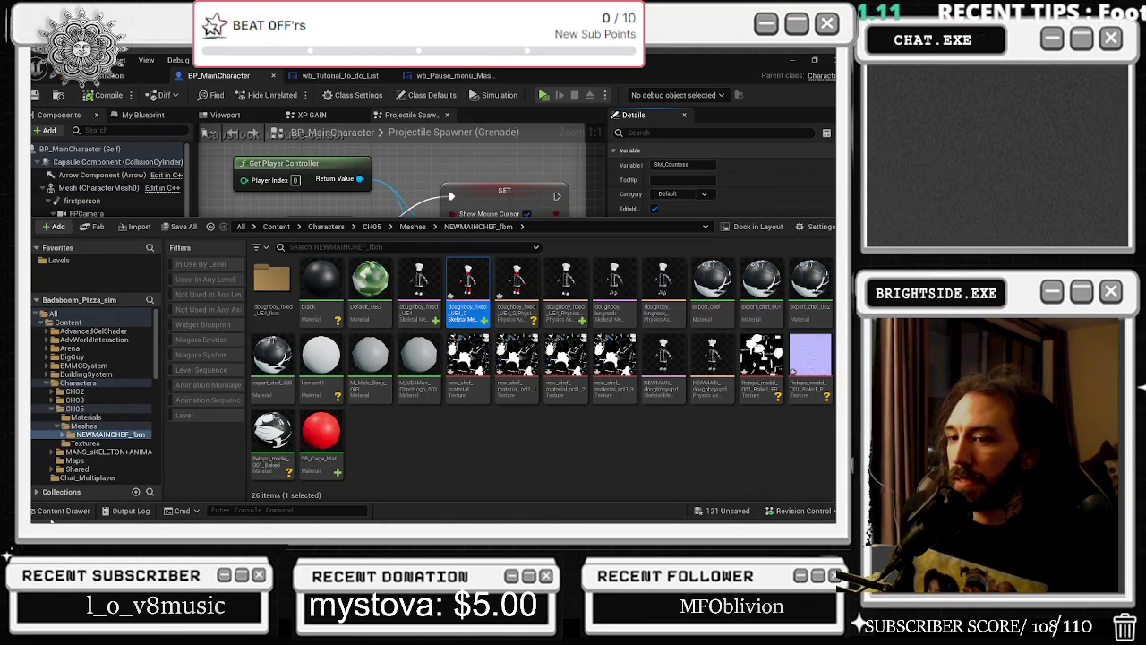
click(47, 511)
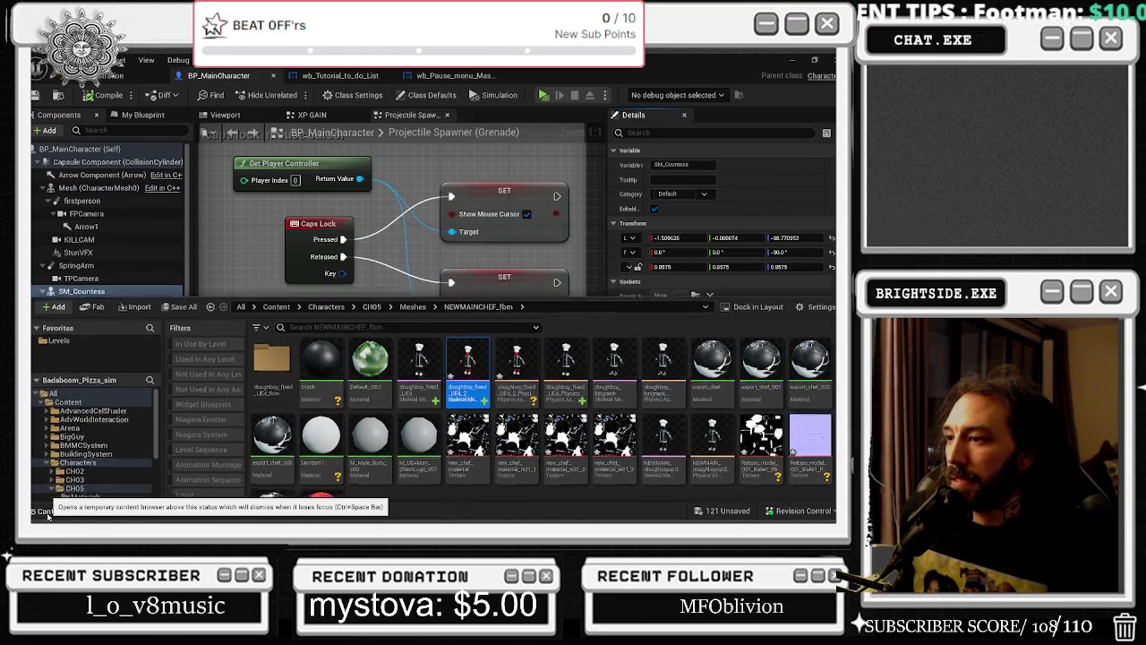
click(688, 441)
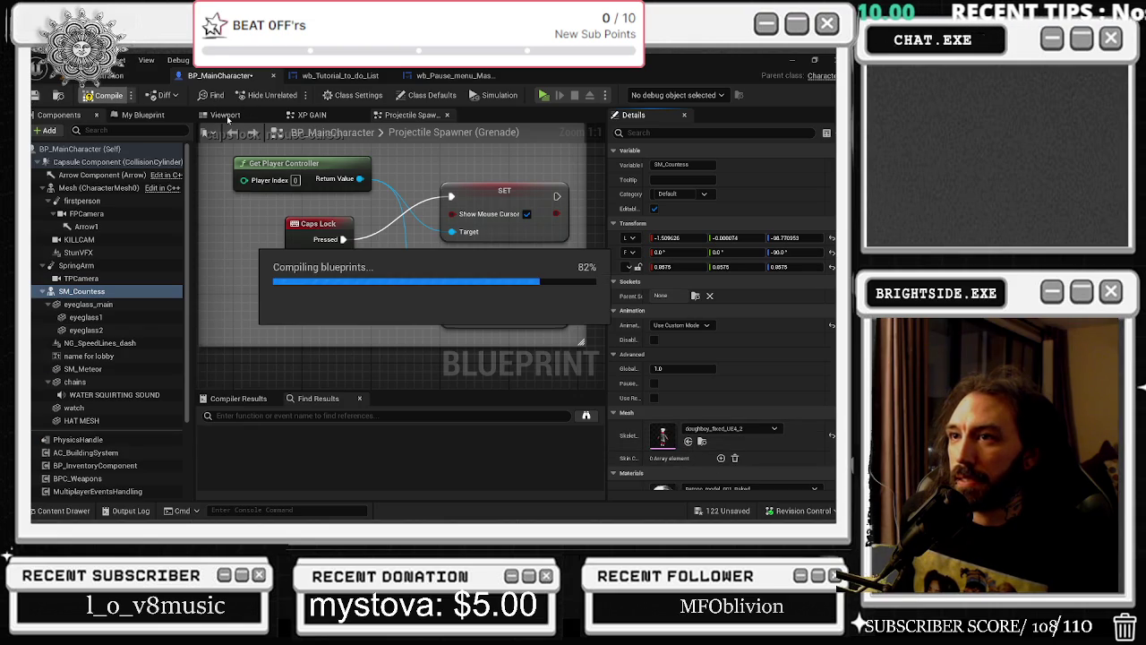
click(227, 116)
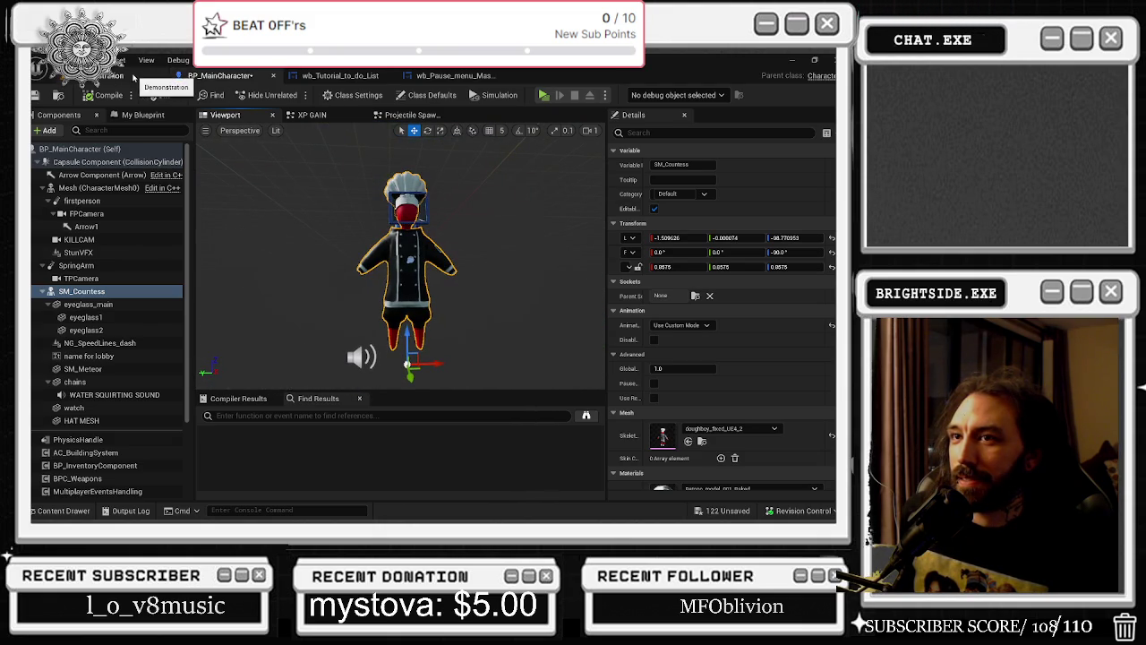
Swap SM_Countess to doughboy_fixed_UE4 and look at the chef from several angles
click(730, 429)
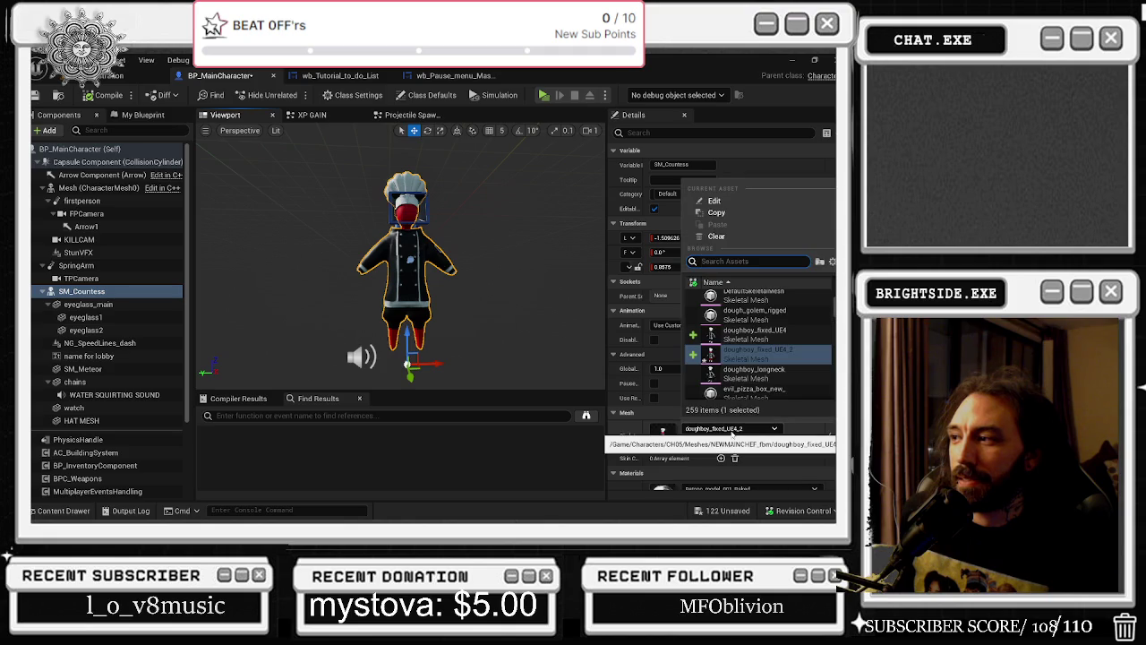
click(738, 336)
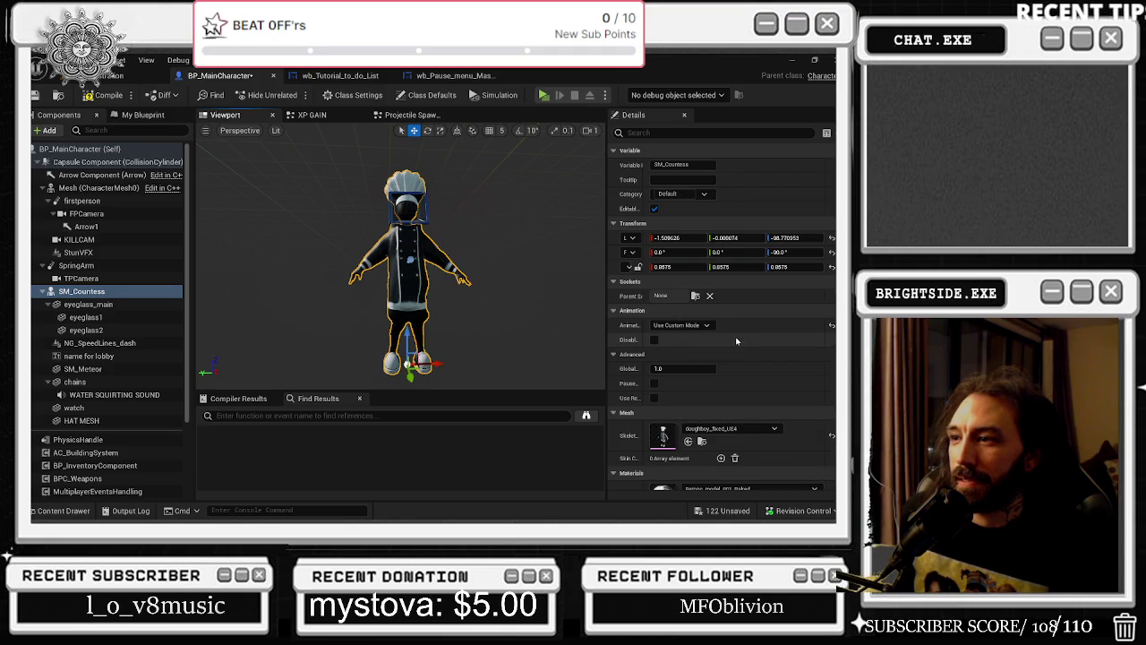
scroll(401, 260, up, 5)
scroll(401, 260, down, 4)
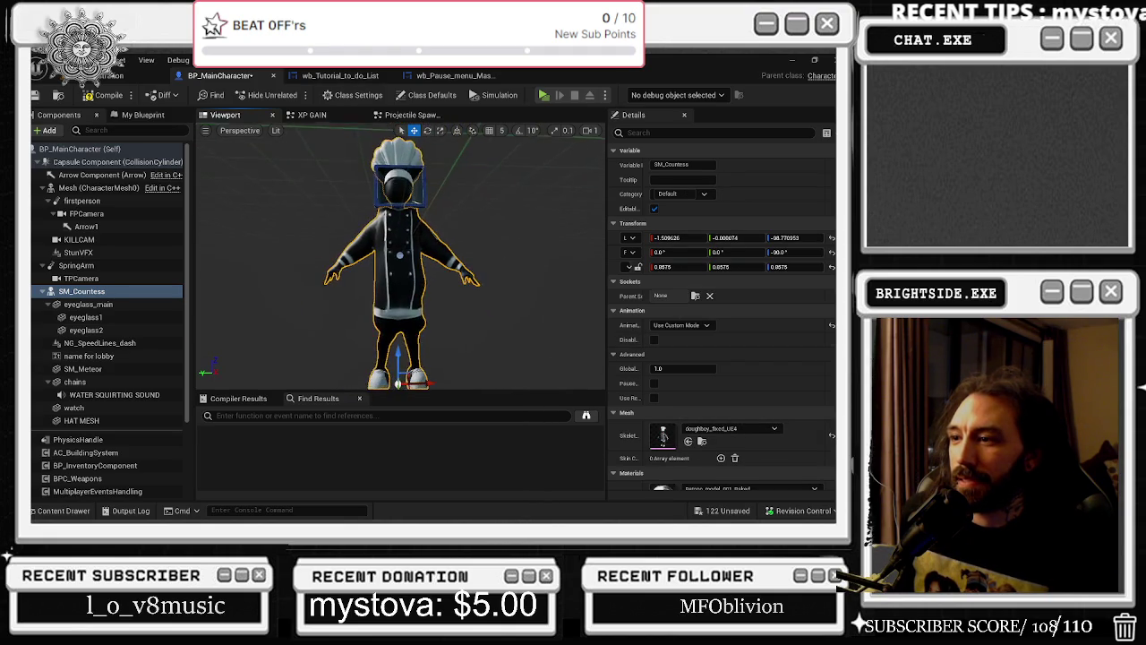
scroll(400, 260, up, 3)
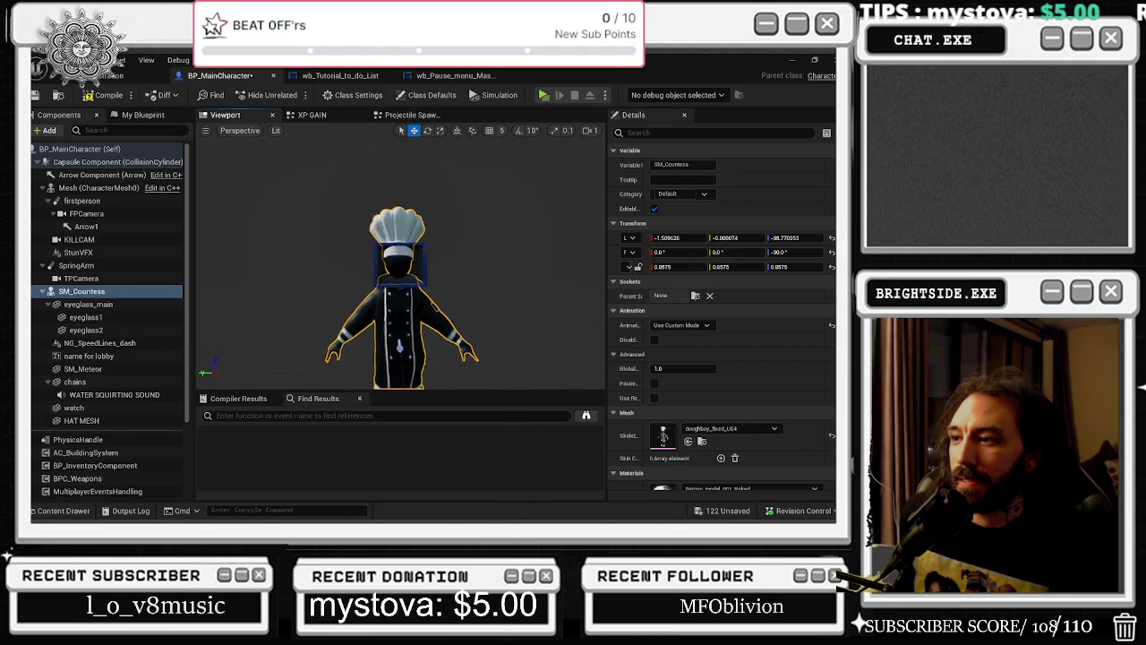
right_drag(401, 260, 305, 233)
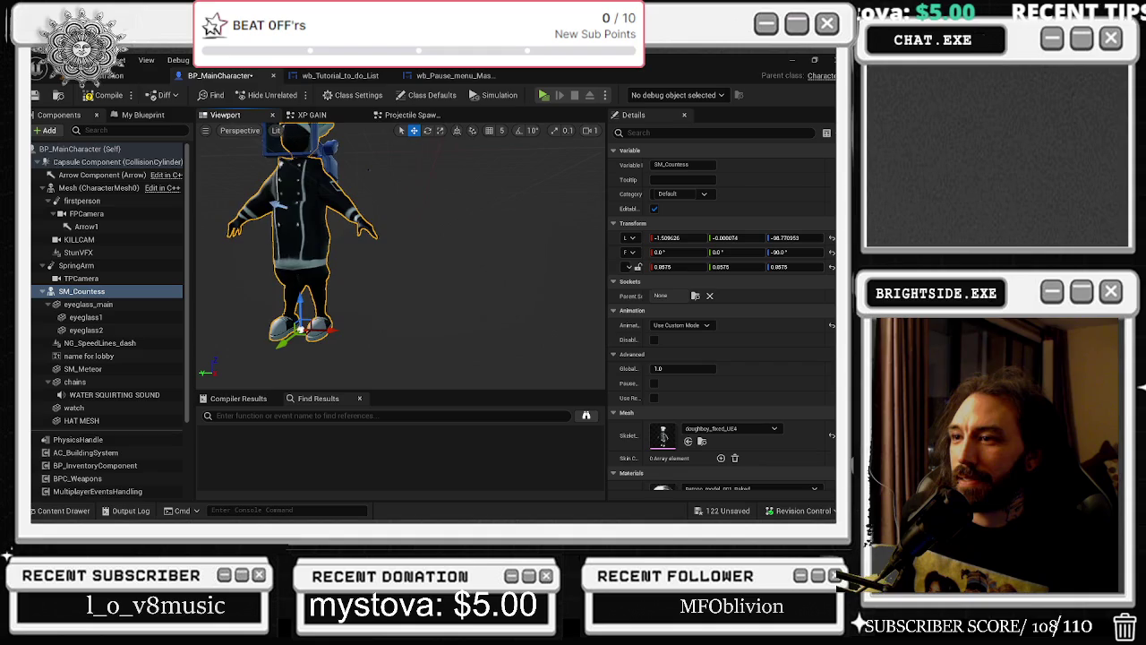
key(f)
scroll(400, 260, up, 3)
scroll(400, 260, down, 3)
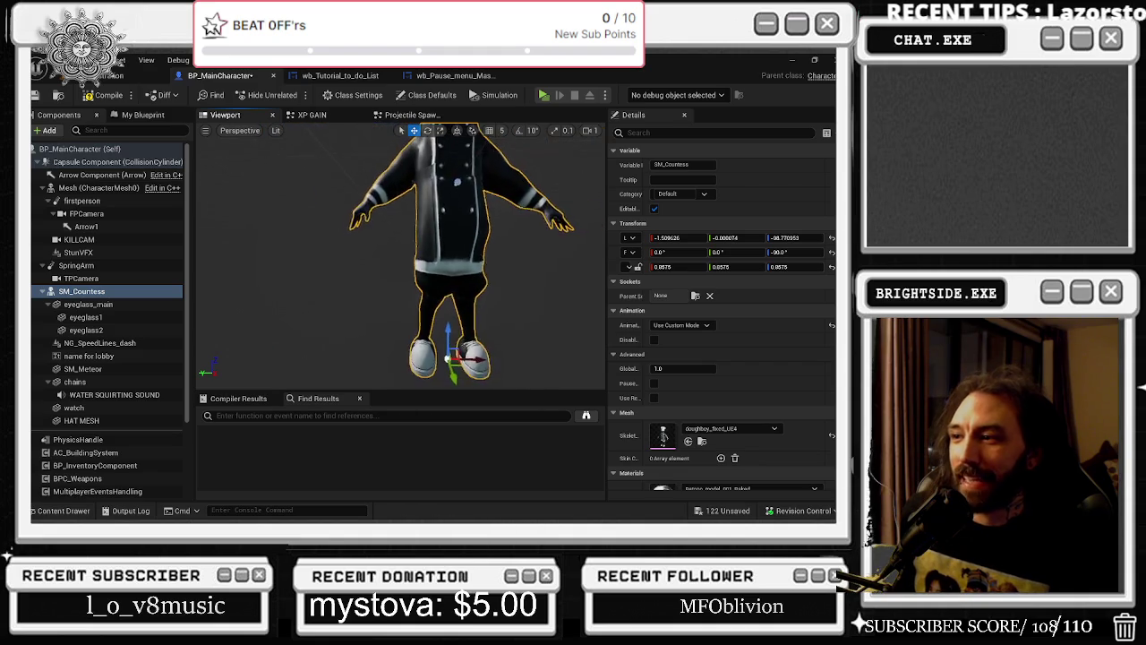
right_drag(400, 259, 501, 268)
Switch SM_Countess to doughboy_longneck, undo the swap, then redo it
click(716, 428)
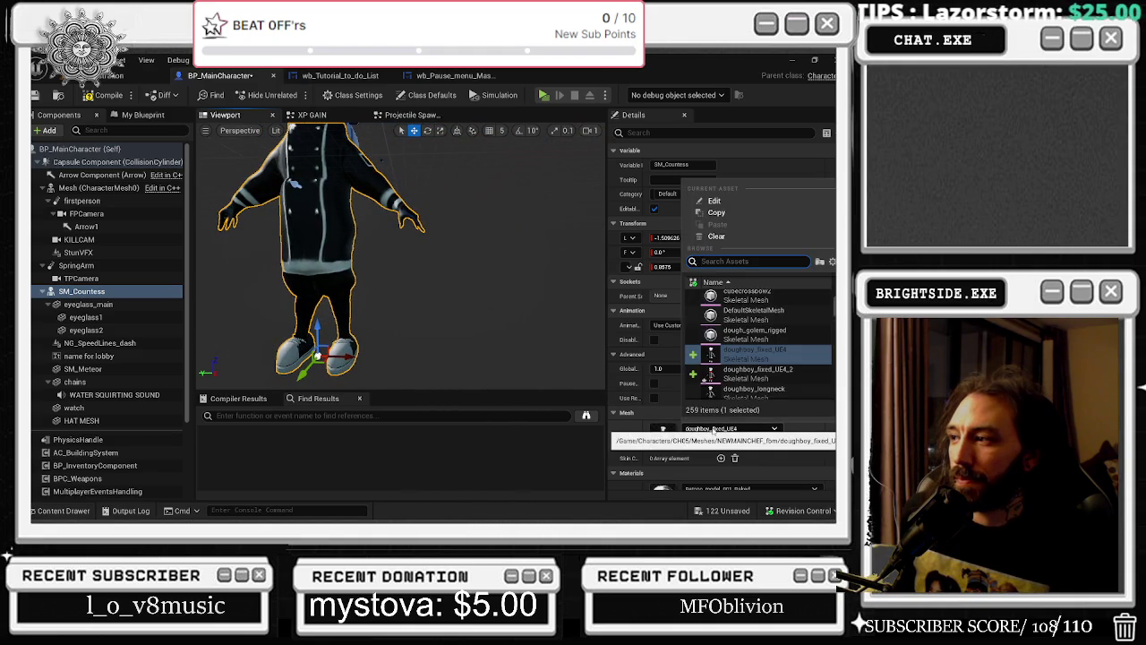
click(752, 390)
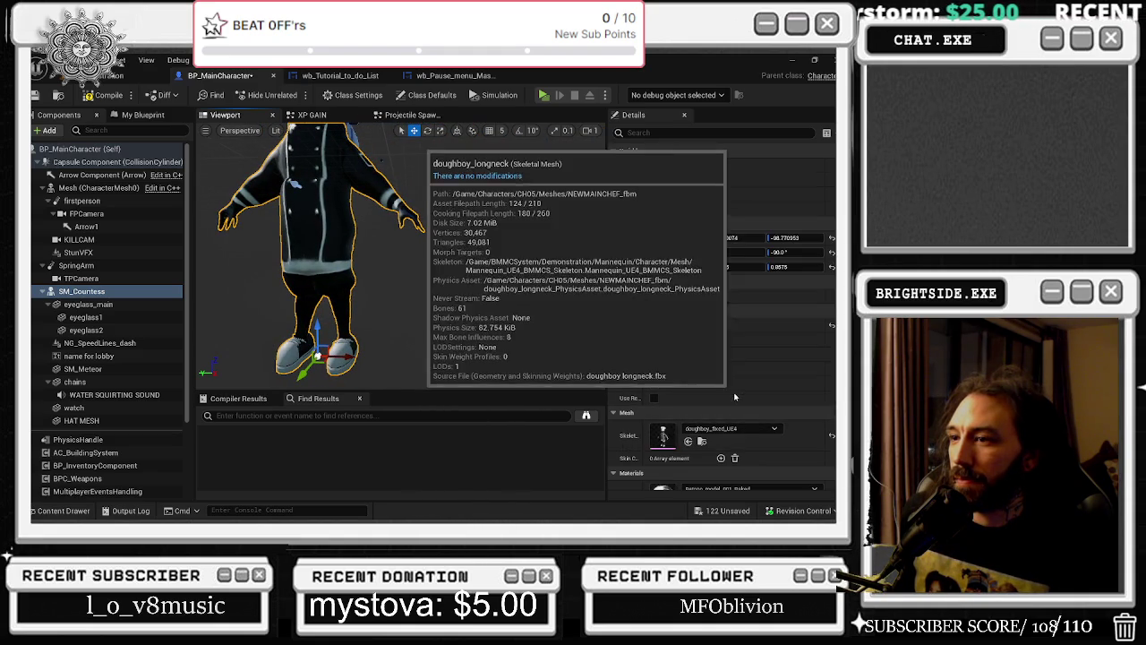
mouse_move(433, 187)
right_down()
mouse_move(396, 223)
mouse_move(475, 320)
right_up()
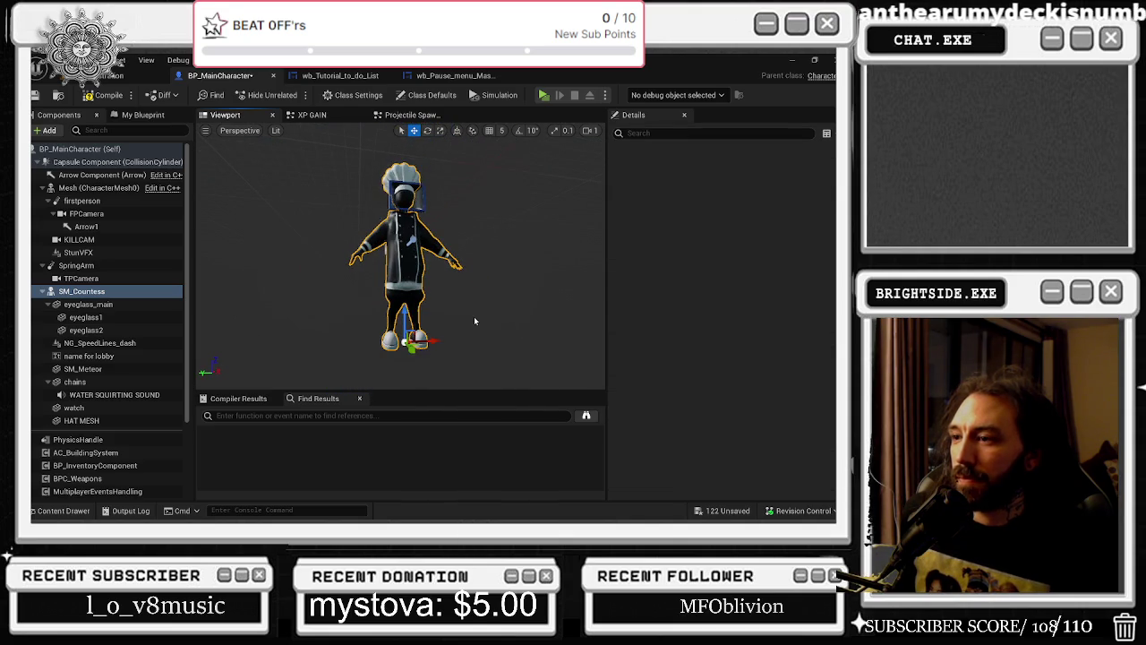
key(ctrl+z)
right_drag(474, 321, 412, 285)
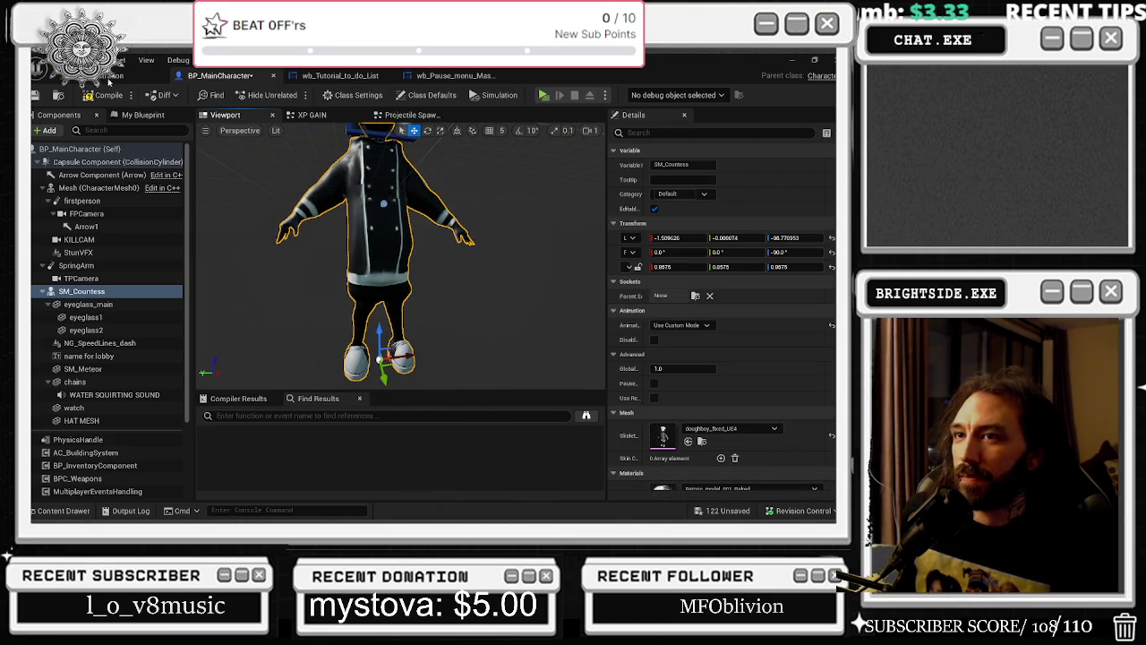
click(89, 60)
click(106, 102)
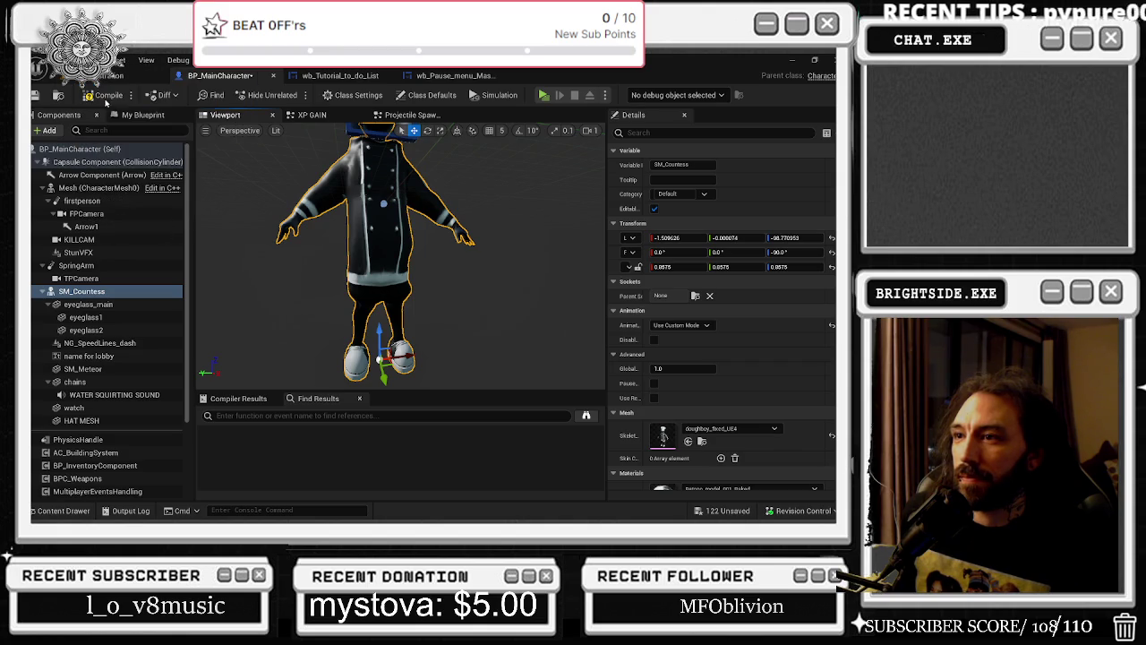
Zoom out to see the whole chef and locate the doughboy_longneck asset in NEWMAINCHEF_fbm
scroll(387, 228, down, 3)
scroll(387, 227, up, 2)
scroll(387, 228, up, 2)
scroll(387, 227, up, 2)
drag(387, 227, 387, 268)
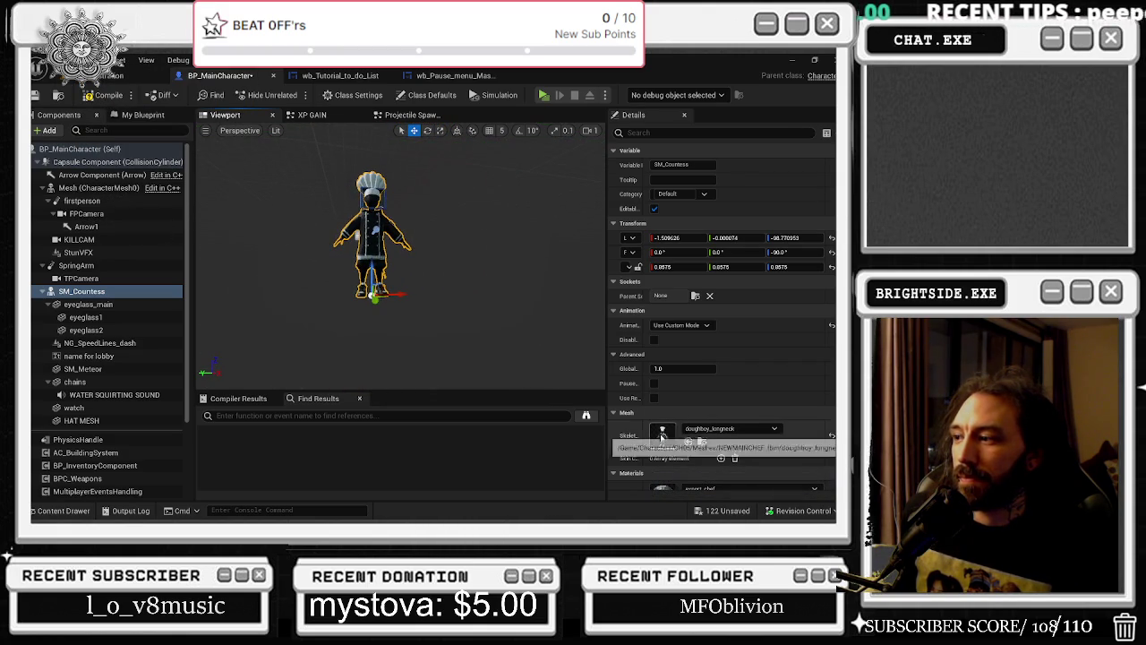
click(689, 442)
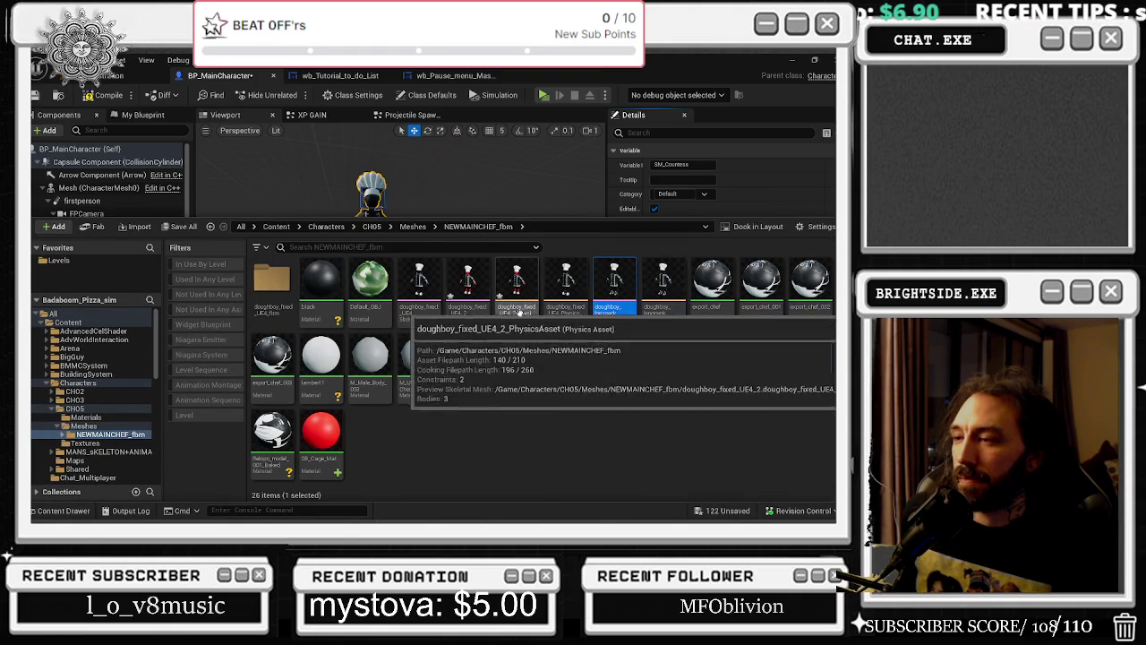
Delete the doughboy_fixed_UE4_2 skeletal mesh and its physics asset, then hide the editor
click(517, 285)
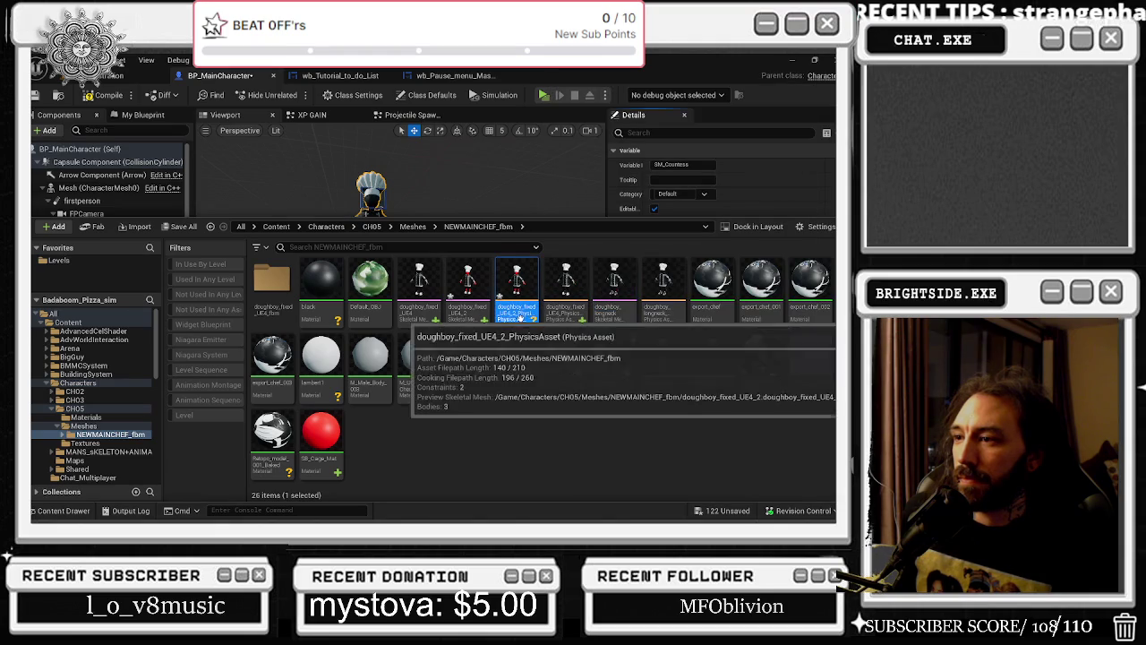
ctrl+click(467, 285)
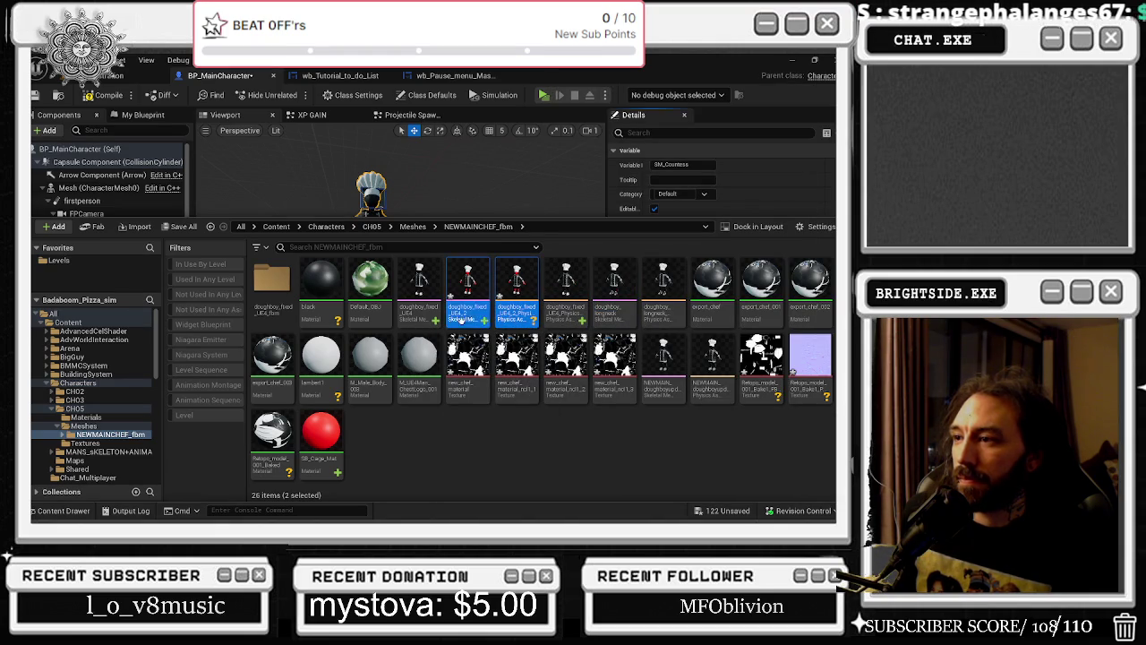
key(Delete)
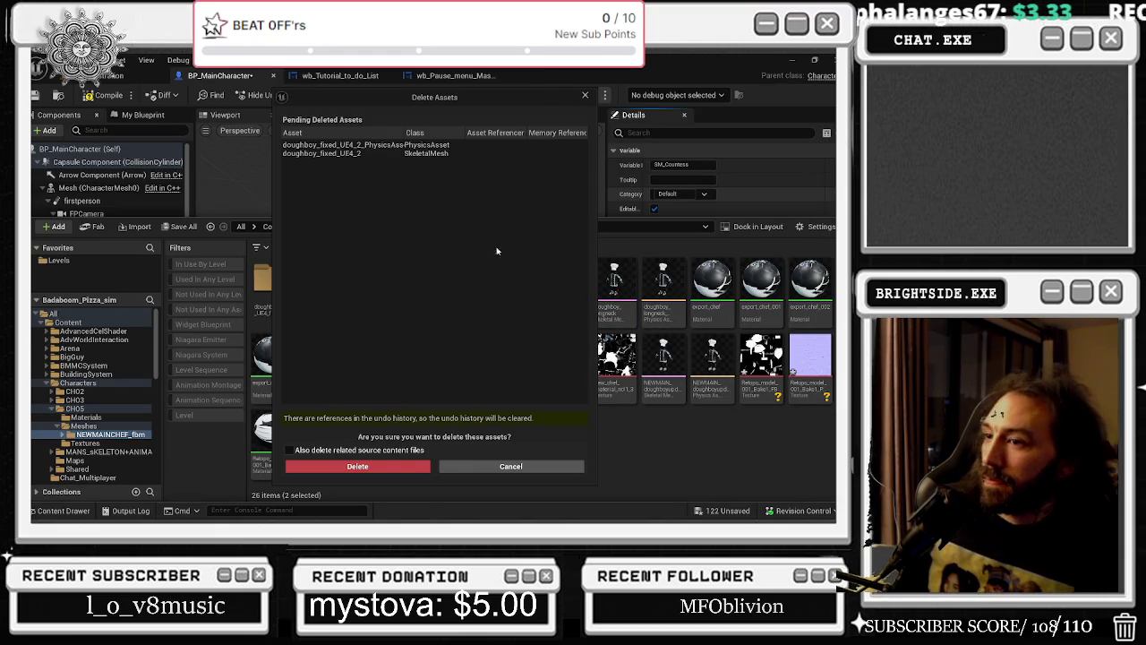
click(358, 468)
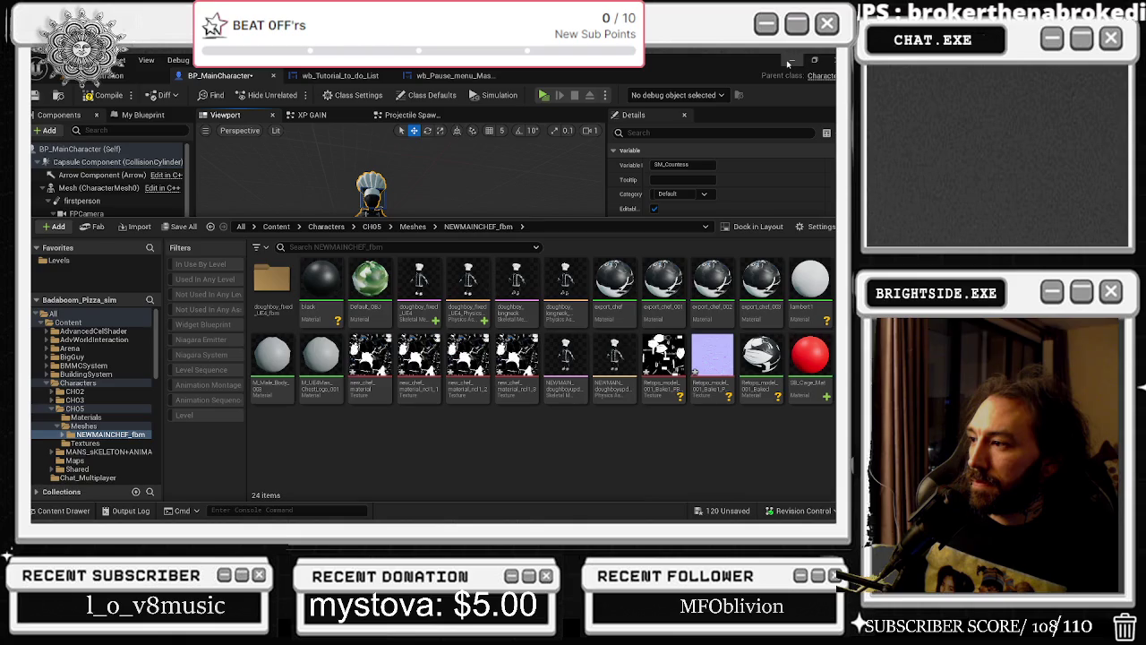
click(790, 61)
In Blender, delete doughboy_fixed_UE4_2.fbx via the FBX export file browser and cancel the export
key(alt+Tab)
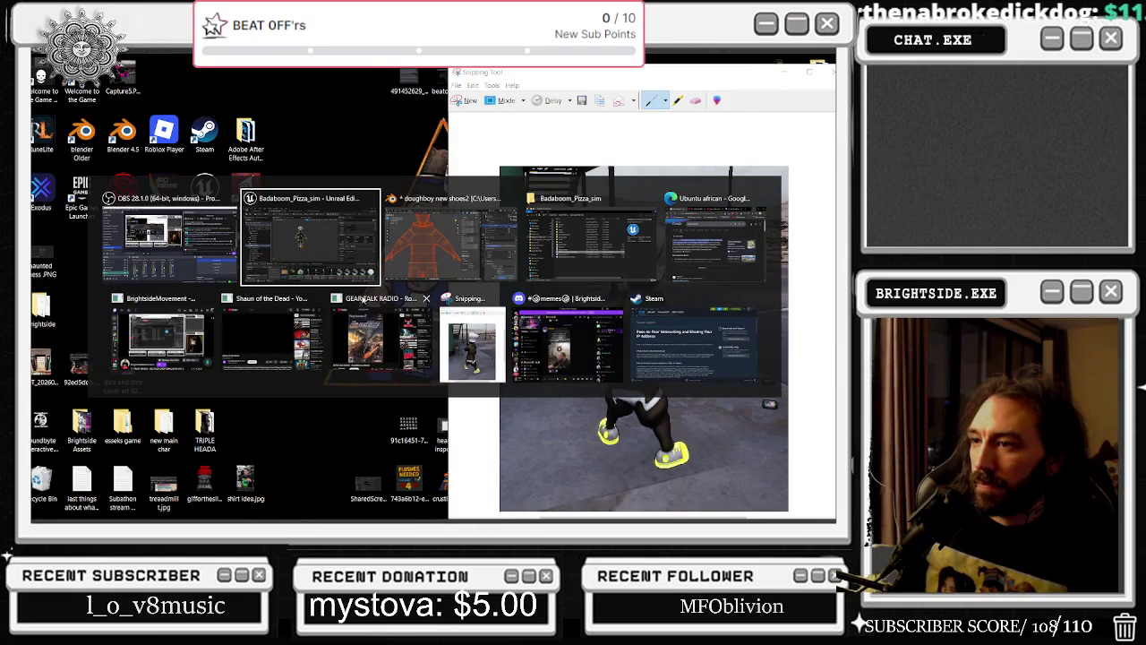
click(461, 264)
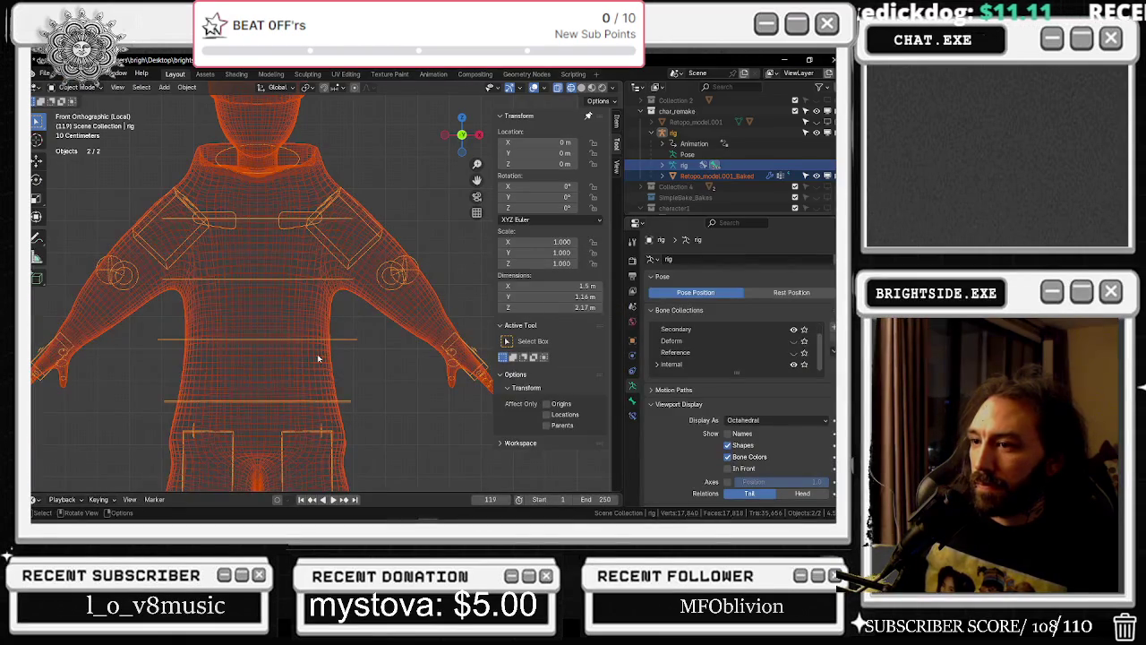
click(44, 72)
mouse_move(63, 235)
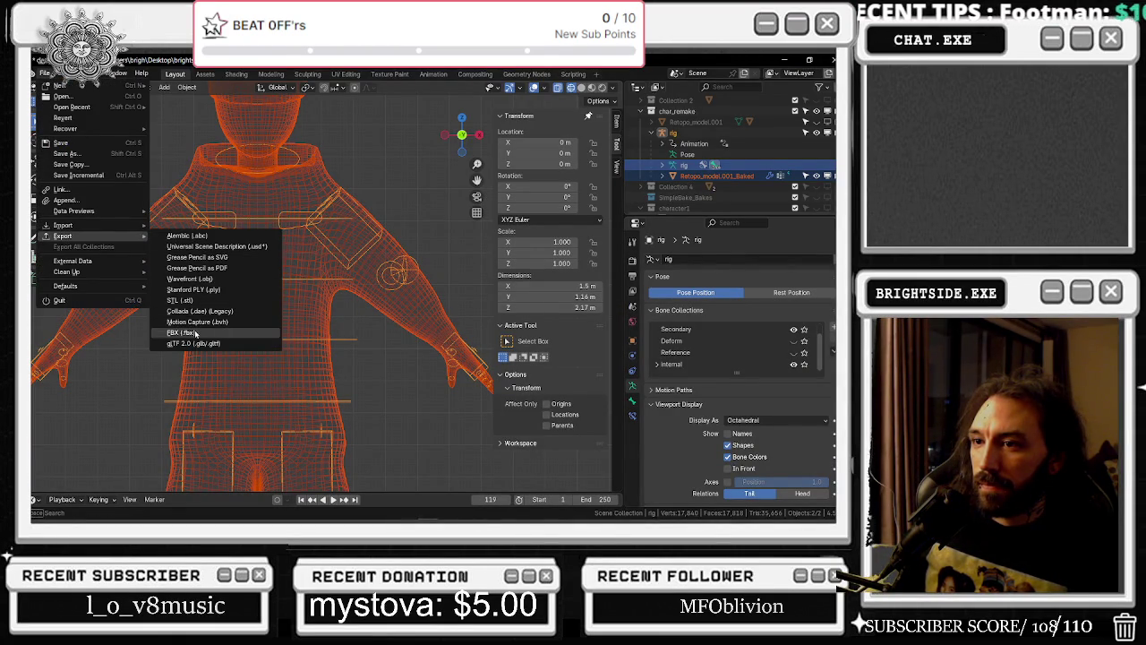
click(181, 332)
click(440, 269)
shift+click(505, 268)
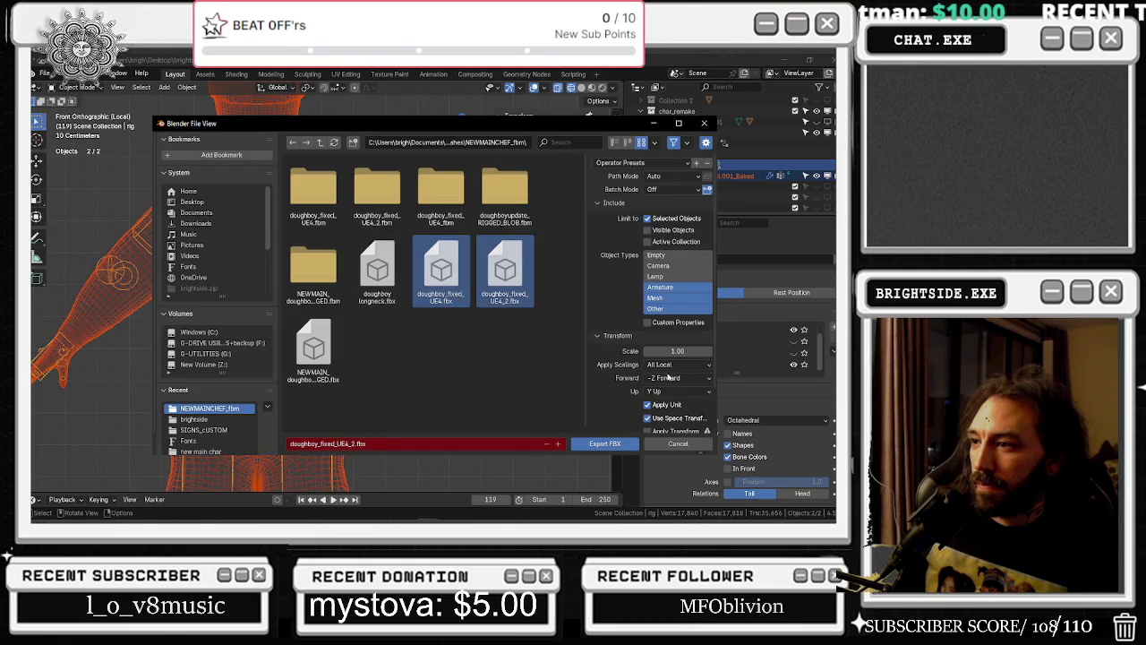
right_click(504, 269)
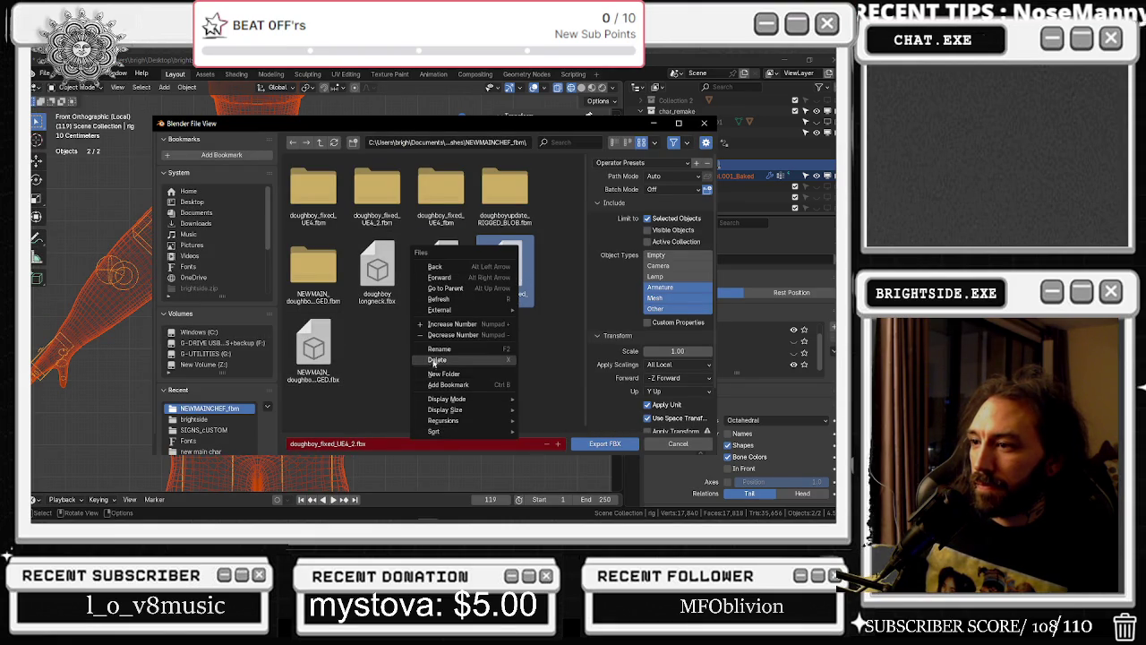
click(567, 356)
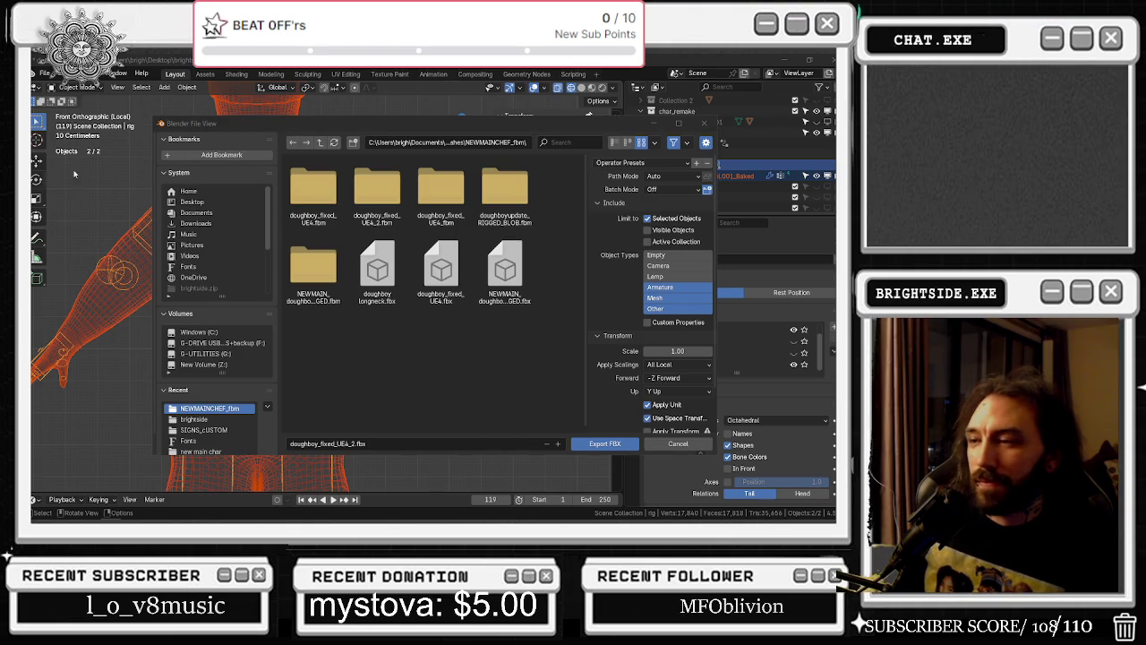
click(705, 124)
scroll(248, 271, down, 3)
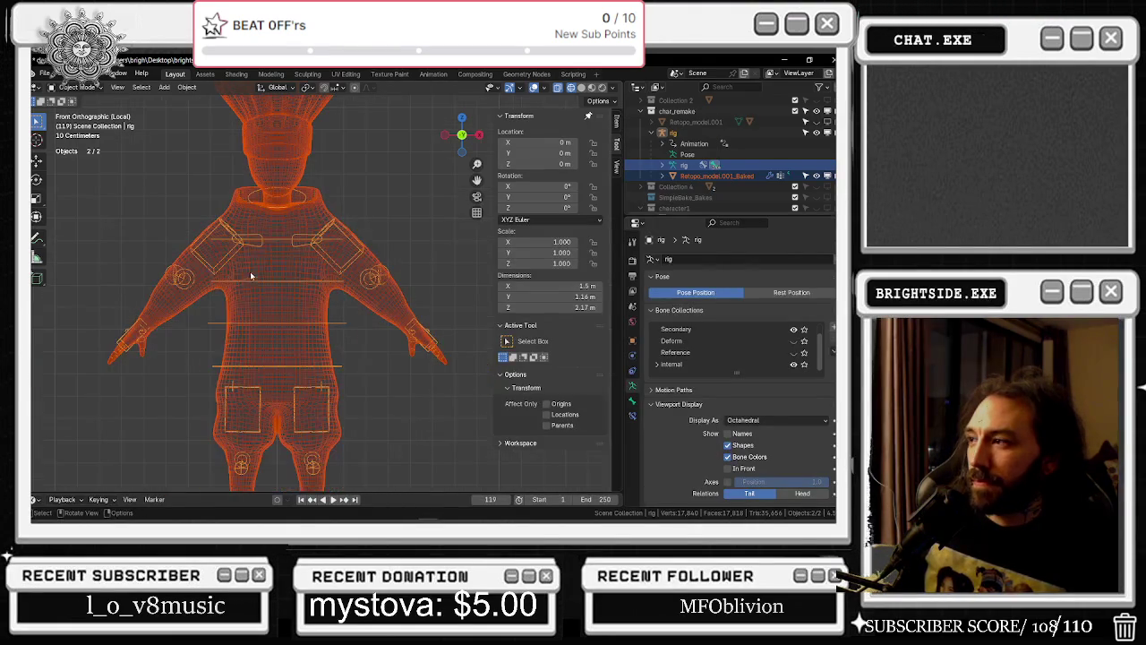
Select the rig together with Retopo_model.001_Baked, making the baked mesh active
click(632, 155)
click(687, 154)
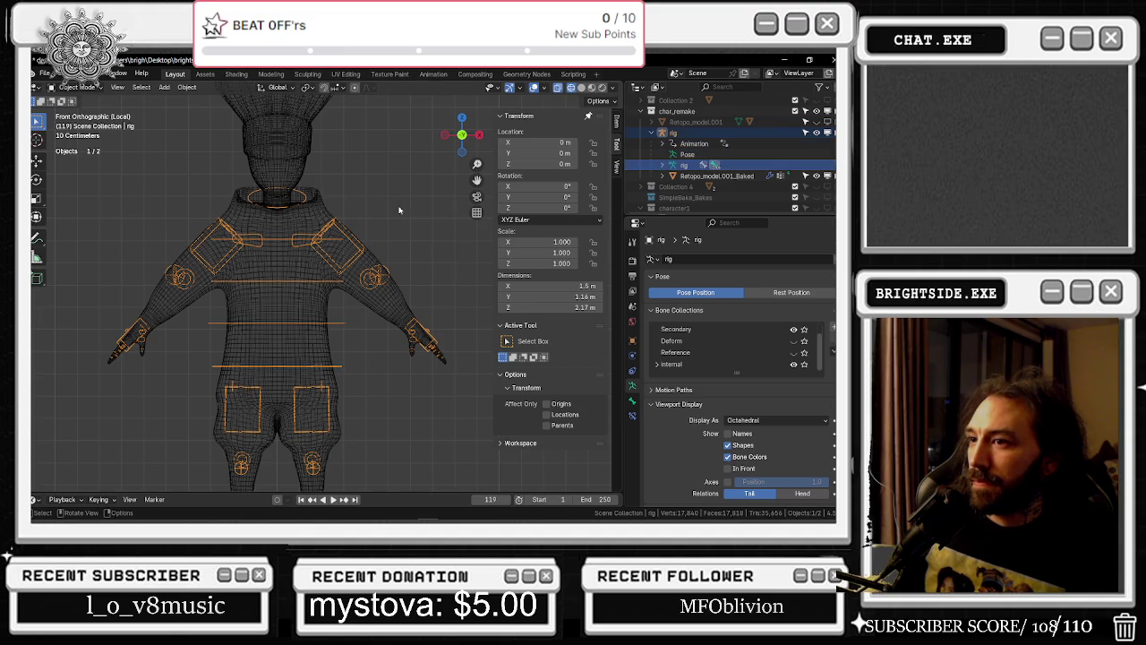
click(687, 166)
click(692, 165)
click(688, 154)
click(688, 166)
click(688, 154)
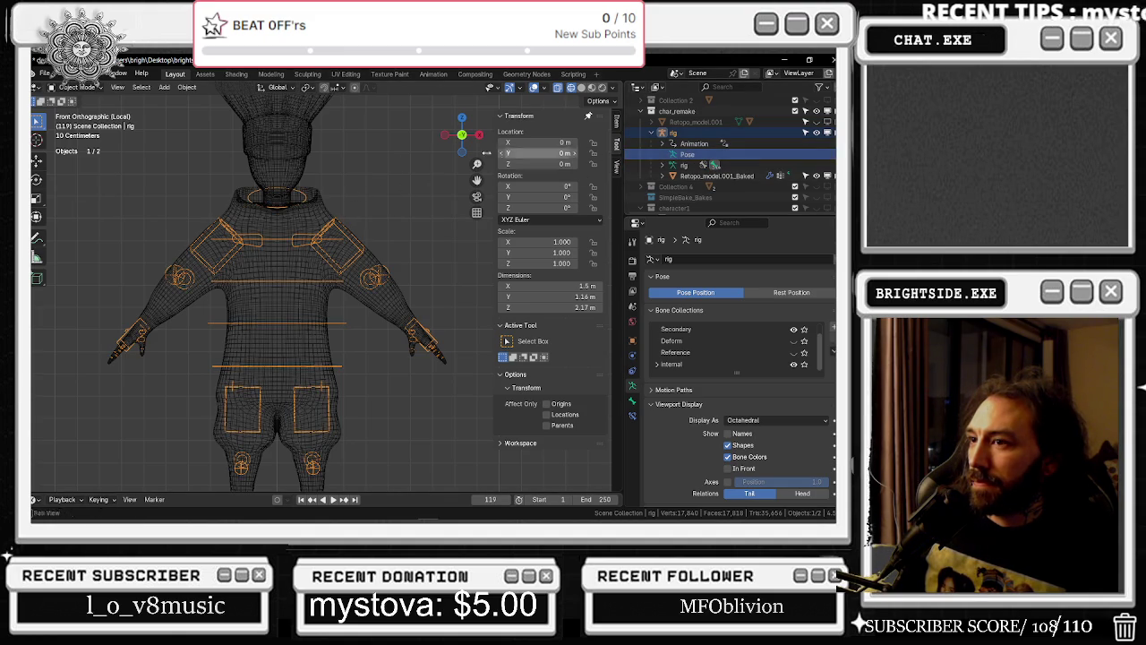
click(668, 154)
click(707, 177)
shift+click(674, 133)
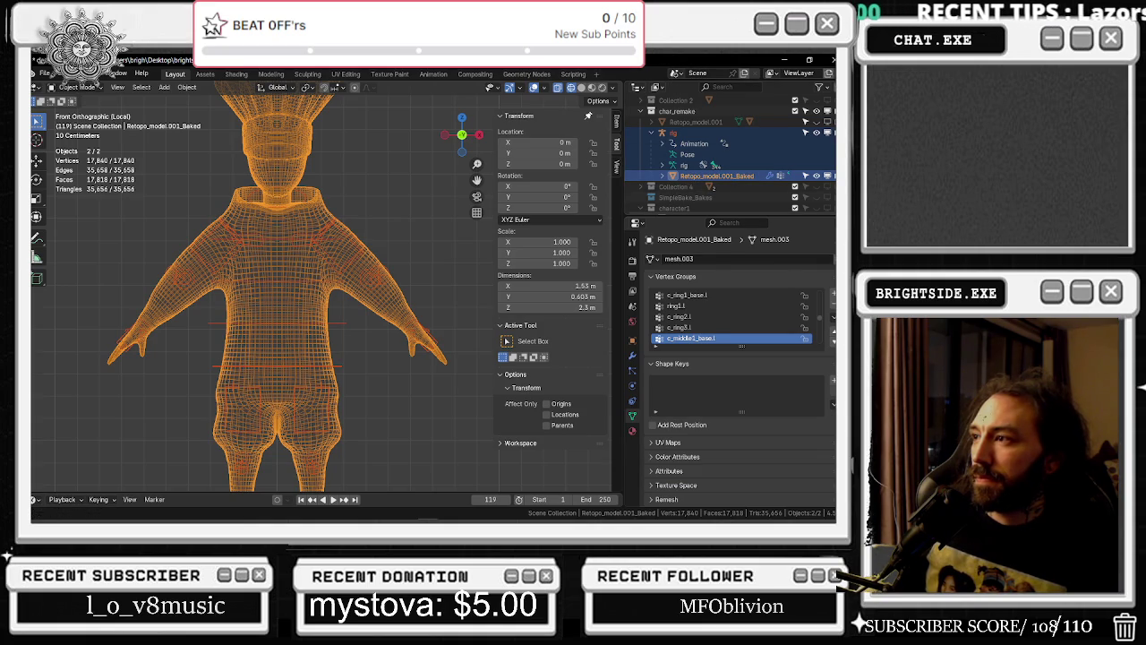
Export the selection as doughboy_fixed_UE4_2.fbx and return to Unreal Editor
click(44, 72)
mouse_move(65, 236)
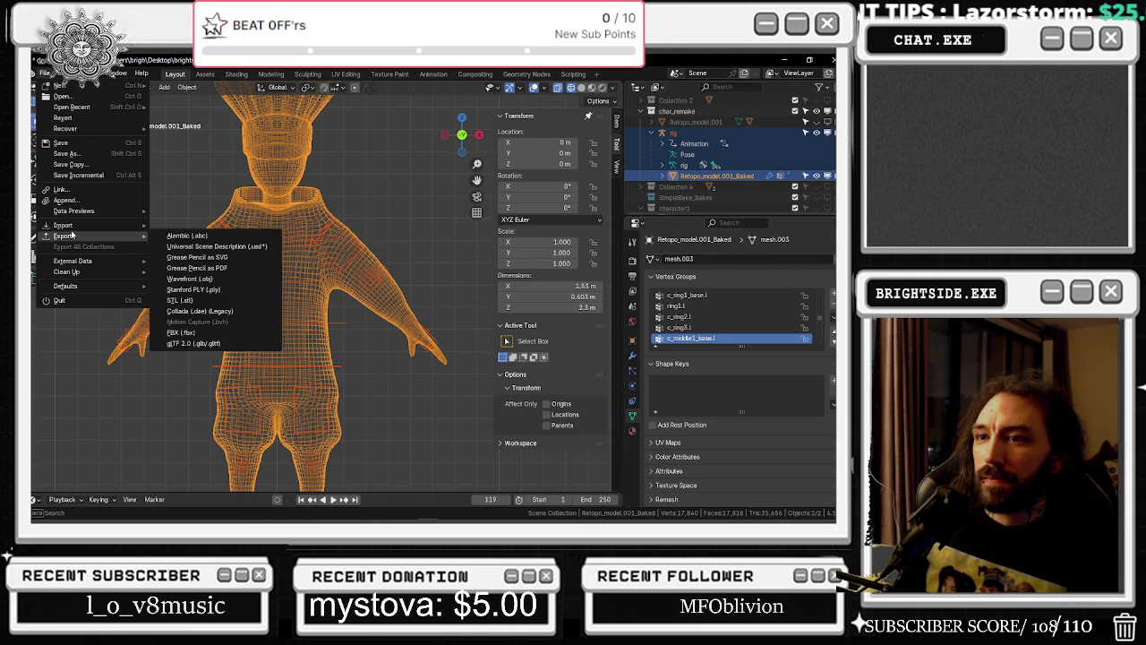
click(215, 333)
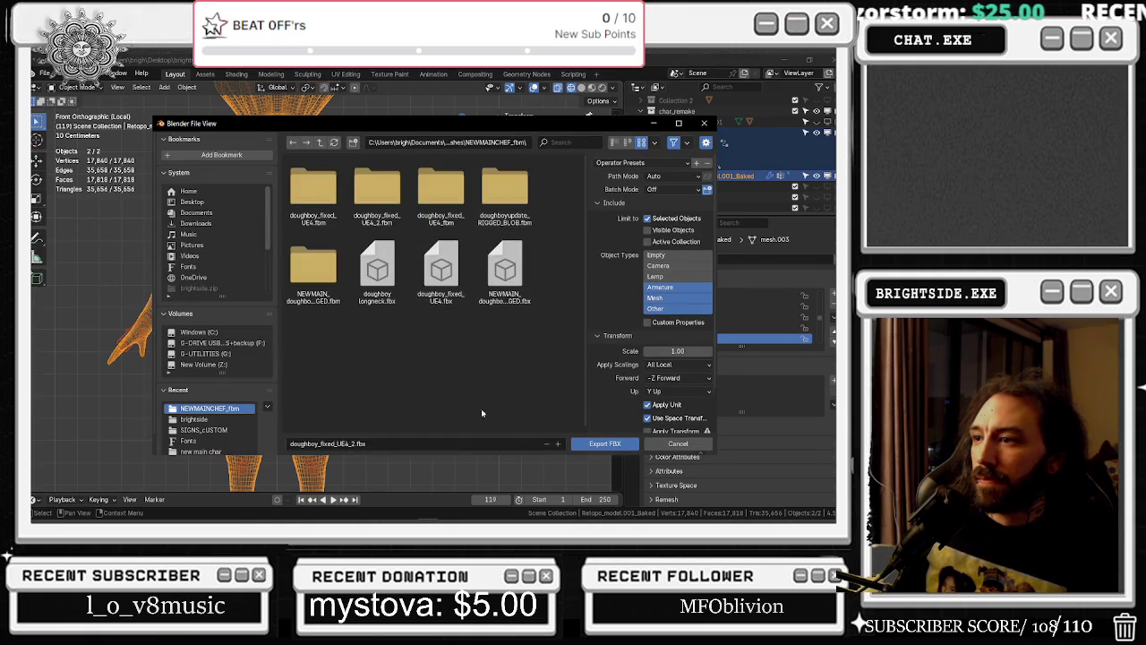
click(441, 270)
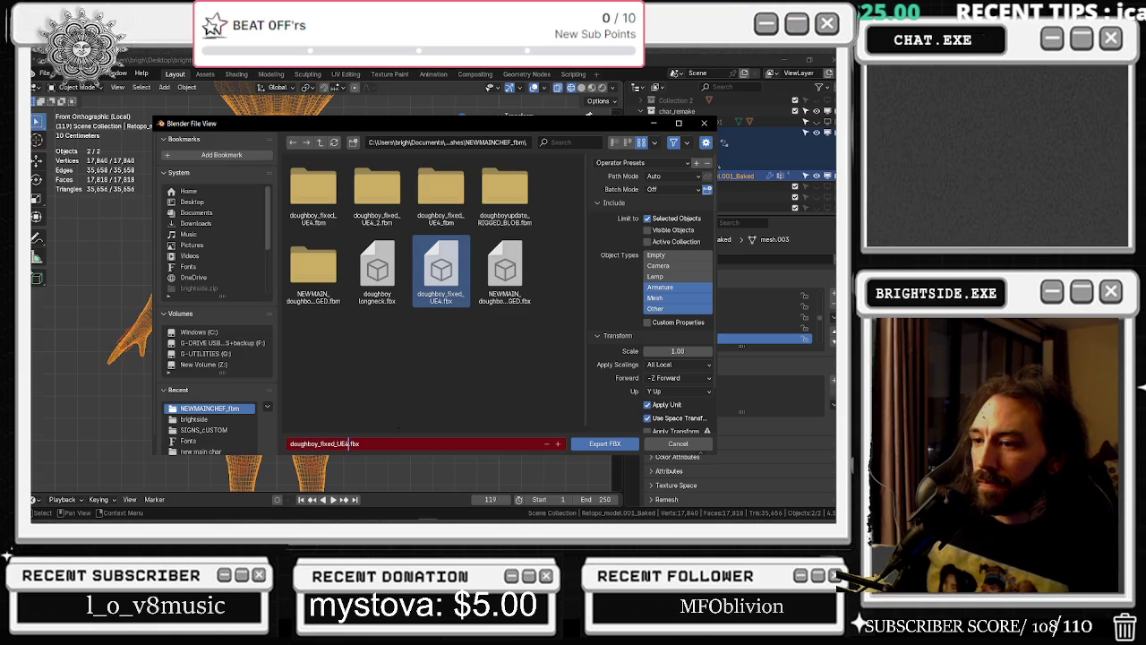
text(_2)
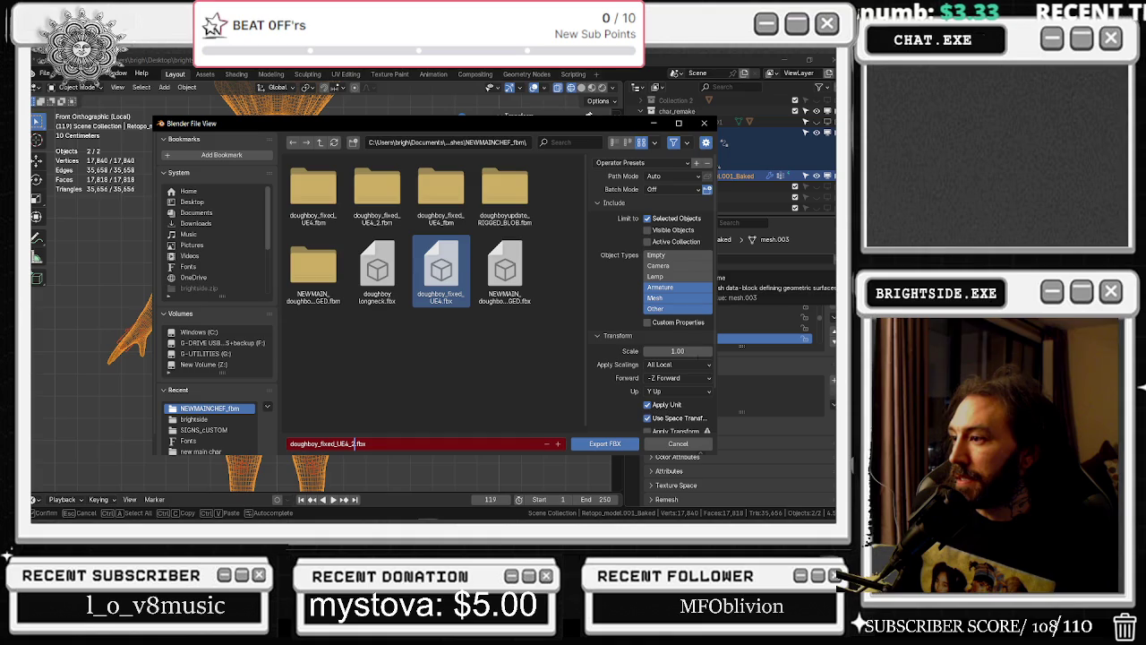
click(600, 445)
key(alt+Tab)
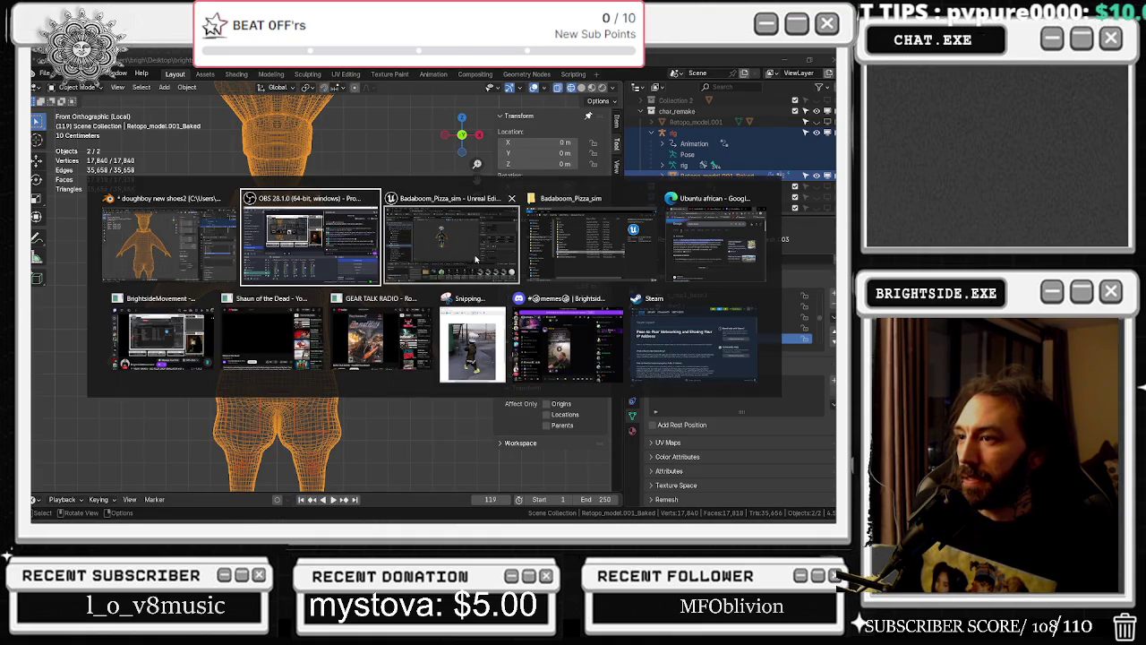
click(476, 259)
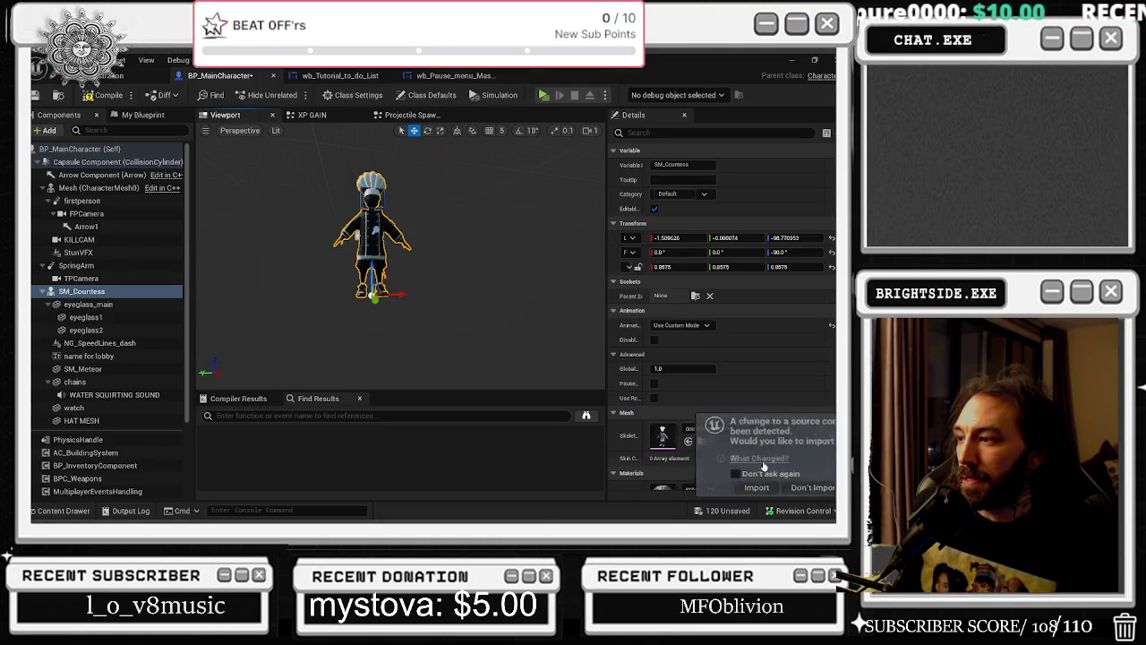
Reimport the chef FBX on Mannequin_UE4_BMMCS_Skeleton, then browse NEWMAINCHEF_fbm from BP_MainCharacter
click(777, 487)
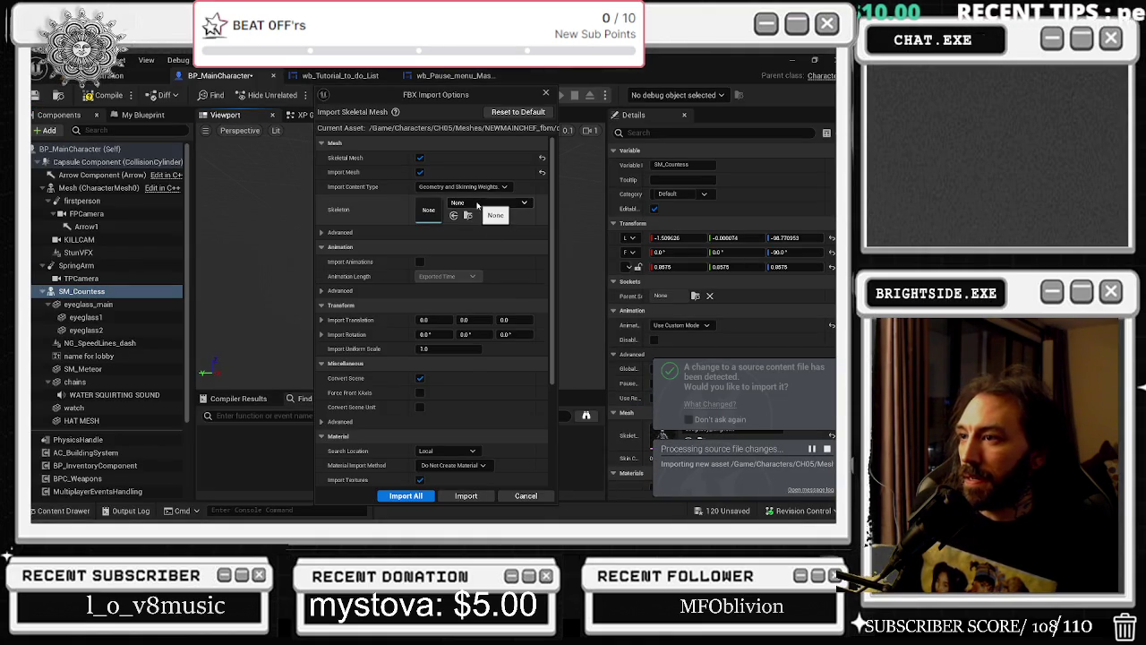
click(478, 206)
text(UE4)
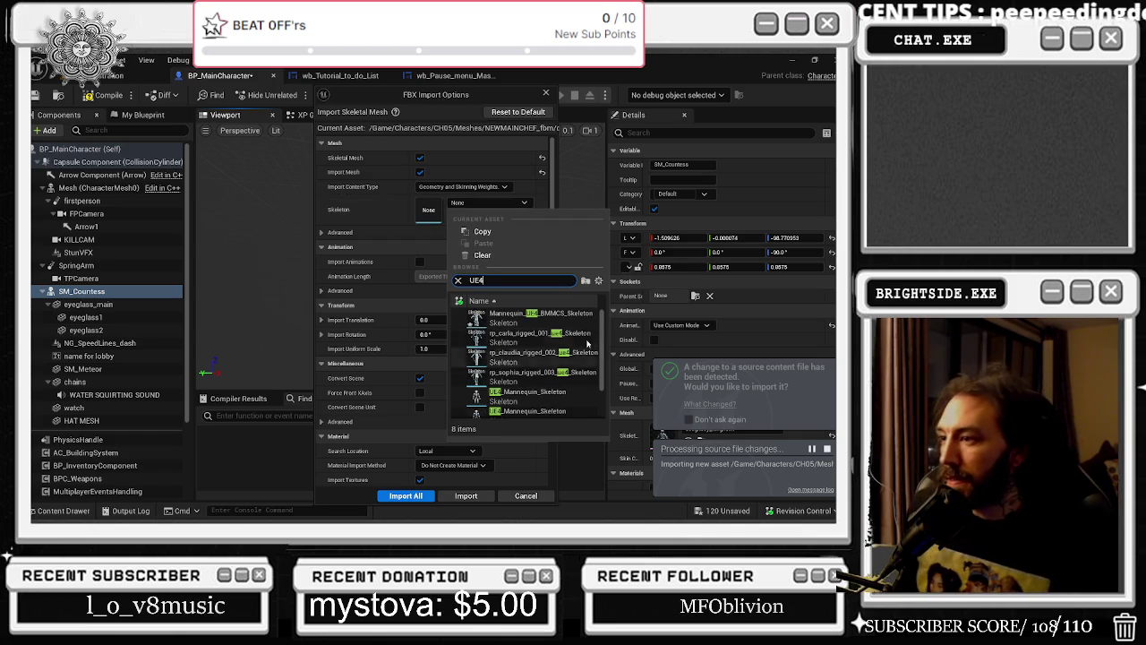
click(537, 315)
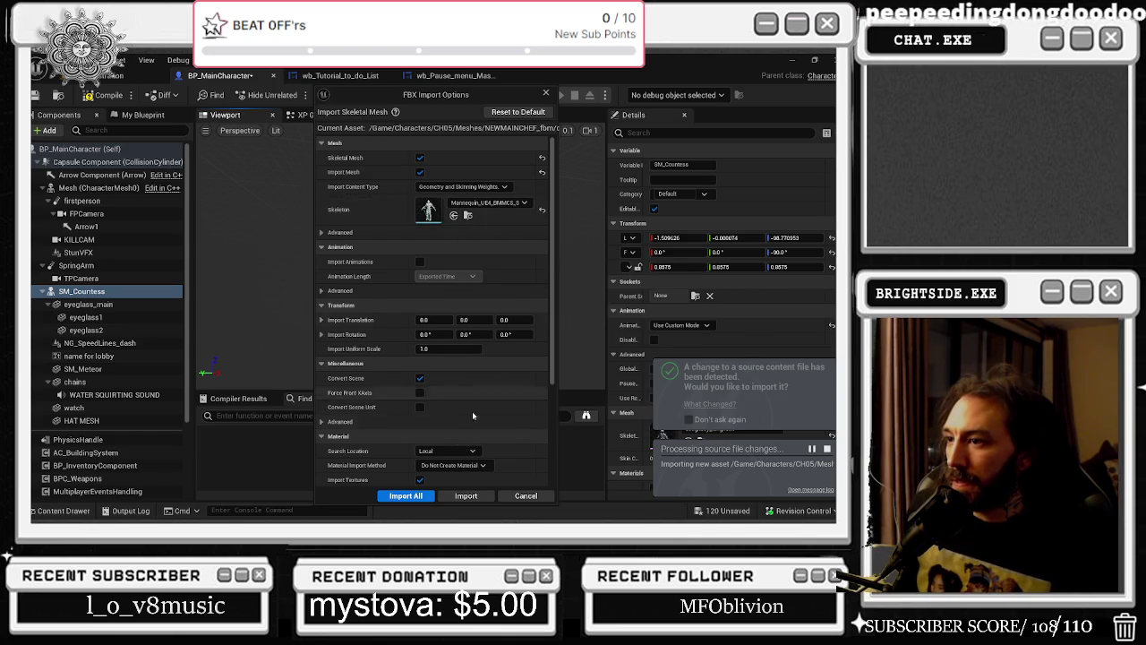
click(406, 495)
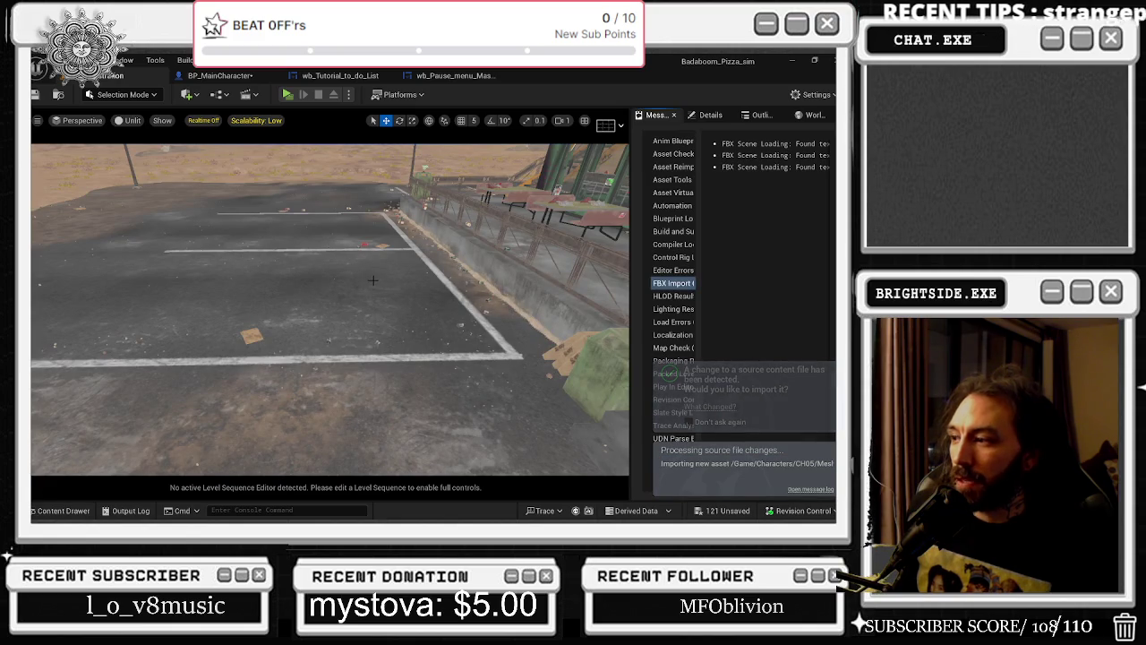
click(229, 76)
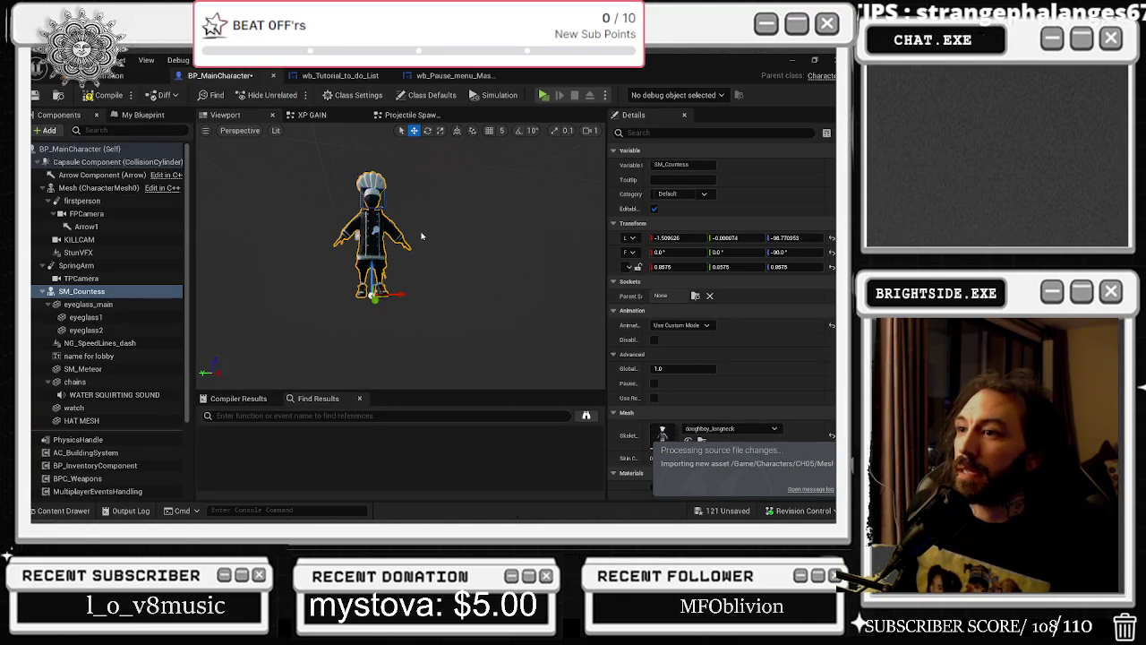
click(71, 516)
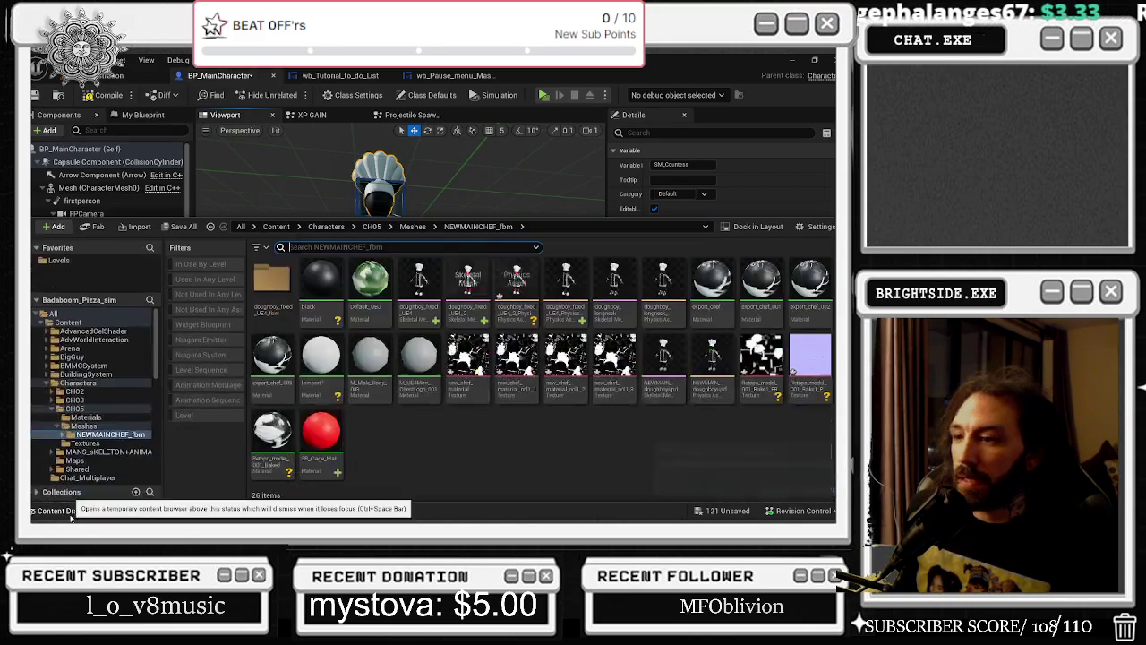
Assign doughboy_fixed_UE4_2 as SM_Countess's skeletal mesh and frame the character in the preview
click(468, 287)
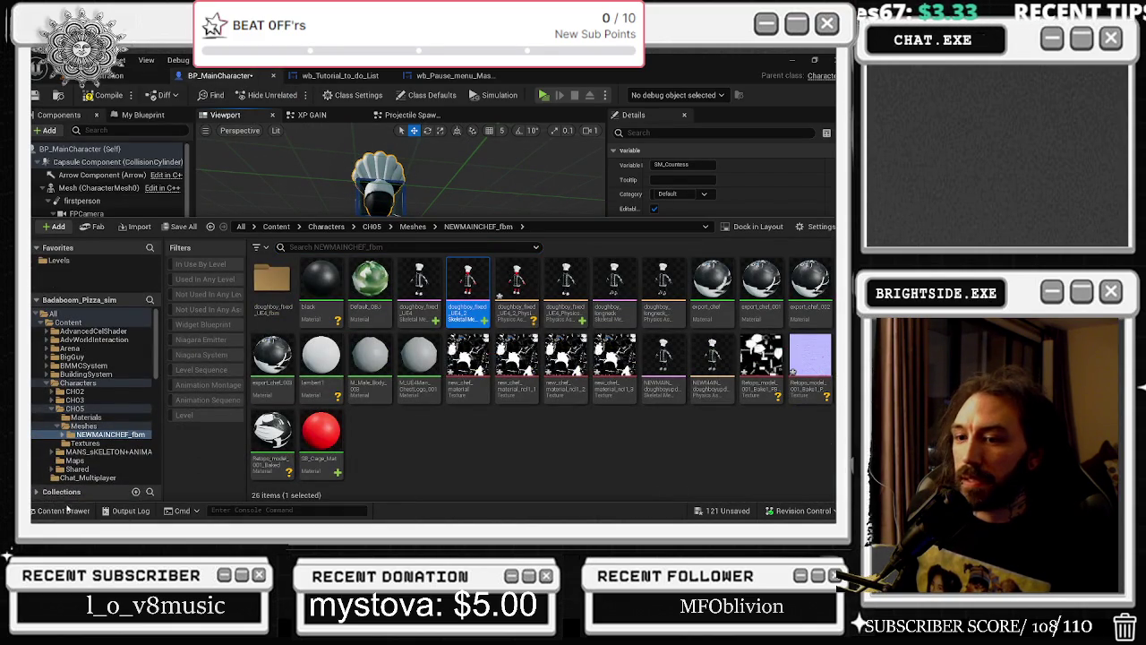
click(65, 508)
click(688, 441)
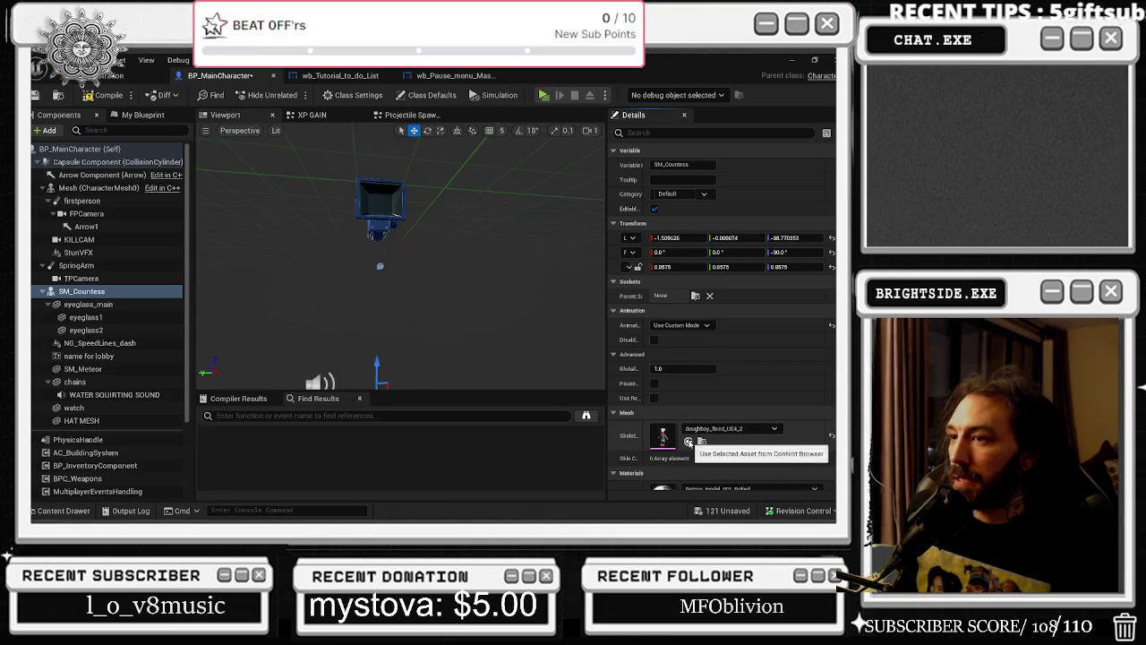
key(f)
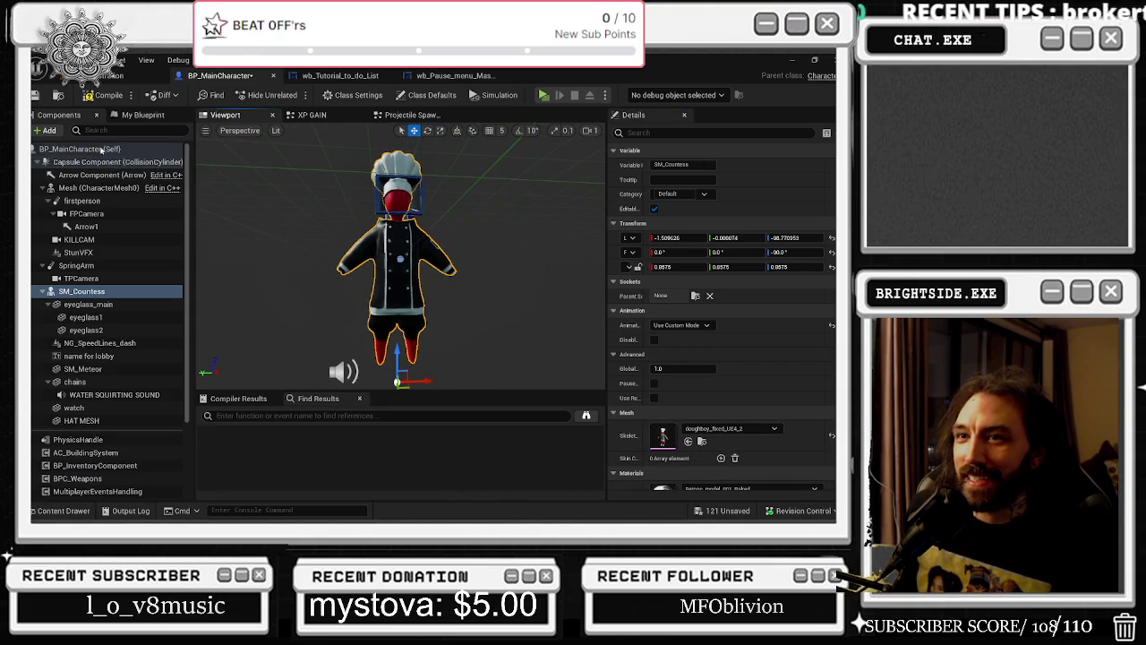
Try the same mesh on the main Mesh component, view it from the side, then undo that change
click(98, 188)
click(688, 471)
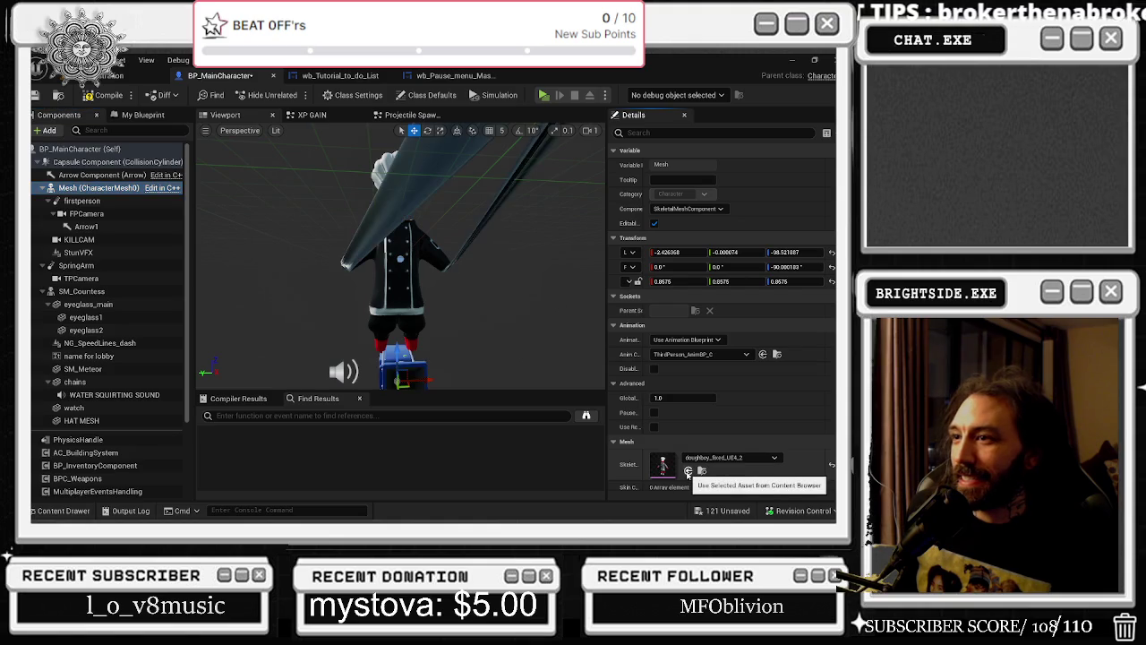
drag(403, 269, 403, 305)
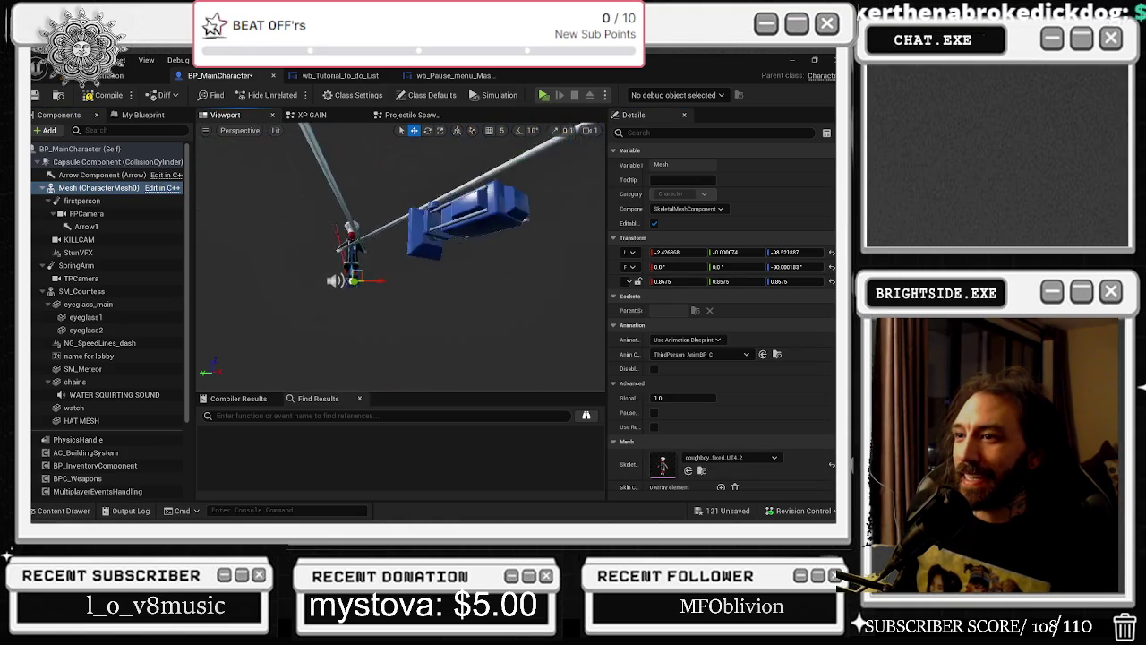
right_drag(403, 259, 403, 224)
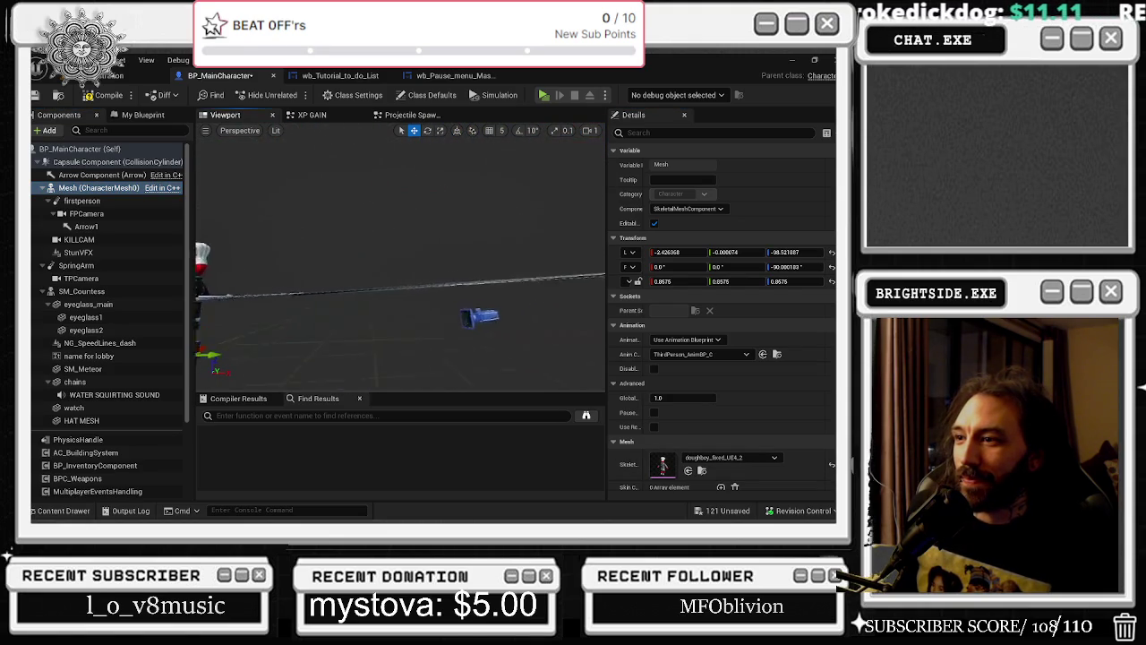
right_drag(457, 334, 465, 350)
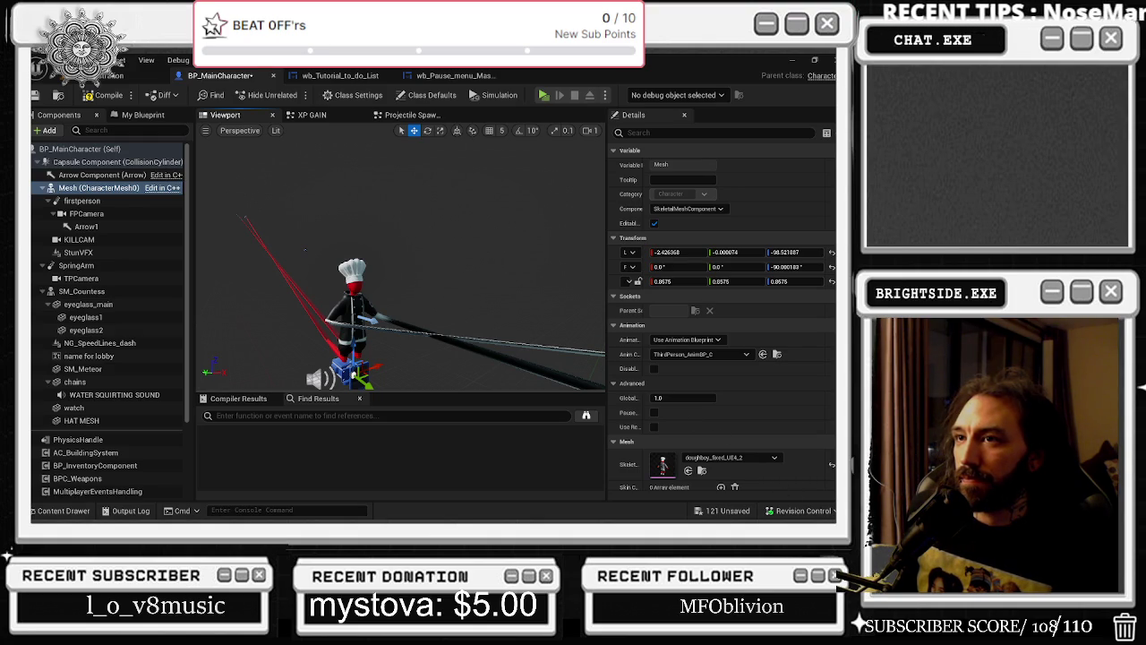
key(ctrl+z)
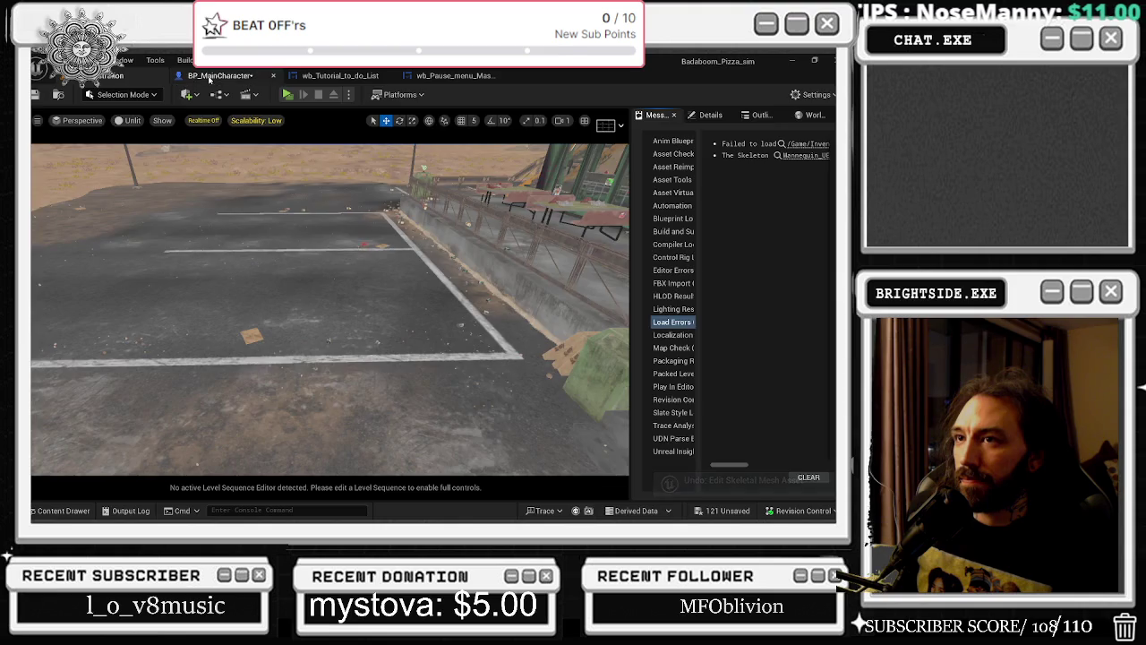
click(220, 75)
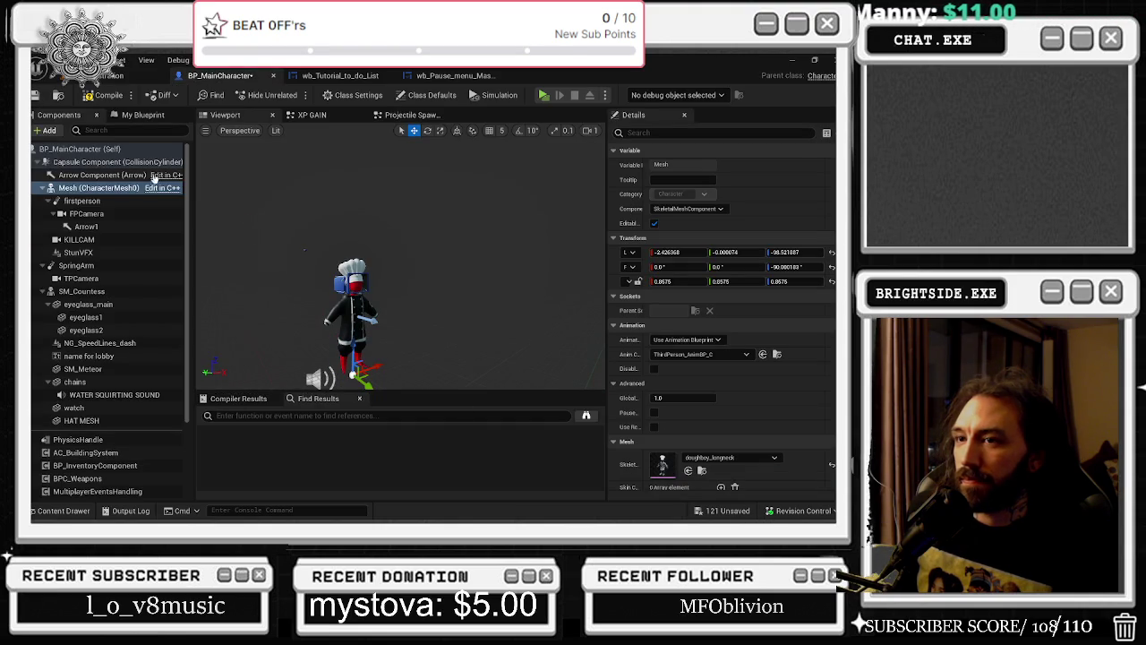
Revert SM_Countess to doughboy_longneck, then compile and save BP_MainCharacter
click(82, 291)
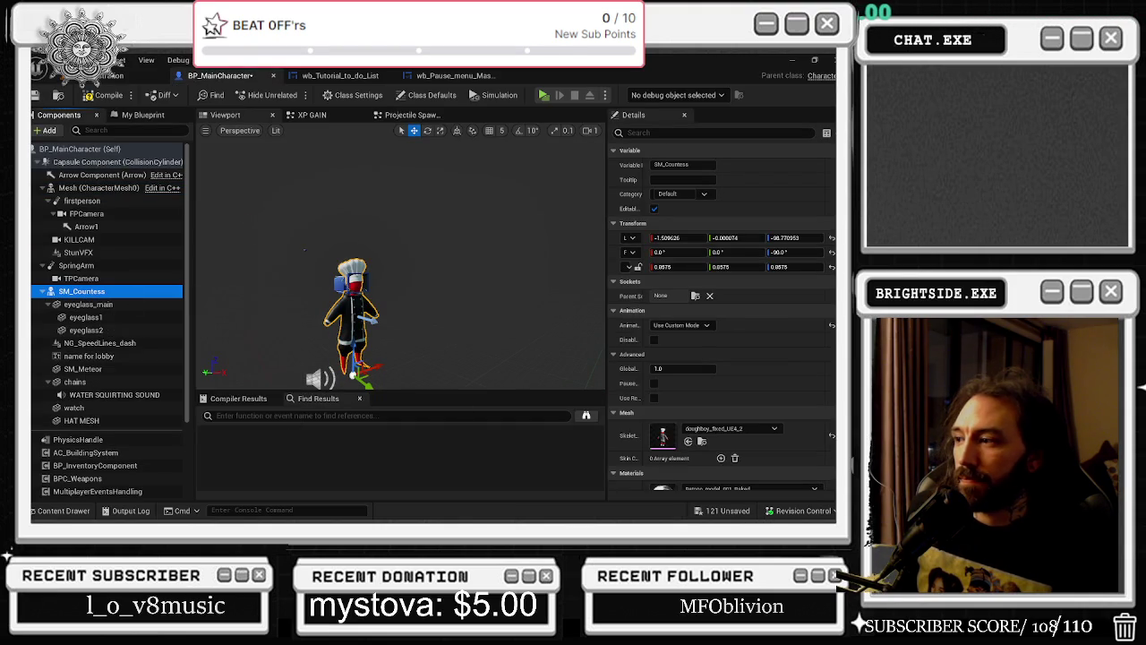
key(ctrl+z)
key(f)
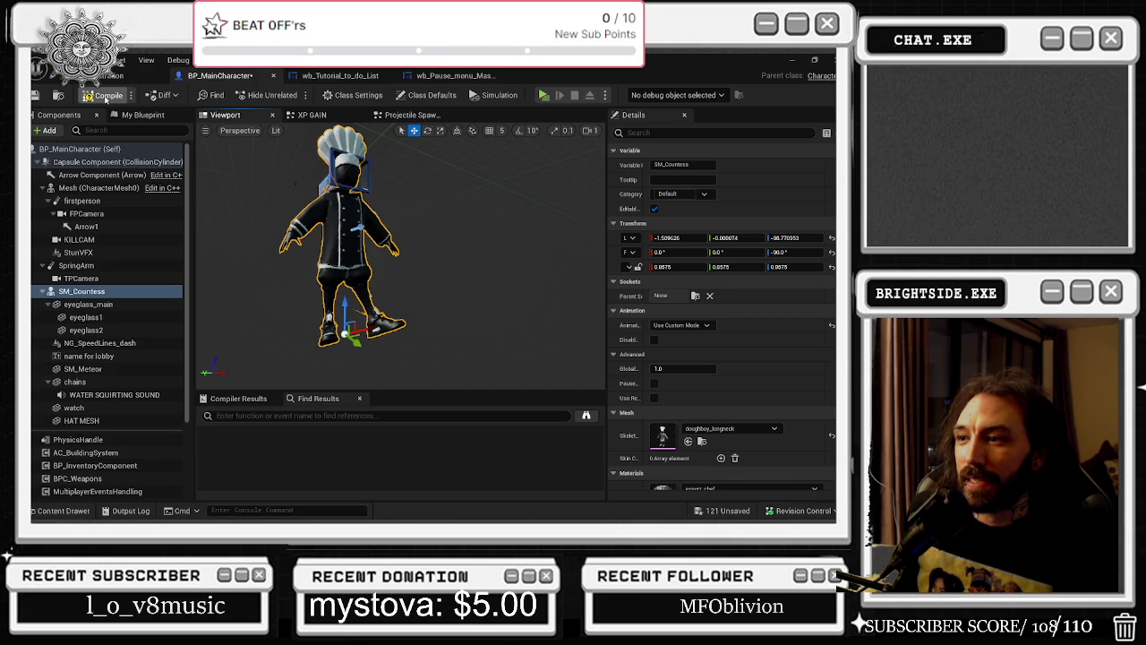
click(106, 95)
key(ctrl+s)
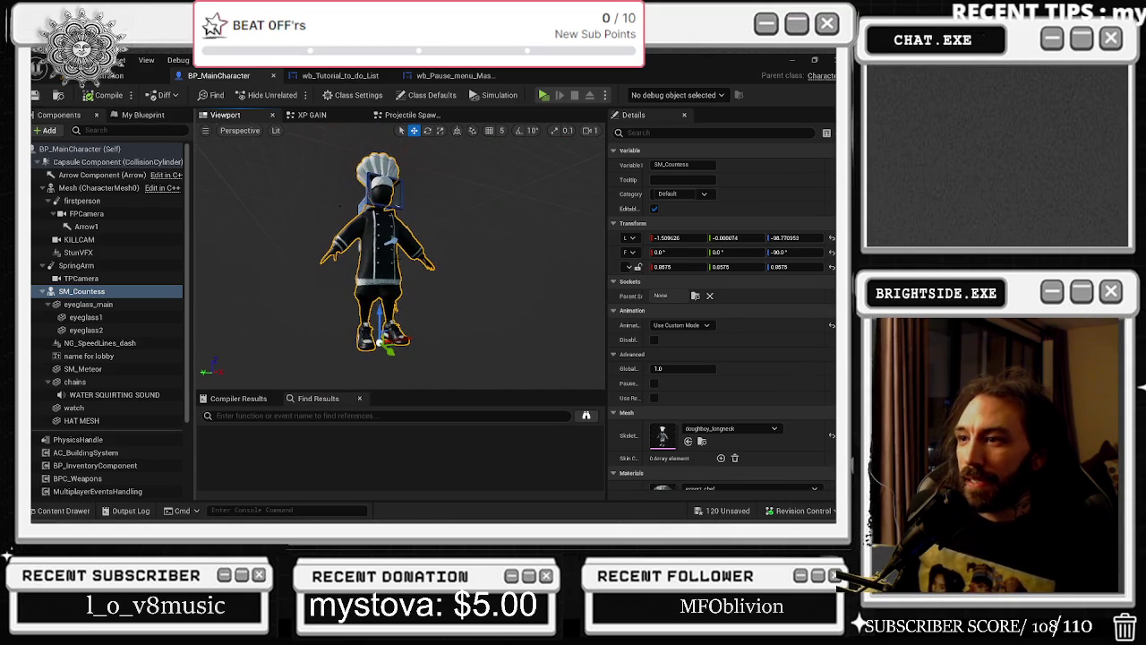
Play-test the level, walking the chef outside, then stop and return to BP_MainCharacter
click(141, 72)
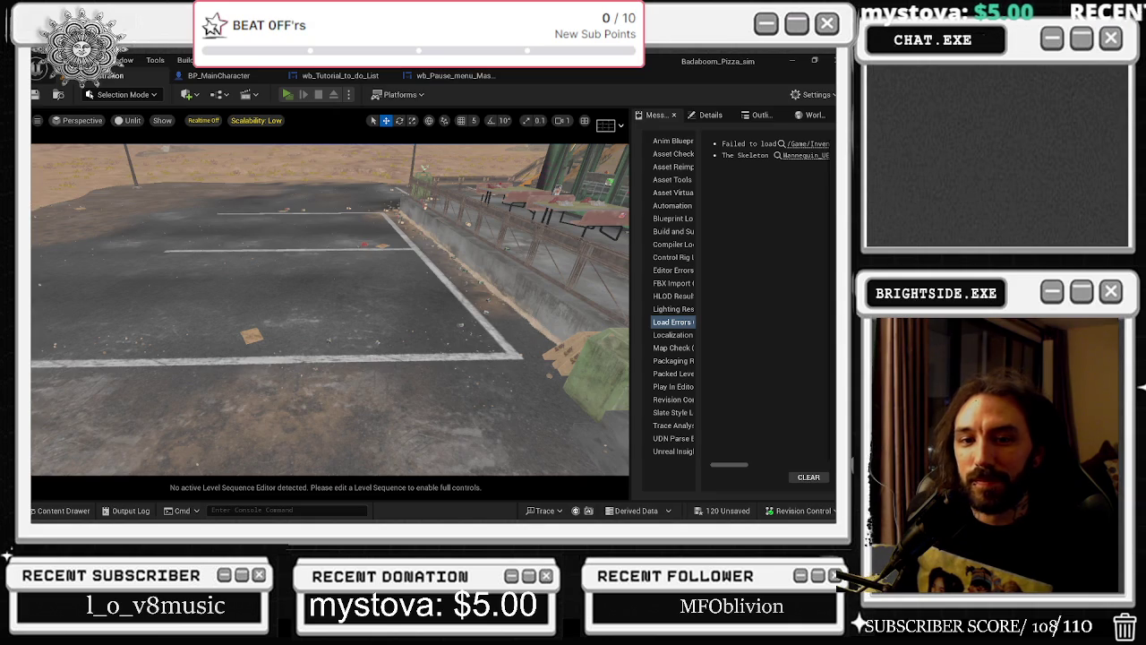
key(alt+p)
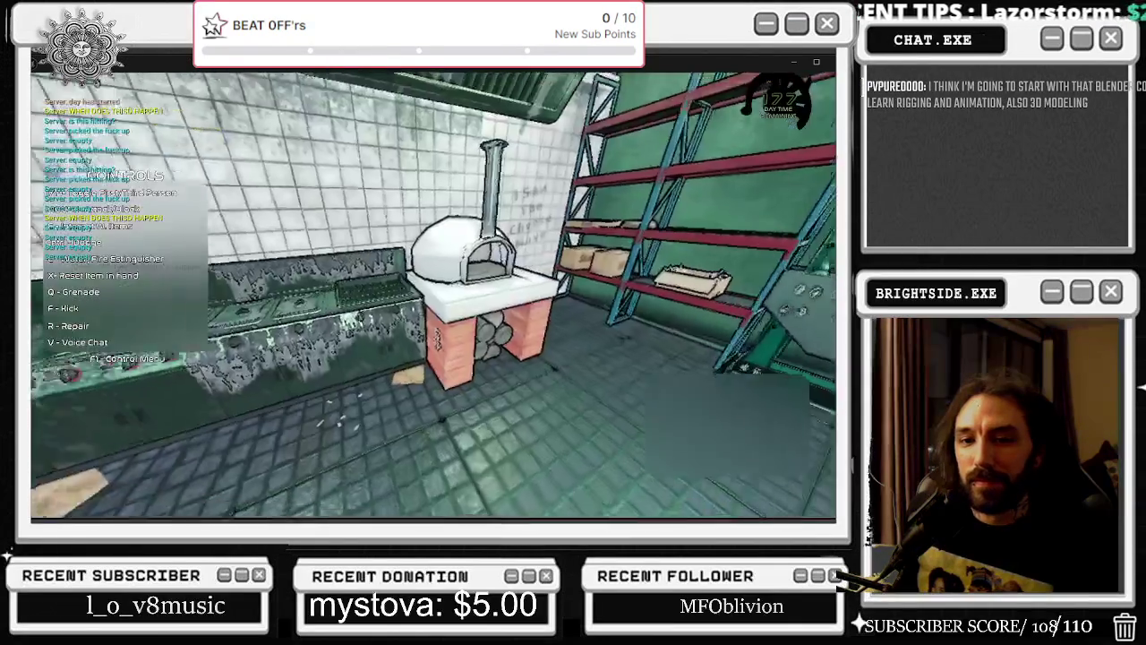
key(Tab)
key(w)
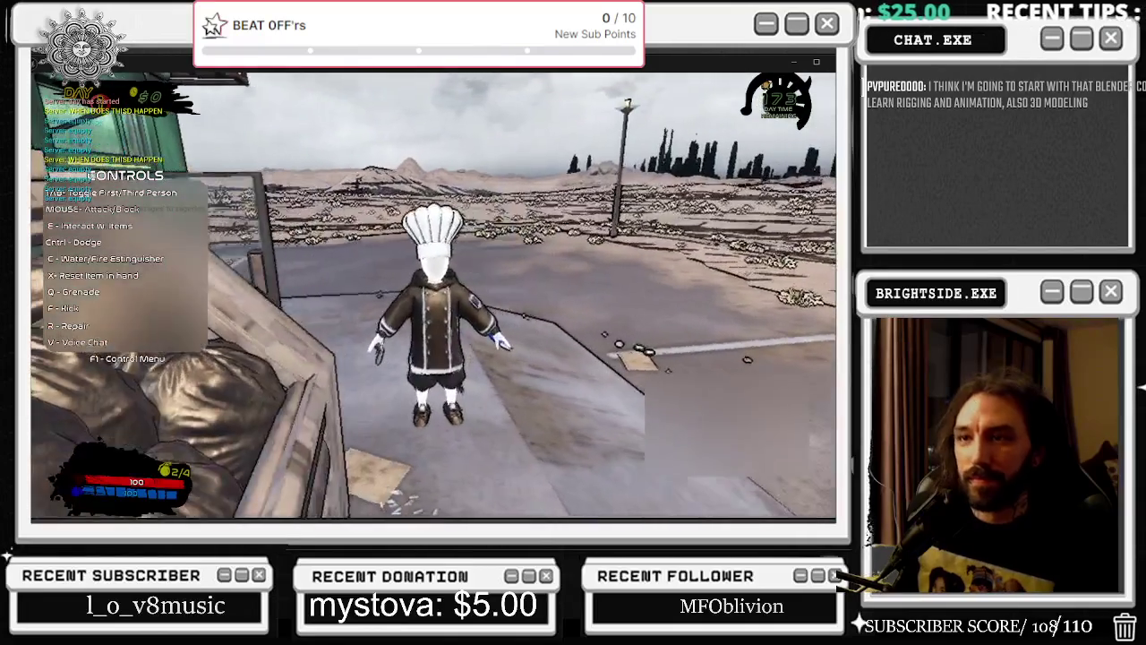
key(Escape)
click(224, 76)
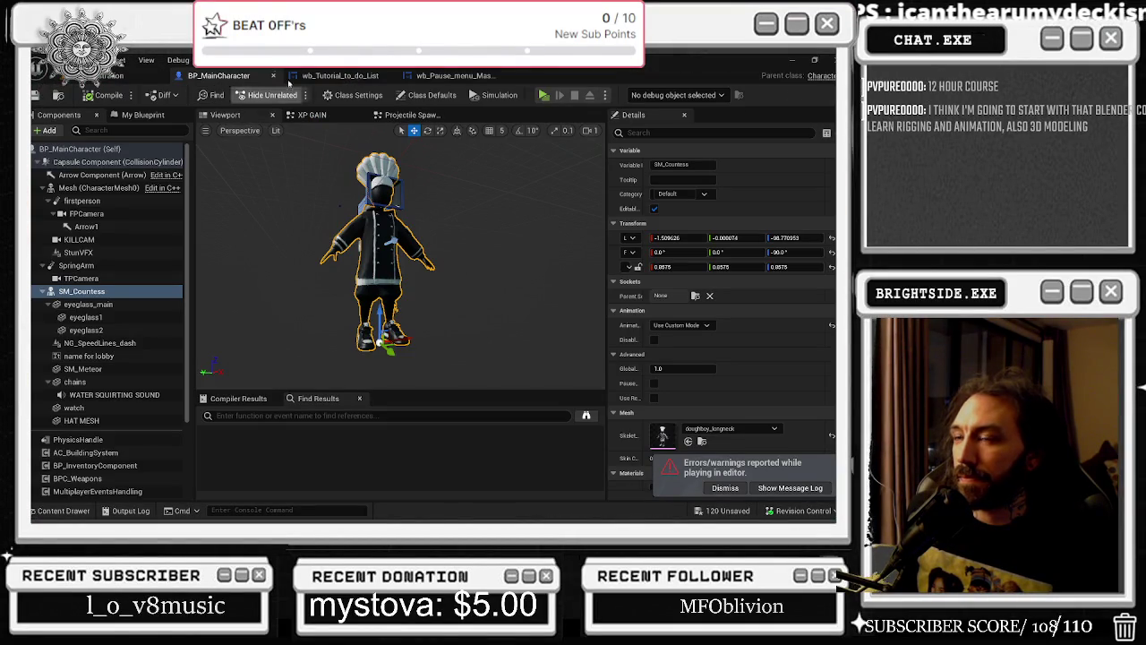
Back in BP_MainCharacter, keep SM_Countess on doughboy_fixed_UE4 and compile the blueprint
click(340, 75)
click(454, 76)
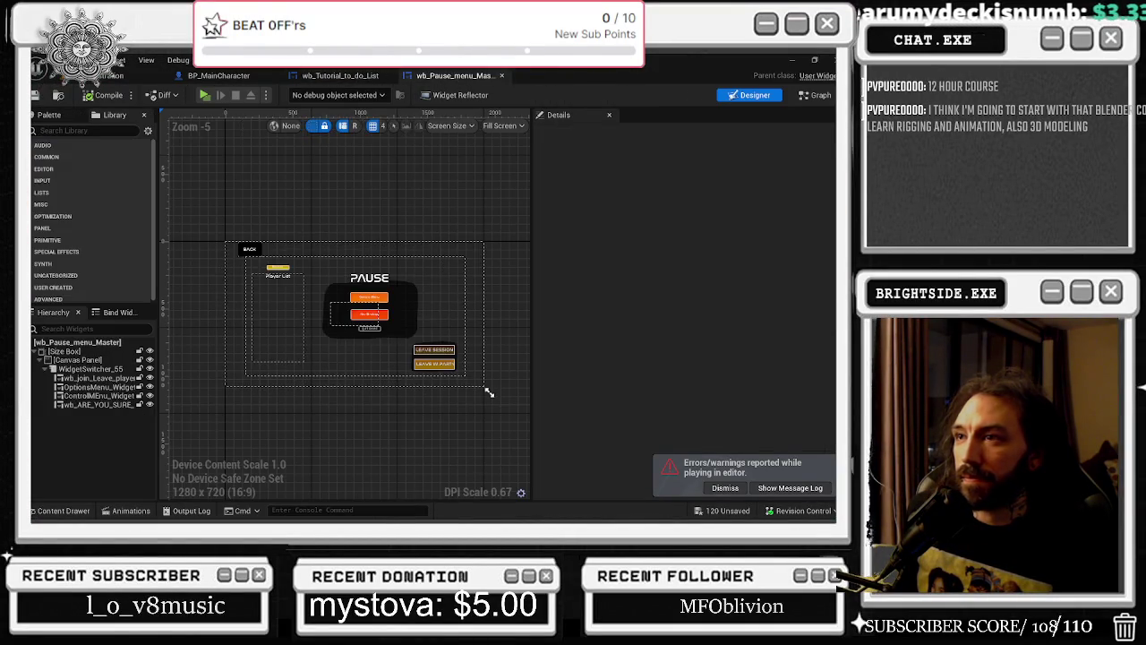
click(228, 76)
click(82, 291)
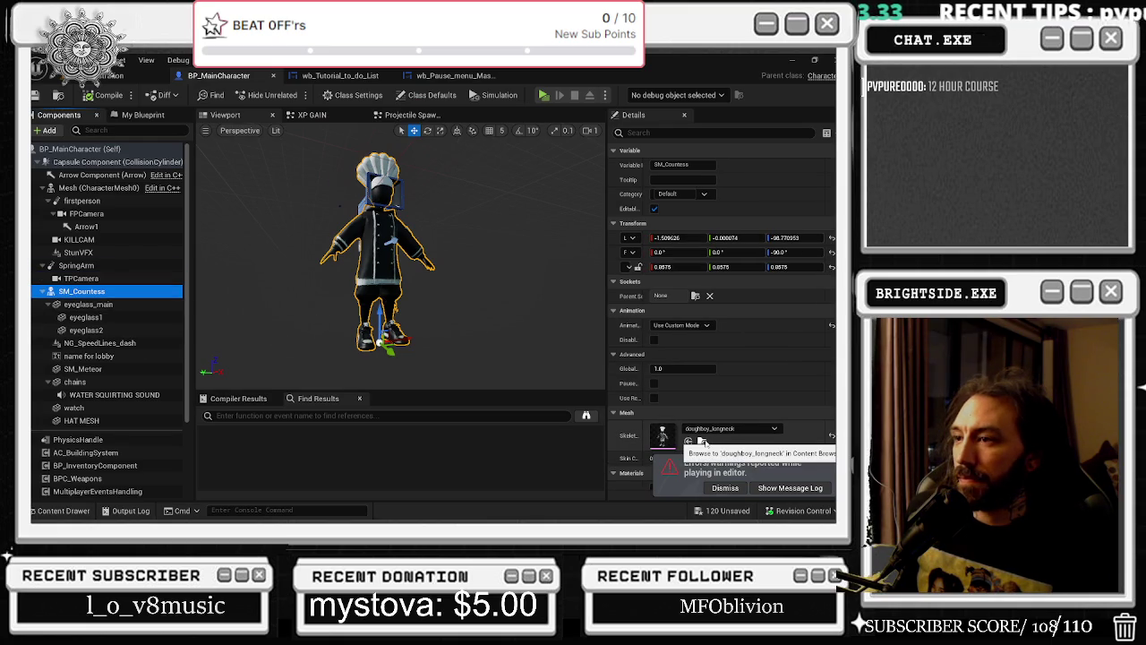
click(708, 429)
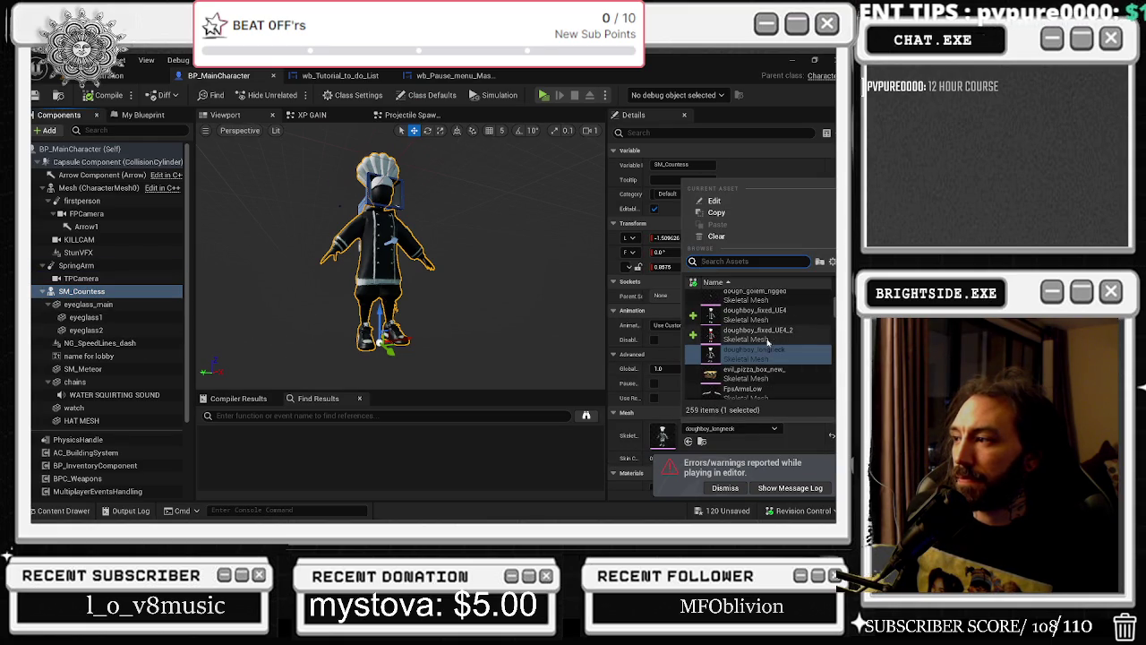
click(784, 316)
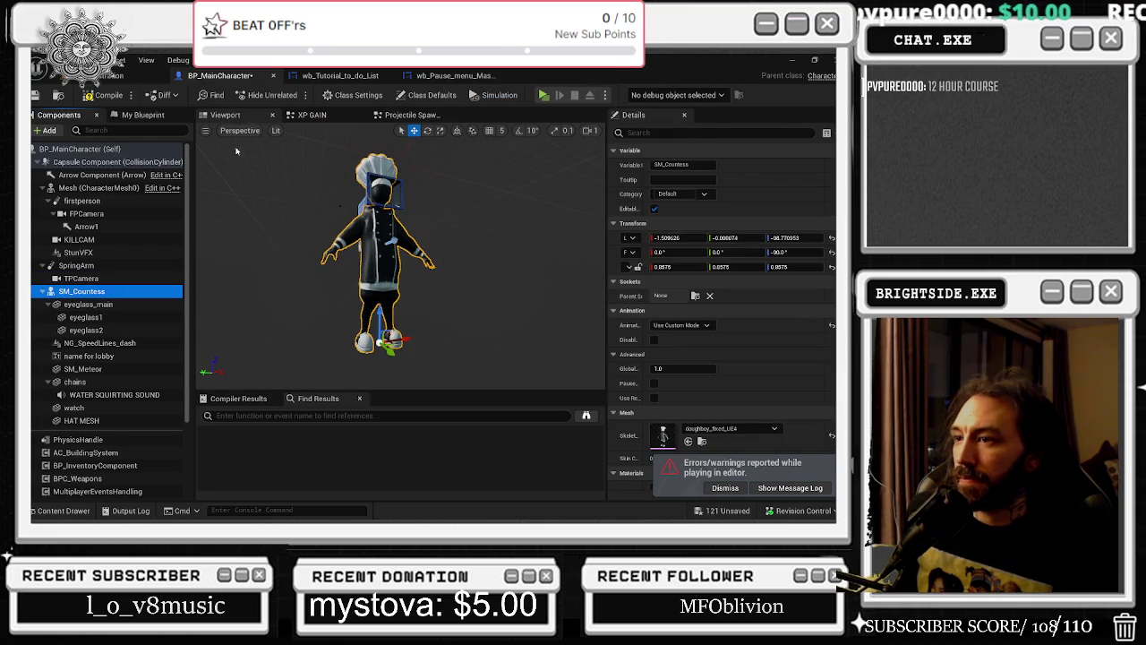
click(103, 95)
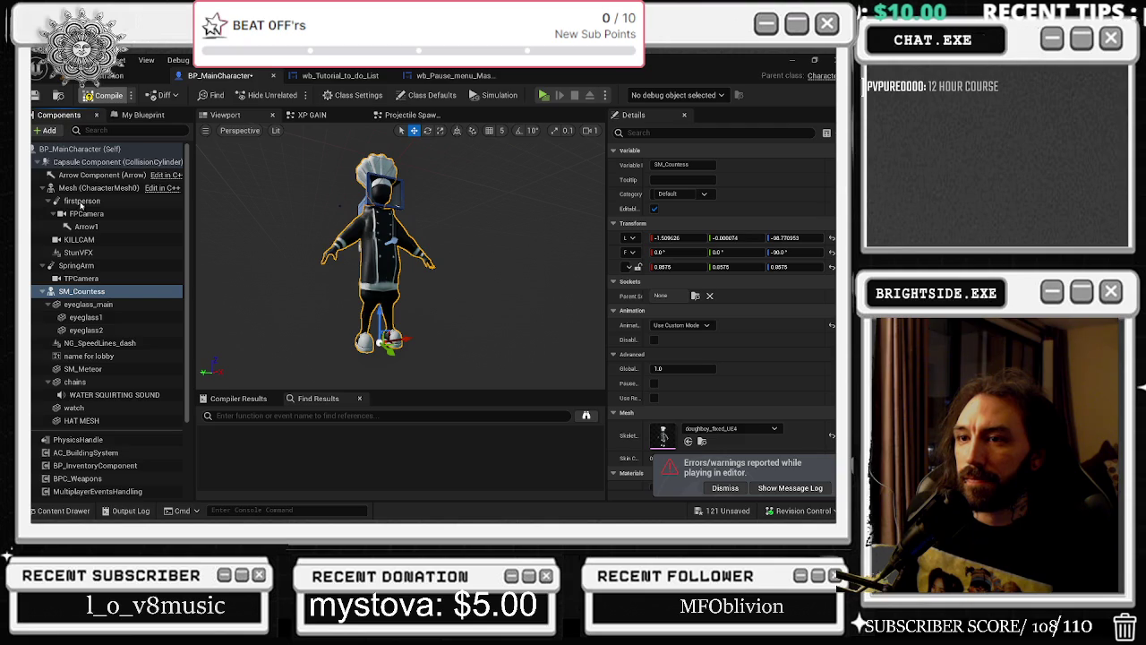
Check the main Mesh component, save and play-test the level, then return to the blueprint
click(79, 189)
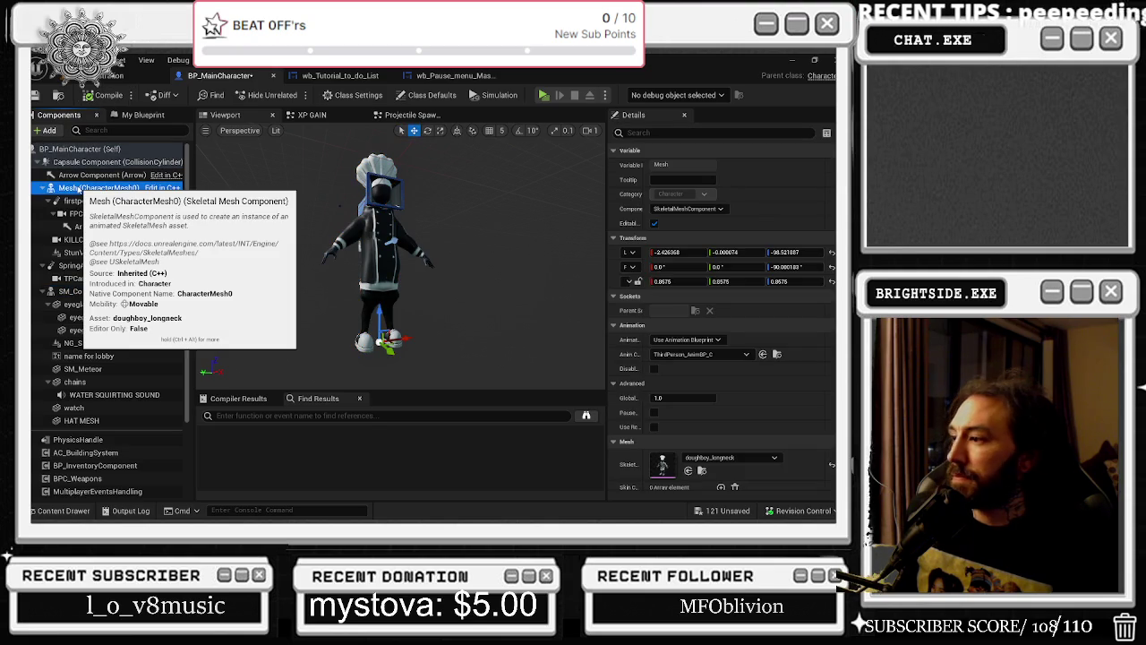
click(47, 94)
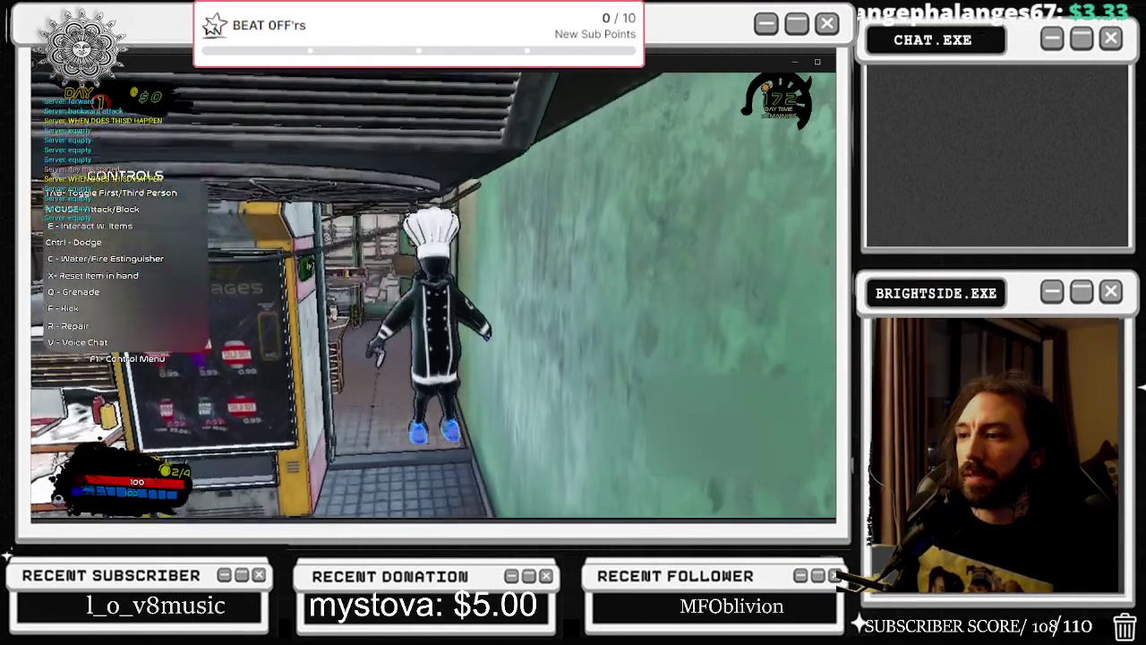
key(Escape)
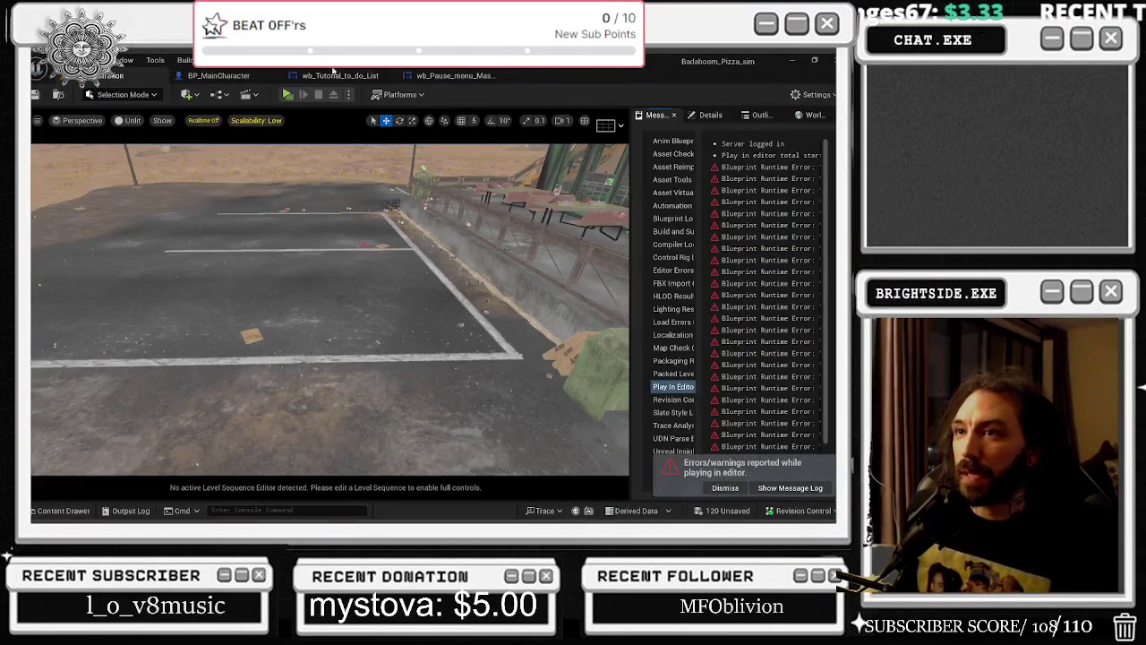
click(218, 75)
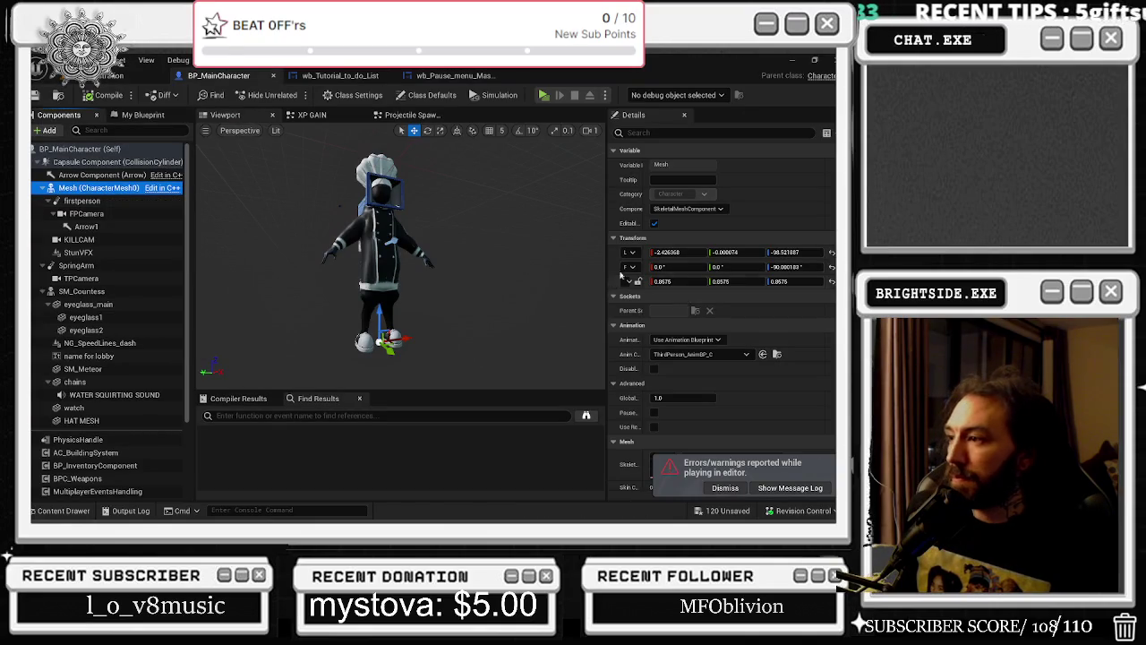
scroll(731, 361, down, 3)
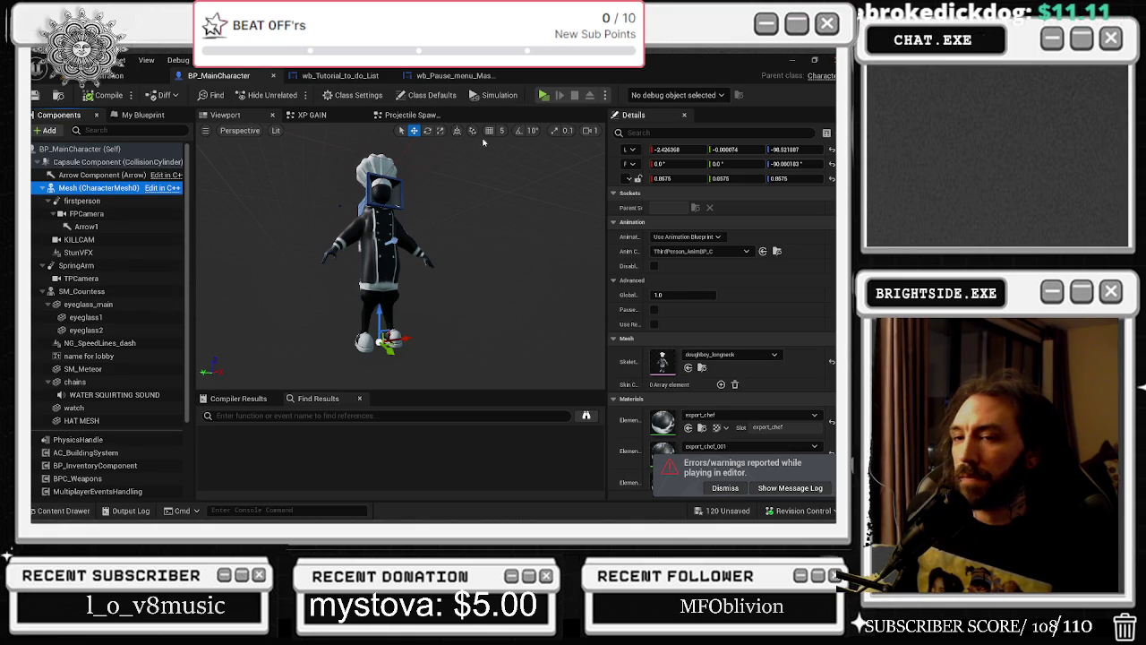
Set SM_Countess's skeletal mesh to doughboy_longneck and compile BP_MainCharacter
click(80, 291)
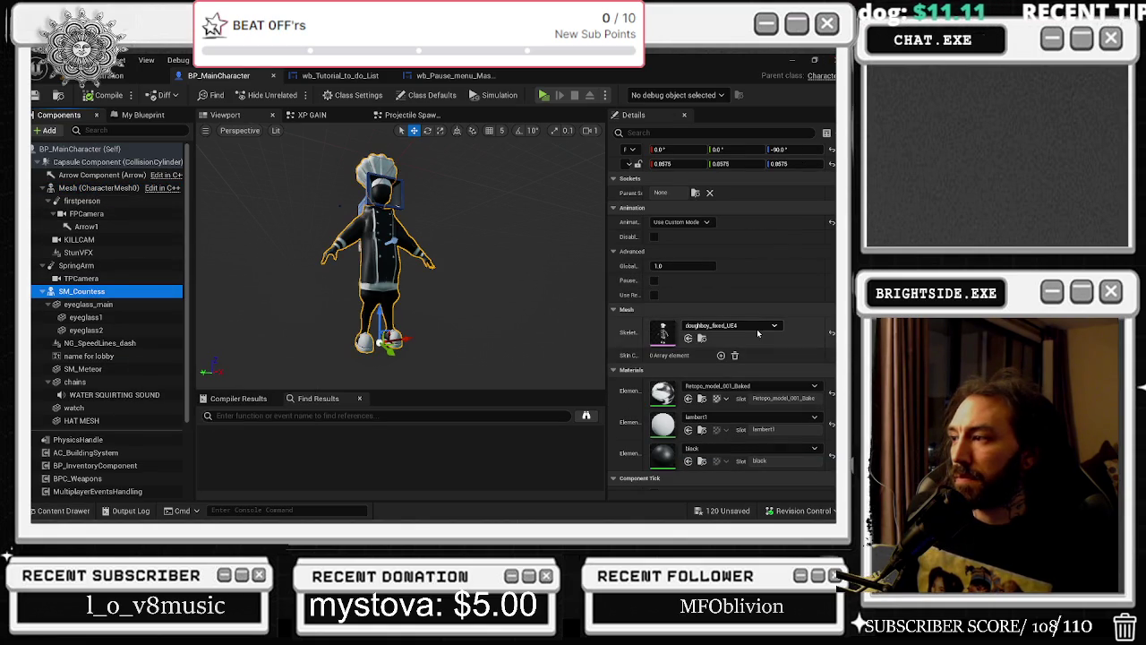
click(759, 333)
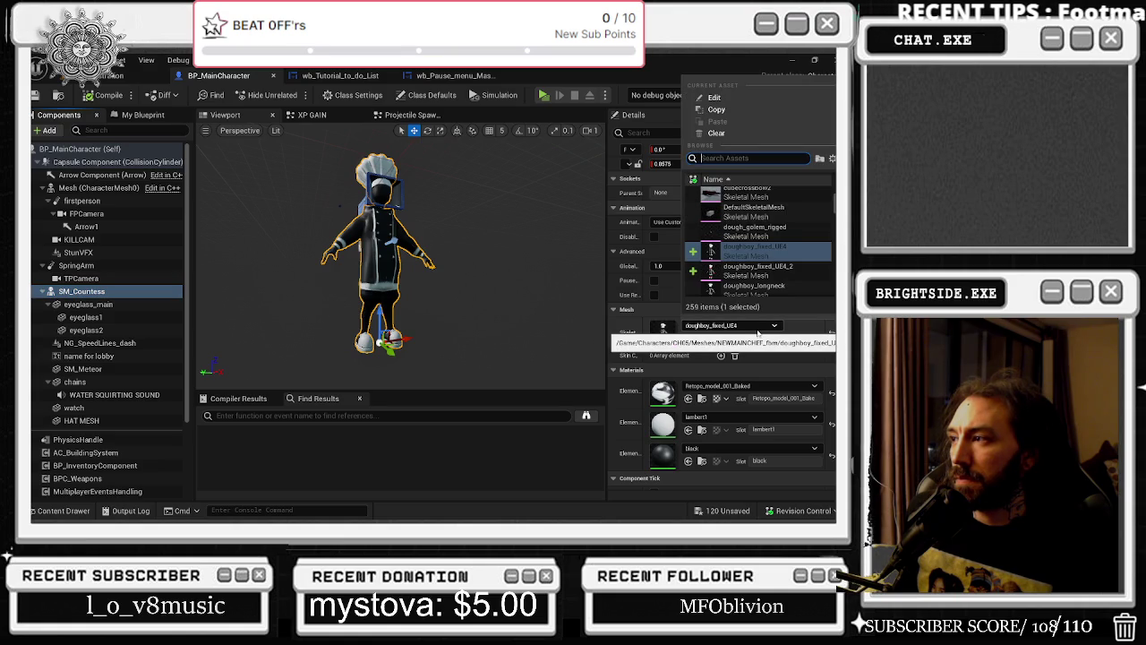
click(755, 286)
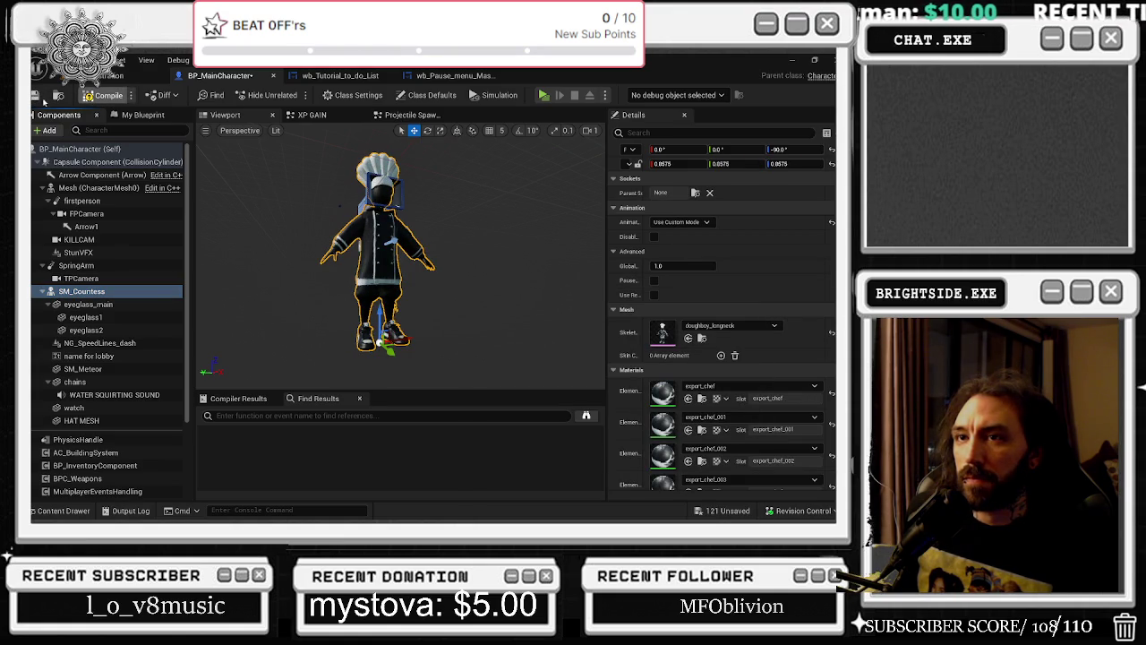
click(92, 95)
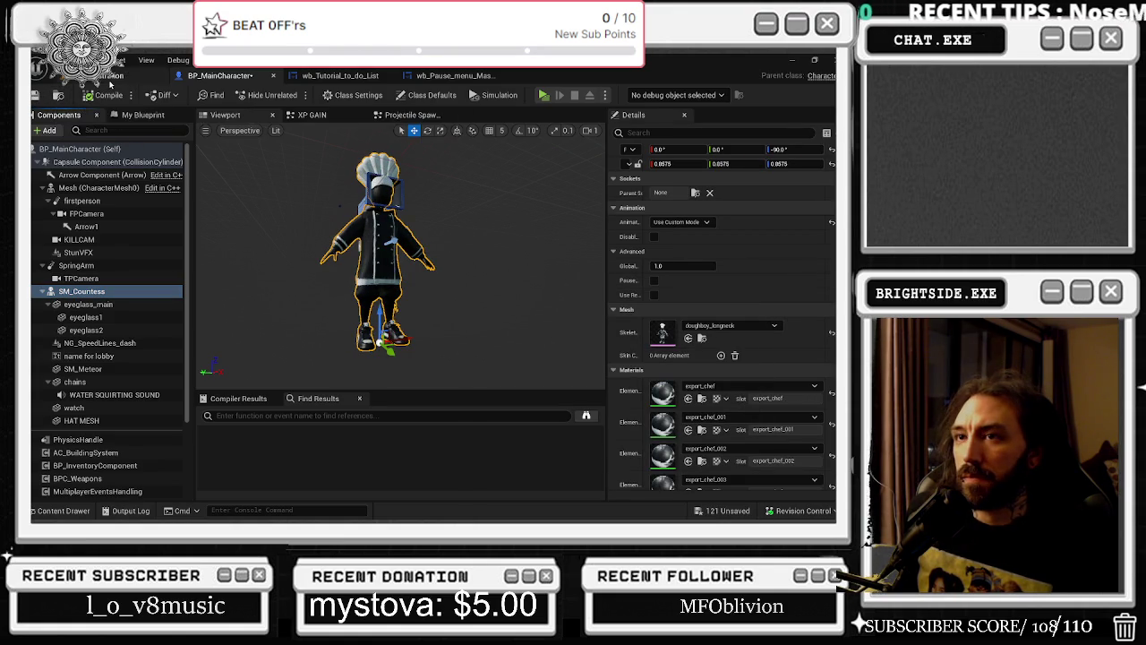
click(109, 77)
Save the Demonstration map, play-test the chef, then return to BP_MainCharacter
key(ctrl+s)
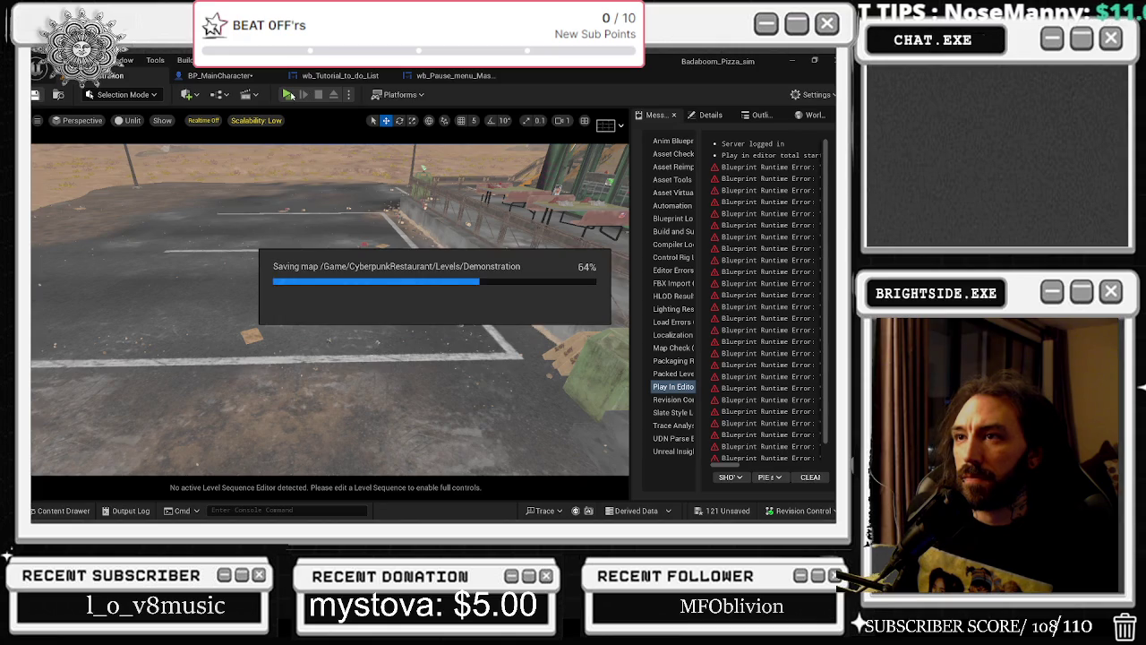
click(288, 95)
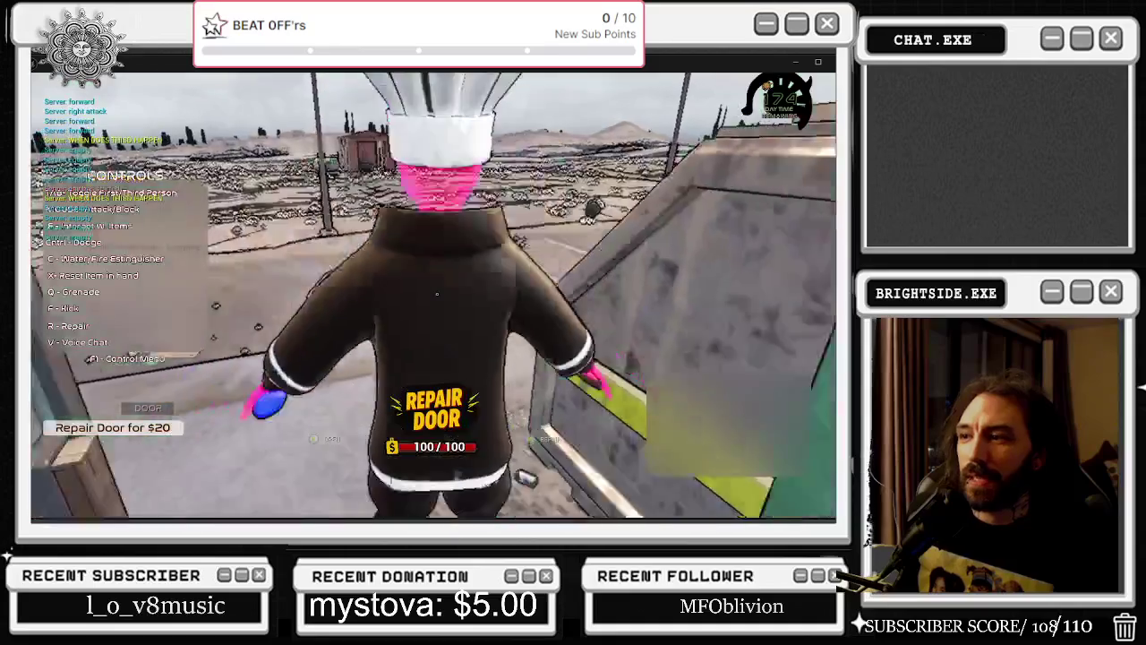
key(Escape)
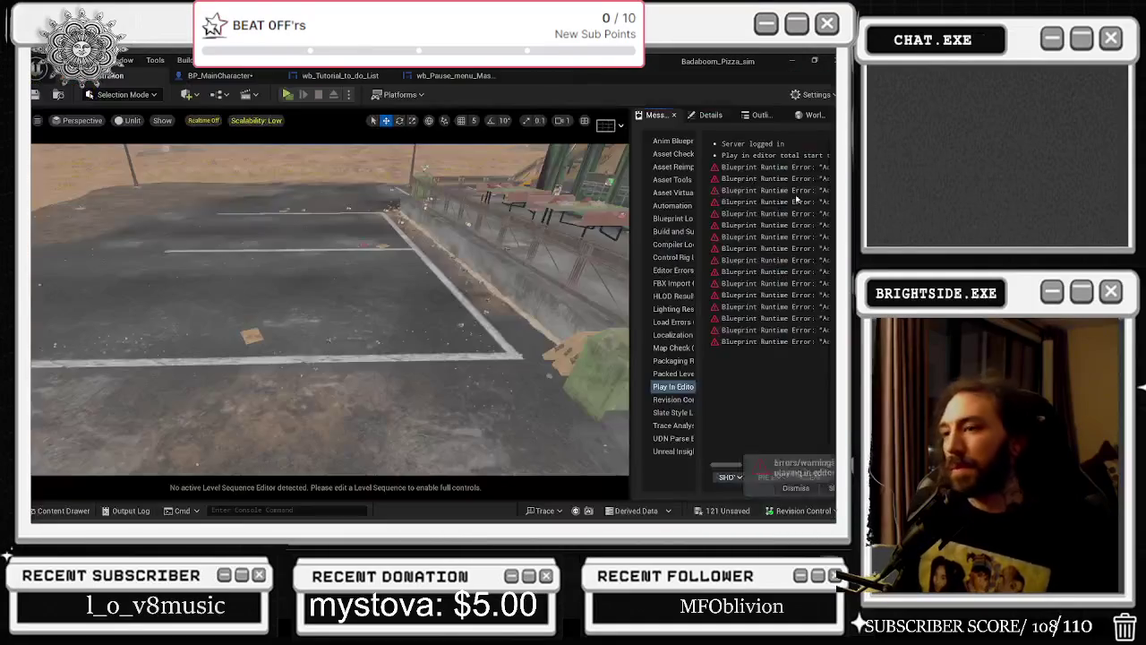
click(242, 78)
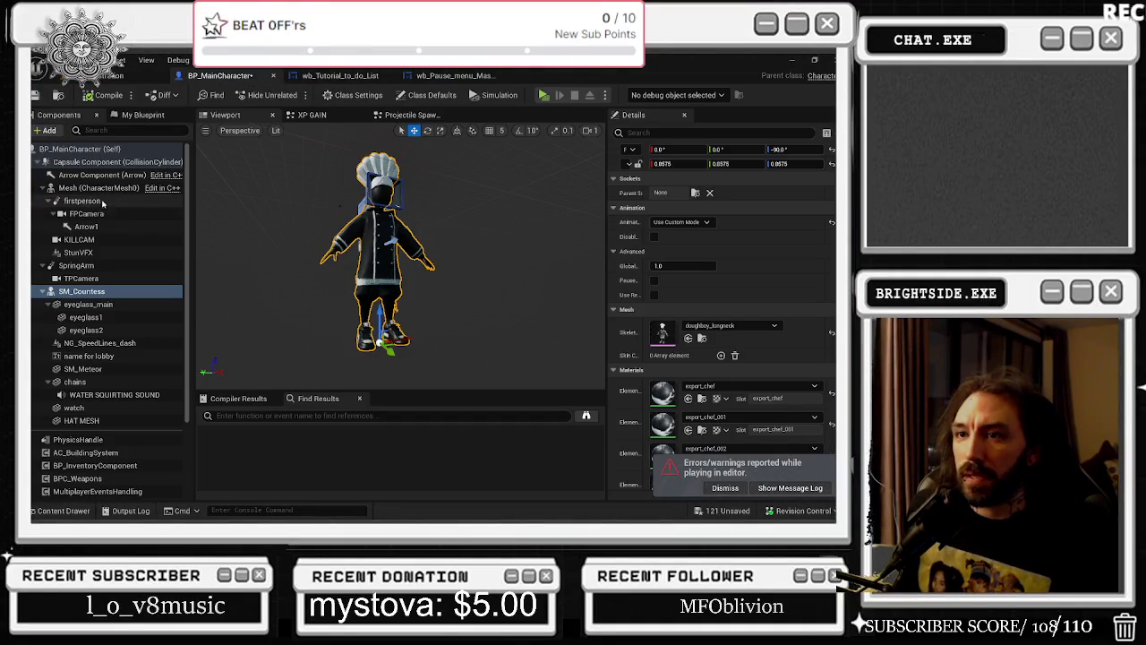
Search 'UE4' in the mesh list, set SM_Countess to doughboy_fixed_UE4, and save the blueprint
click(730, 325)
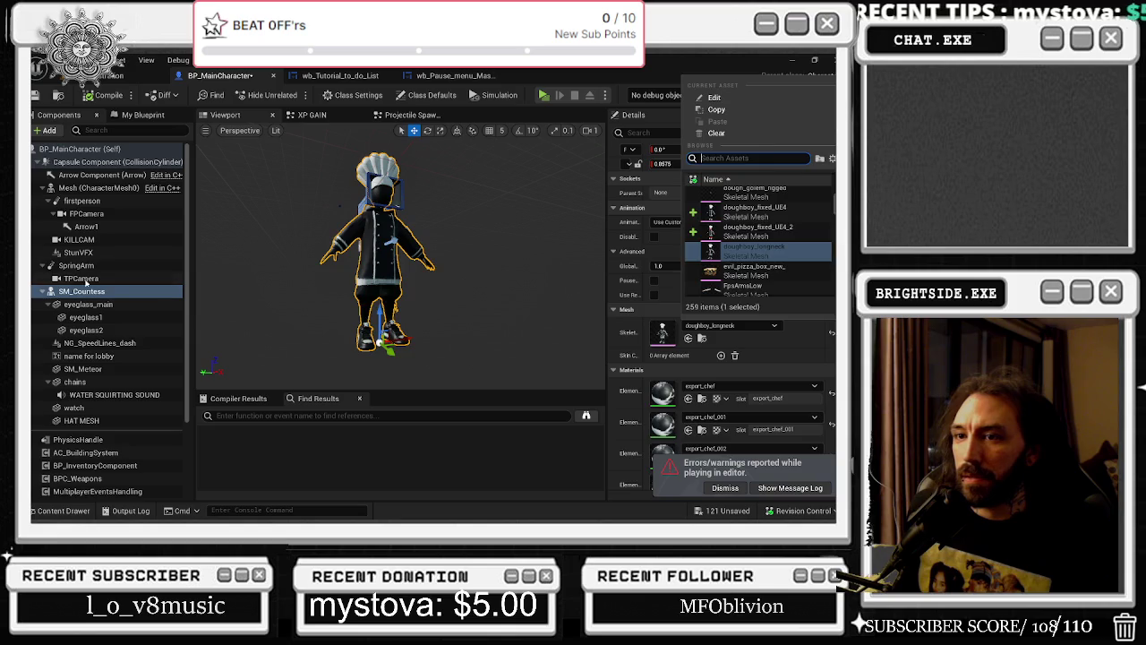
click(74, 291)
click(727, 326)
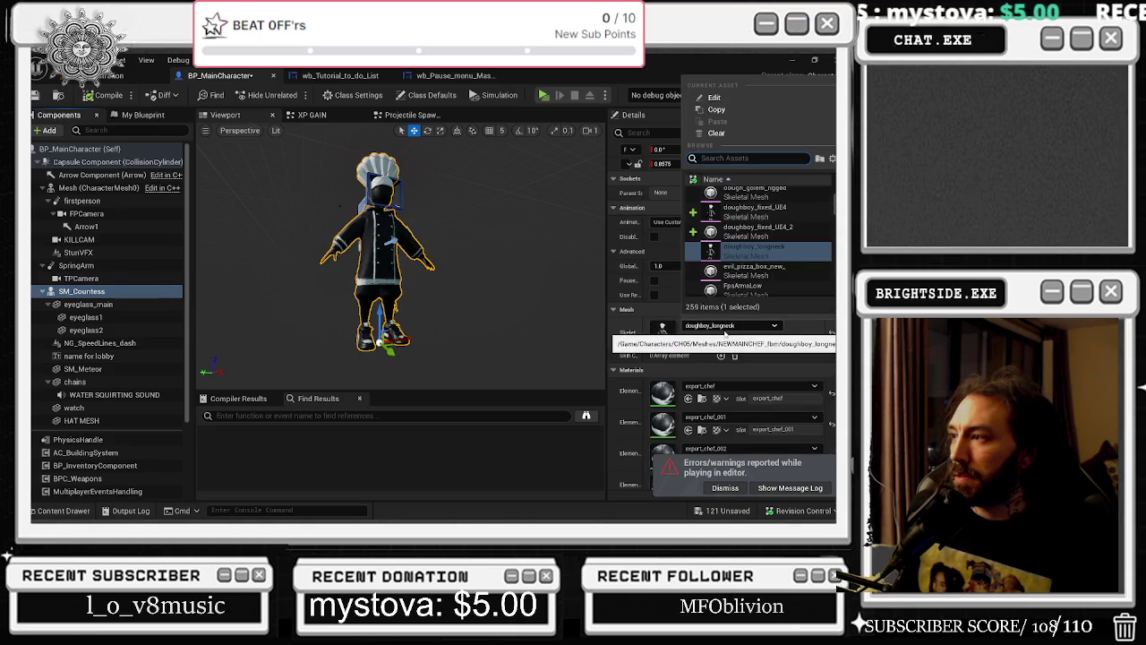
text(dQQQQQQQQQQ)
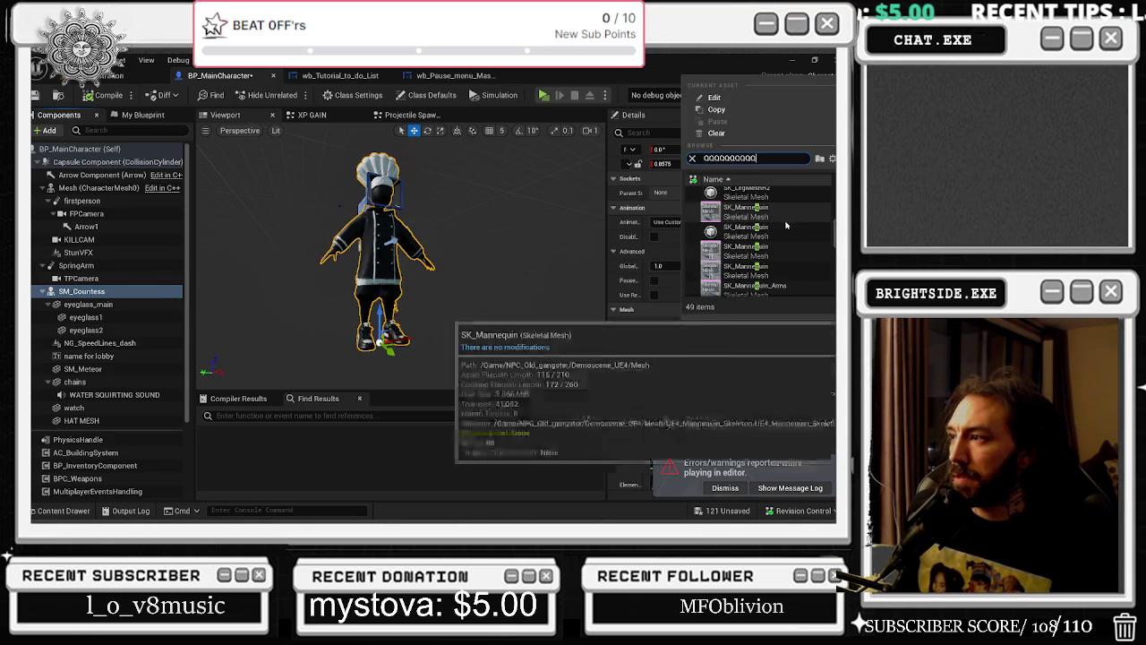
text(QQQQ)
text(UE4)
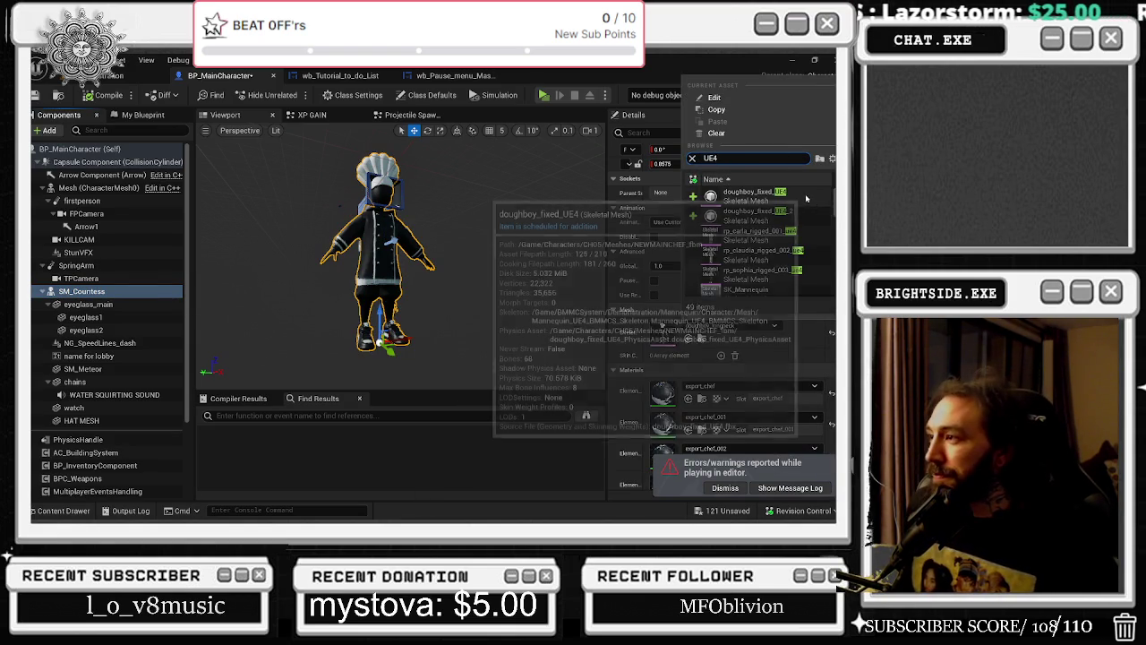
click(783, 221)
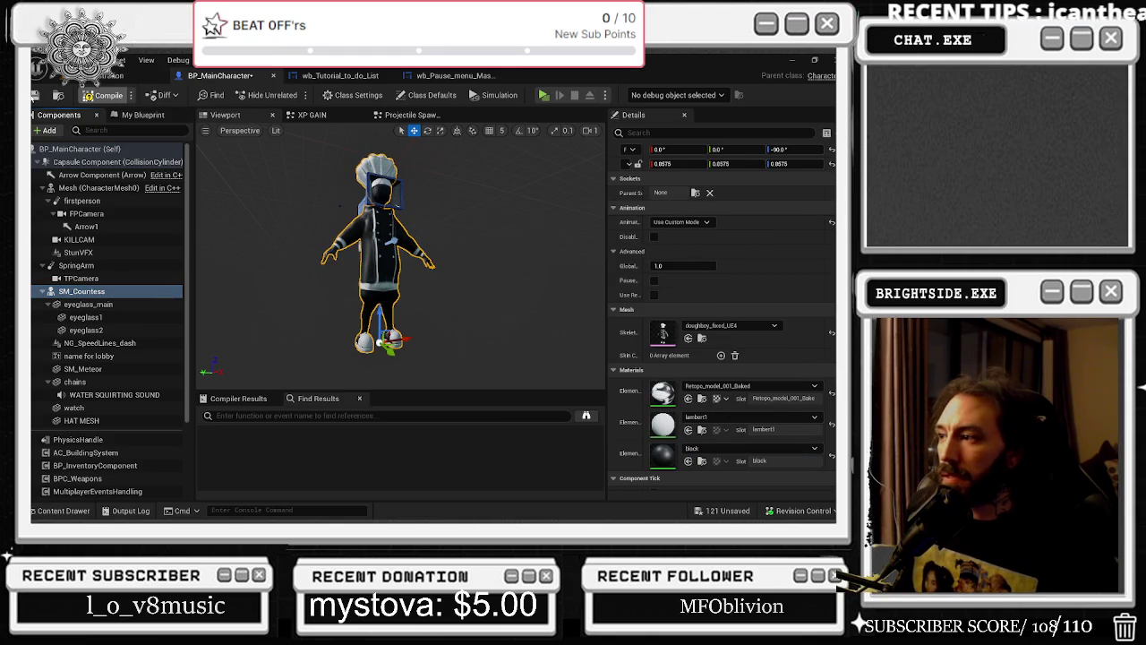
click(36, 94)
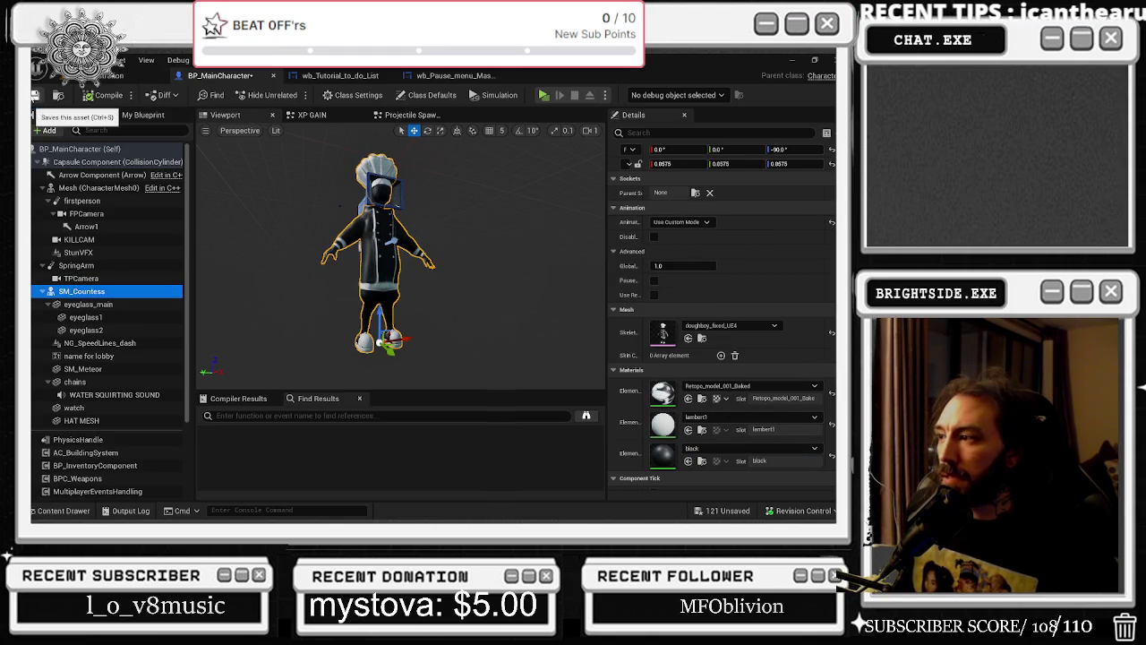
Play-test the level past the title screen, then return to BP_MainCharacter
click(86, 189)
click(134, 76)
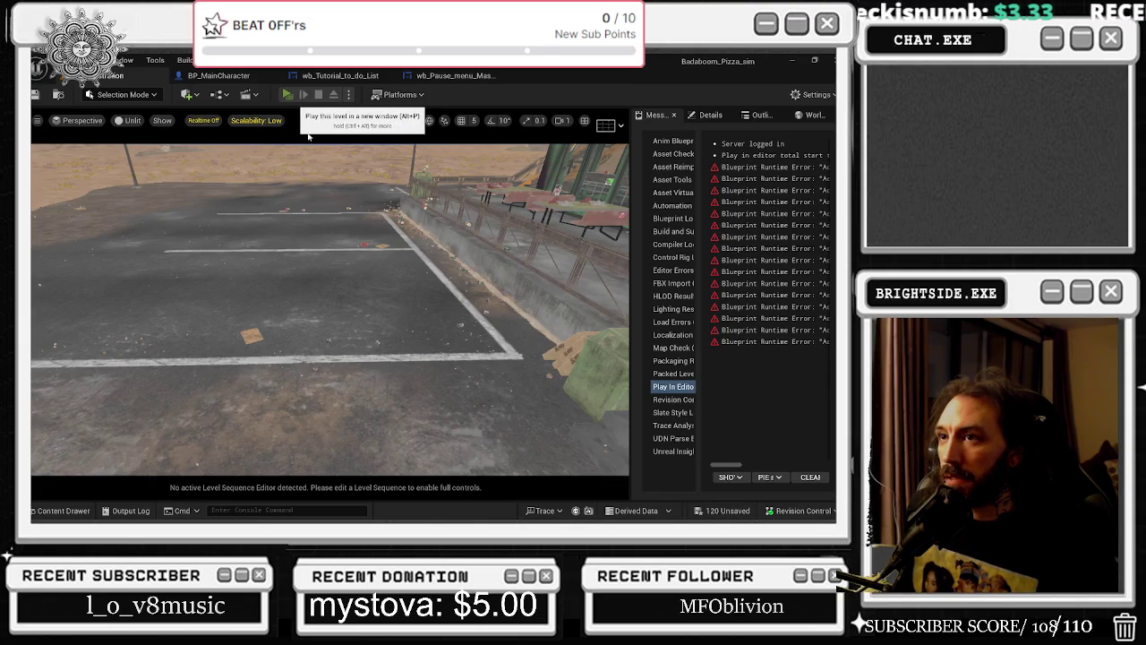
click(287, 95)
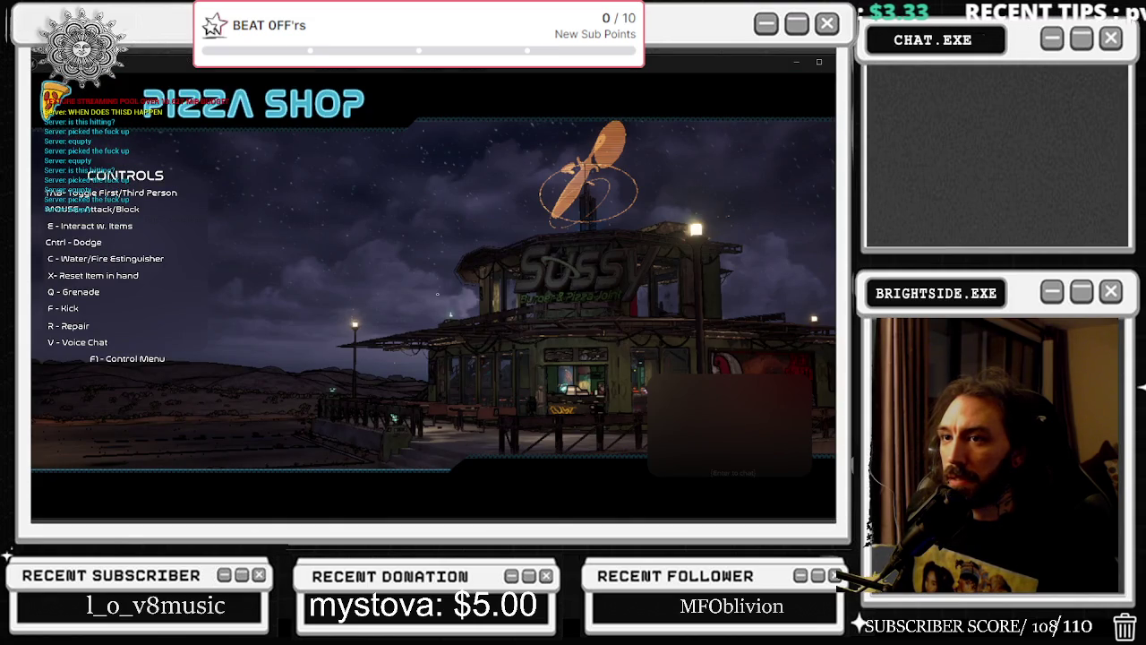
key(Tab)
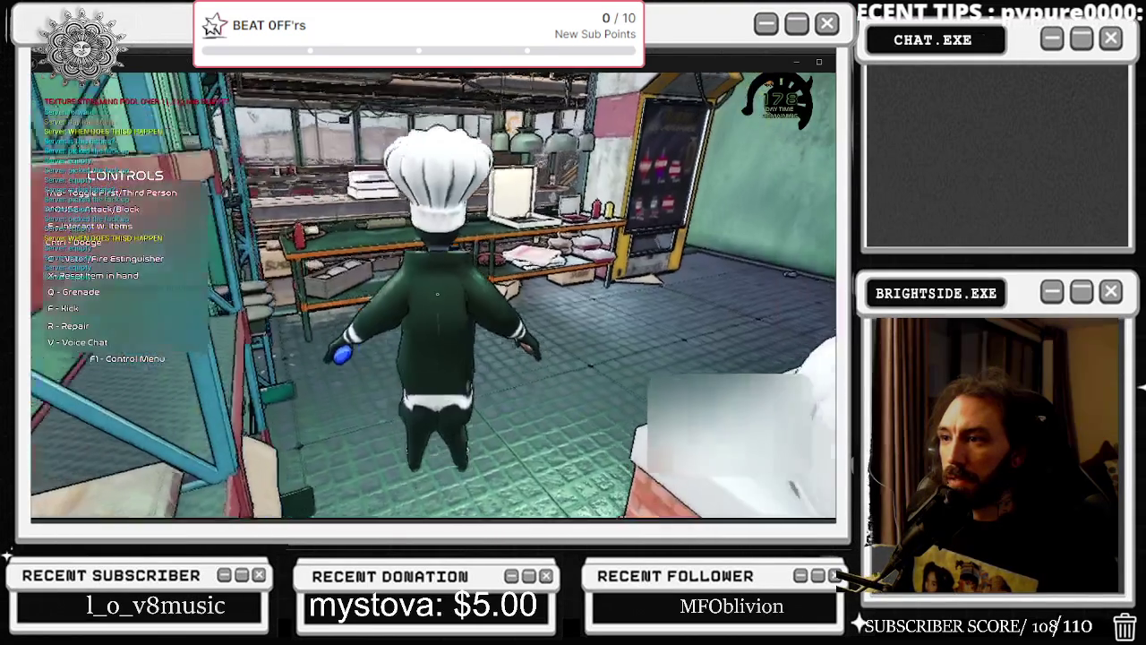
key(Escape)
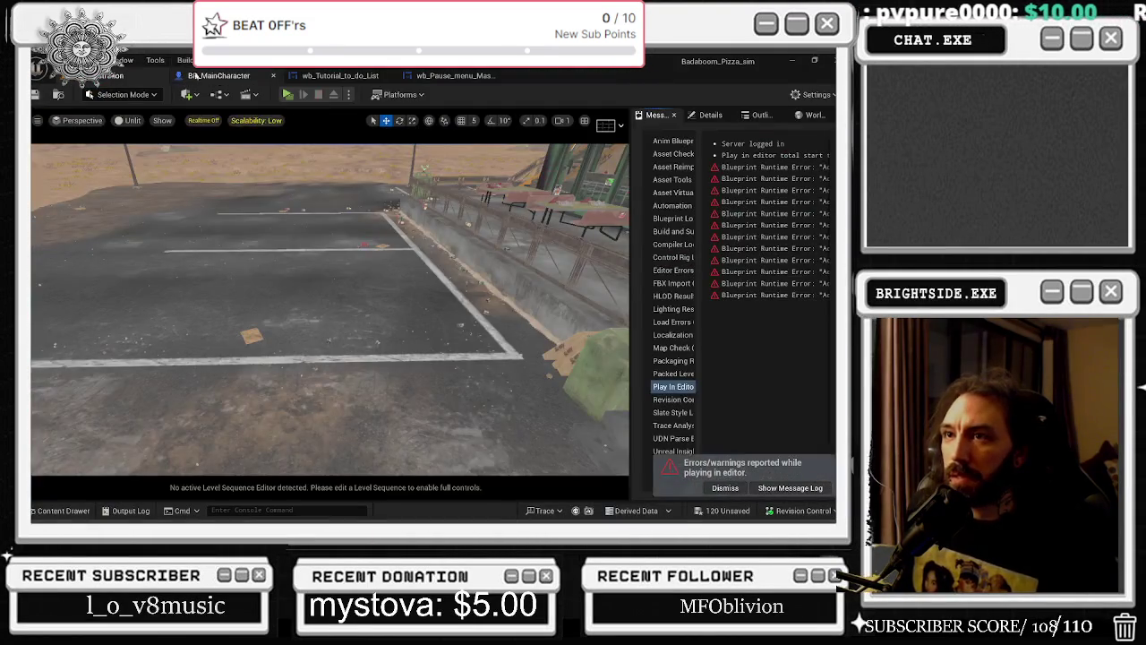
click(188, 75)
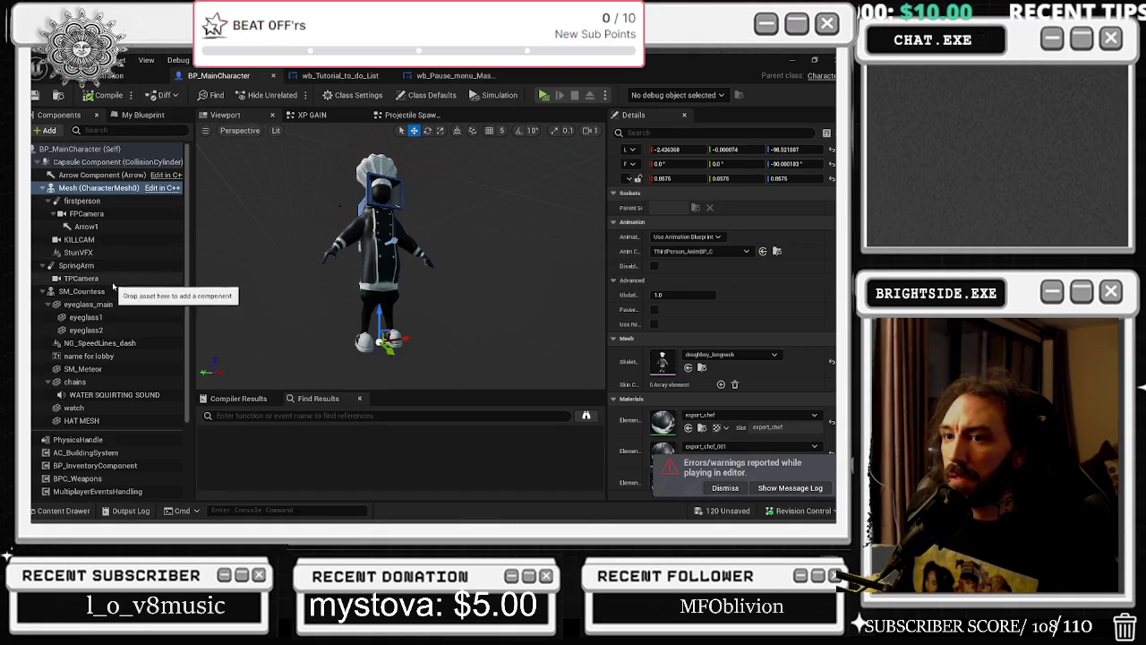
Browse SM_Countess's mesh list, then locate doughboy_longneck's content folder from the main Mesh
click(82, 291)
click(730, 325)
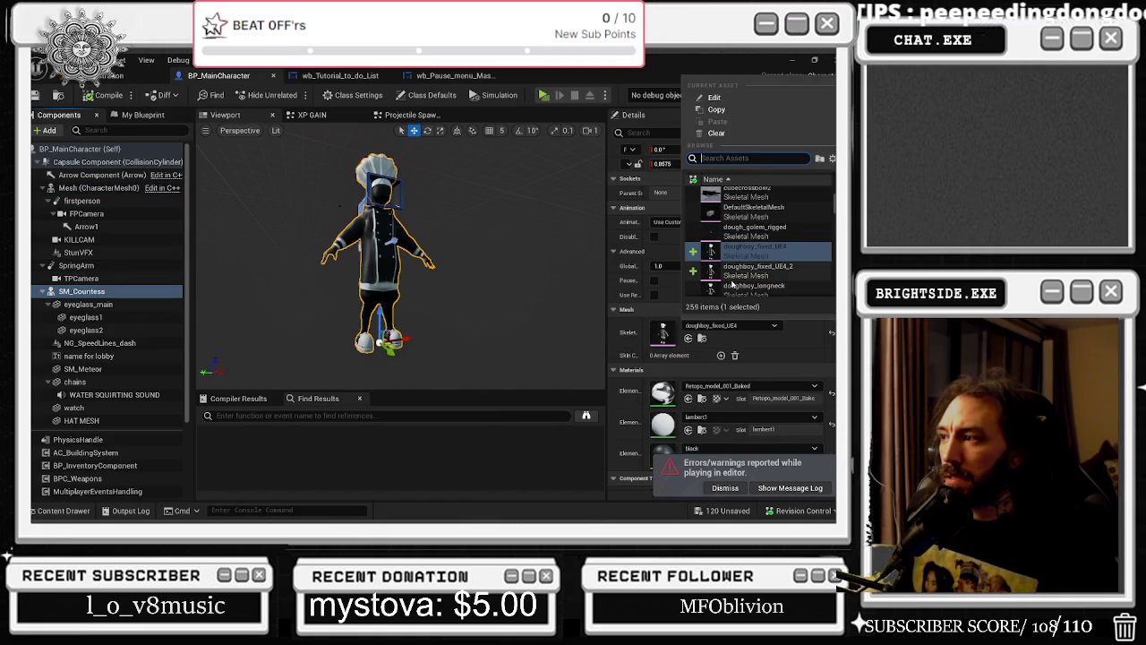
scroll(819, 280, down, 1)
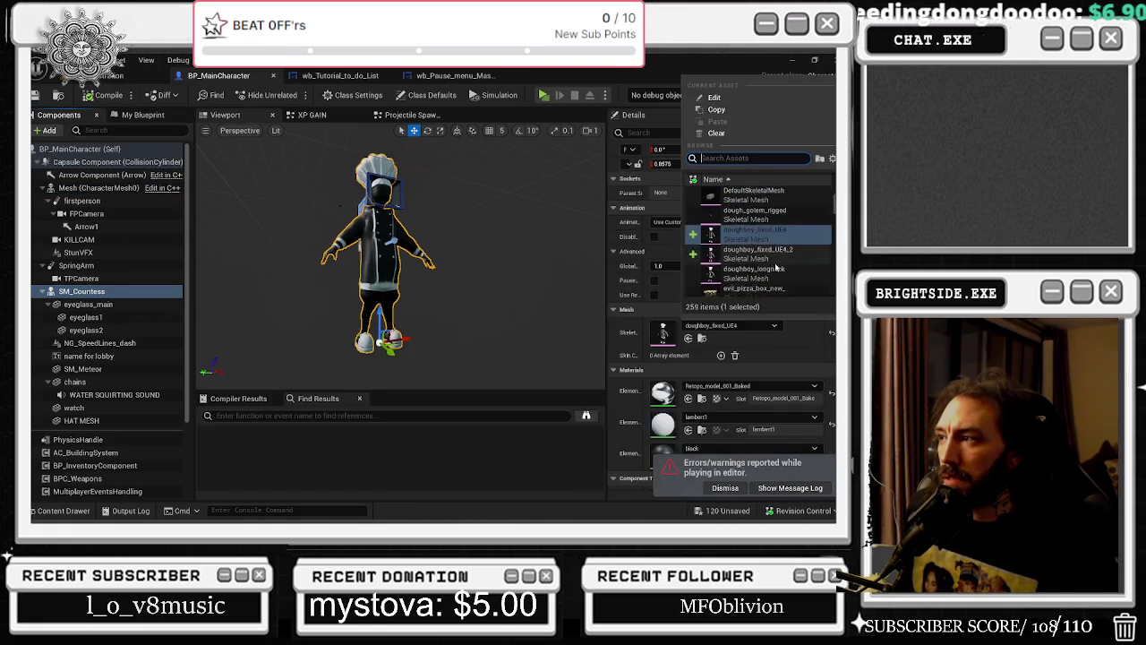
scroll(785, 267, up, 3)
scroll(789, 206, up, 3)
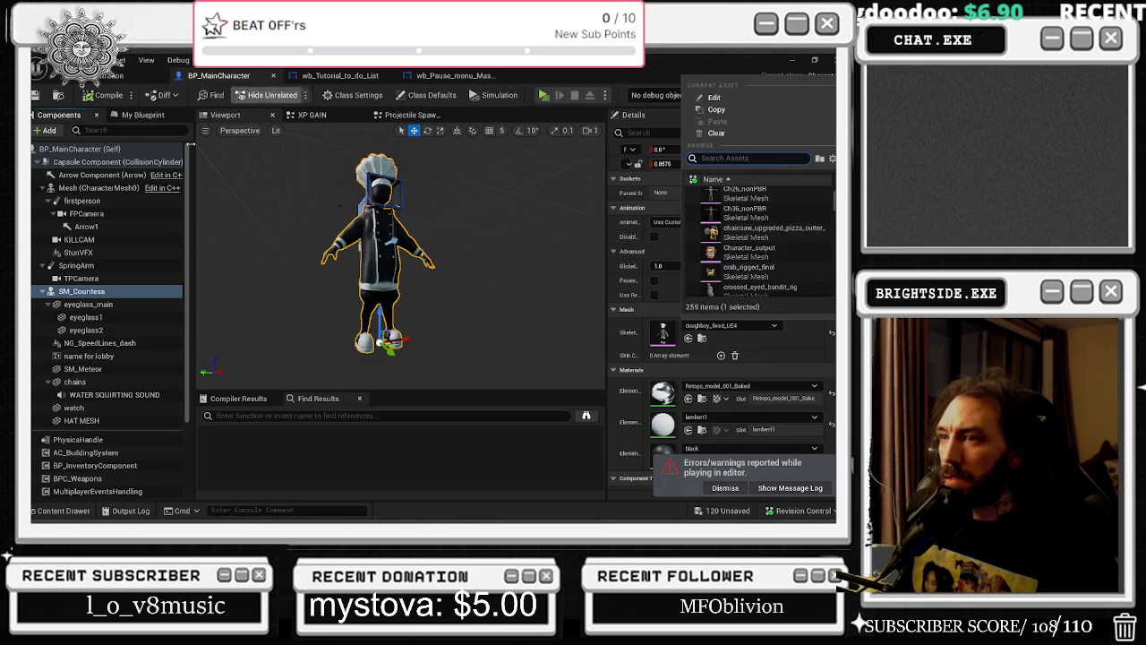
click(98, 187)
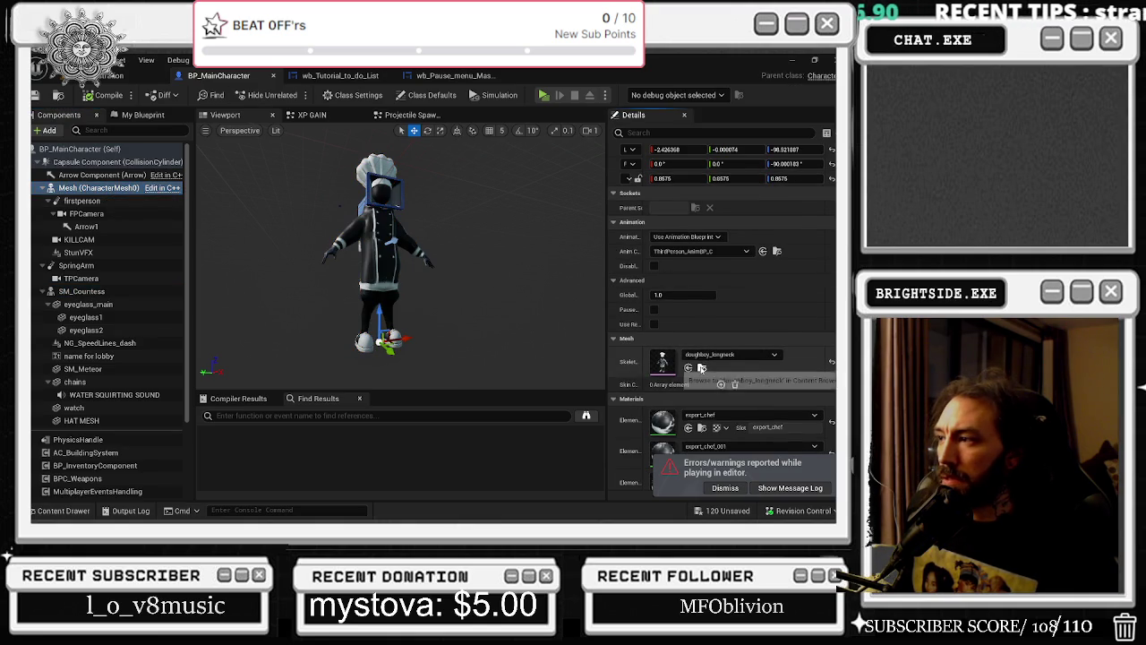
click(701, 368)
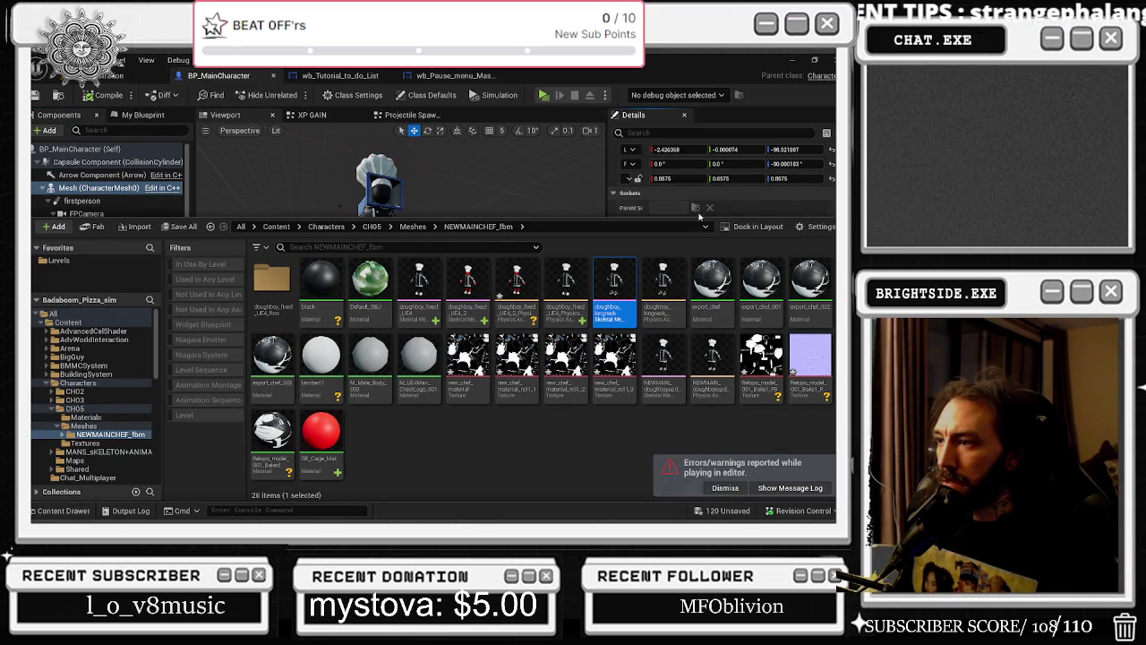
mouse_move(663, 366)
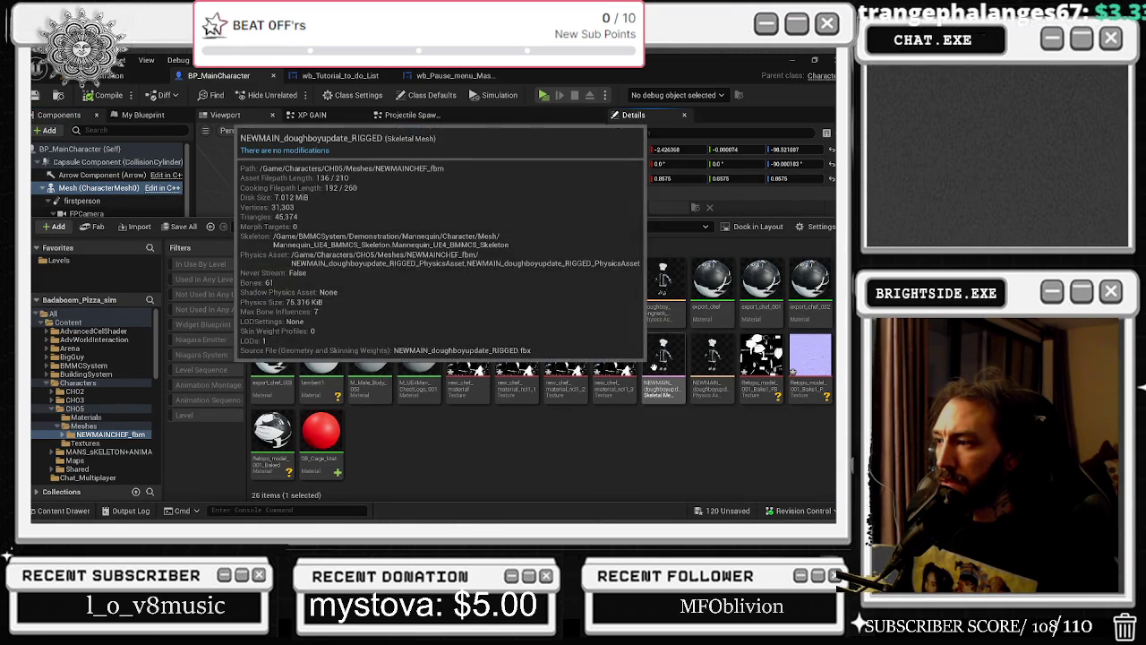
Drag NEWMAIN_doughboyupdate_RIGGED into the blueprint and assign it to SM_Countess
click(658, 363)
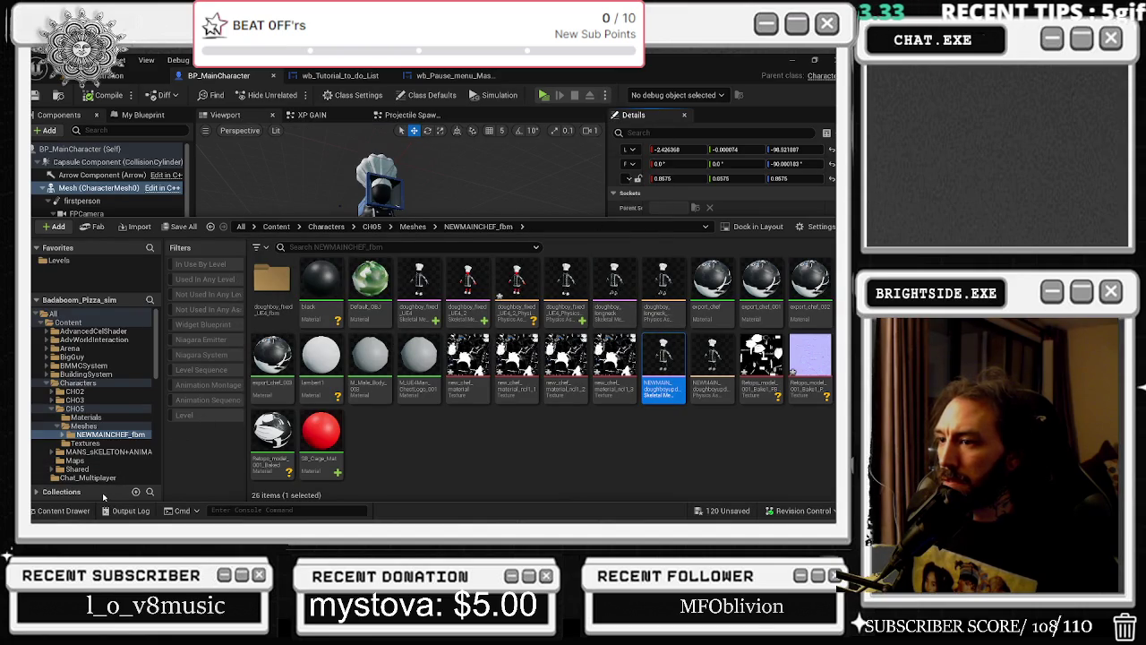
drag(87, 503, 118, 291)
mouse_move(681, 384)
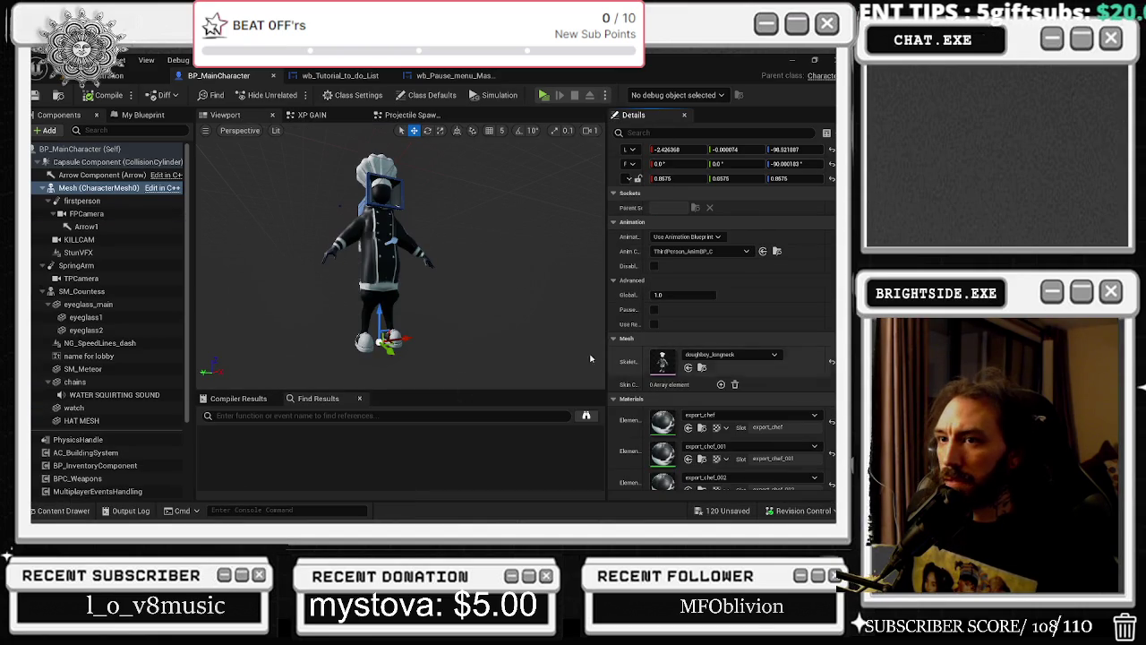
click(688, 338)
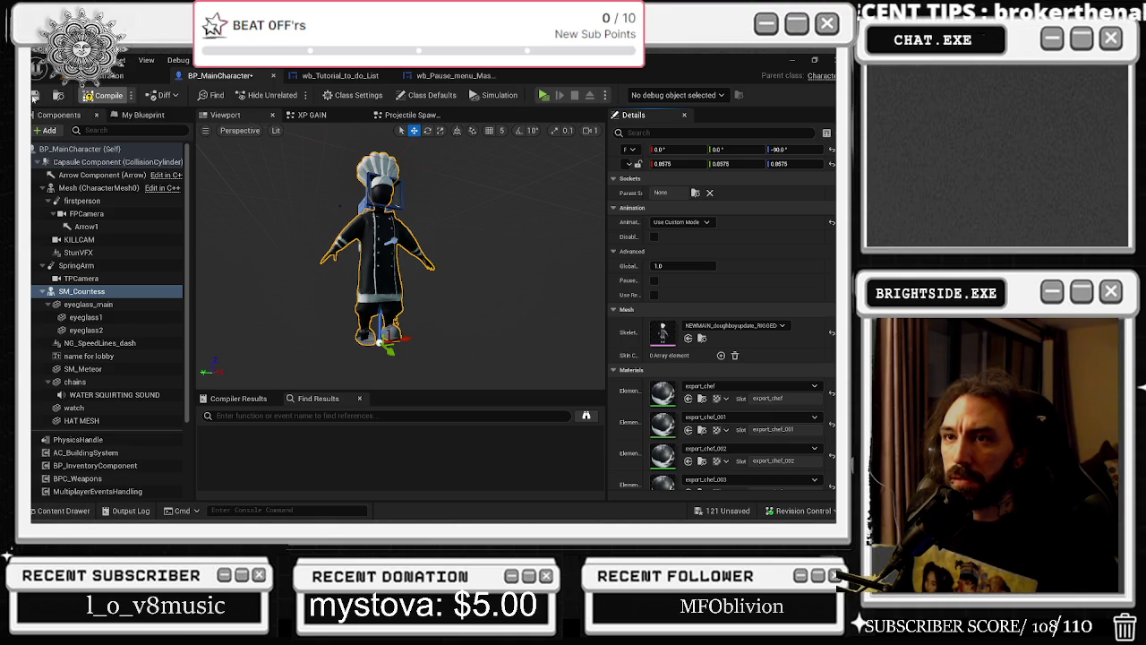
Compile and save BP_MainCharacter, save the Demonstration map, and play-test the updated chef
click(99, 95)
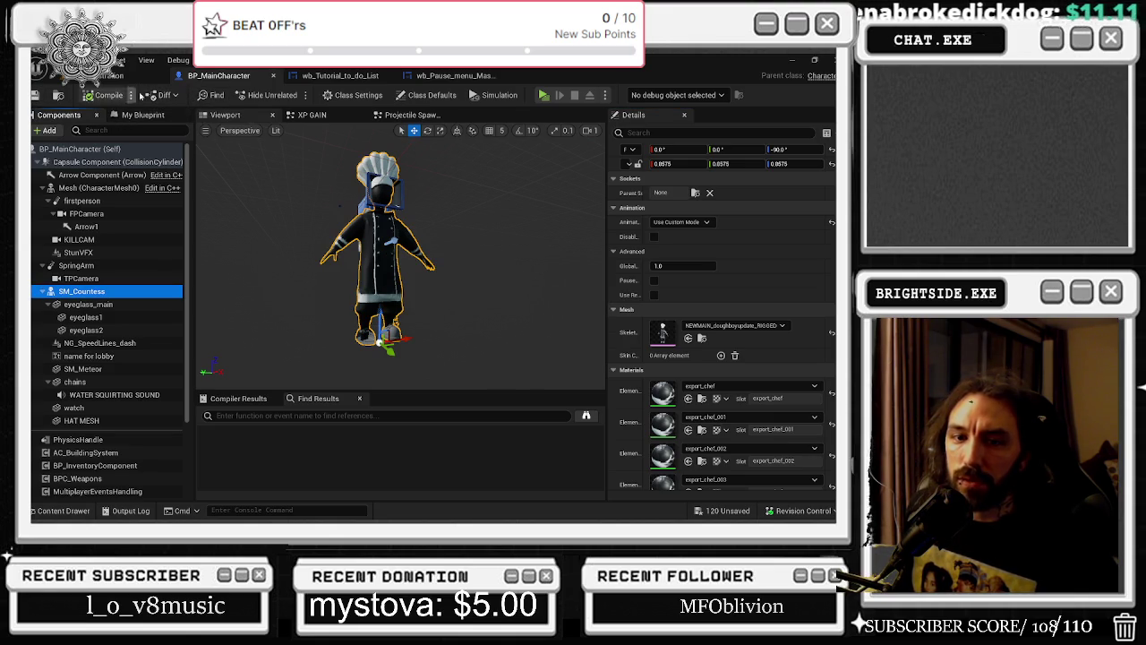
key(alt+p)
key(ctrl+s)
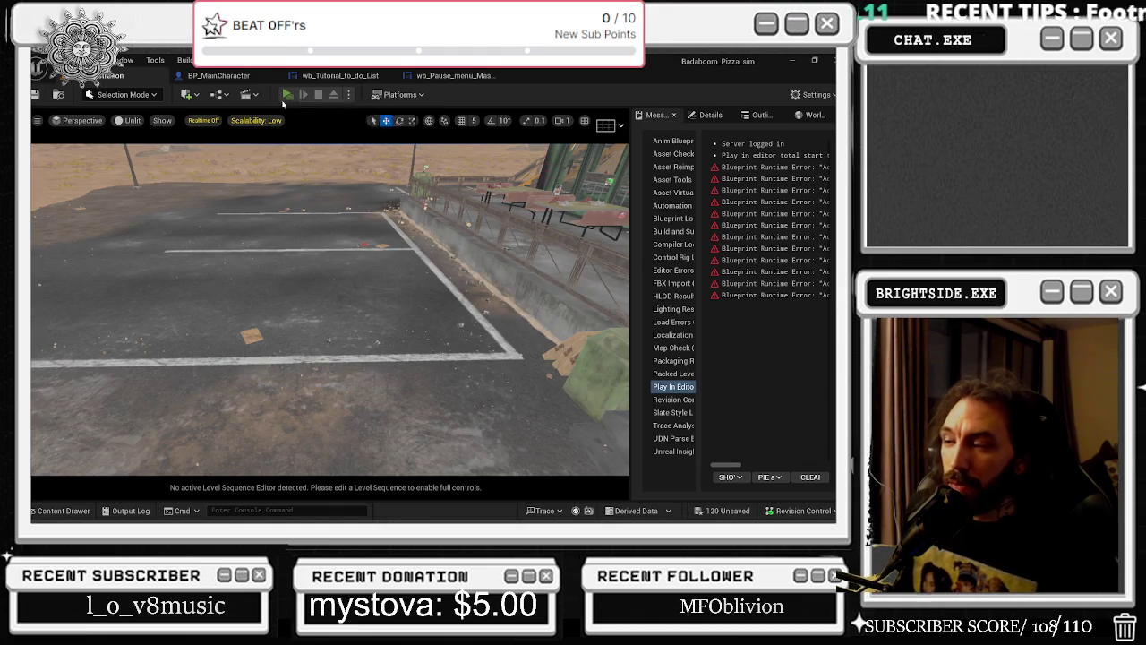
click(285, 99)
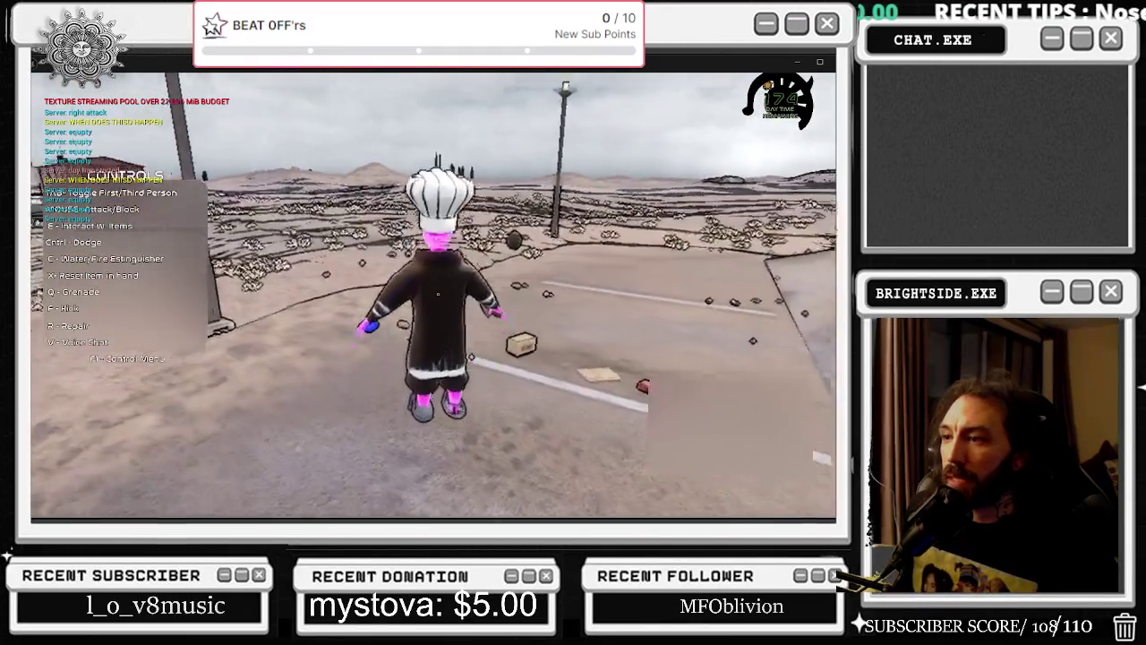
key(Escape)
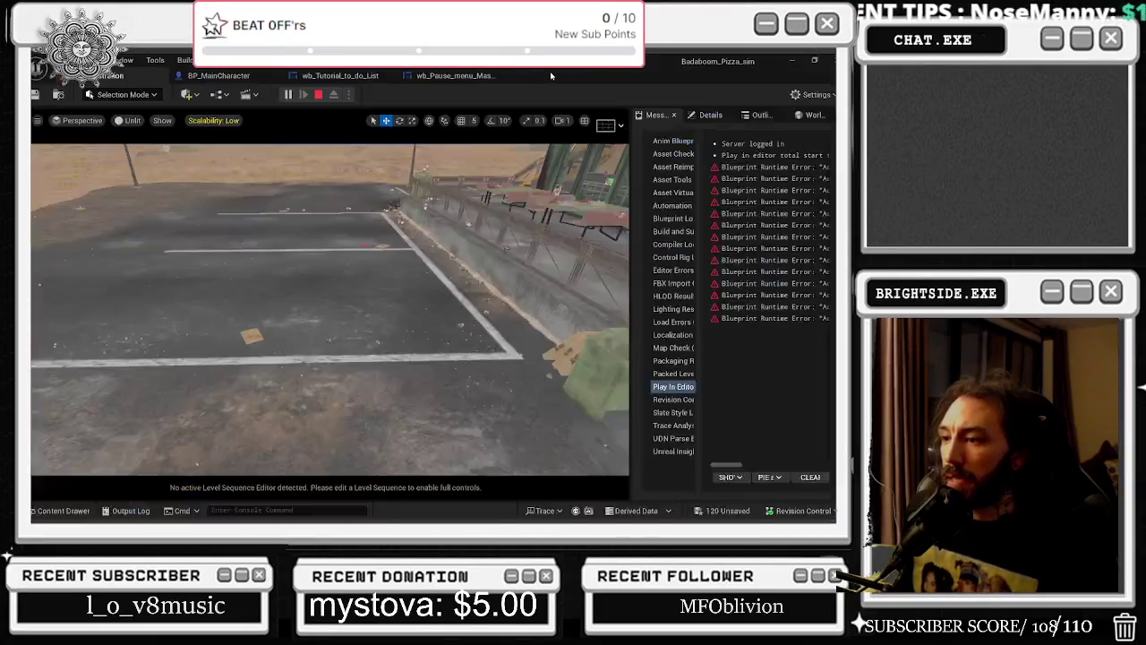
click(223, 77)
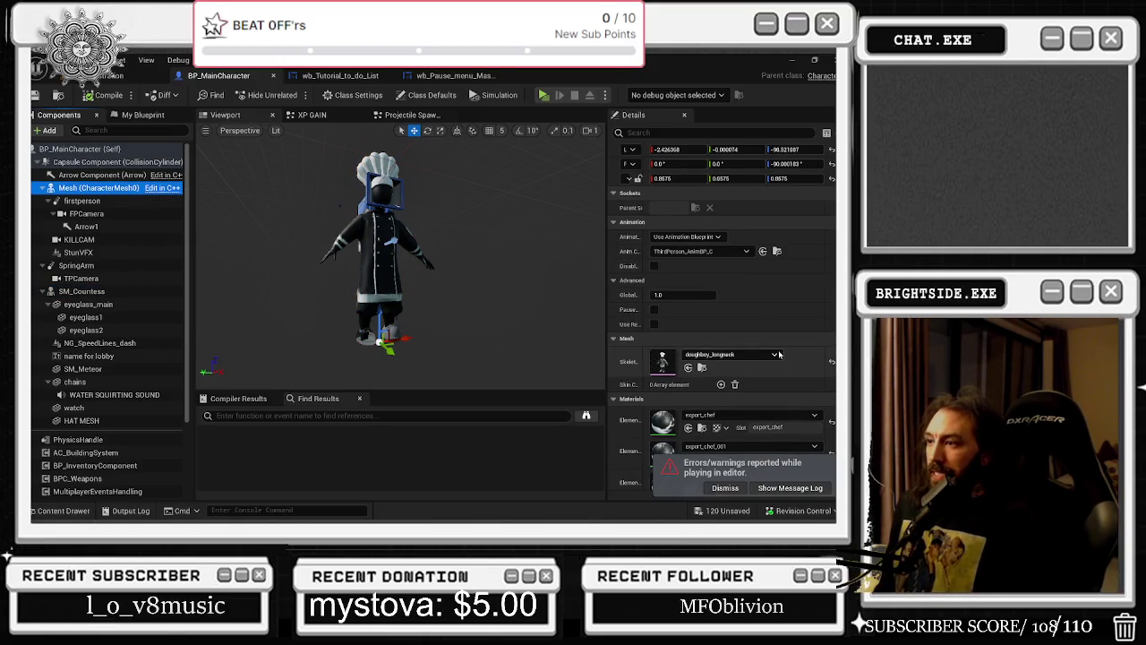
Filter the main Mesh's skeletal mesh picker by 'UE4' and 'mann'
click(765, 358)
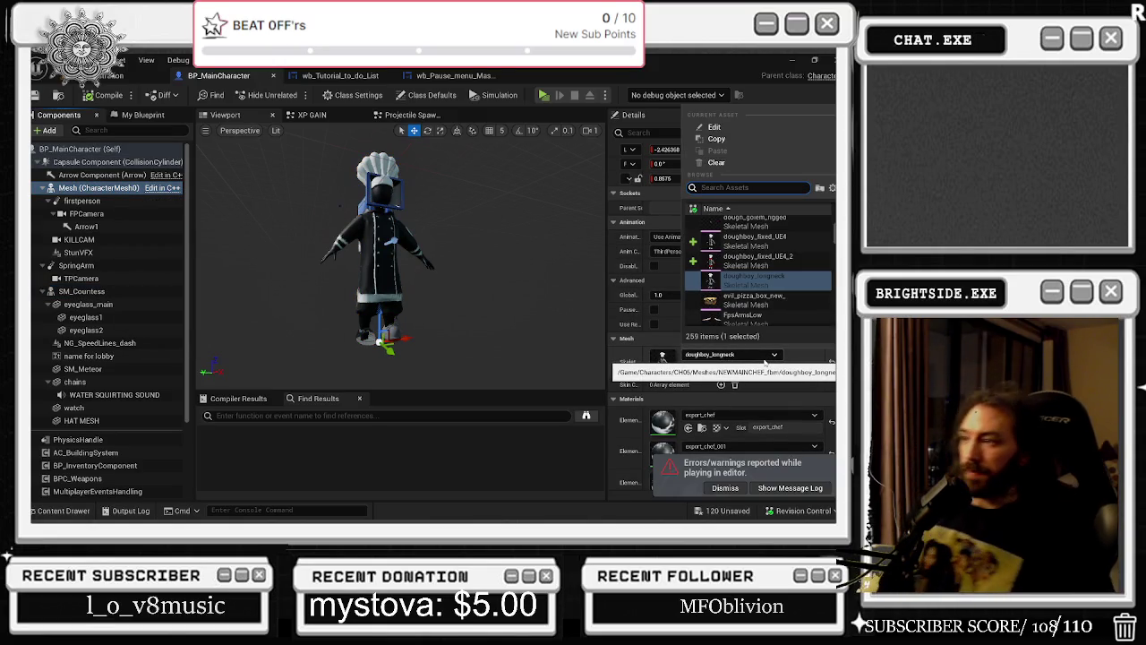
text(UE4)
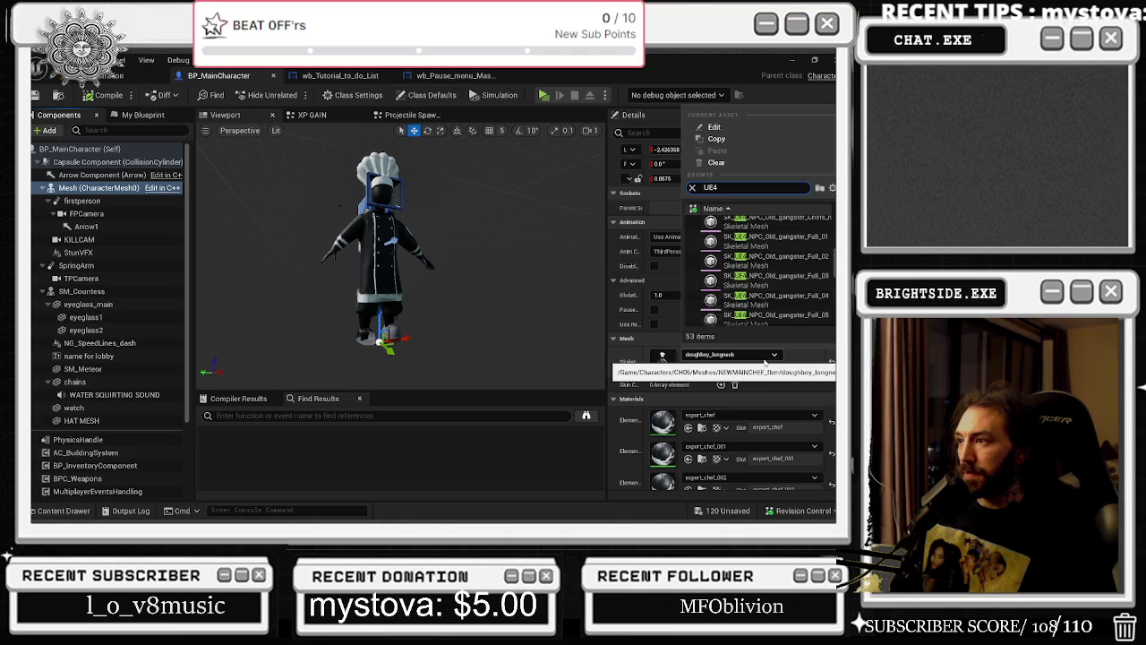
scroll(768, 293, up, 3)
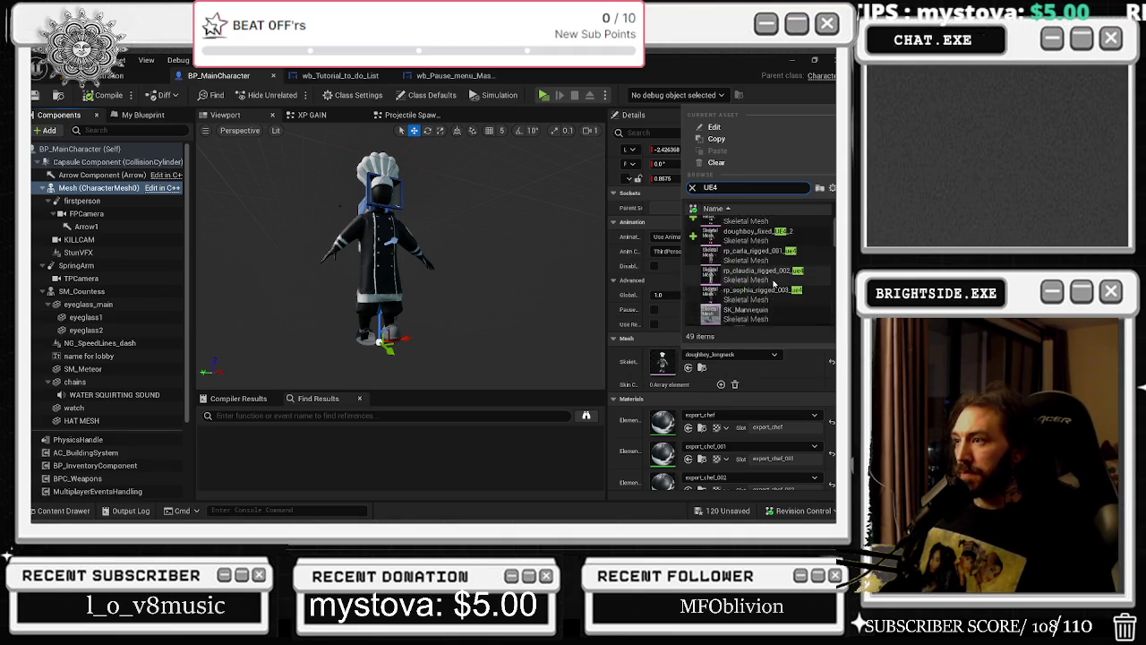
scroll(773, 283, down, 3)
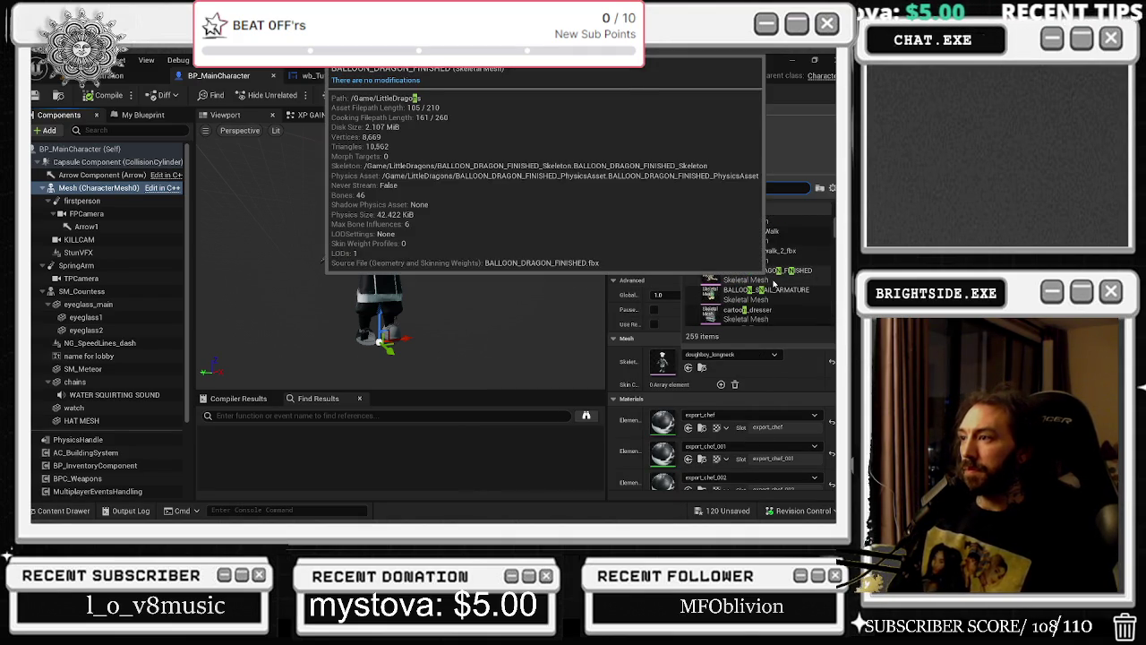
text(mann)
key(BackSpace)
key(BackSpace)
key(BackSpace)
text(UE4)
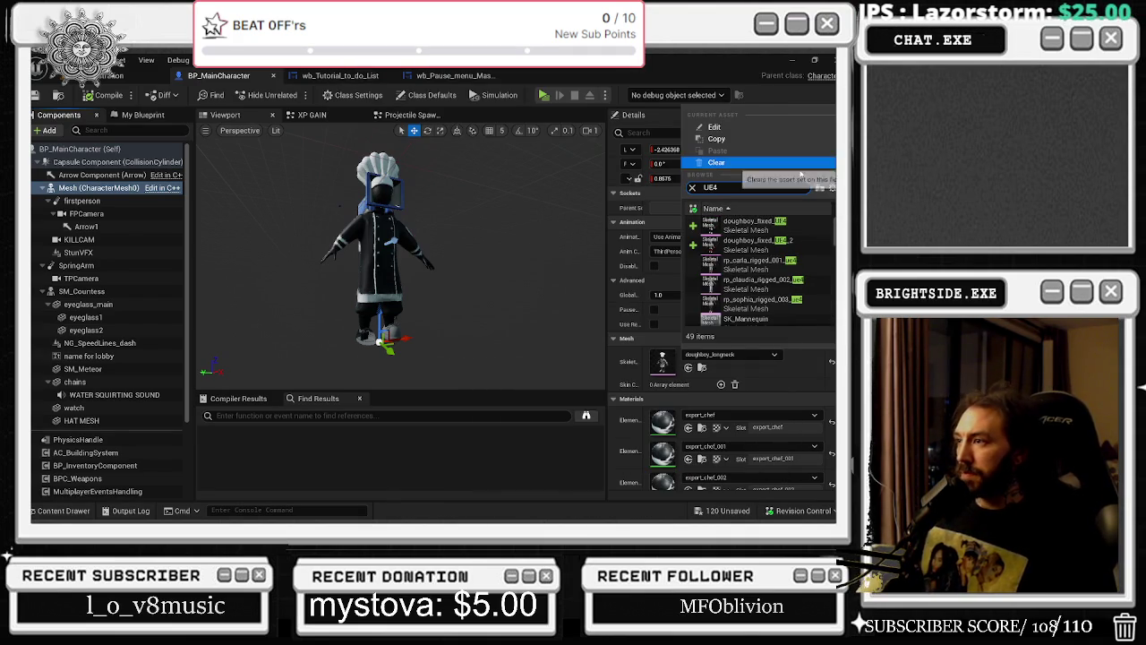
Choose SK_UE4_BMMCS_Mannequin as the main Mesh and compile the blueprint
scroll(791, 251, down, 3)
scroll(792, 261, down, 2)
scroll(793, 261, down, 2)
scroll(795, 261, down, 1)
scroll(799, 262, down, 2)
scroll(803, 263, down, 1)
scroll(804, 265, down, 2)
scroll(806, 273, down, 2)
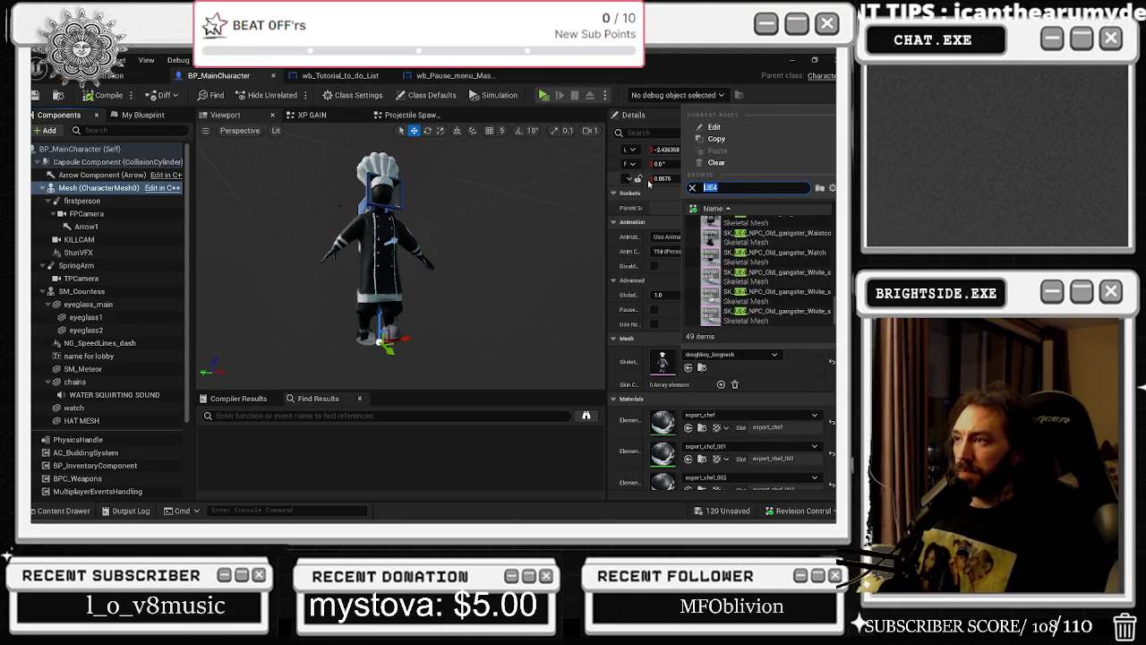
text(M)
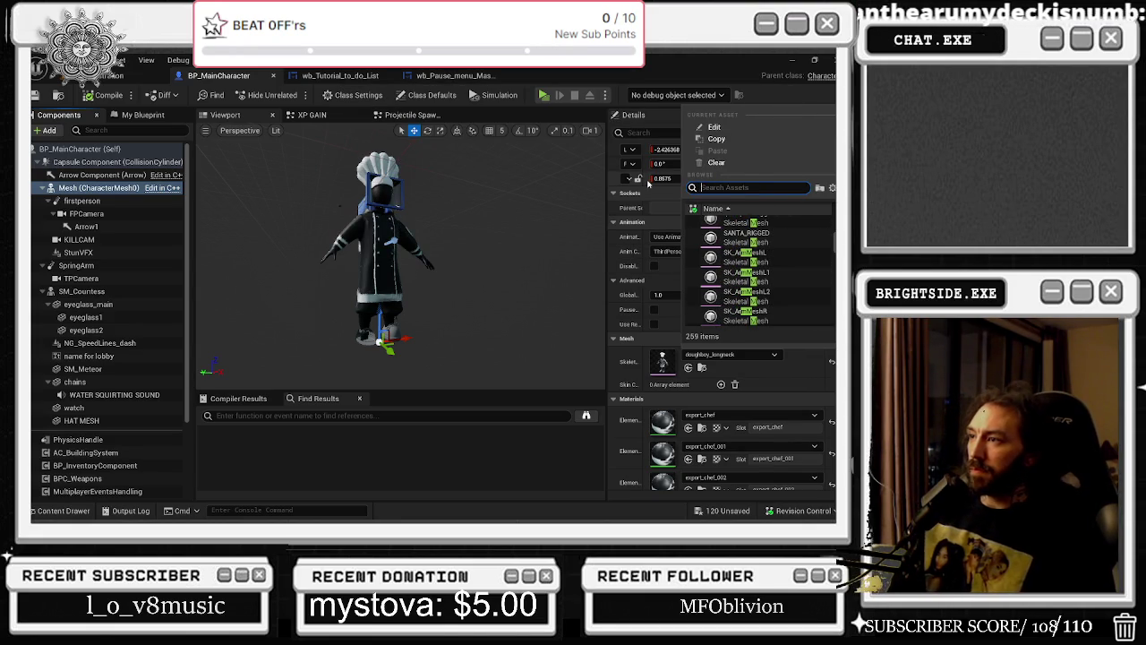
text( MAN)
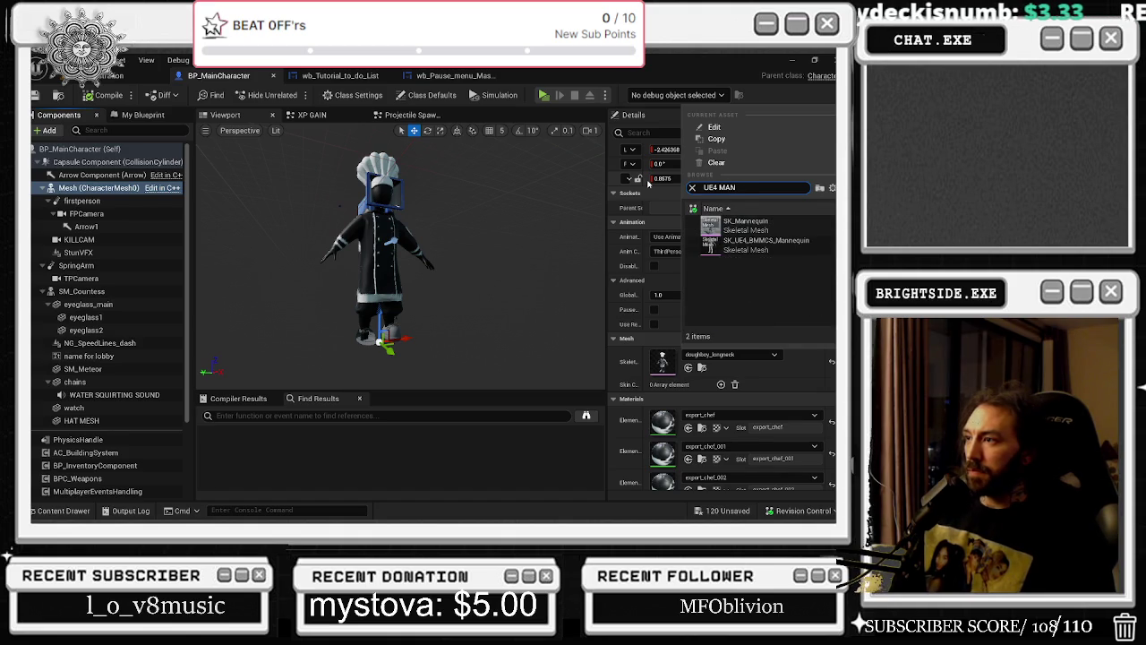
click(766, 241)
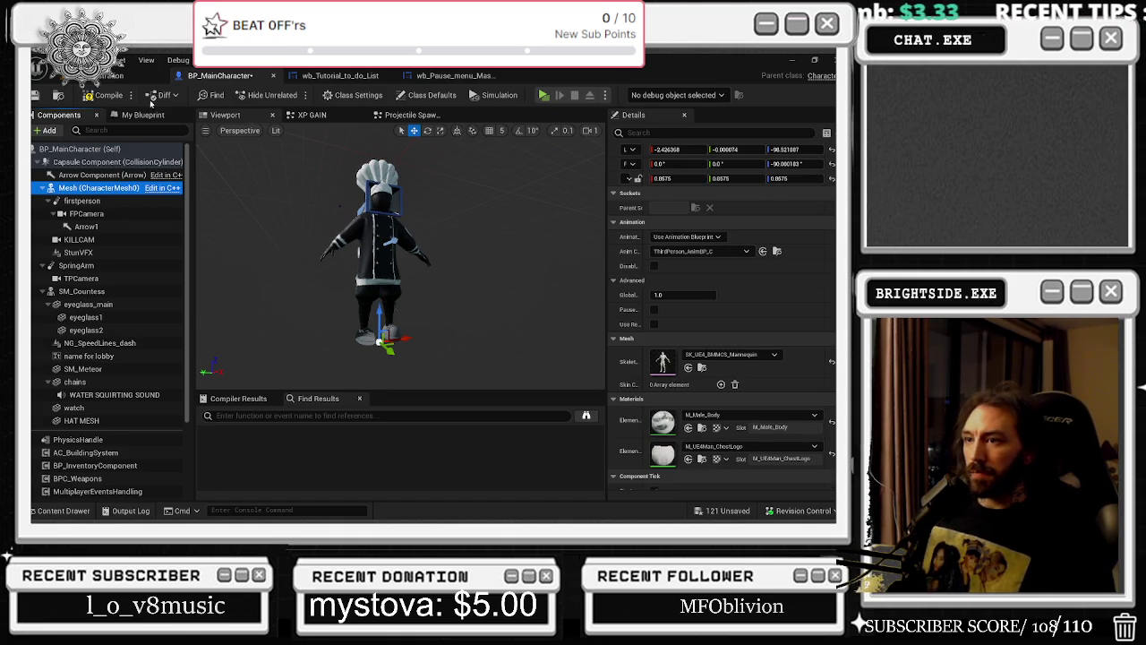
click(109, 95)
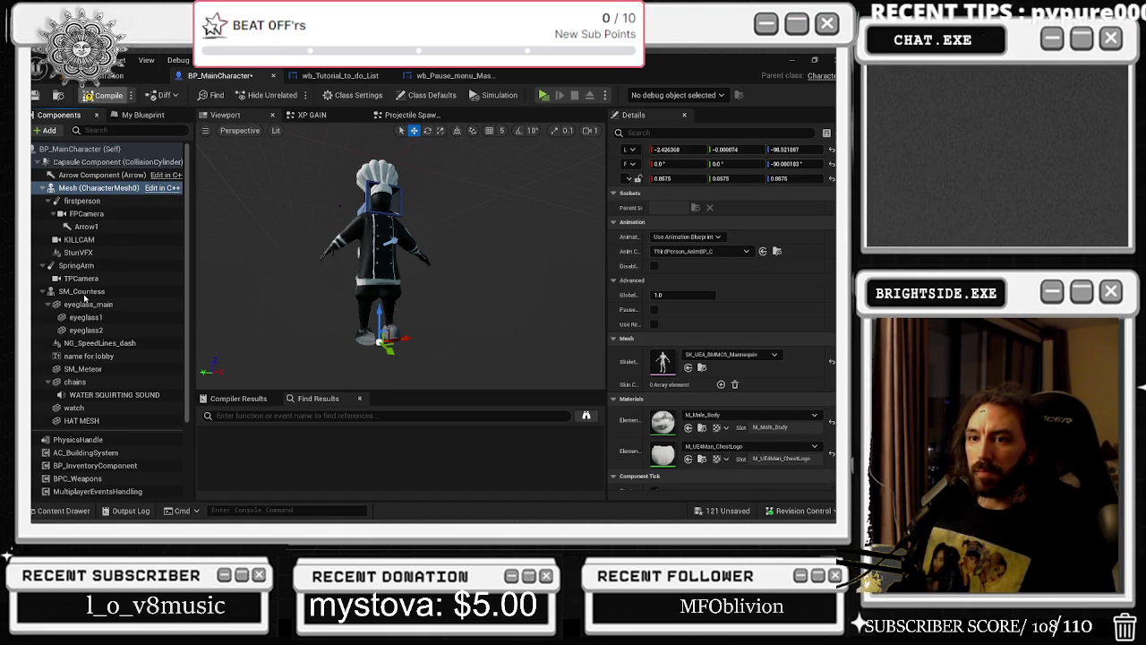
Save BP_MainCharacter and clear SM_Countess's skeletal mesh to None
click(83, 293)
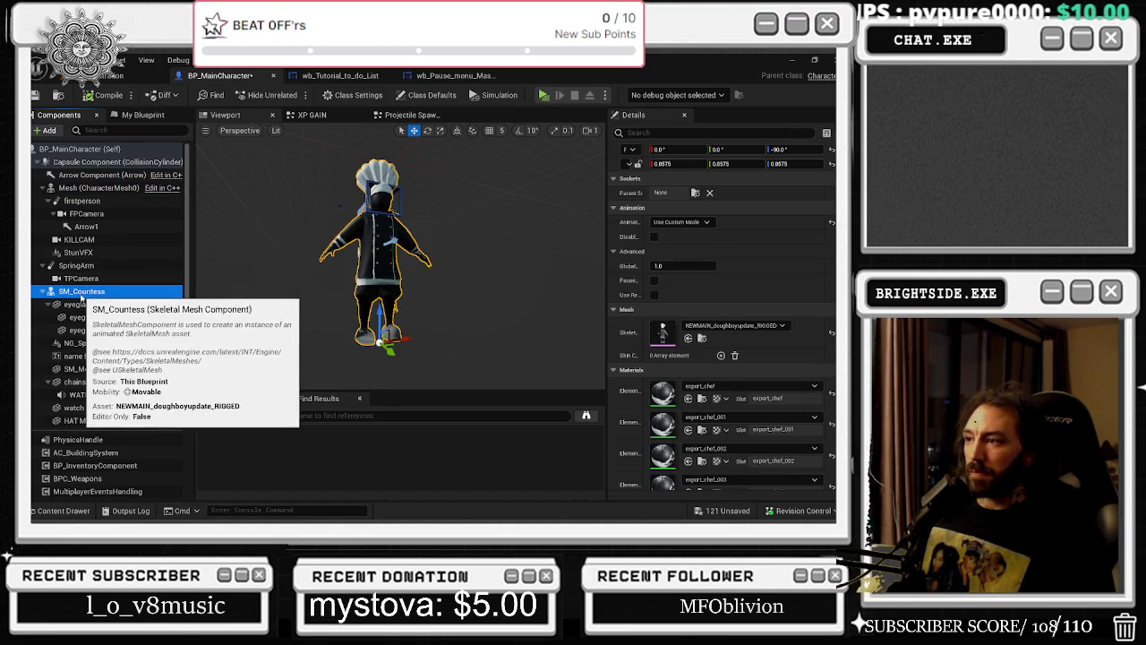
click(36, 95)
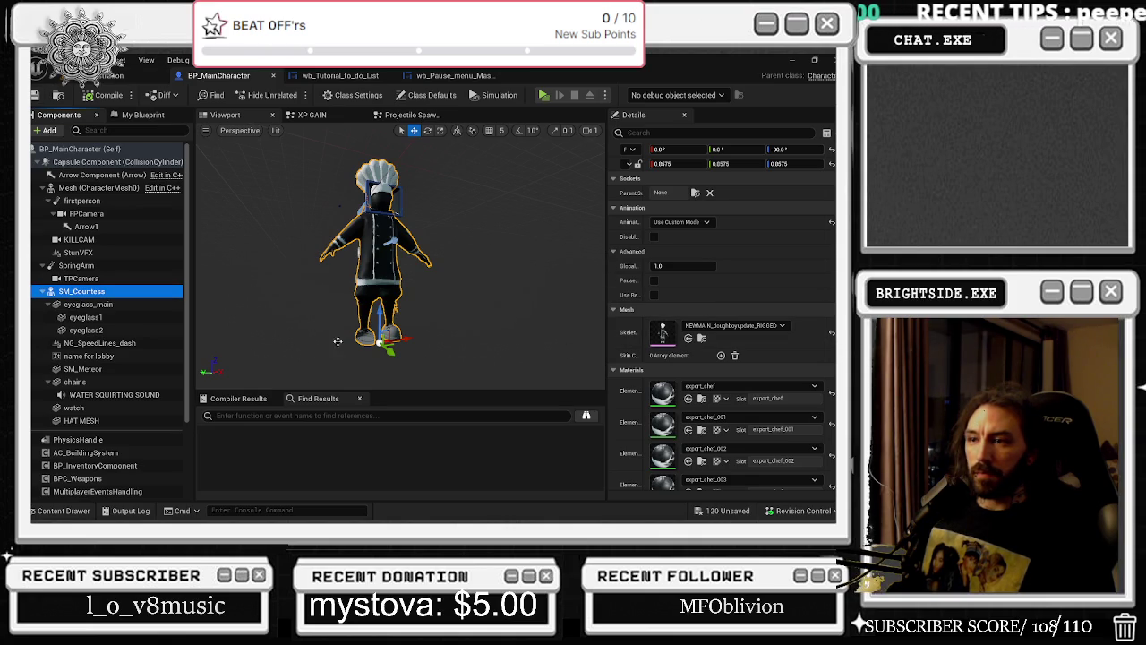
click(729, 326)
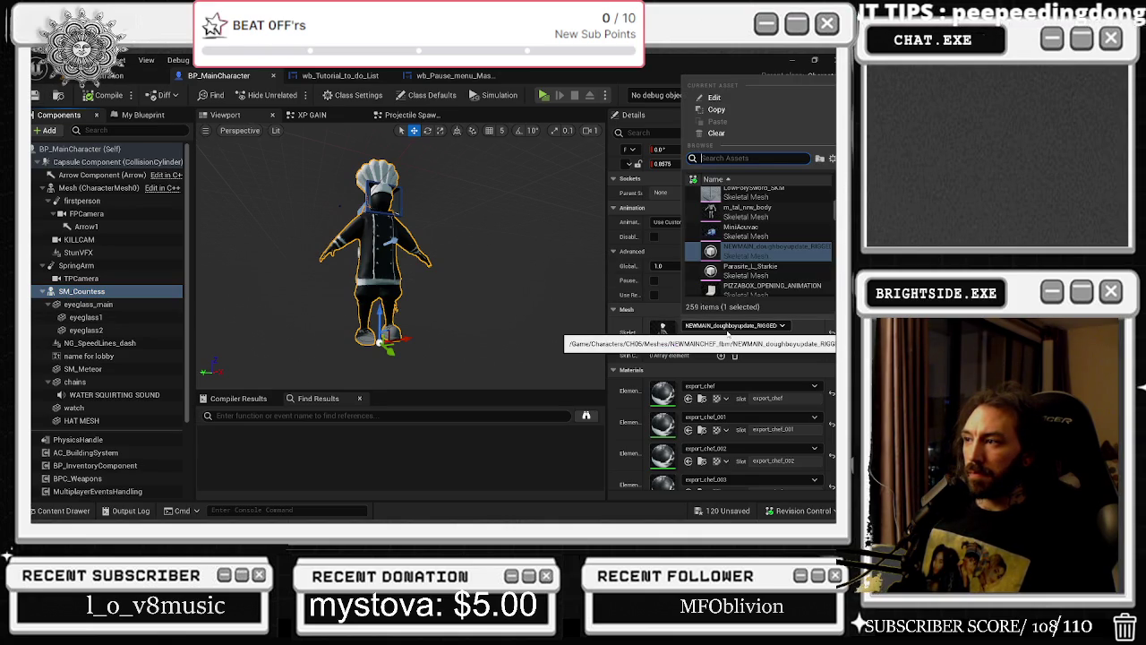
click(832, 338)
click(832, 337)
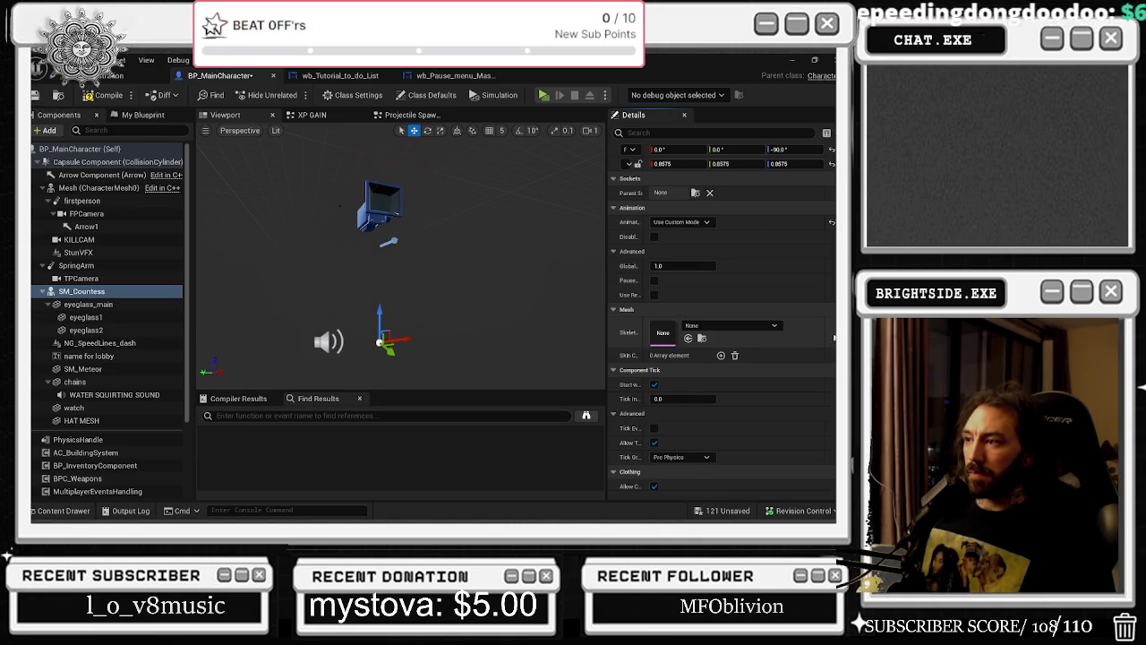
click(728, 326)
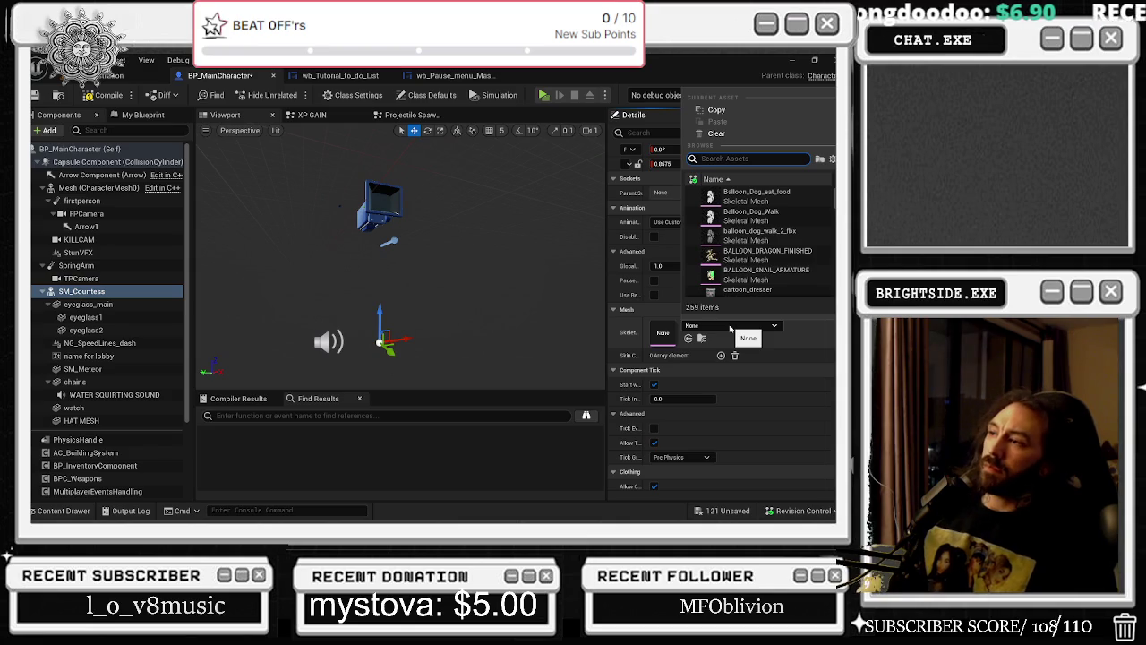
click(57, 511)
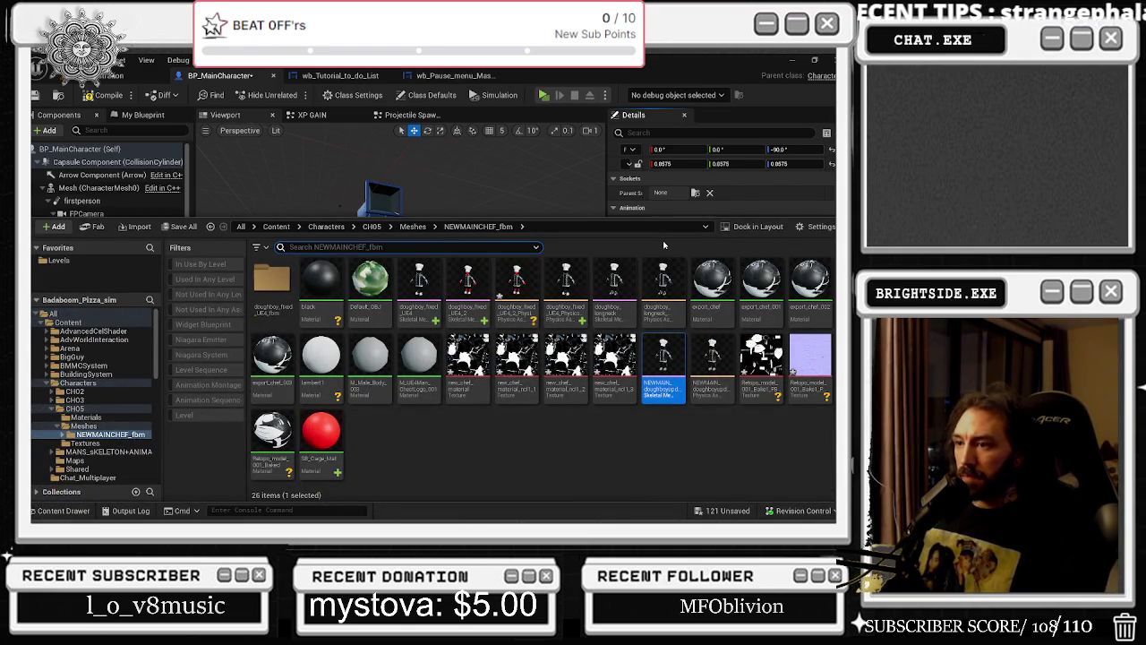
Browse from CH05 Meshes into NEWMAINCHEF_fbm, select NEWMAIN_doughboyupdate_RIGGED, and return to the blueprint
double_click(271, 280)
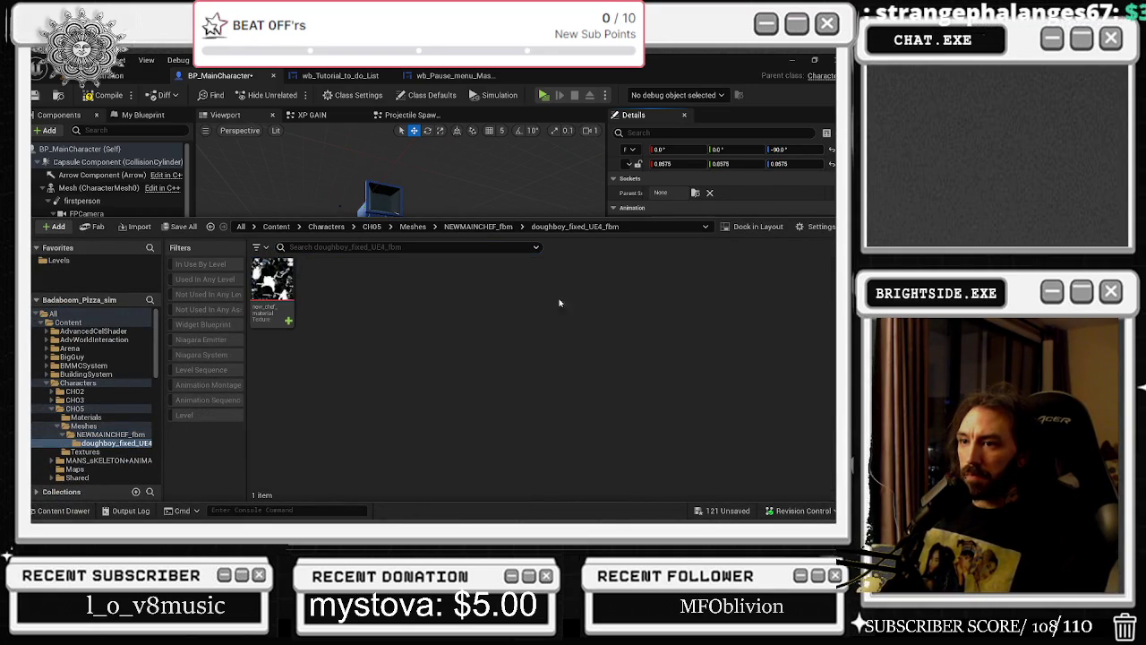
click(412, 227)
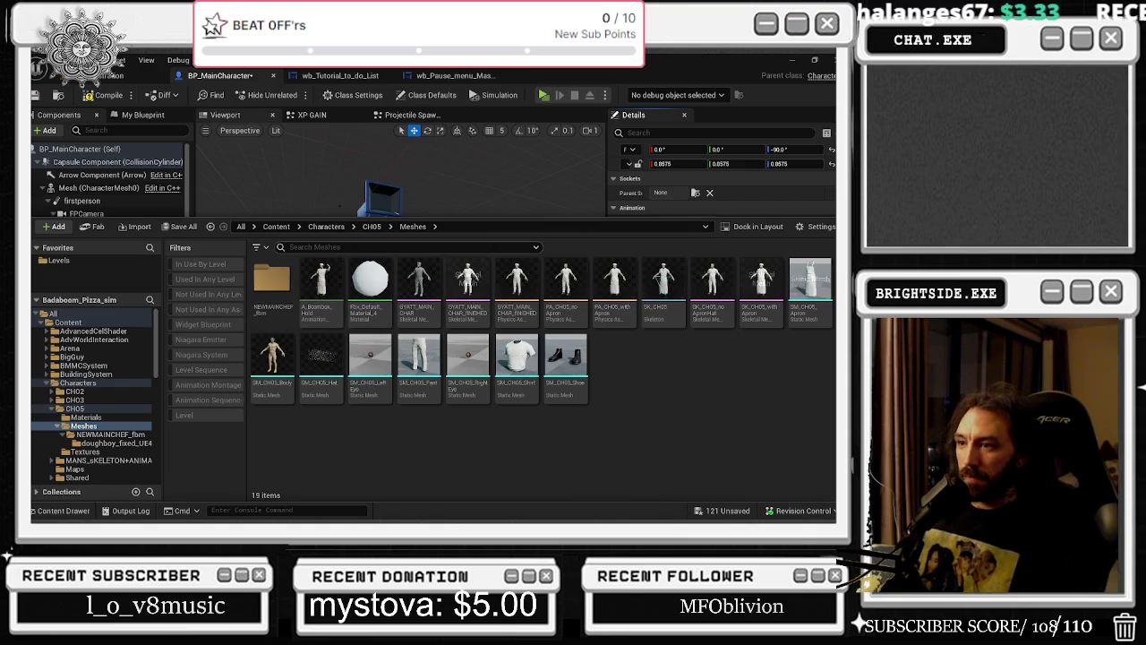
double_click(271, 279)
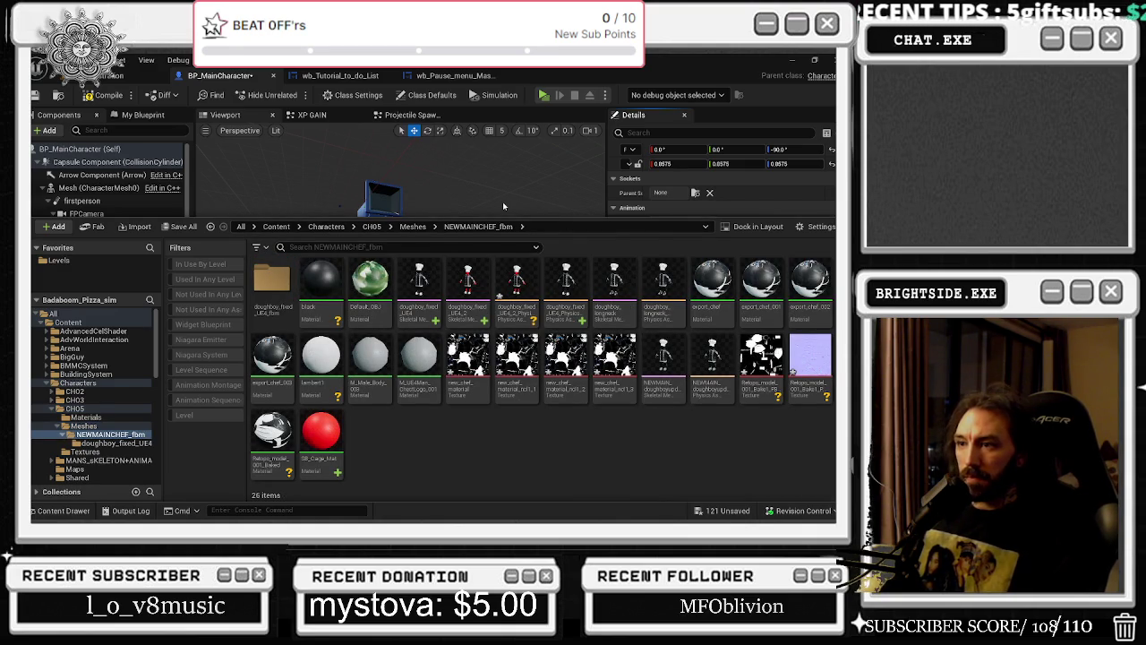
click(663, 358)
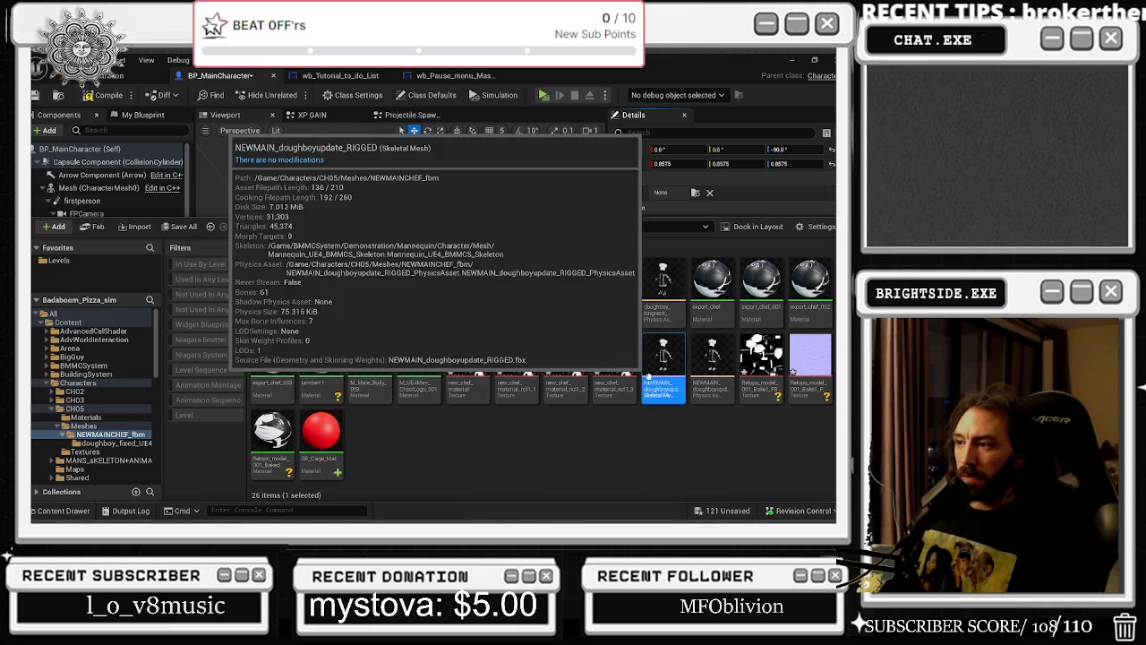
click(83, 511)
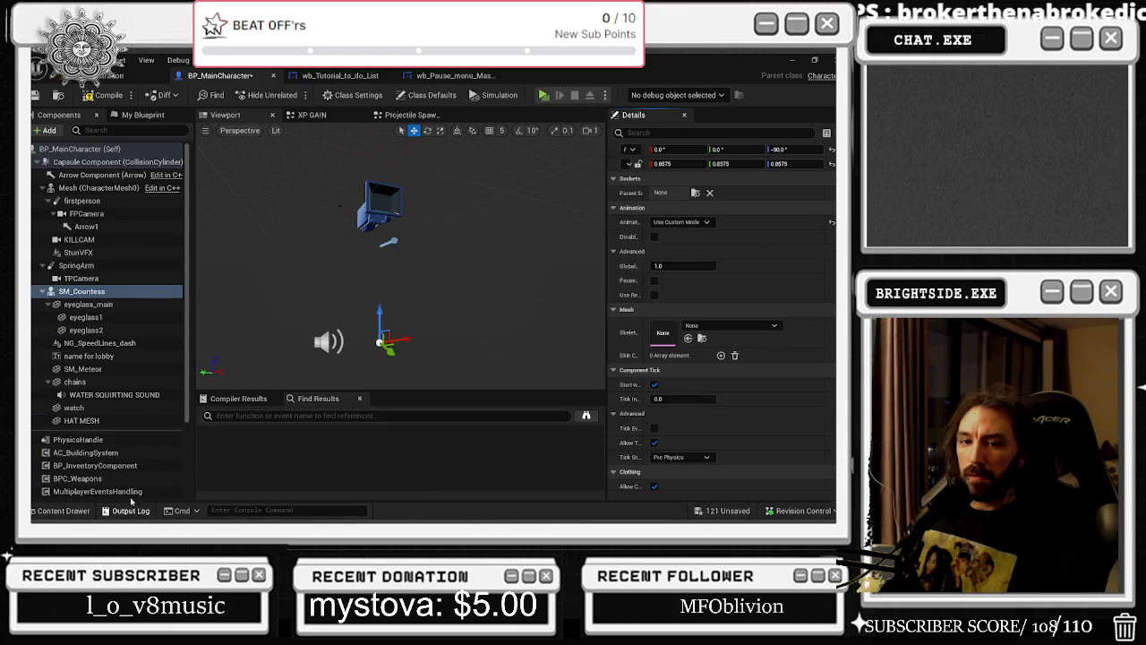
Assign the picked chef mesh to SM_Countess and save BP_MainCharacter
click(688, 340)
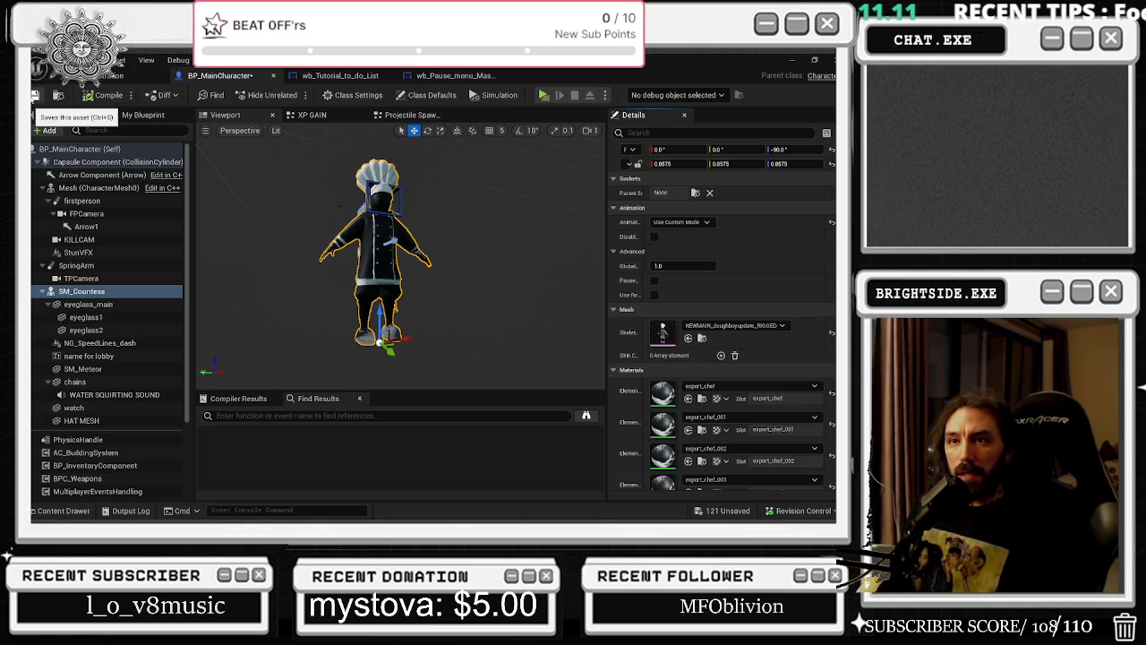
click(33, 96)
click(110, 76)
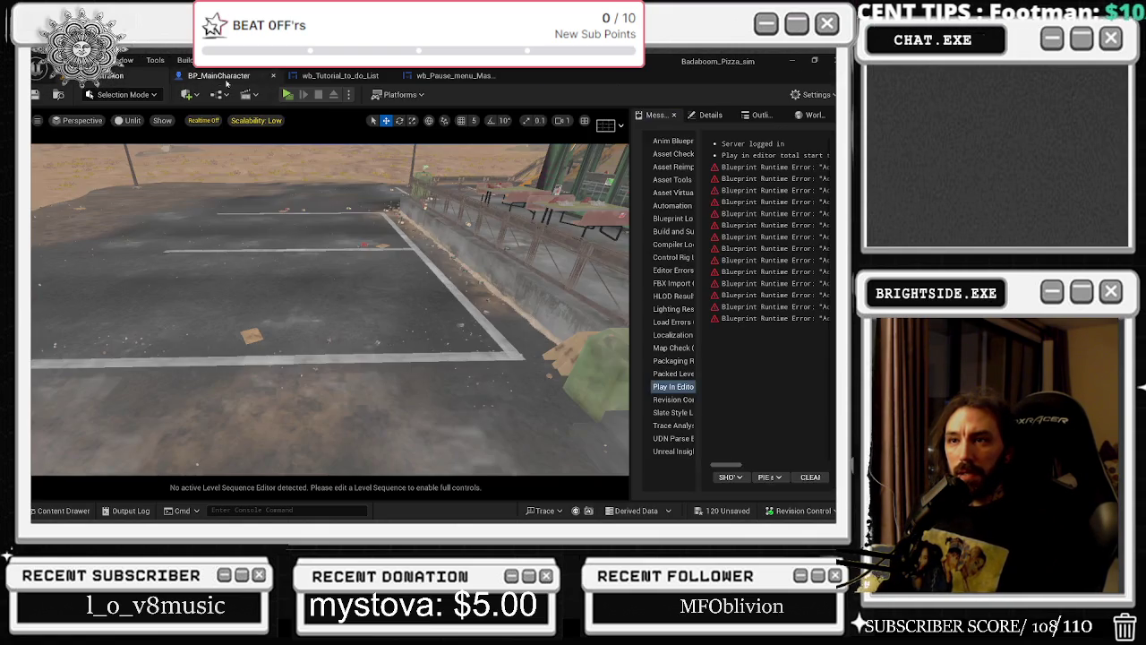
Briefly play-test the chef, stop the session, and minimize the Unreal and Blender windows
click(286, 94)
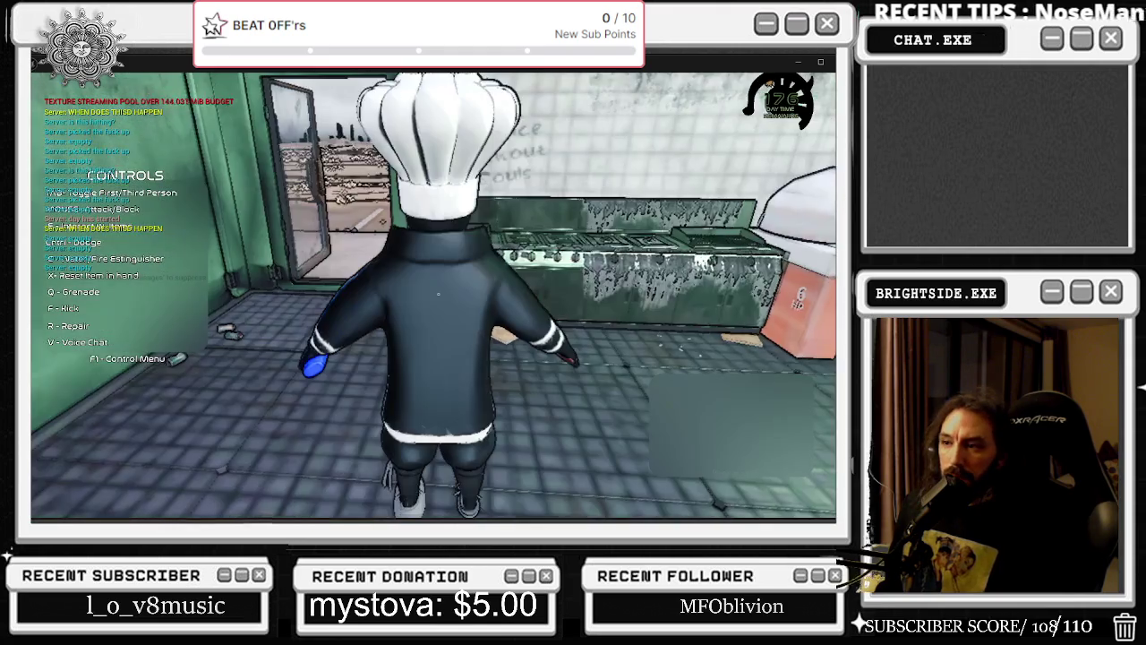
click(549, 231)
key(Escape)
click(793, 58)
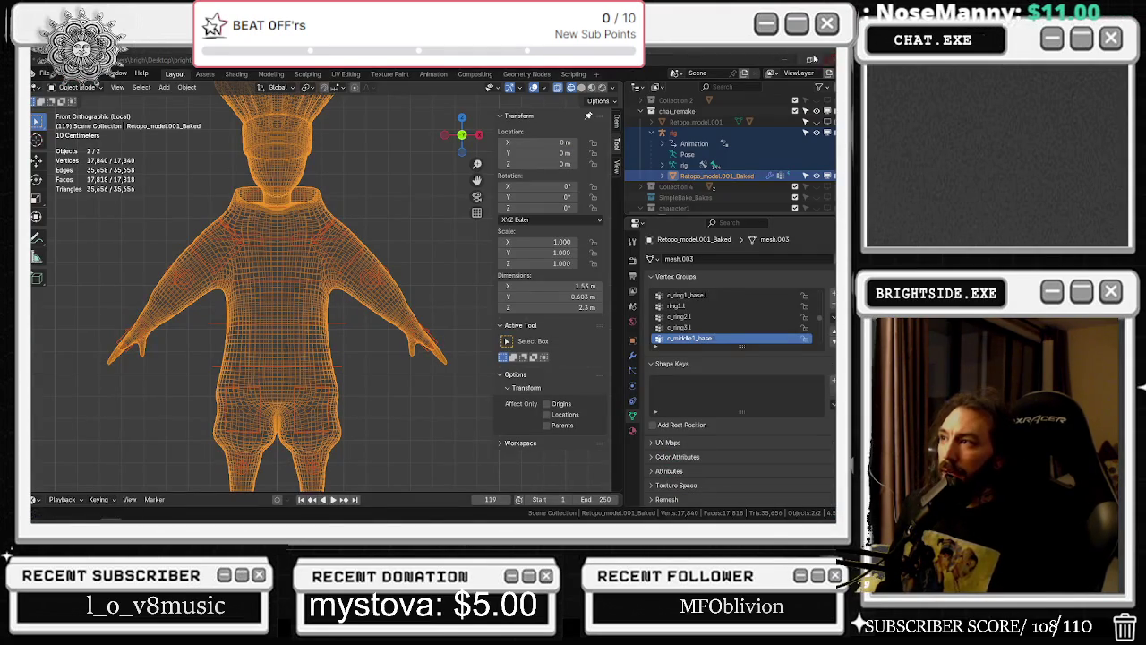
click(786, 59)
Check the deleted doughboy_fixed_UE4 fbx and uasset files in the Recycle Bin, then close it
double_click(40, 483)
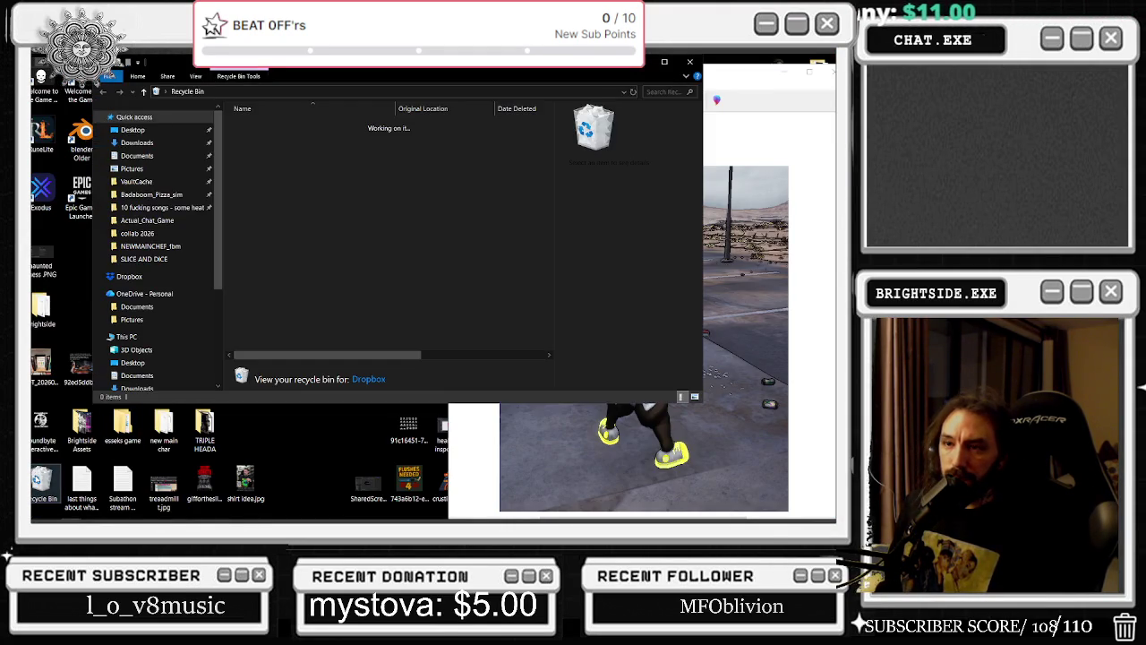
click(305, 125)
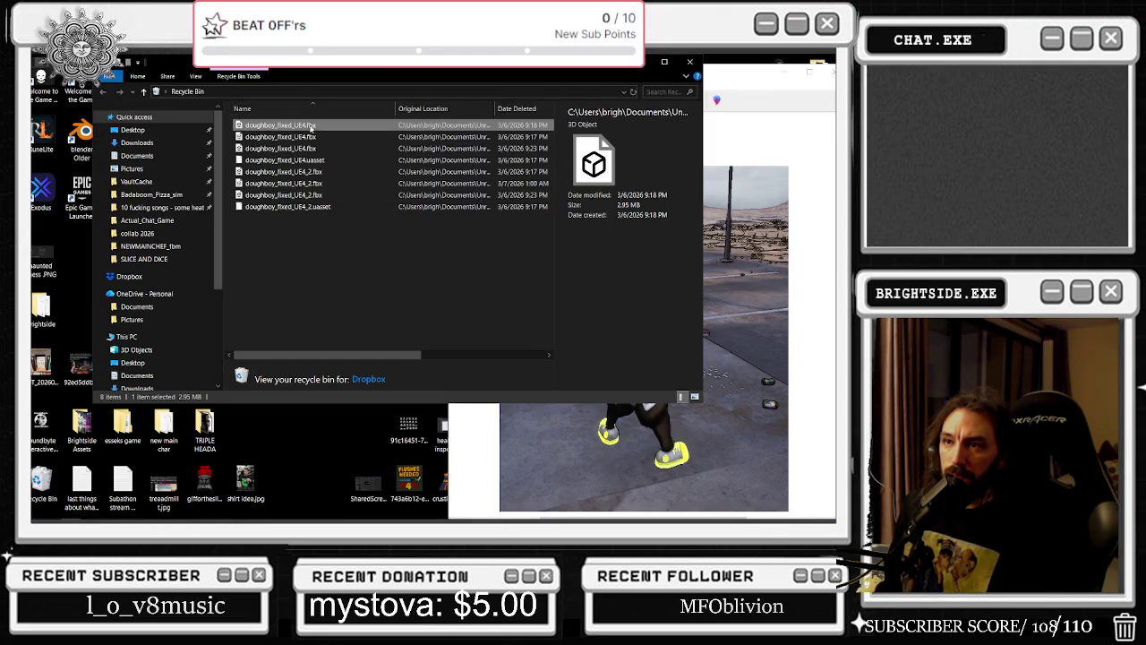
click(304, 159)
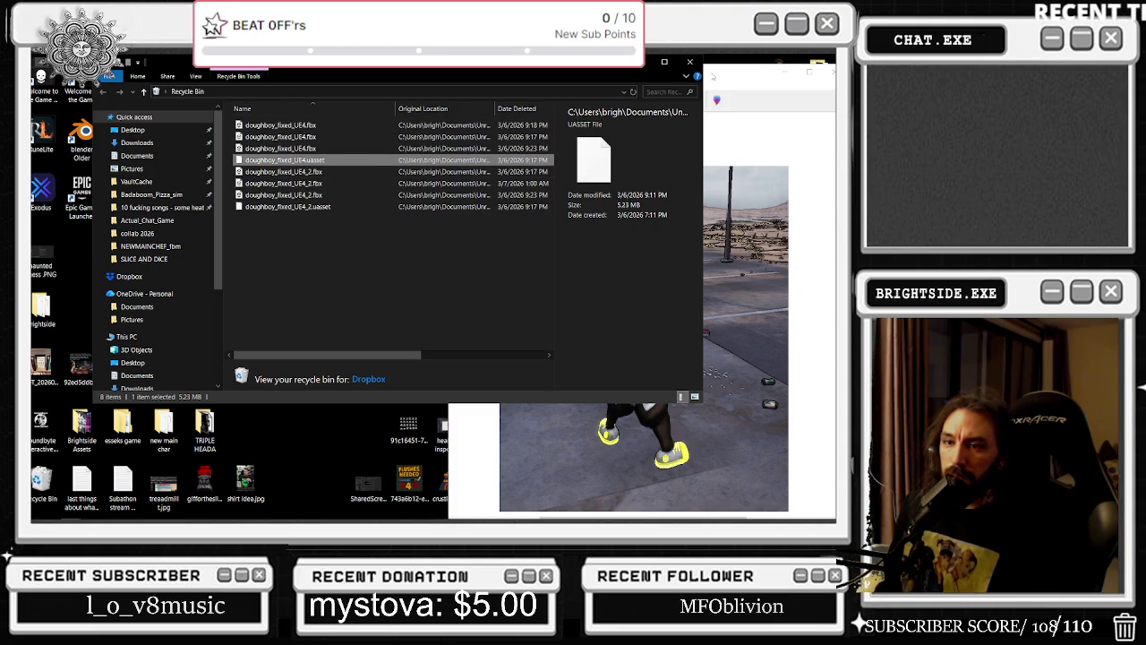
click(691, 61)
key(alt+Tab)
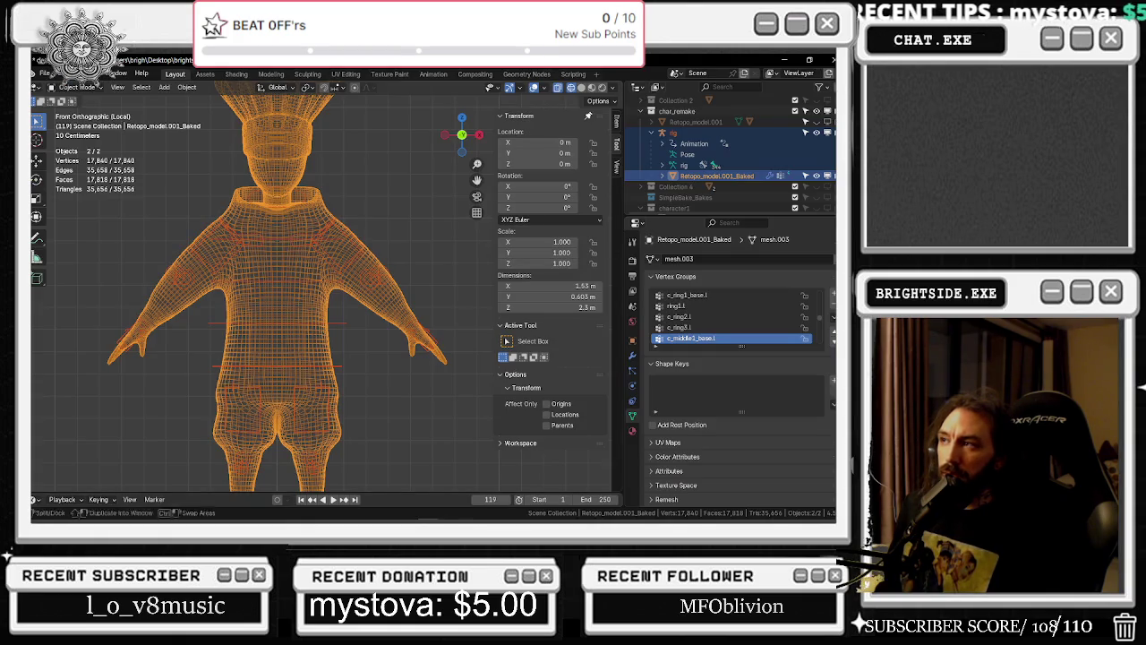
Back in BP_MainCharacter, clear the chef mesh from the SM_Countess component
click(785, 60)
key(alt+Tab)
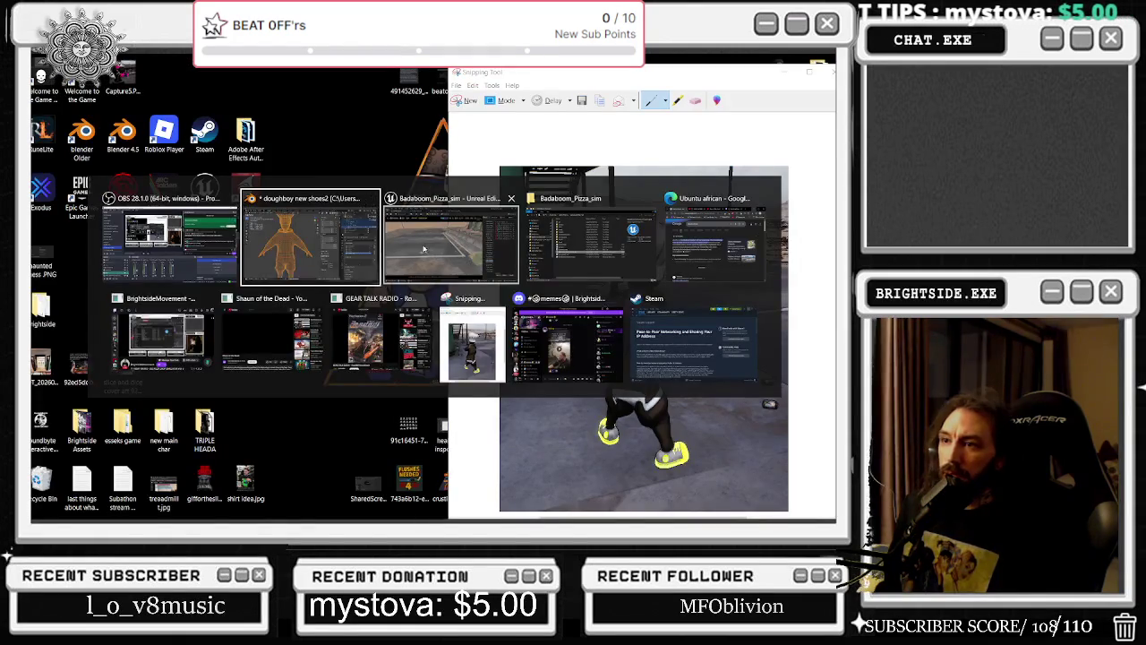
click(211, 76)
click(81, 291)
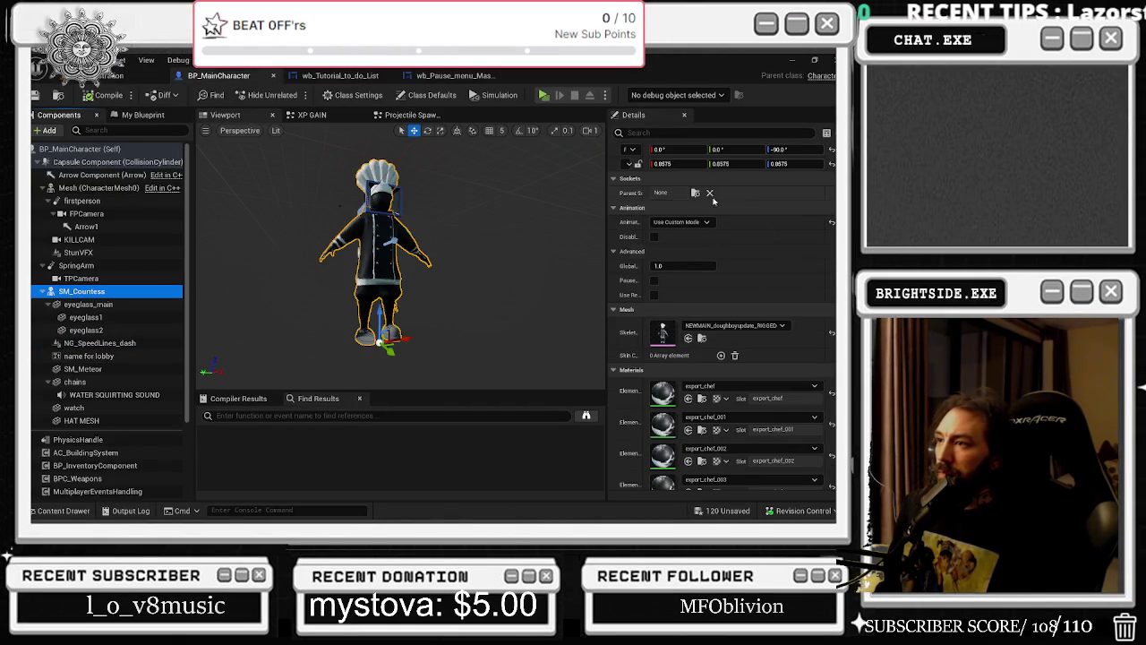
click(831, 333)
Assign the doughboy_longneck skeletal mesh to the character's main Mesh component
click(99, 187)
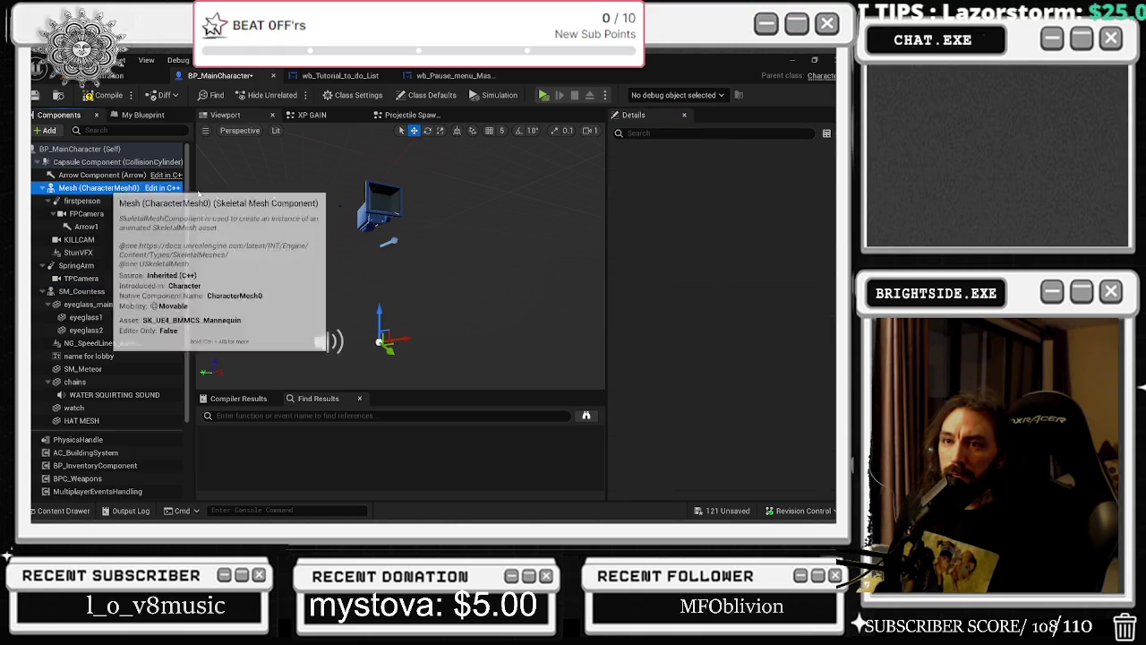
click(691, 134)
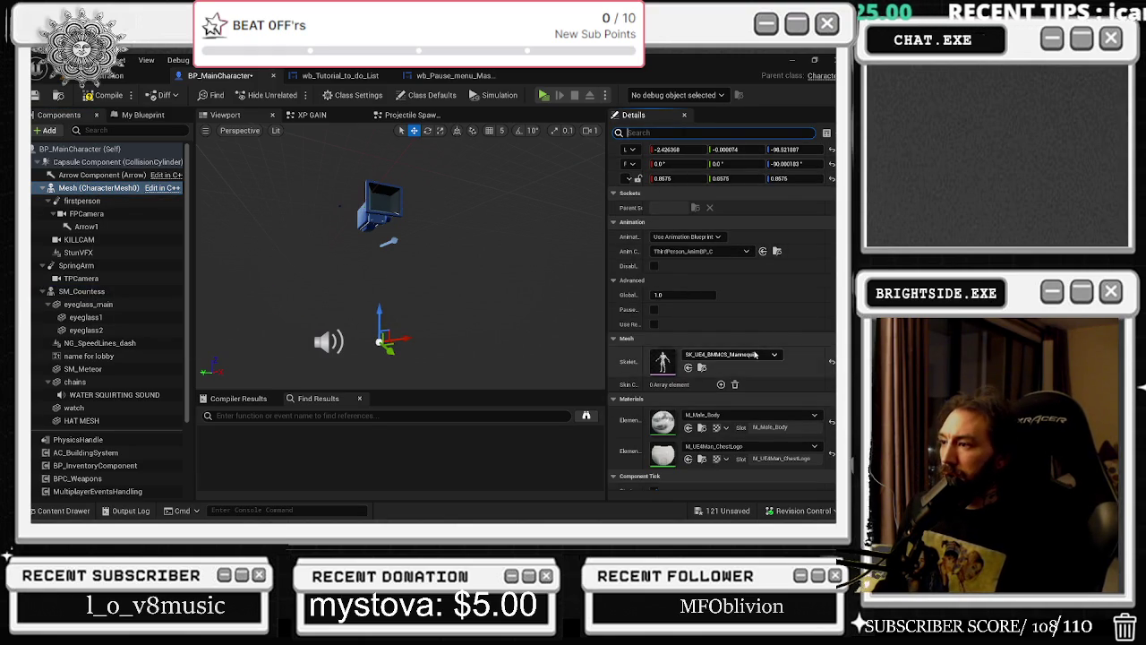
click(59, 510)
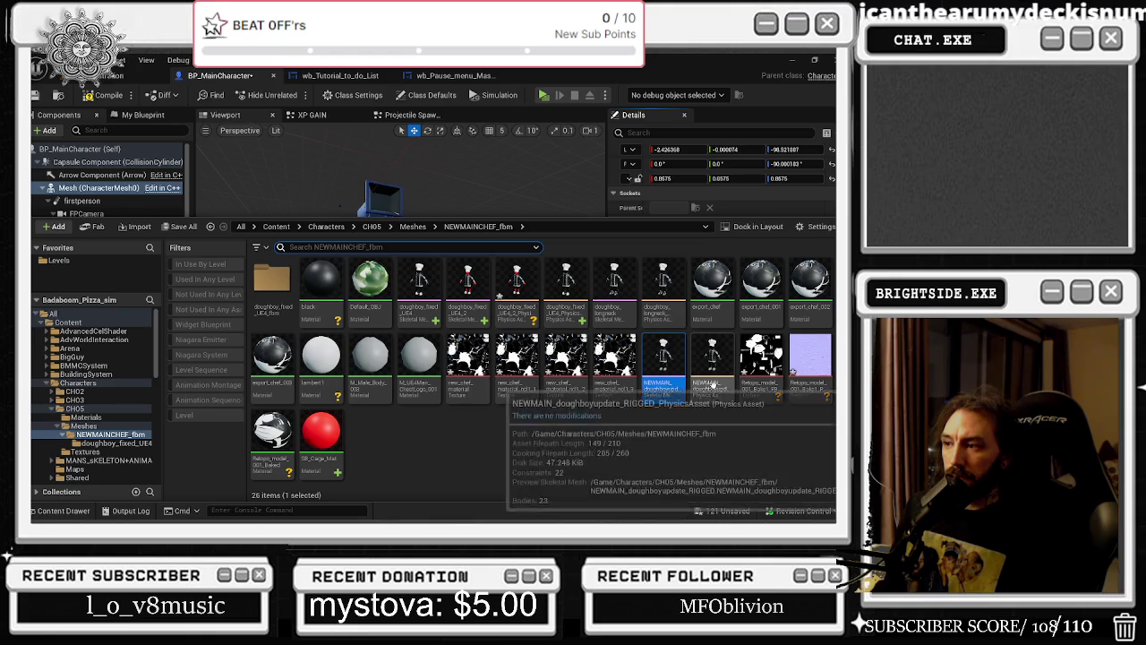
key(Left)
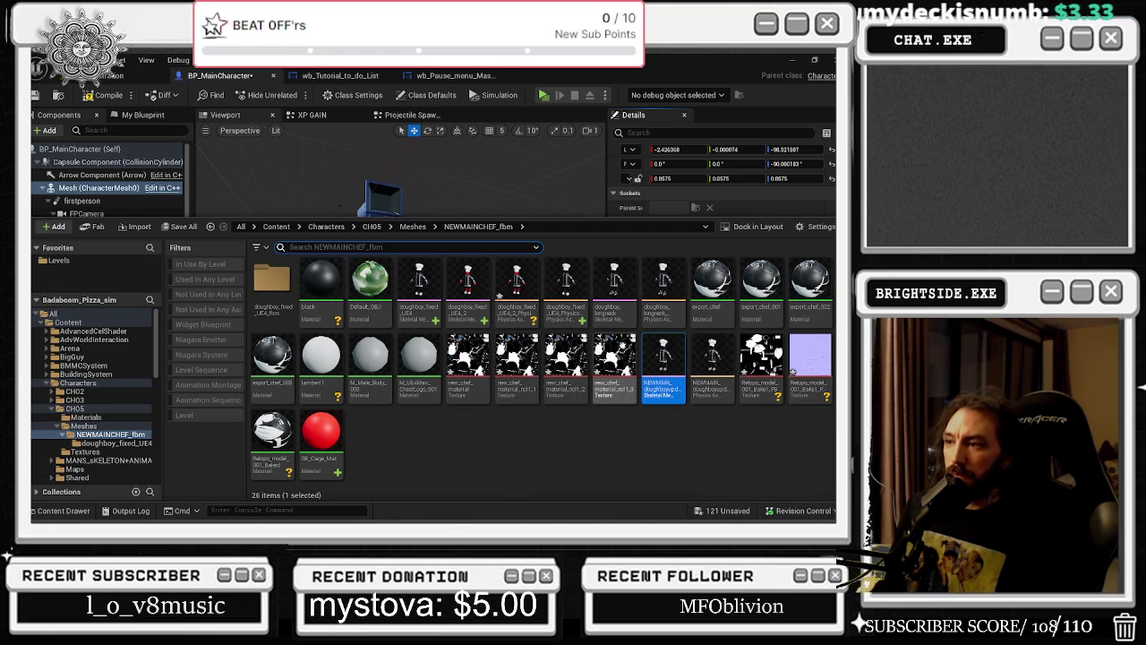
key(Up)
click(61, 511)
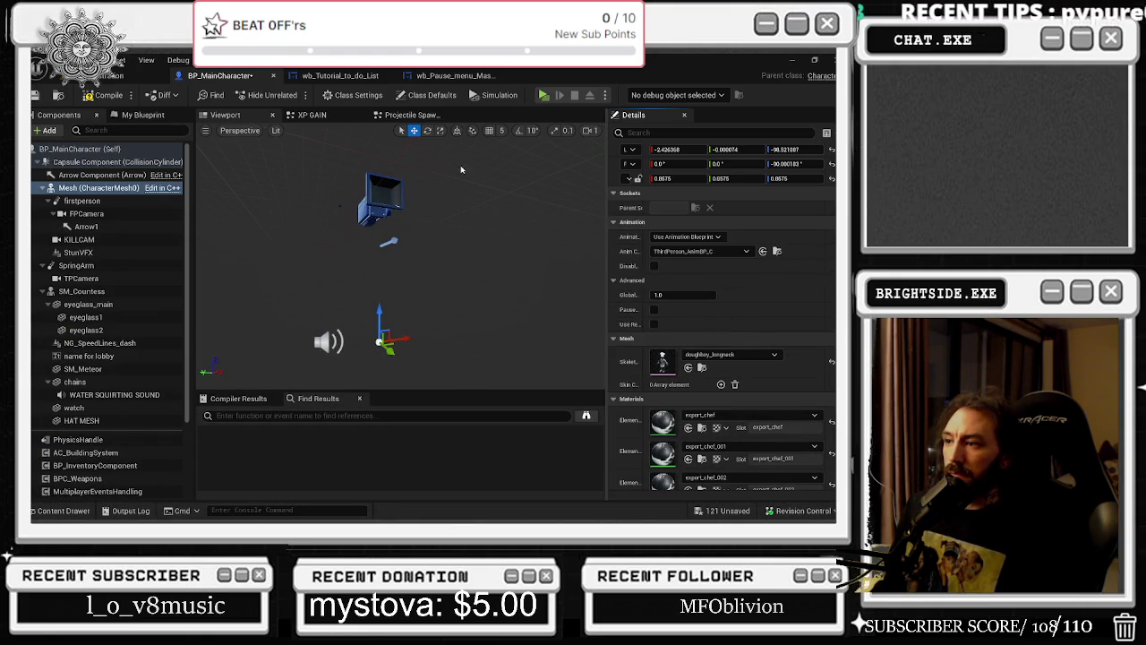
Filter the Mesh details by 'VIS' to check visibility, then save the blueprint
click(681, 132)
text(VIS)
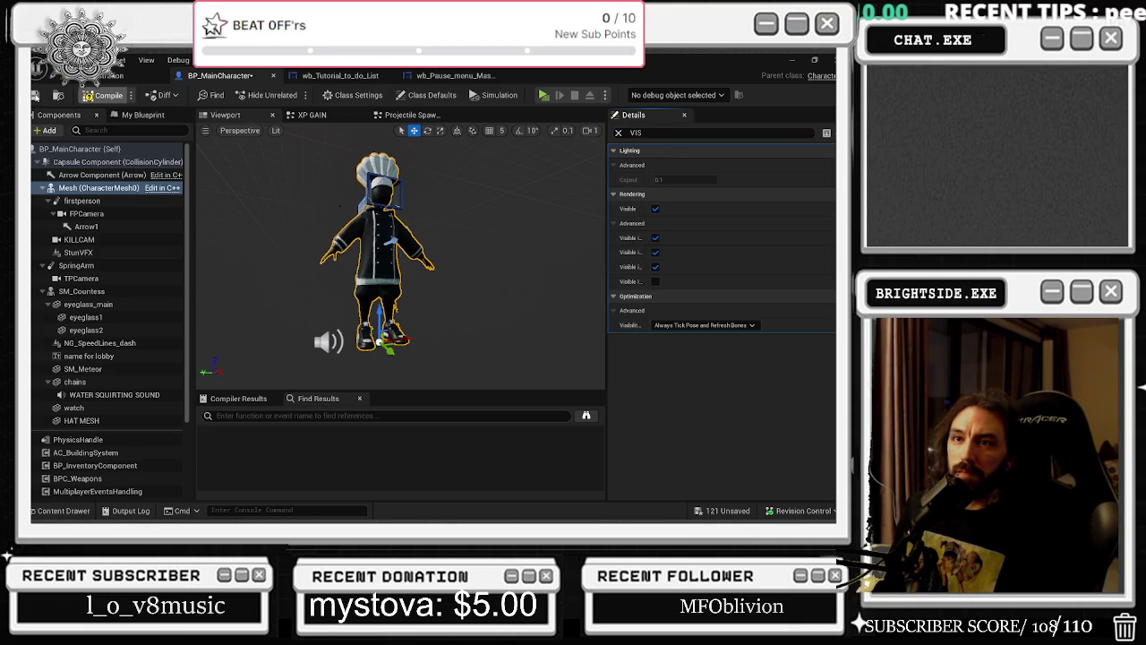
click(34, 95)
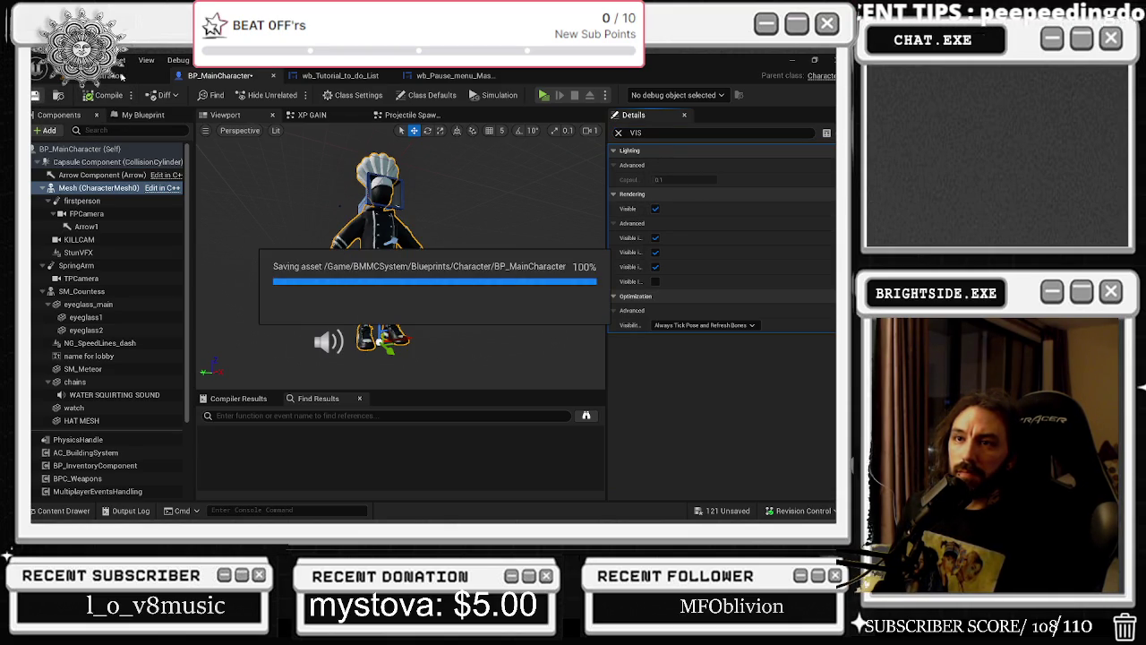
click(105, 76)
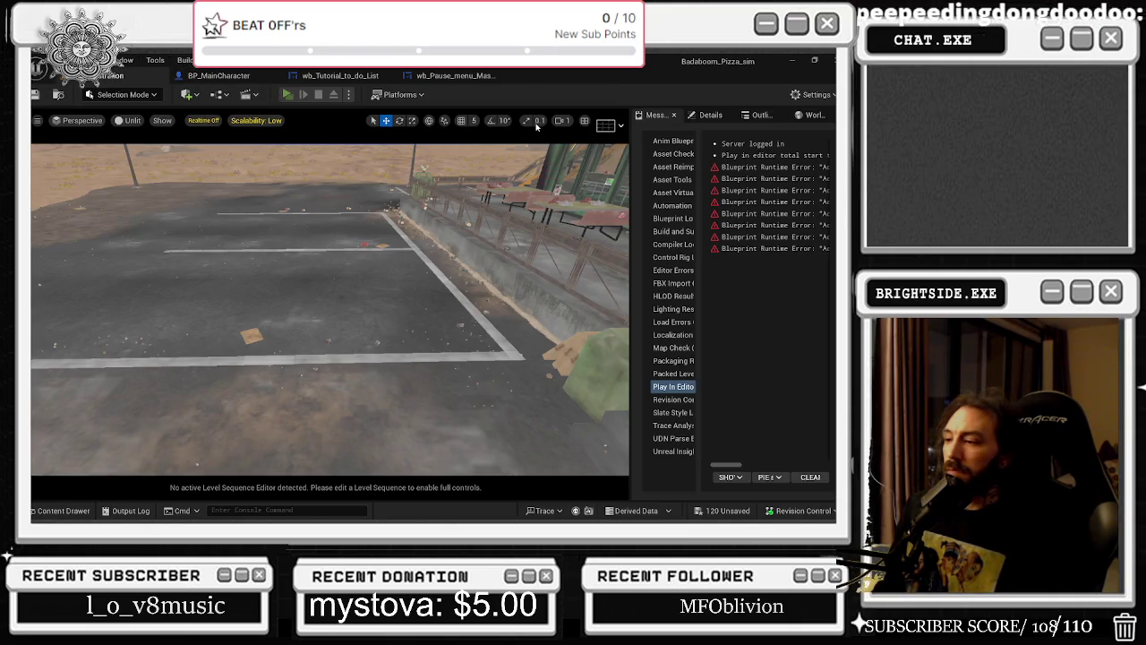
Play-test the level, walking the chef from the kitchen out to the desert parking lot
key(alt+p)
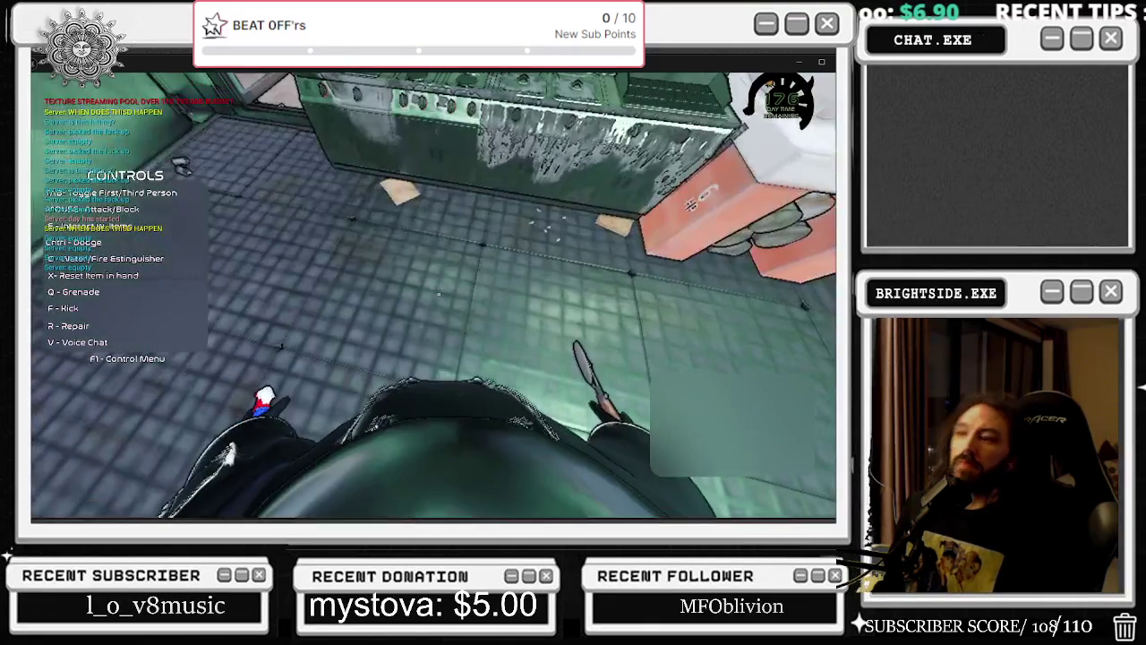
key(w)
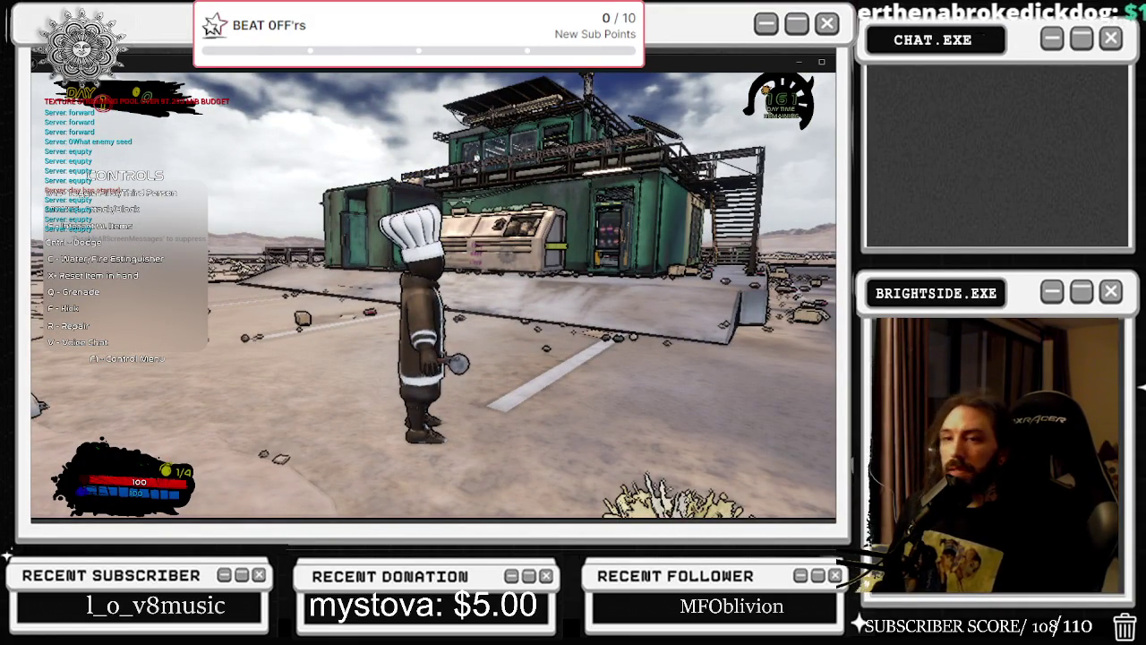
key(alt+Tab)
key(alt+Tab)
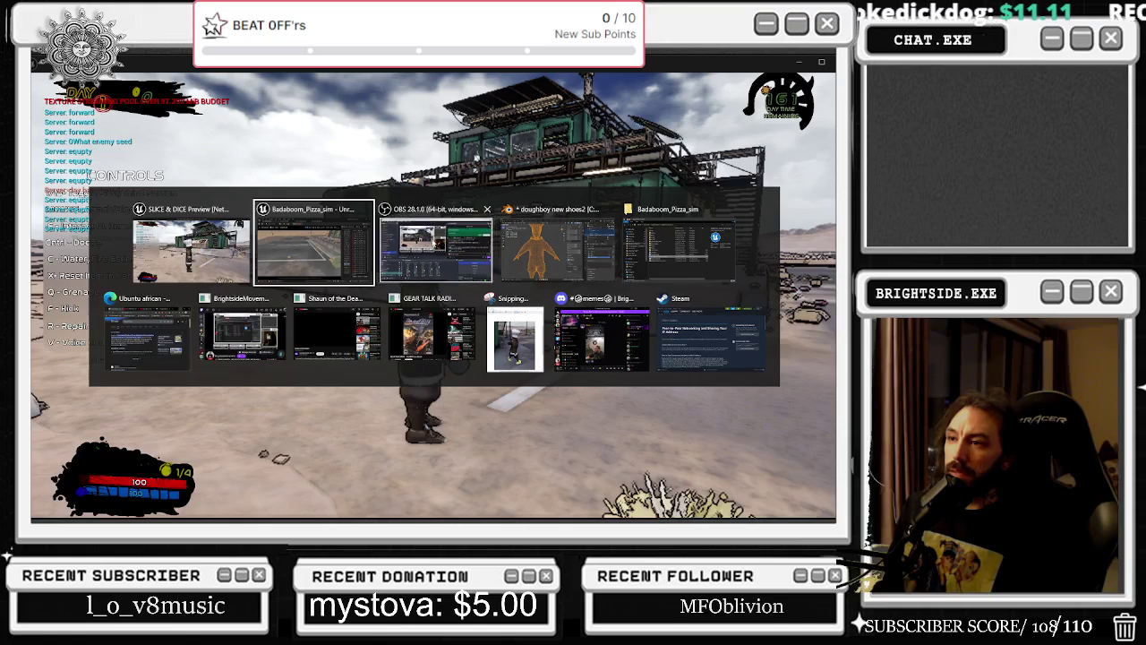
key(alt+Tab)
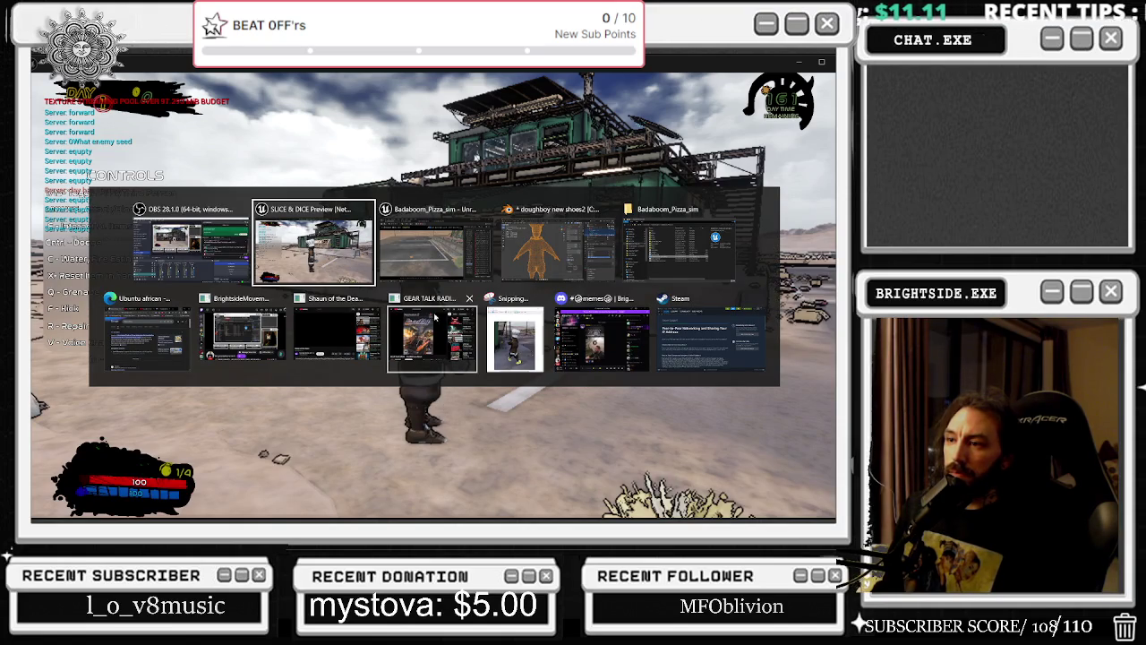
Leave the game, manage a tray background app, and send the crash report to restart Unreal
click(515, 338)
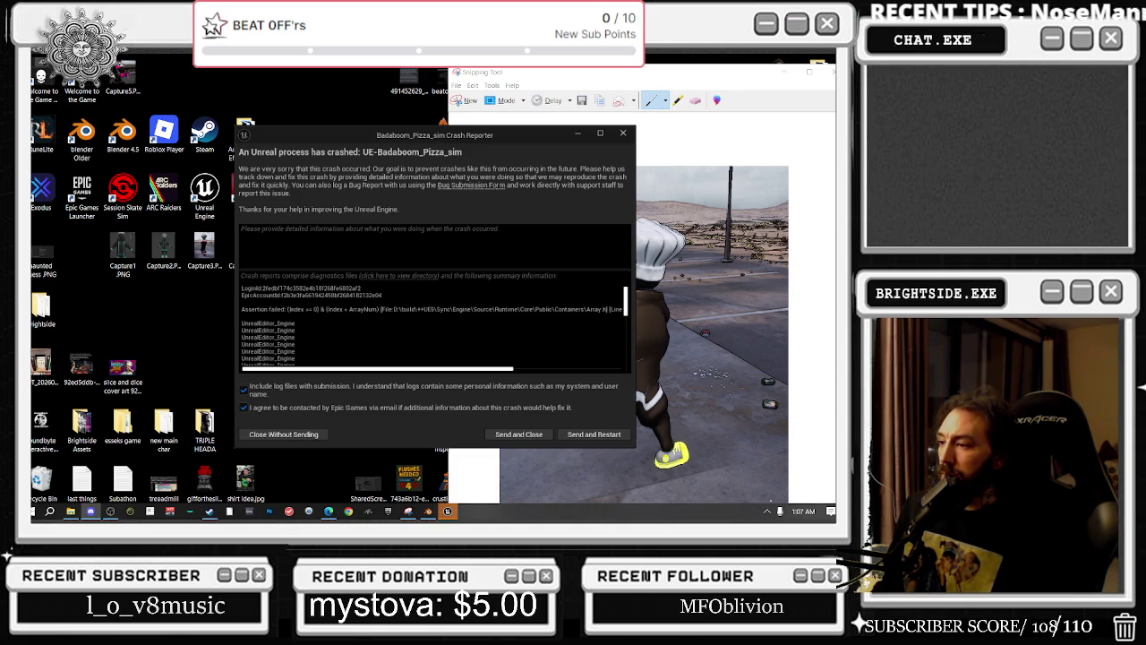
click(767, 514)
right_click(786, 474)
right_click(757, 470)
click(762, 495)
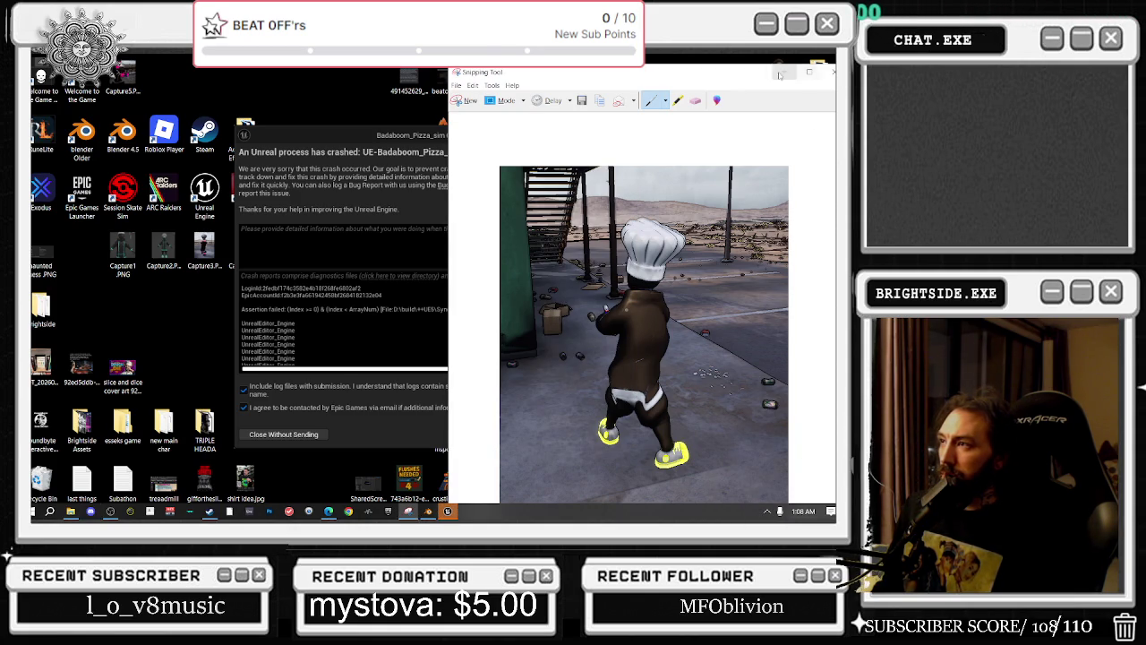
click(783, 75)
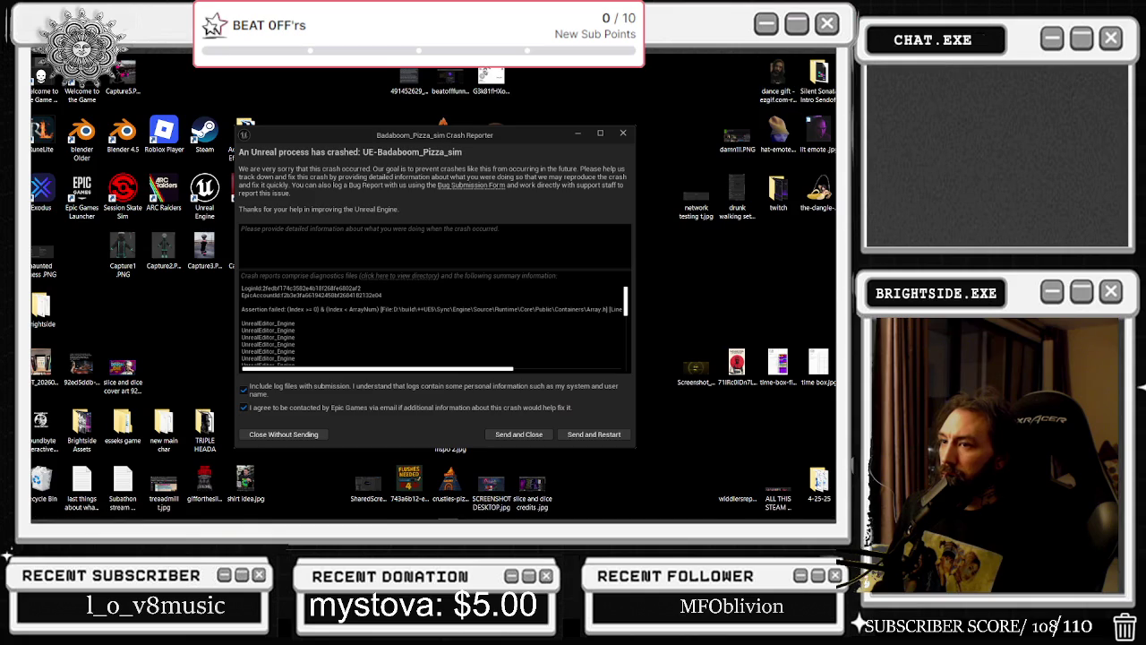
click(592, 435)
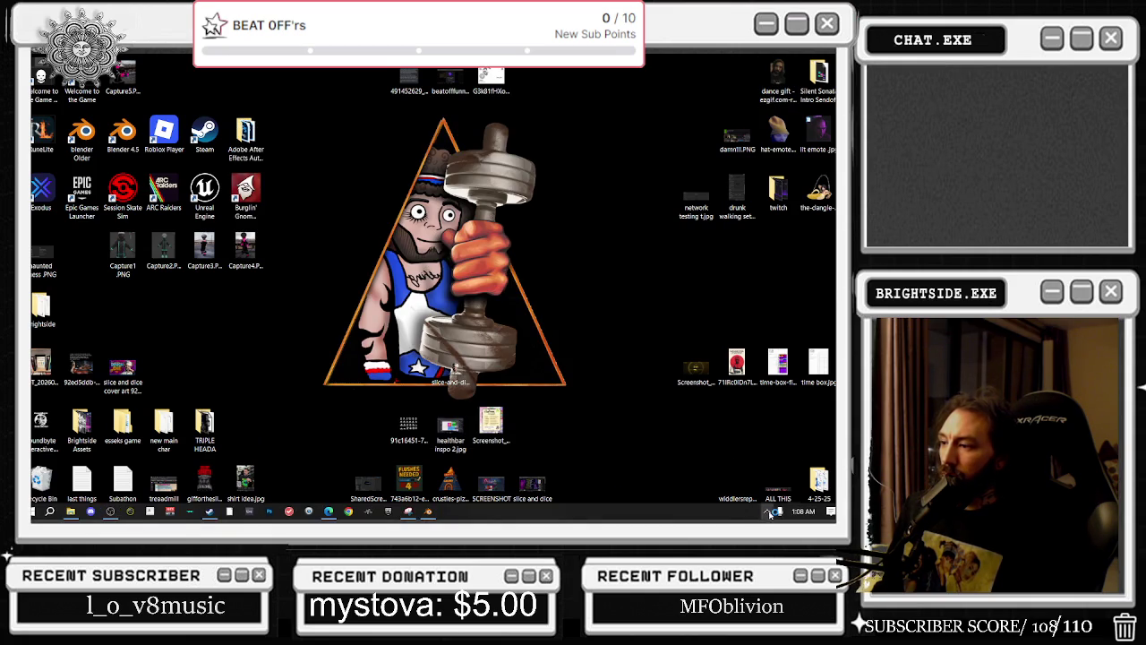
Exit Steam from the system tray and bring Blender's chef model to the front
click(768, 511)
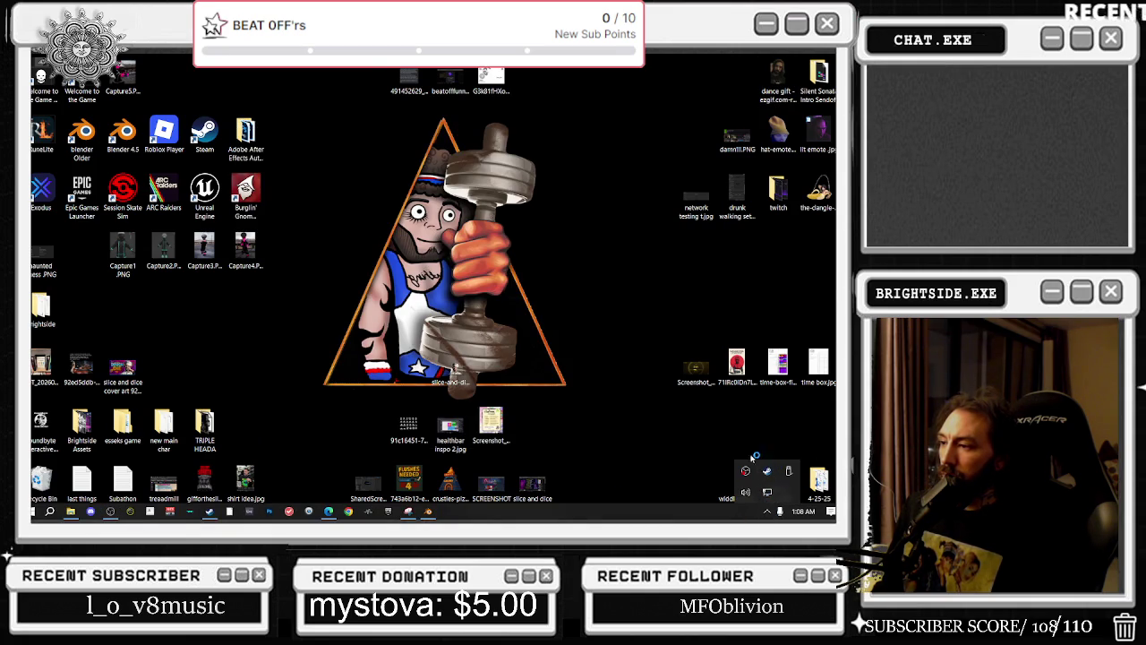
right_click(770, 473)
click(708, 463)
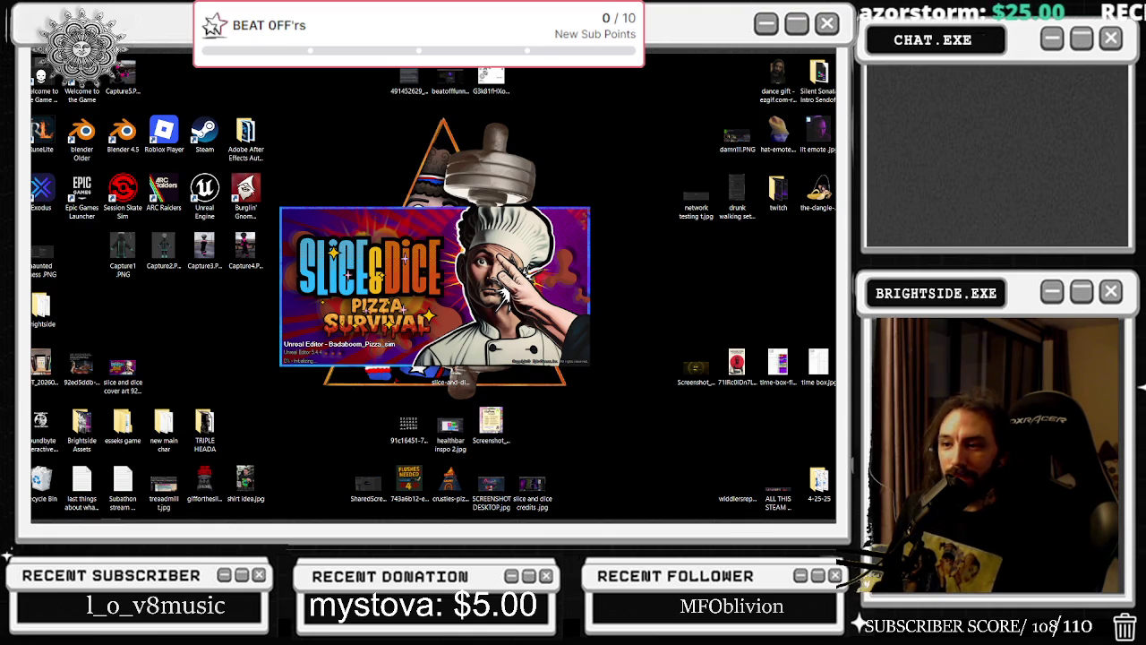
key(alt+Tab)
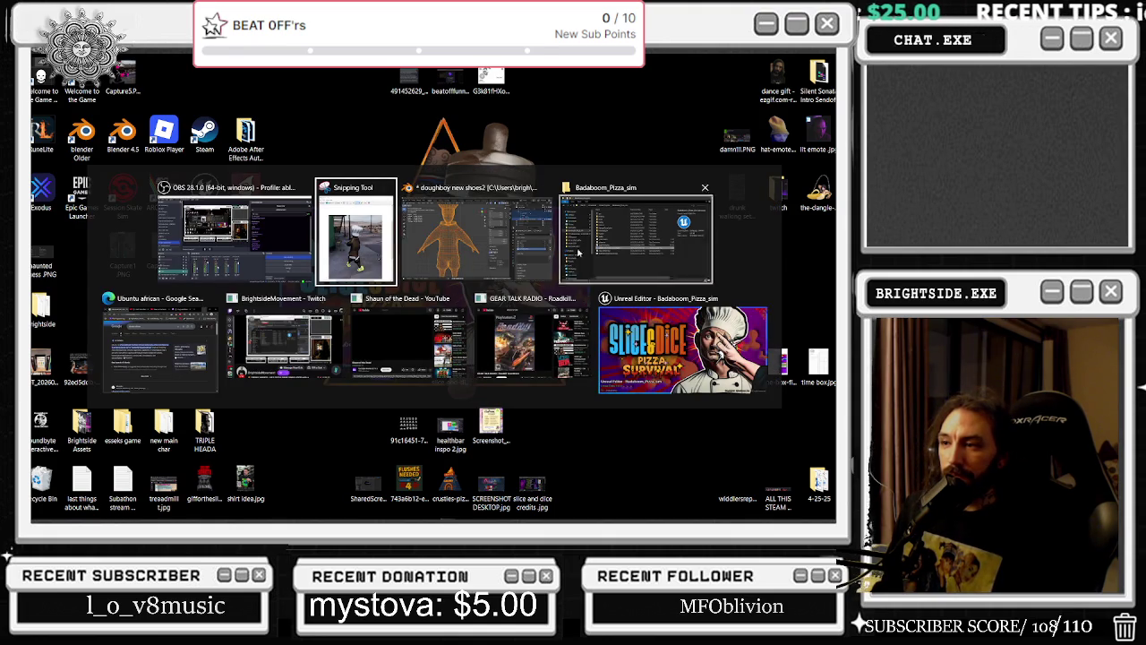
click(465, 235)
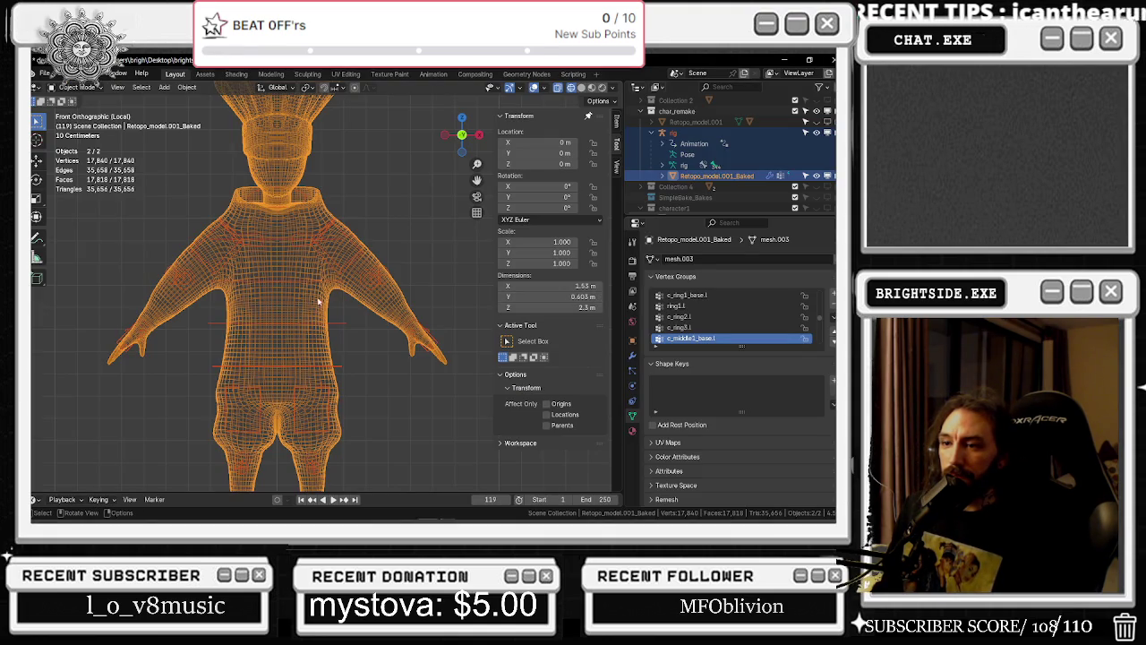
Zoom in on the chef model and briefly hide the mesh to view its rig
scroll(318, 301, up, 2)
mouse_move(318, 301)
shift+middle_down()
mouse_move(441, 333)
mouse_move(376, 332)
mouse_move(211, 293)
mouse_move(317, 286)
shift+middle_up()
scroll(376, 332, down, 5)
scroll(317, 287, up, 2)
scroll(317, 286, up, 2)
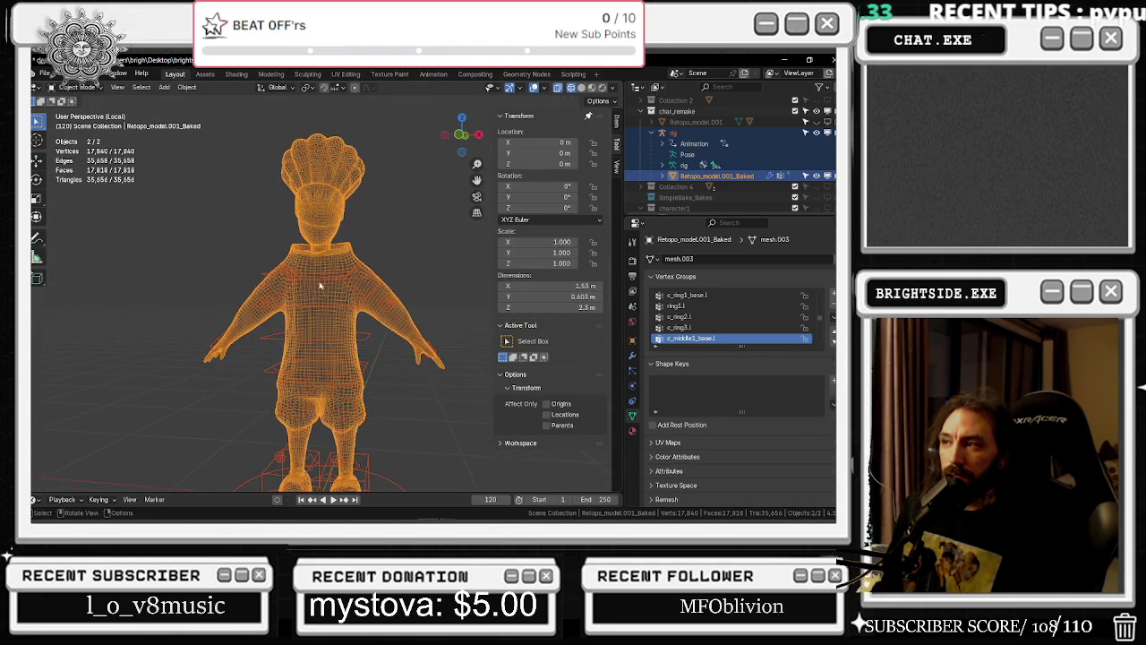
click(815, 176)
click(816, 177)
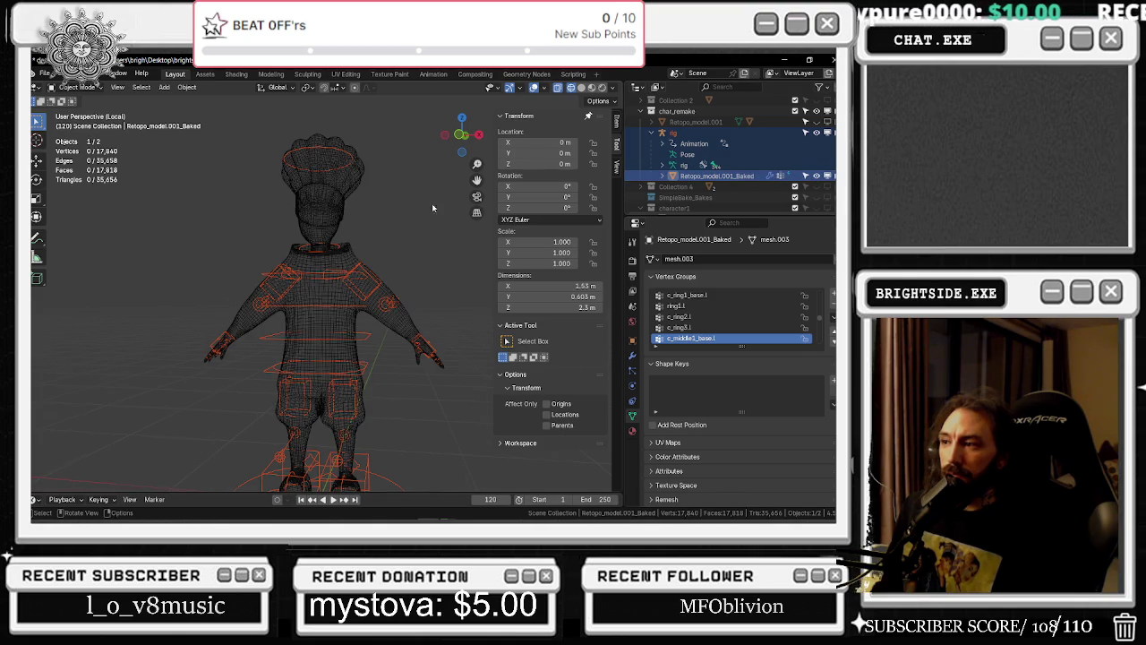
Select the chef mesh and switch it into Edit Mode
shift+middle_drag(432, 208, 308, 193)
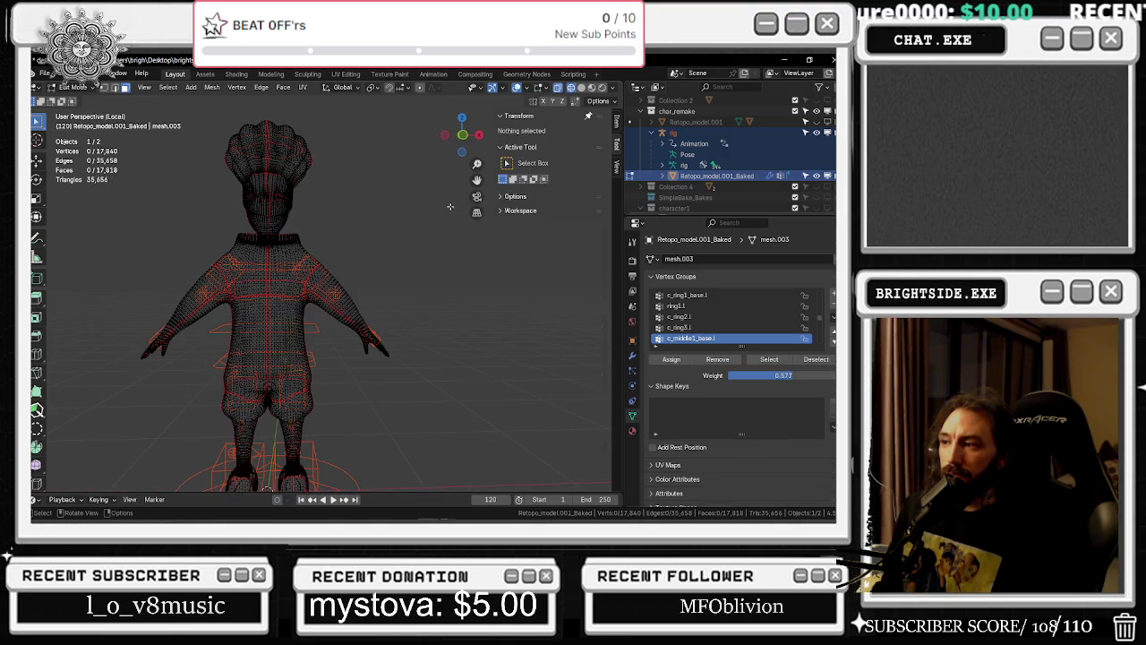
click(260, 152)
key(Tab)
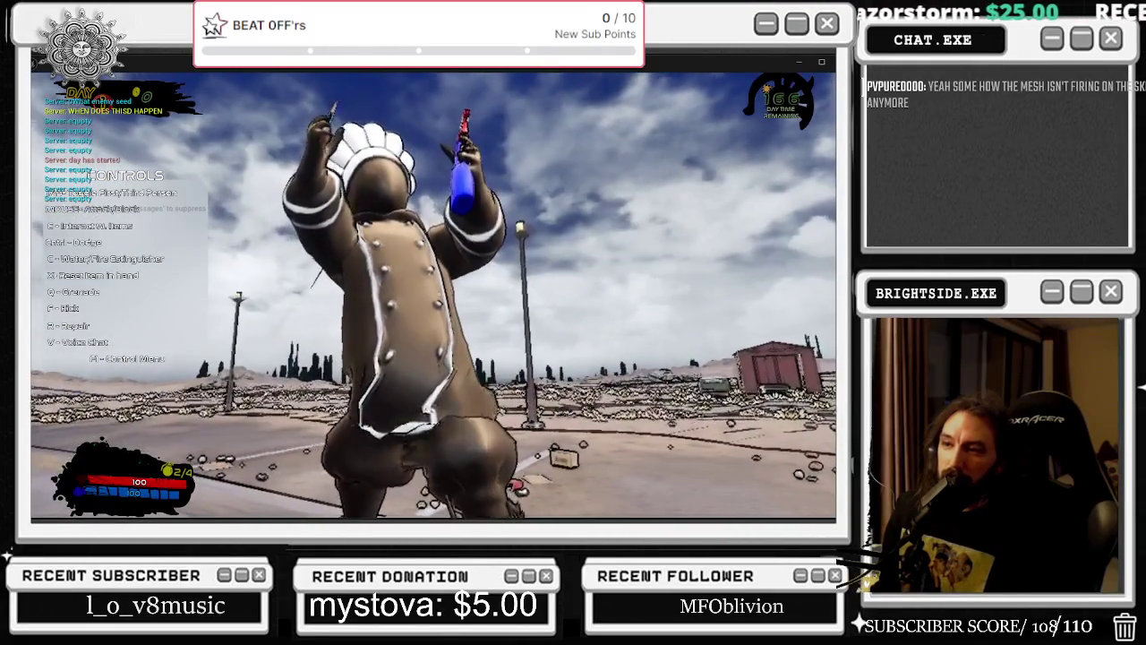
End the Play-In-Editor session with the chef standing in the parking lot
key(Escape)
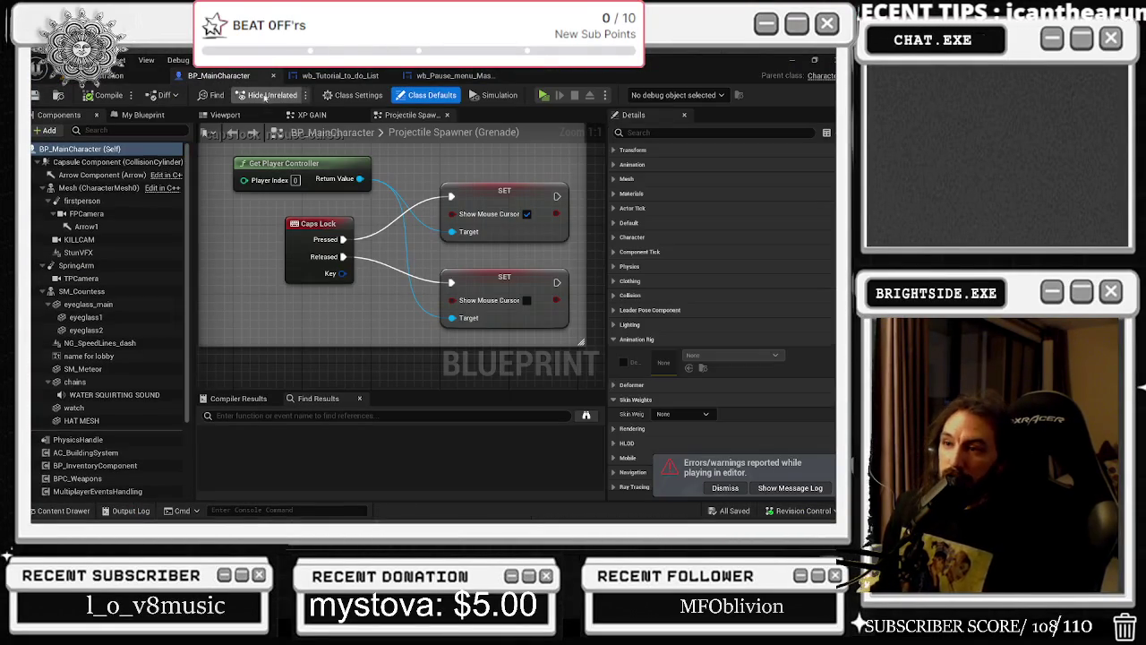
Set SM_Countess's skeletal mesh to doughboy_fixed_UE4, found by searching 'DOU'
click(107, 188)
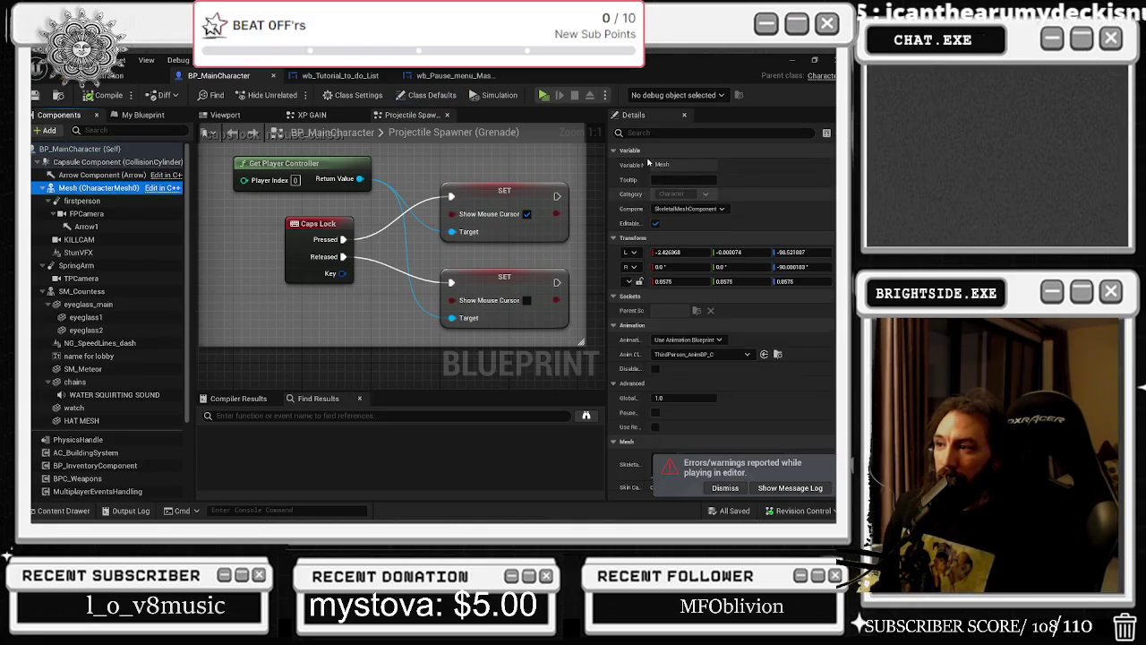
scroll(743, 358, down, 3)
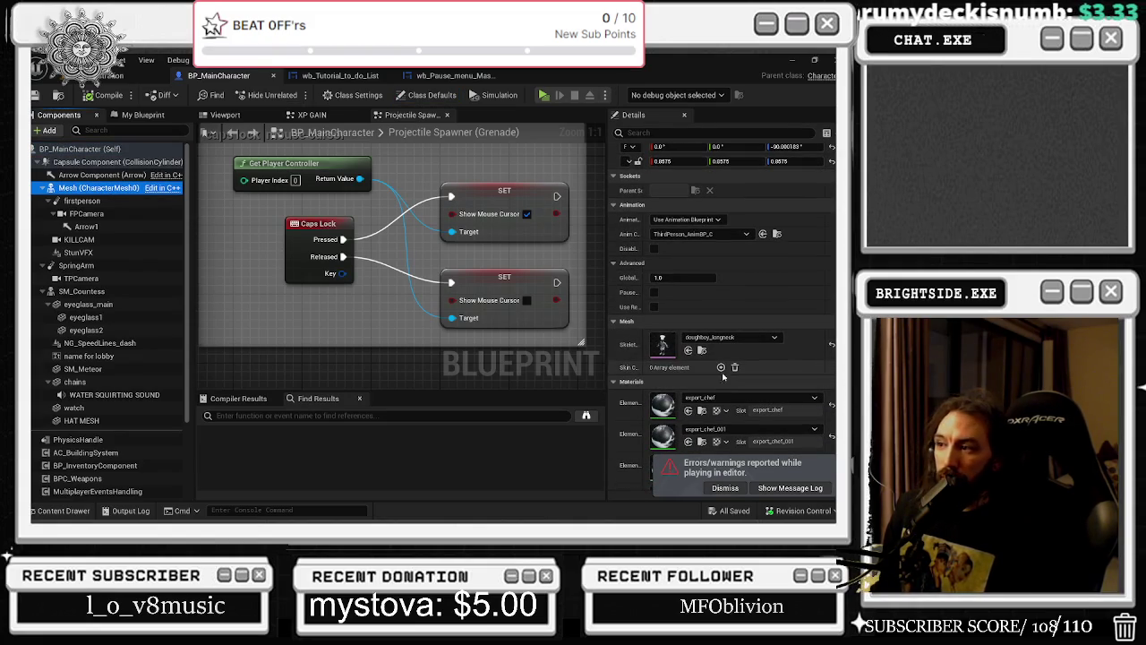
click(70, 292)
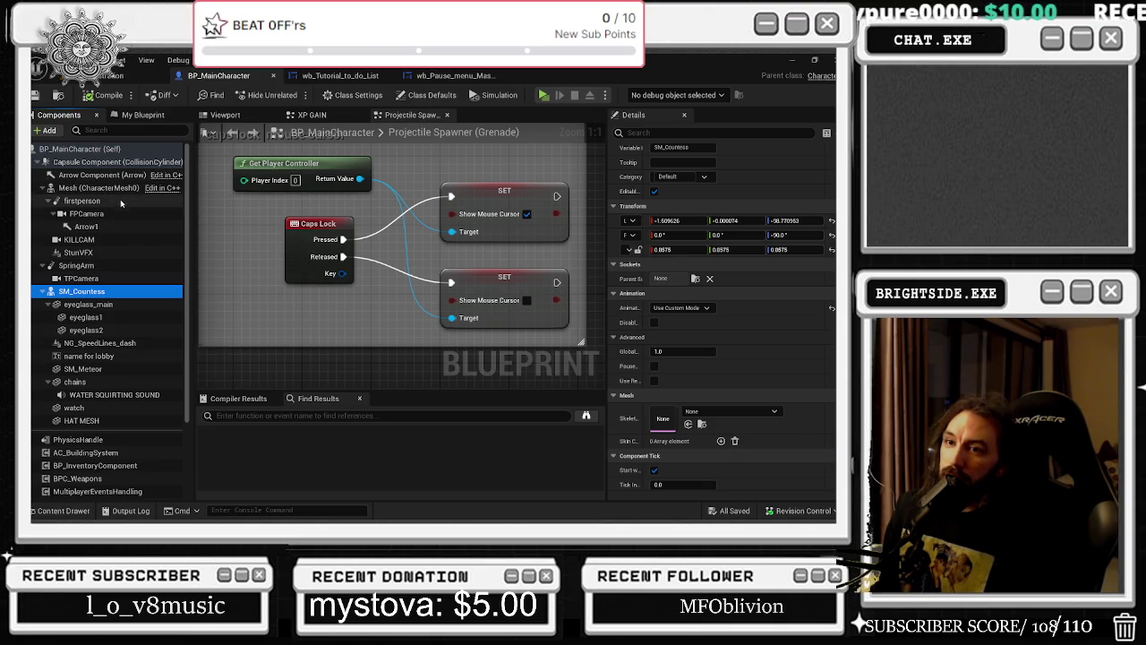
click(721, 412)
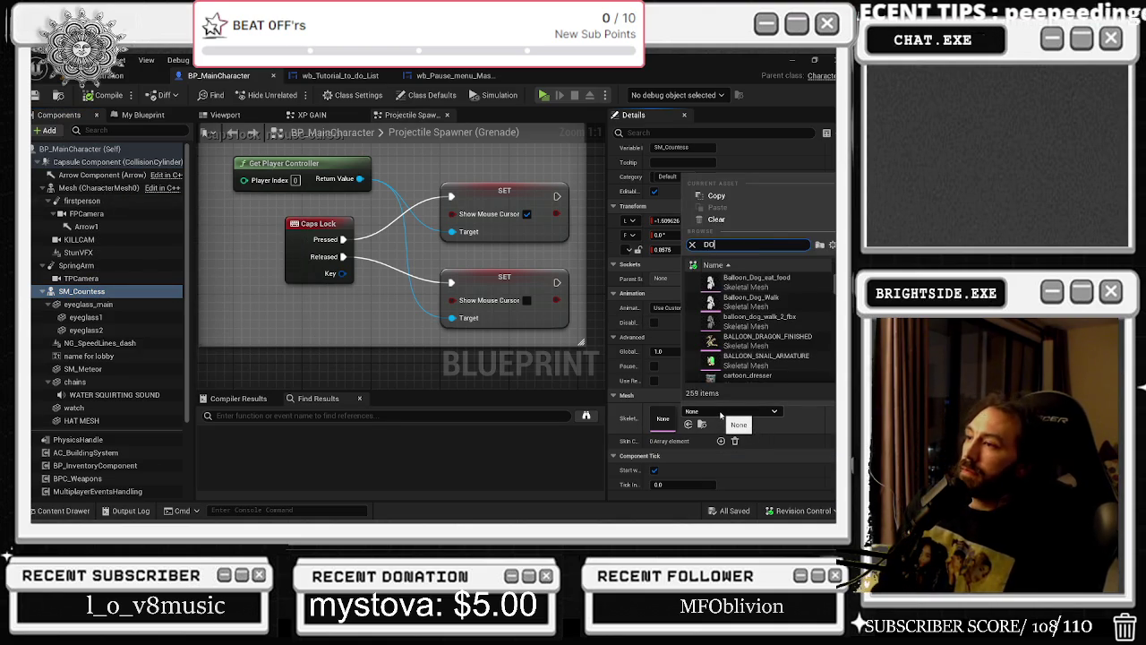
text(DOU)
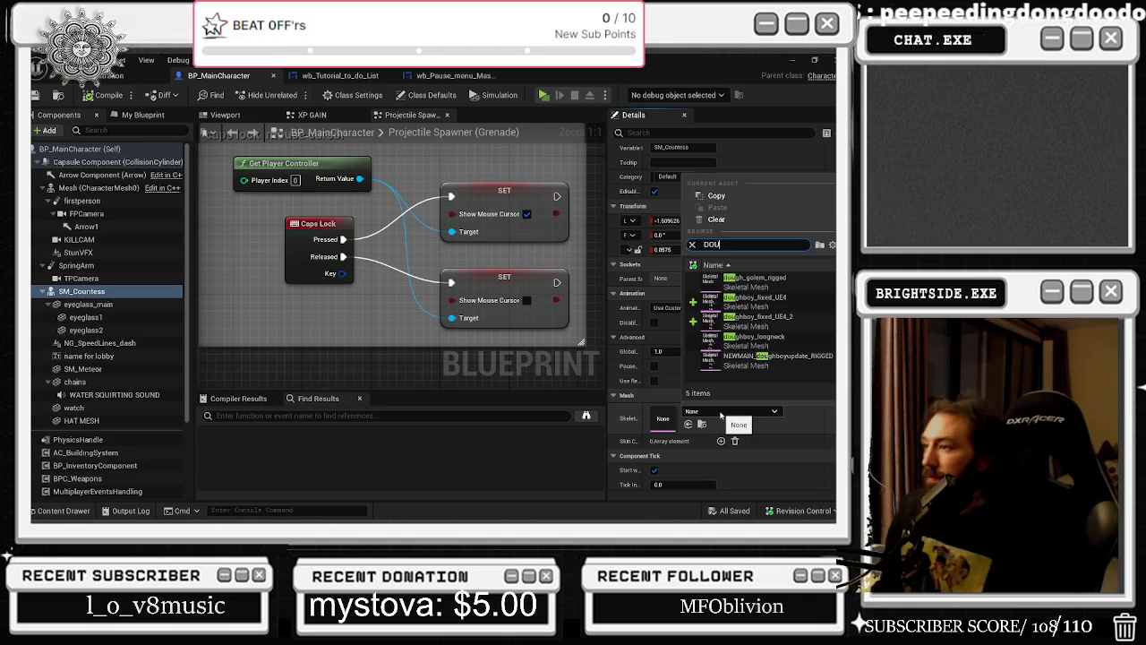
click(752, 301)
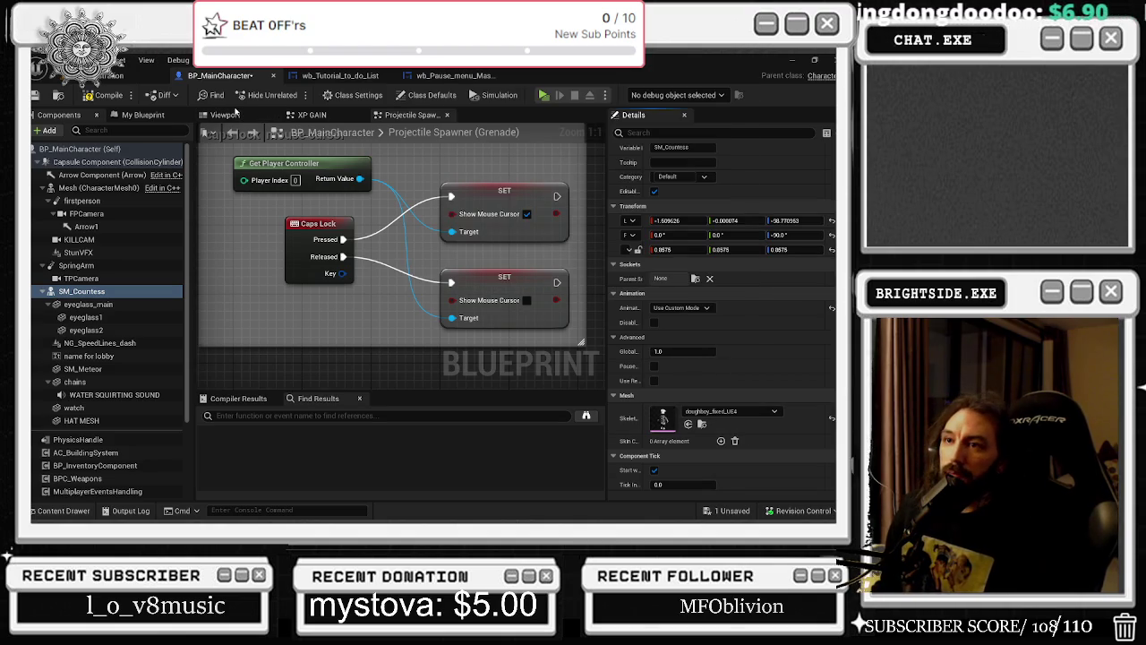
Preview the chef in the Viewport and compile BP_MainCharacter
click(226, 115)
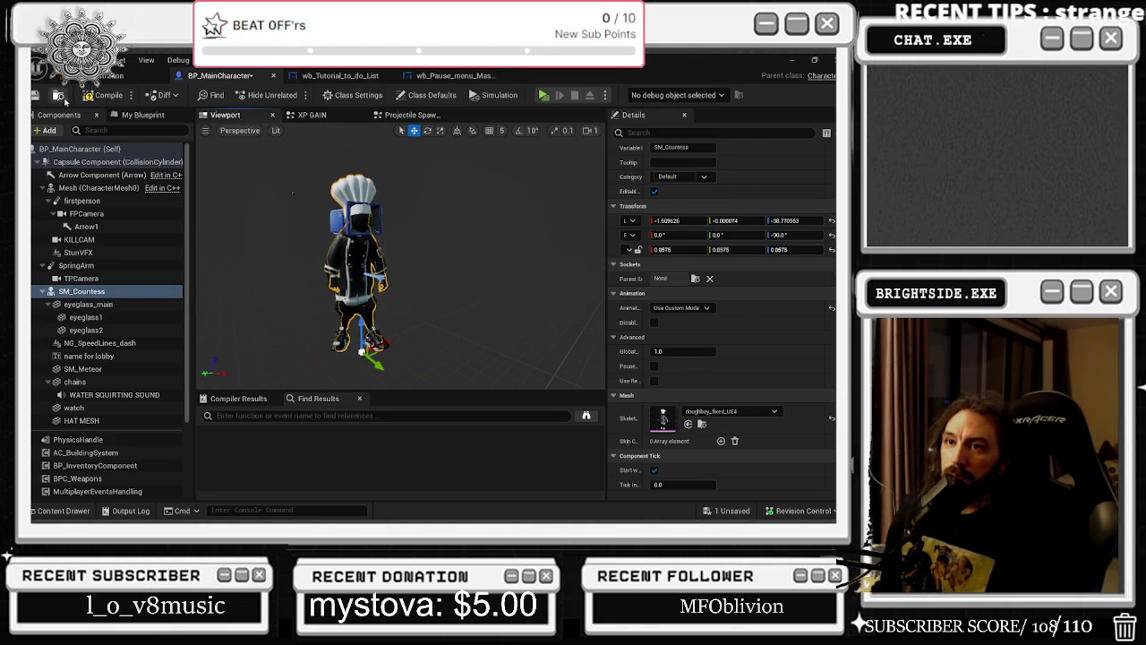
click(88, 95)
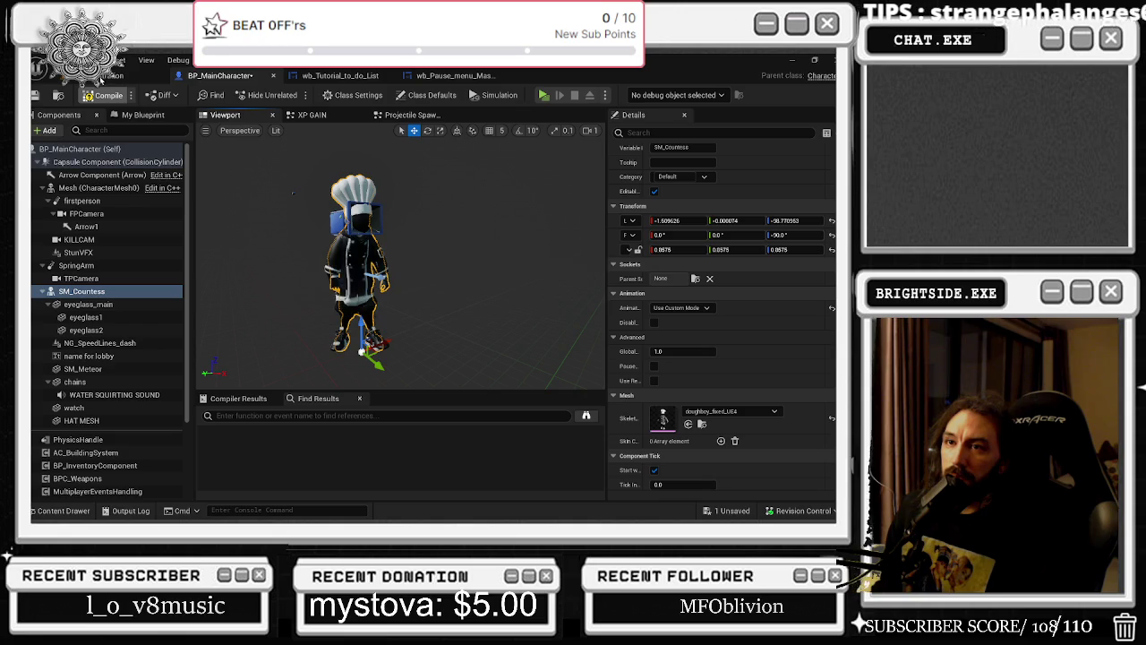
click(117, 75)
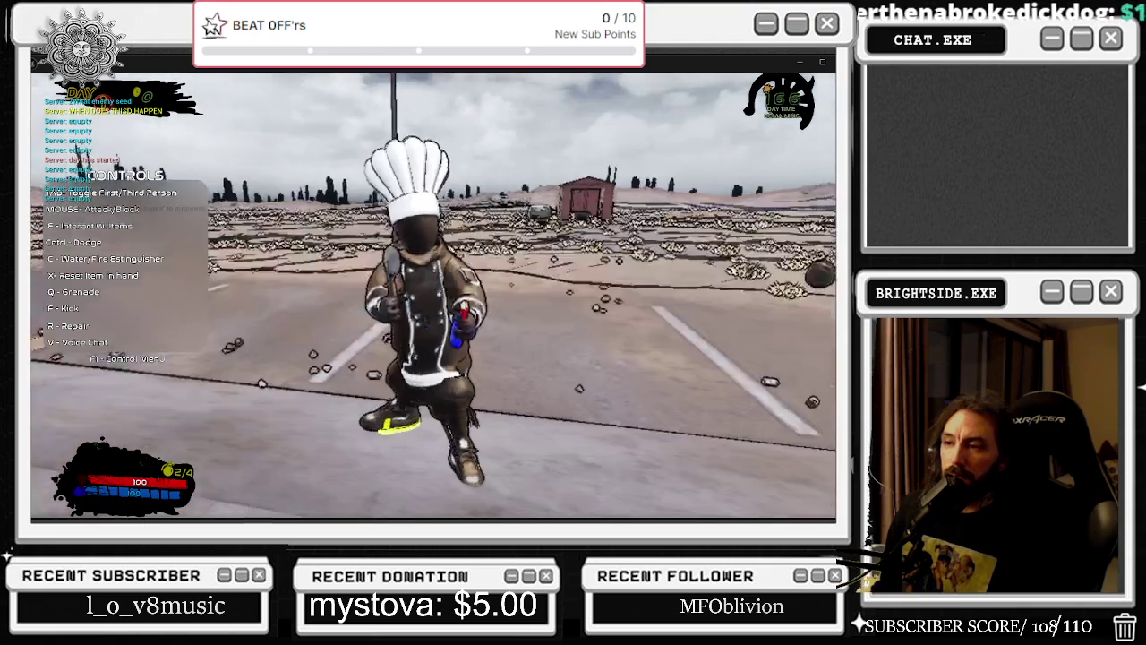
key(Escape)
click(219, 75)
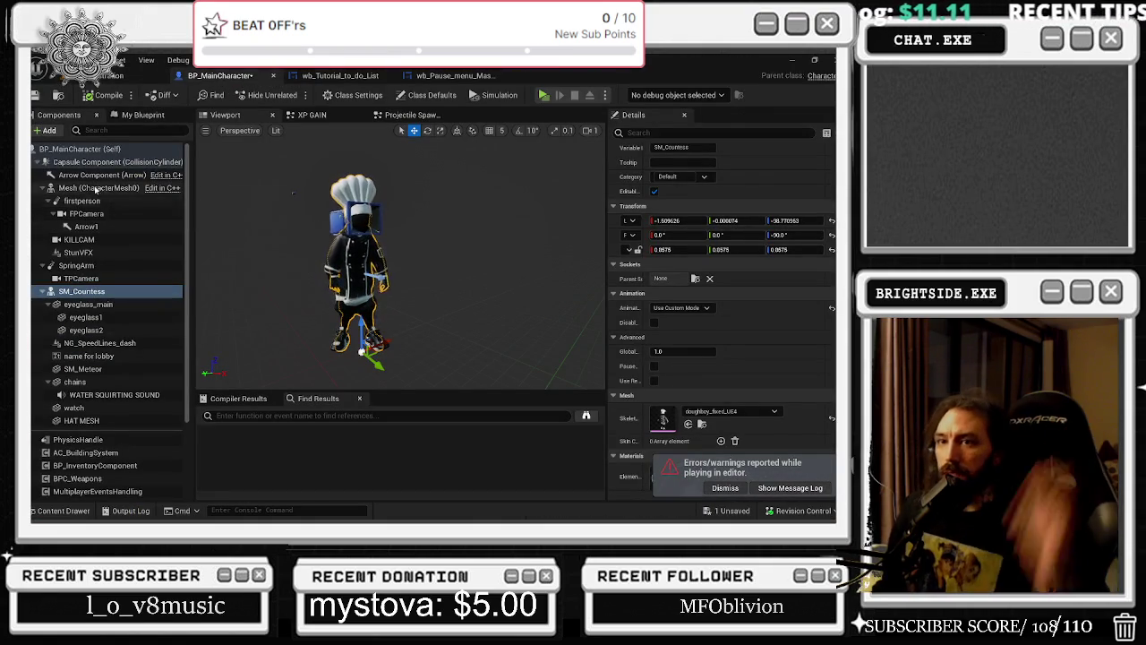
Compare doughboy_fixed_UE4_2 and doughboy_fixed_UE4 as SM_Countess's skeletal mesh
click(729, 411)
click(753, 355)
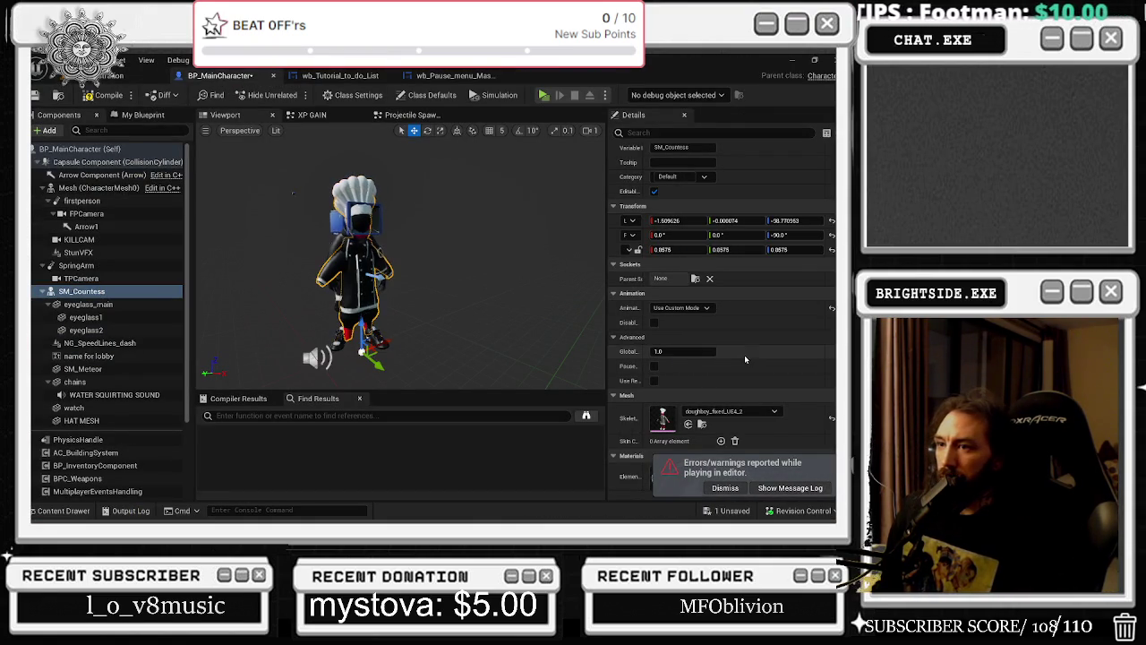
drag(427, 213, 421, 226)
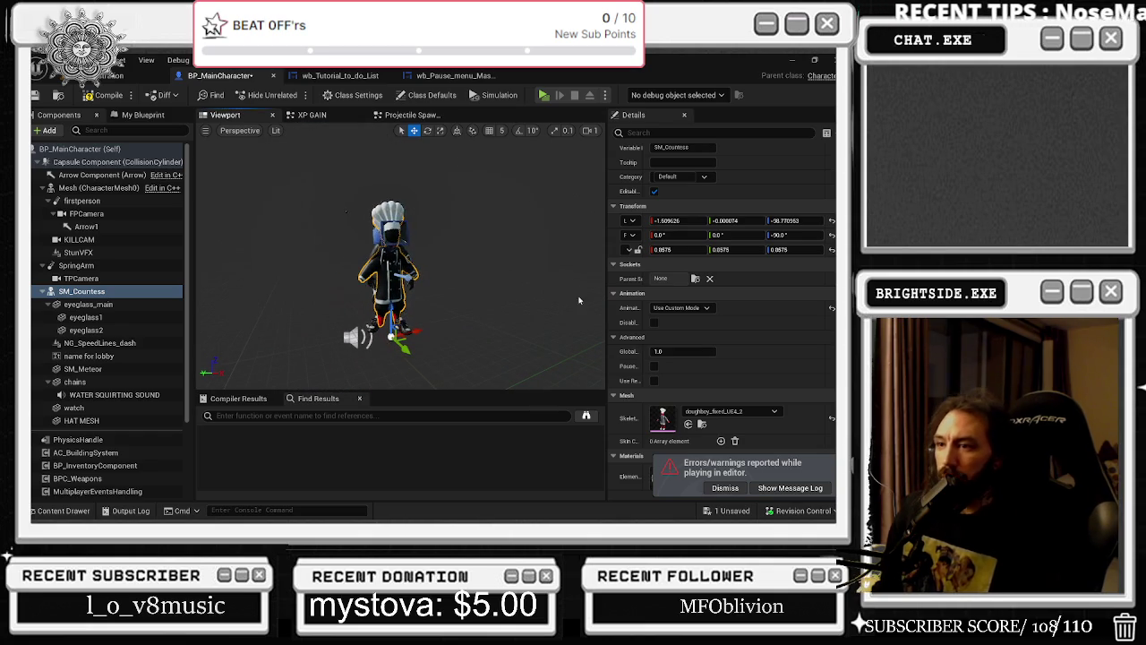
click(730, 411)
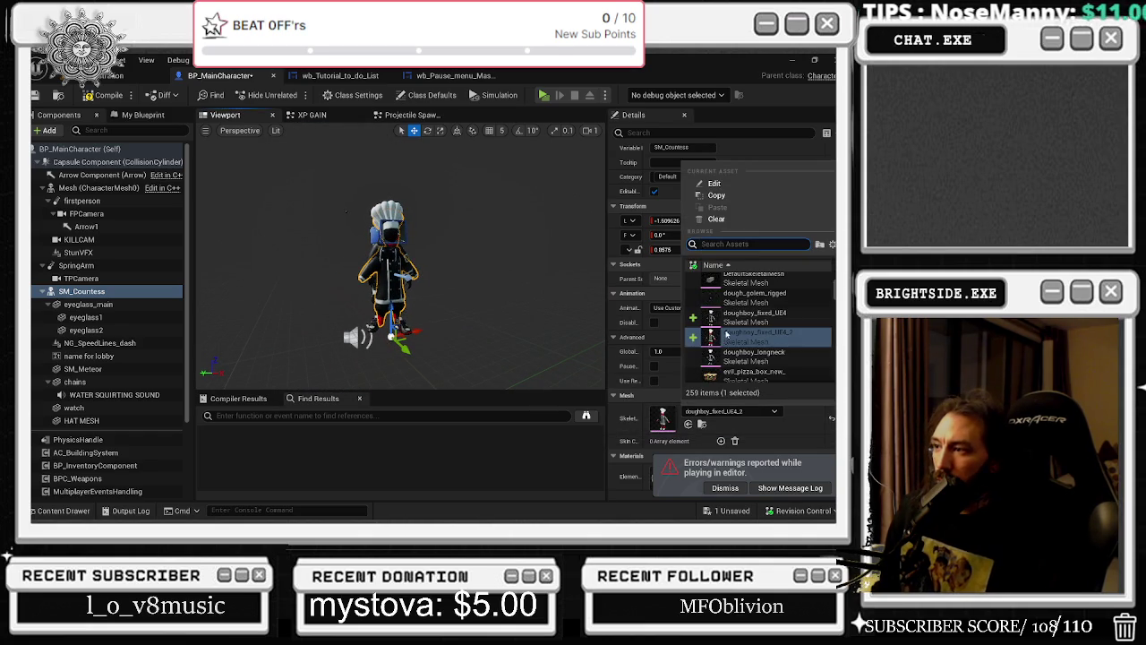
click(744, 321)
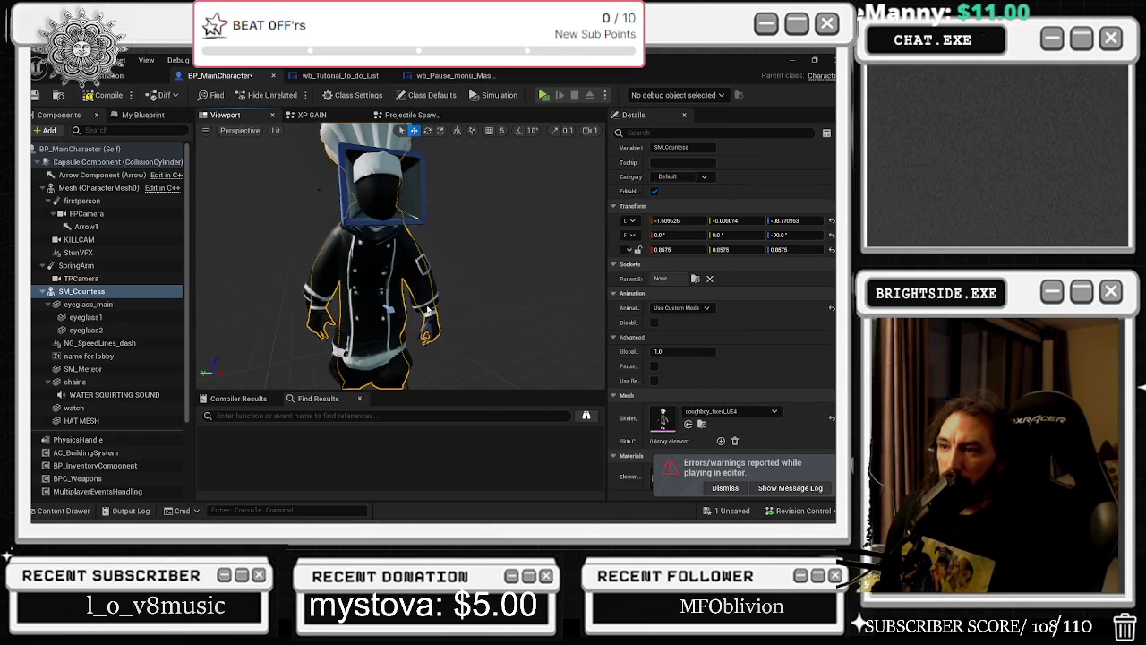
Review the Mesh and SM_Countess settings and the character's feet, then save BP_MainCharacter
click(105, 188)
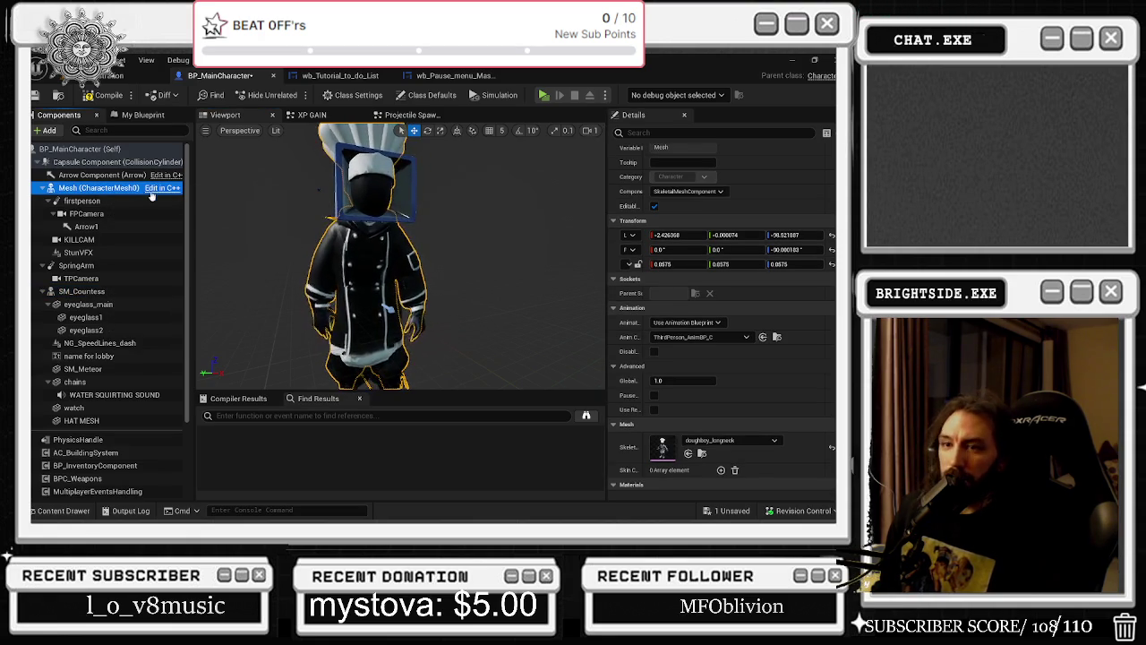
click(85, 279)
click(114, 288)
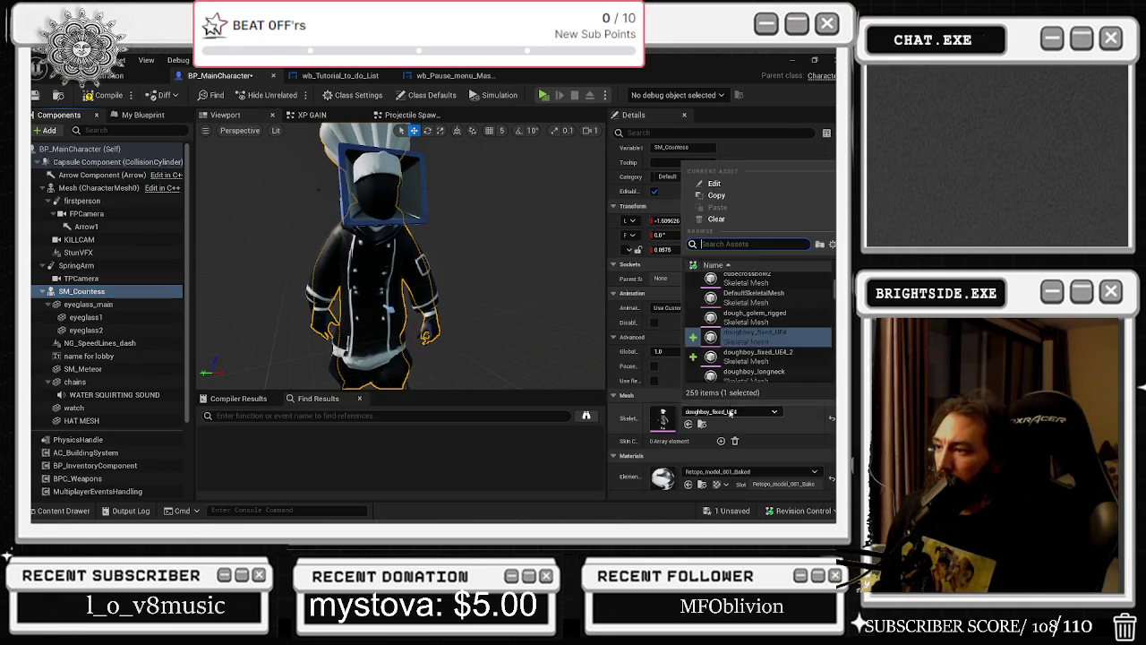
scroll(746, 383, down, 4)
scroll(746, 383, down, 1)
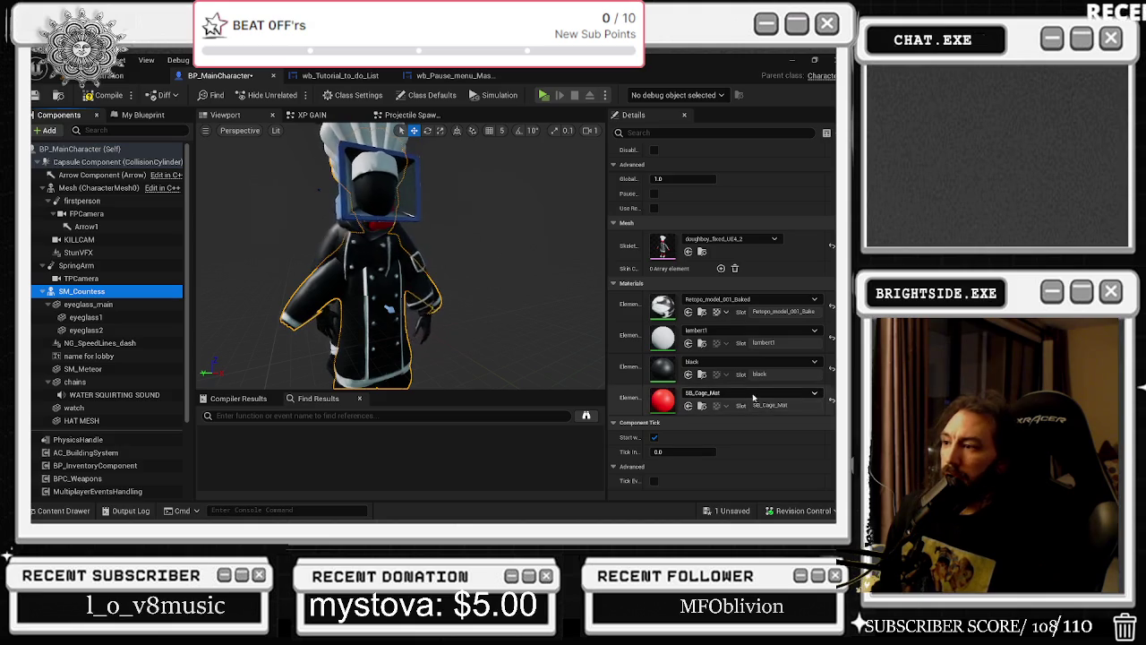
drag(501, 295, 513, 308)
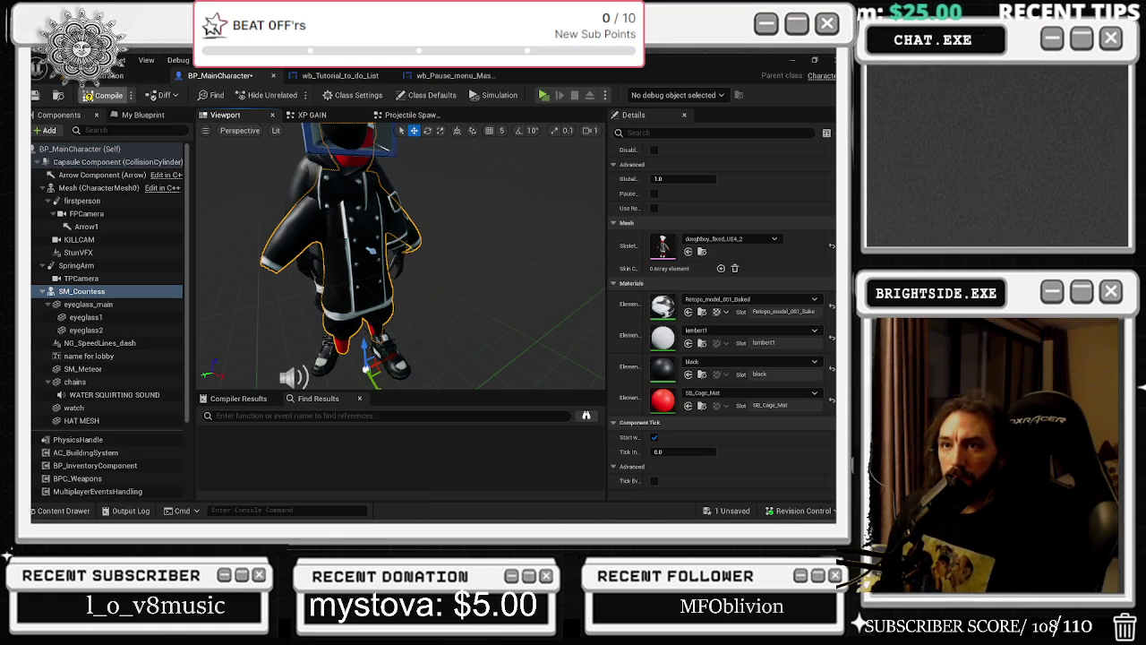
click(36, 98)
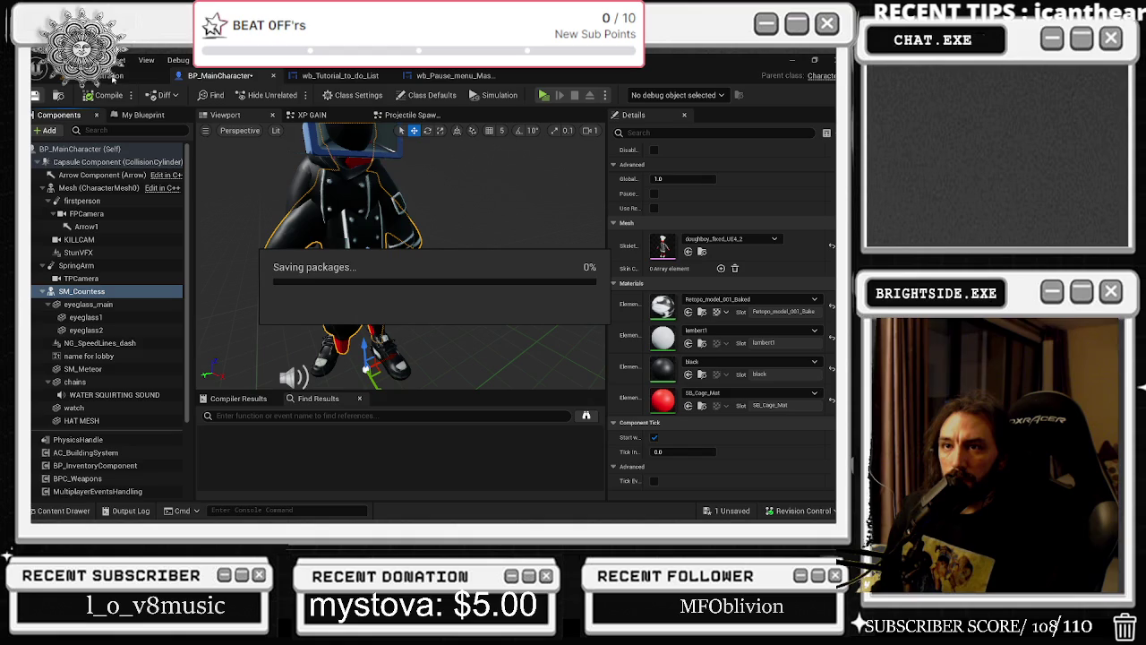
click(112, 77)
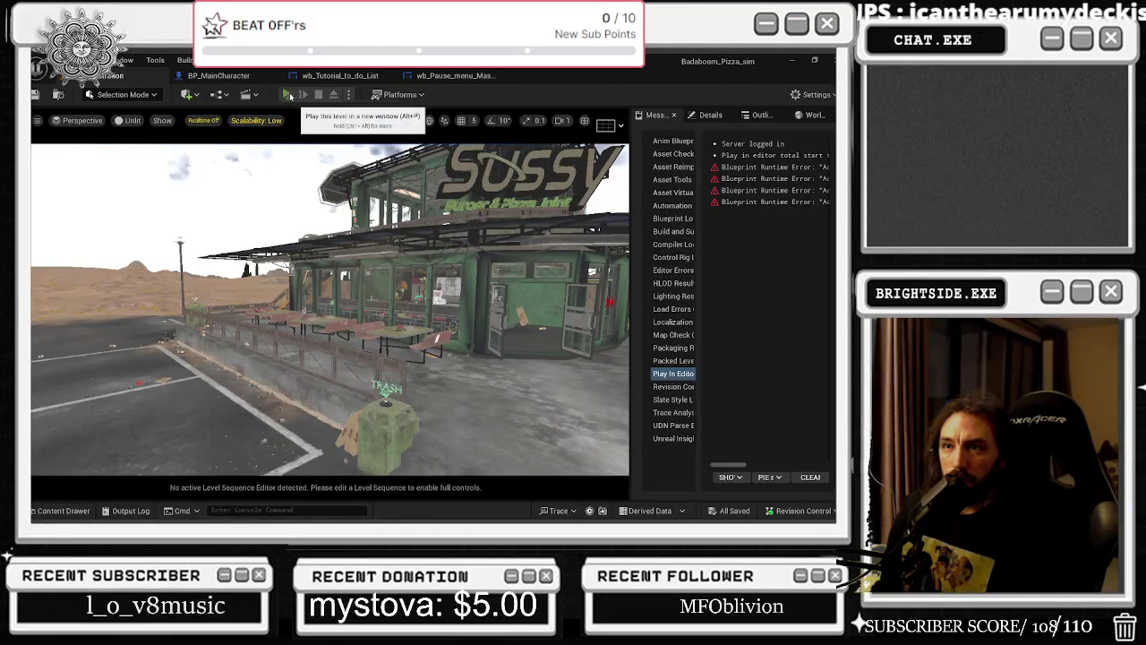
Play the level as the chef in third-person view, then stop and reopen BP_MainCharacter
click(289, 94)
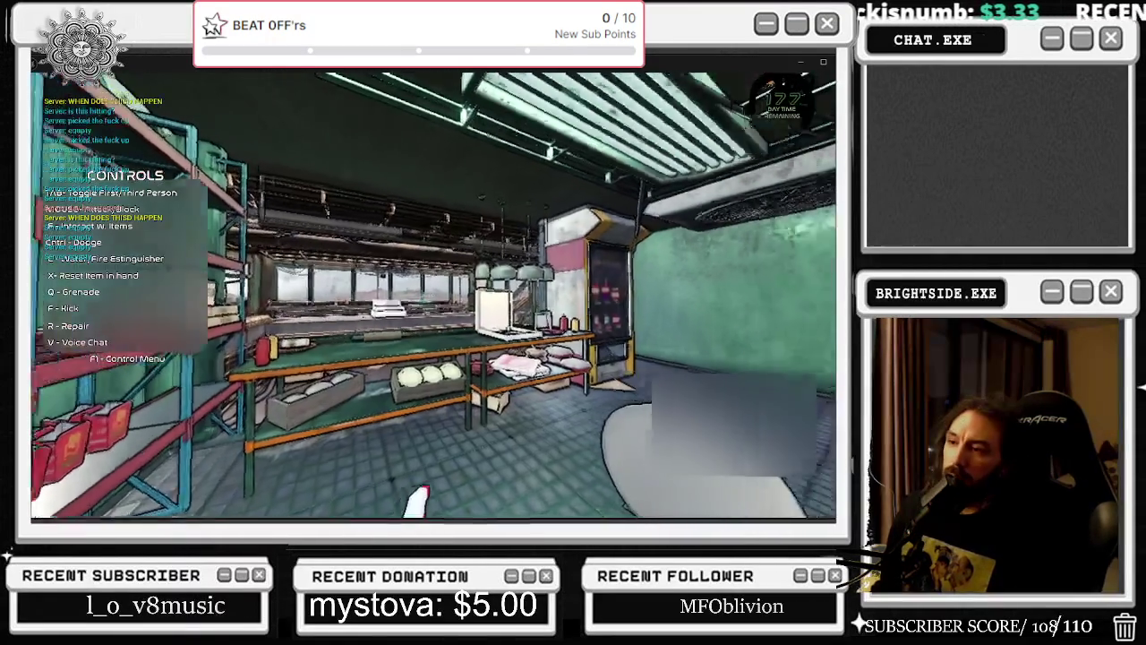
key(Tab)
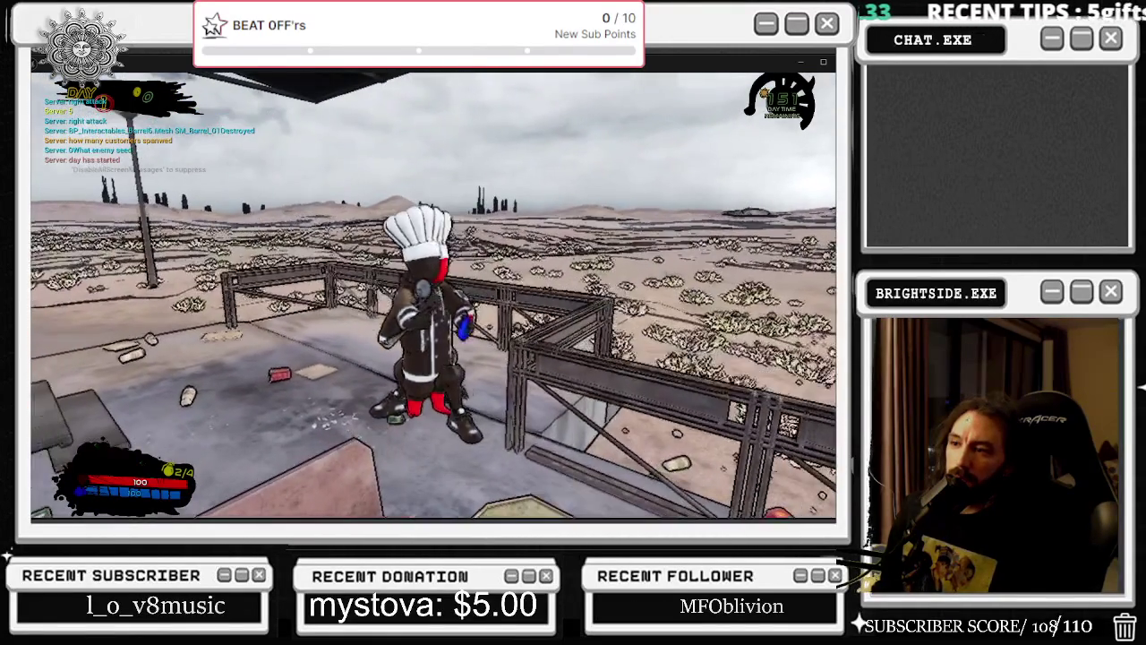
key(Escape)
click(220, 80)
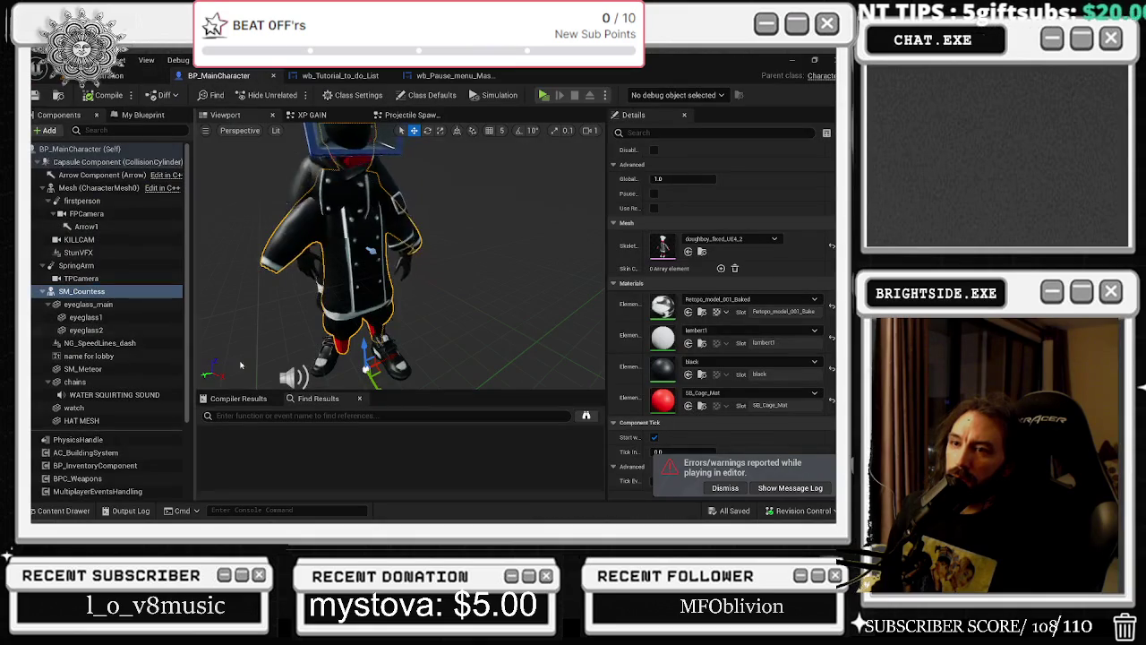
Reset SM_Countess's Skeletal Mesh to None, save all changed content, and switch to Blender
click(832, 245)
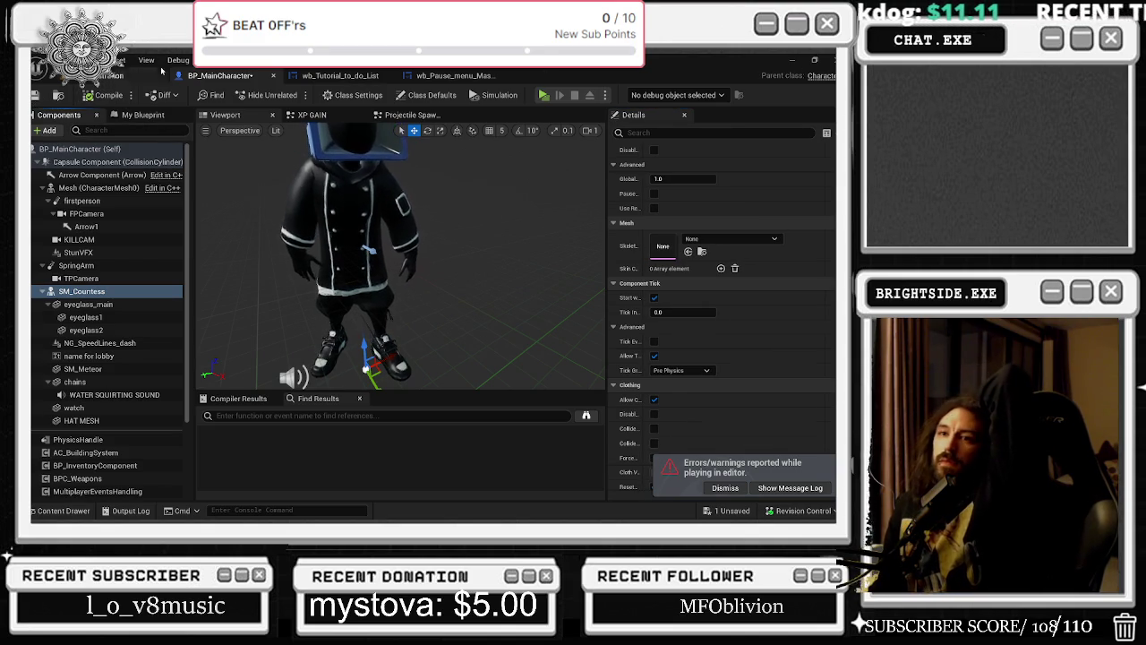
click(134, 75)
key(ctrl+s)
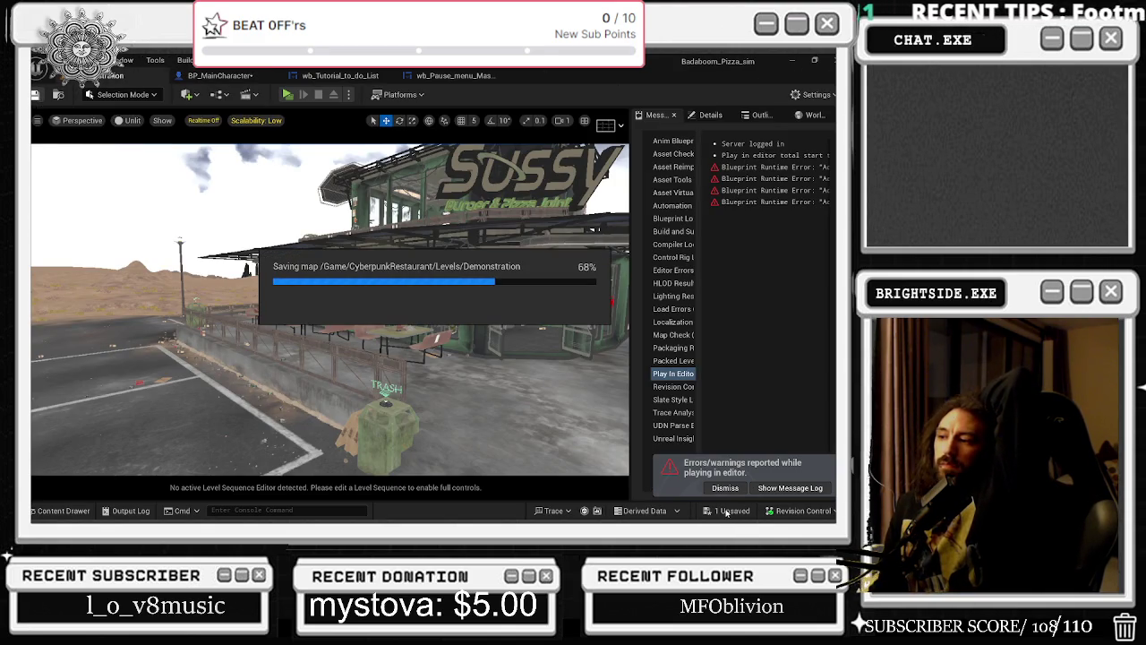
click(730, 511)
click(488, 412)
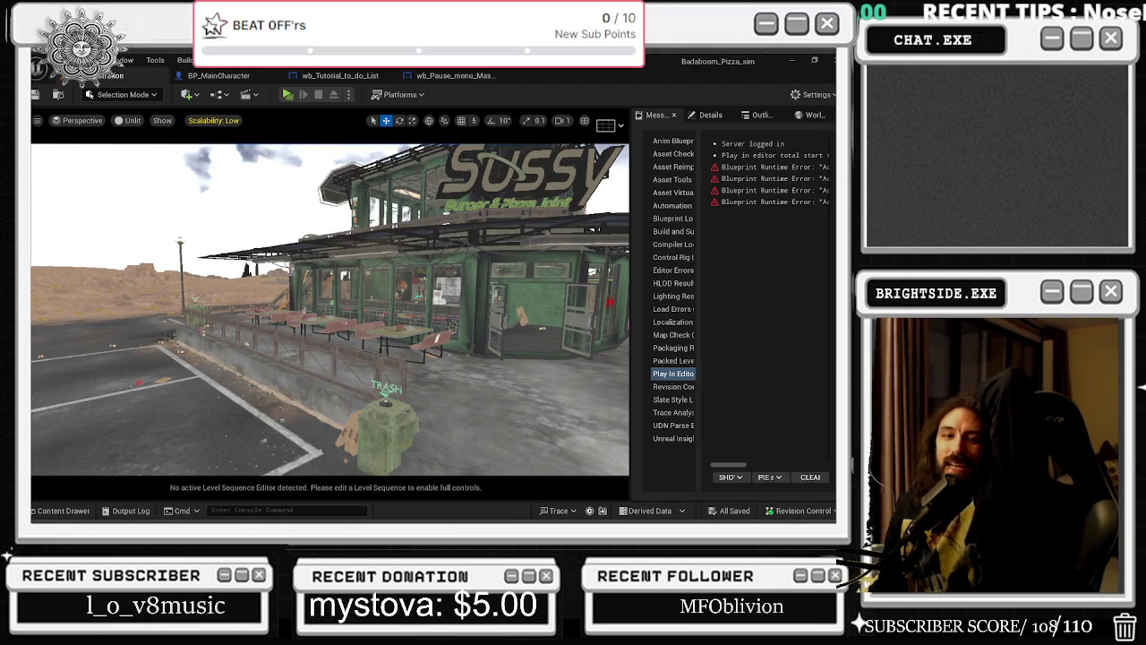
click(790, 59)
click(430, 513)
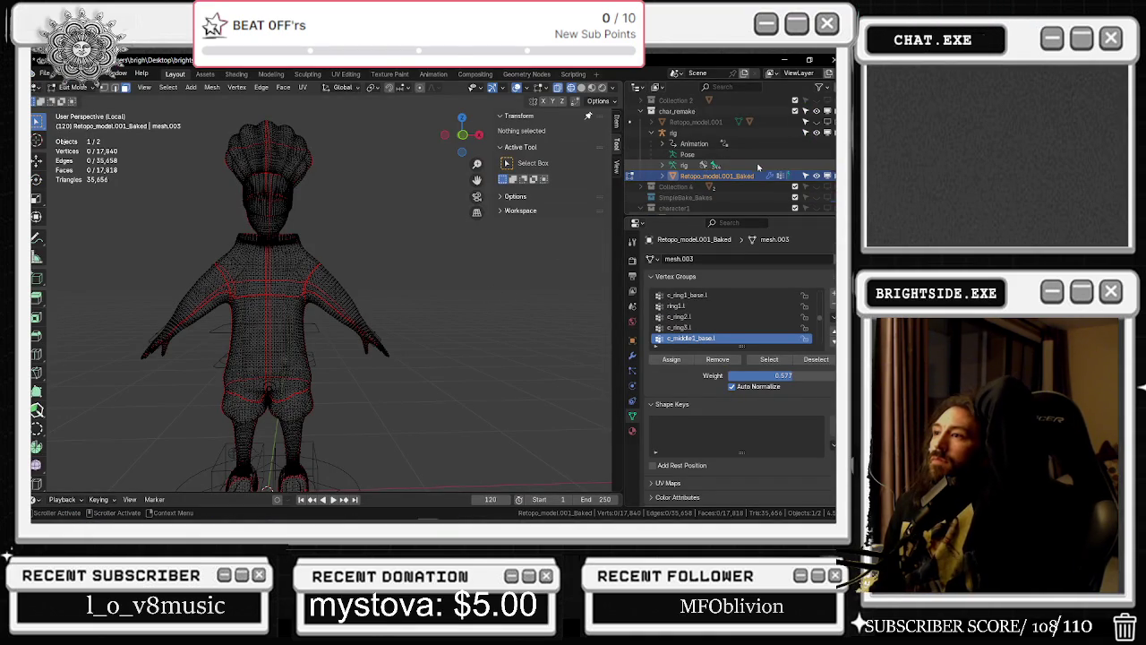
Preview Collection 2's model.008 chef, hide char_remake, then hide and collapse Collection 2
scroll(716, 147, up, 2)
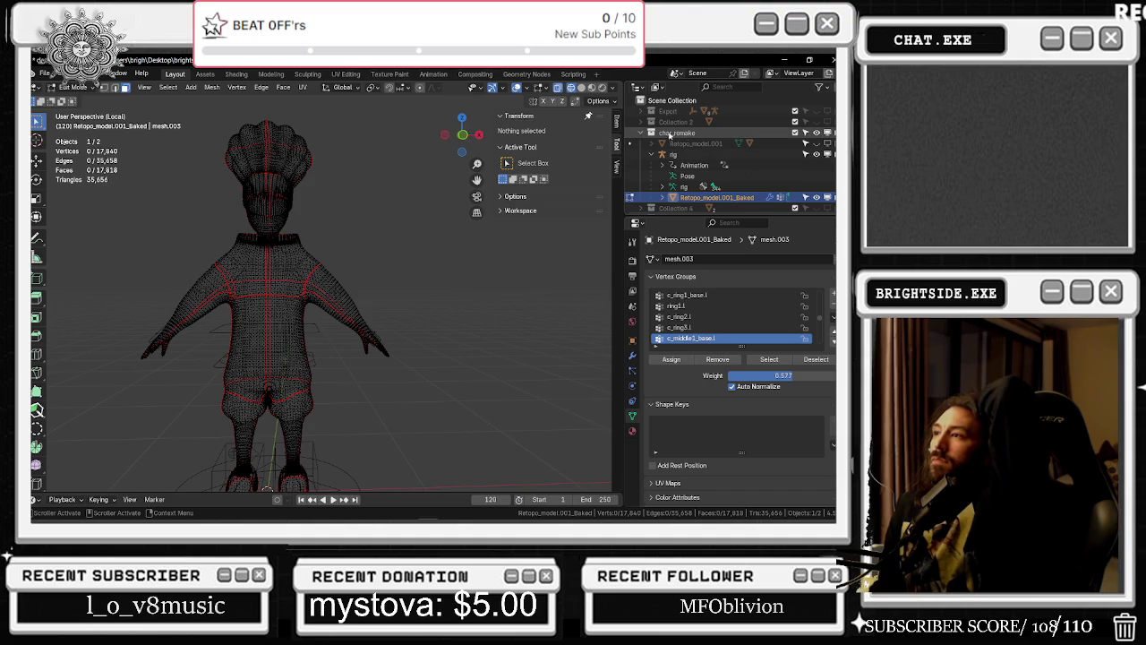
click(641, 122)
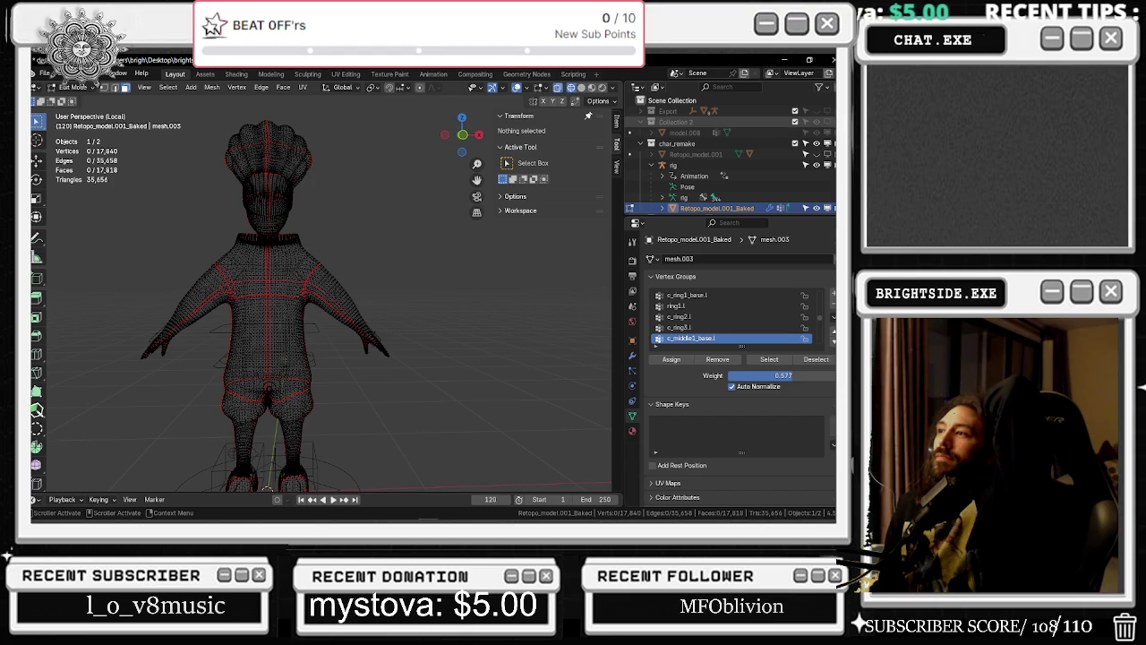
click(816, 121)
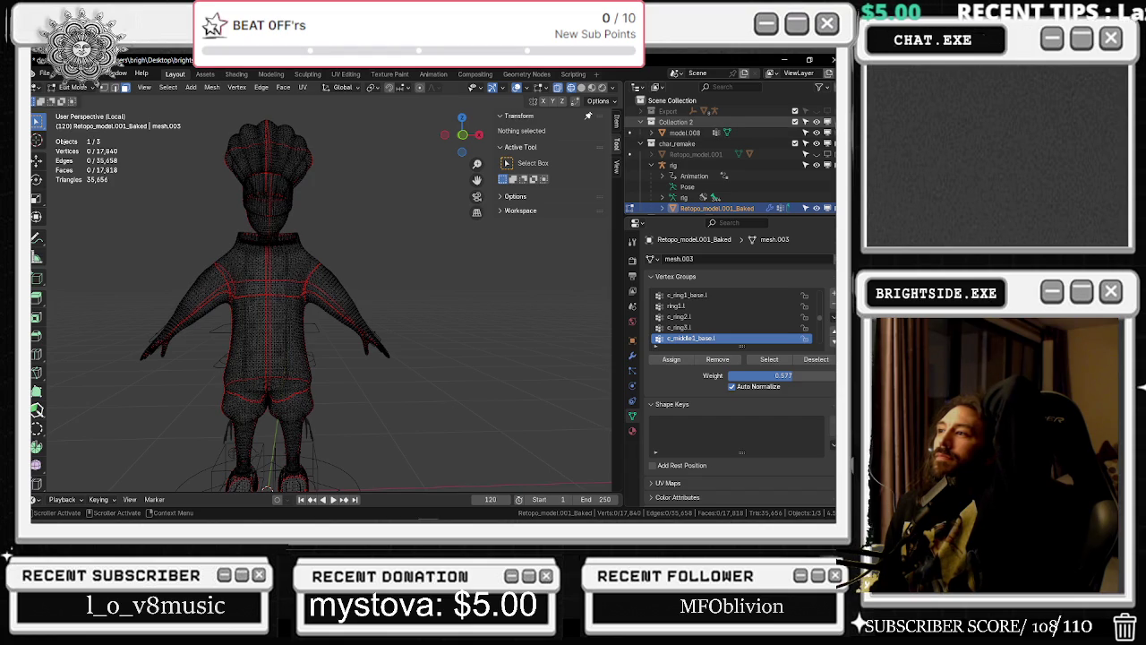
click(815, 143)
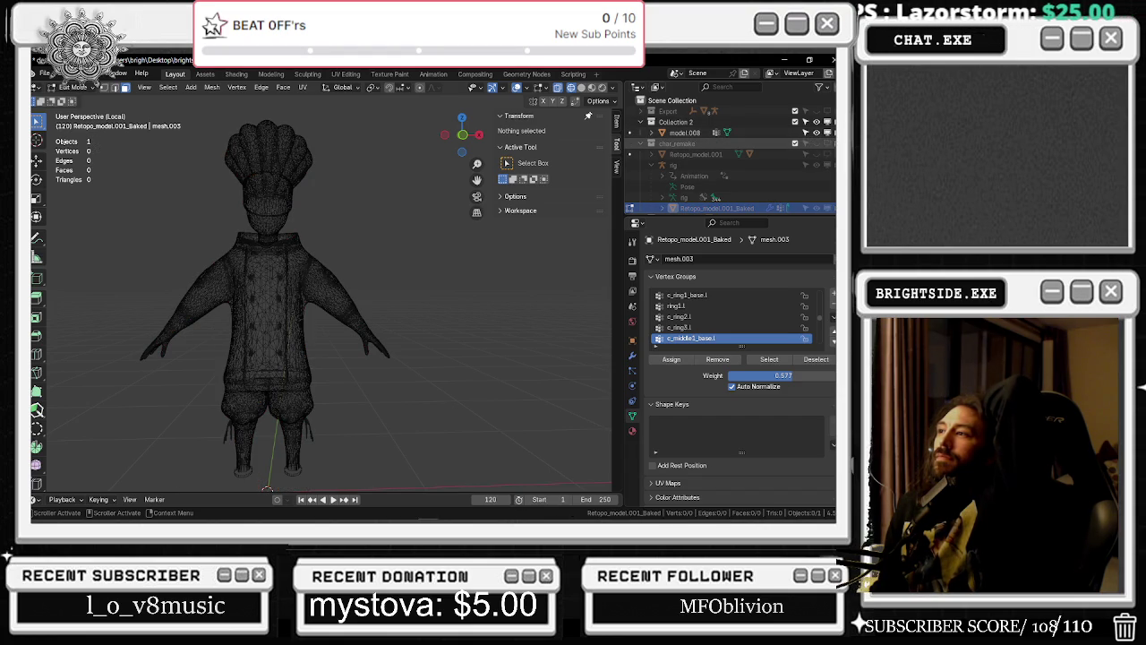
click(828, 122)
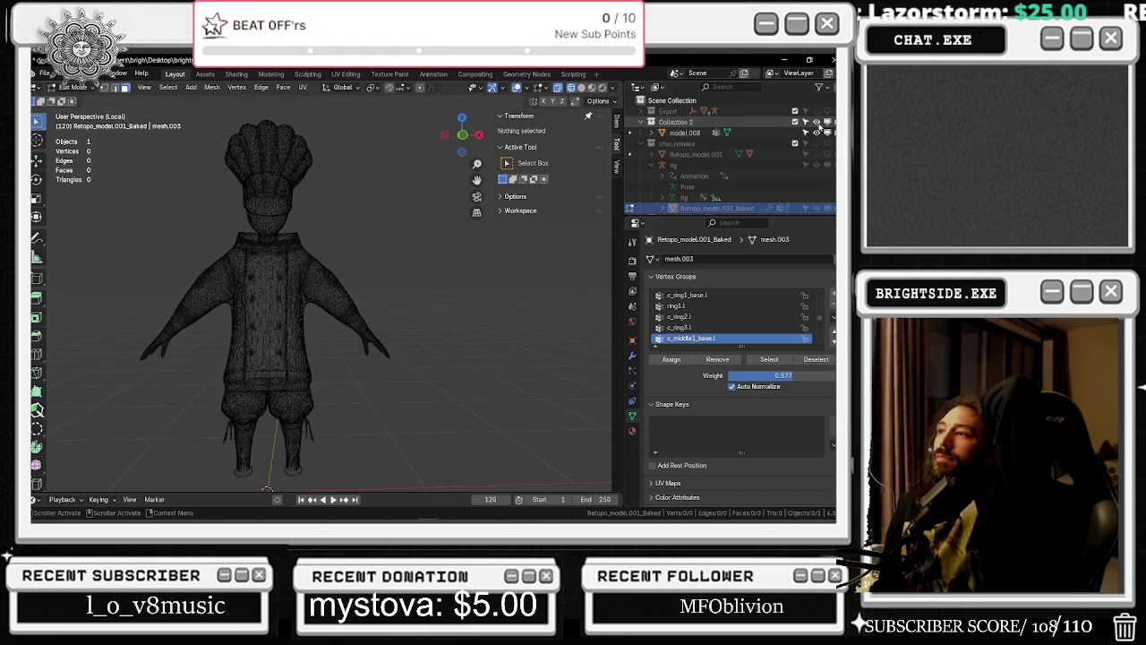
click(820, 122)
scroll(317, 239, up, 2)
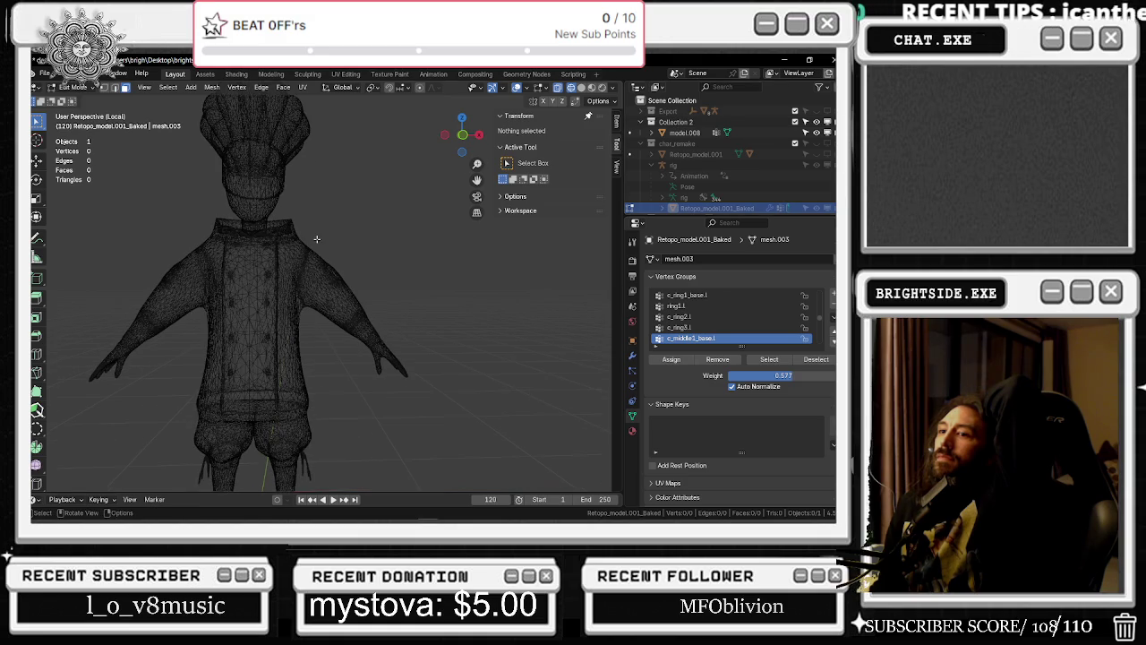
click(828, 123)
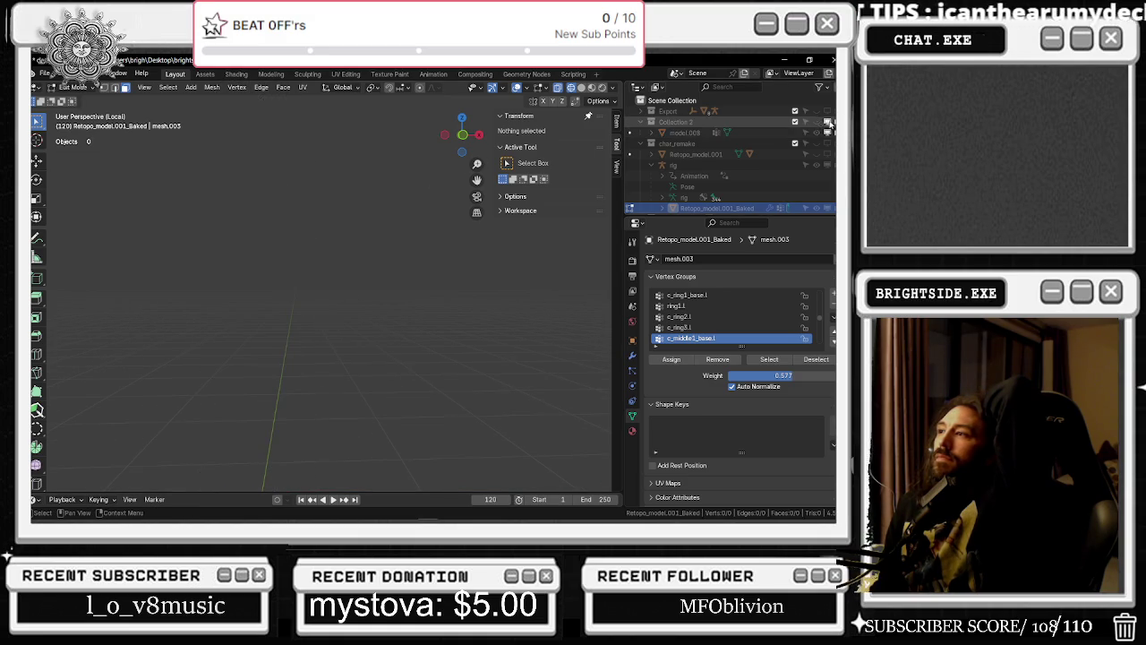
click(641, 122)
click(671, 122)
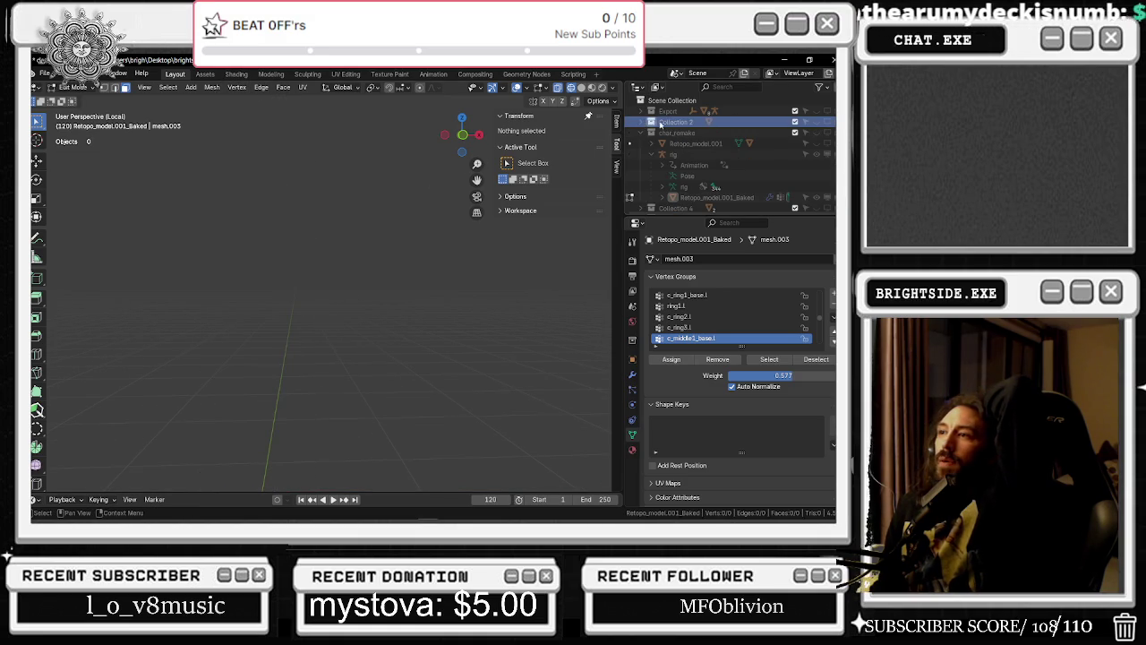
Show and frame Collection 4's chef model, briefly previewing model.010 beside it
click(677, 133)
click(641, 133)
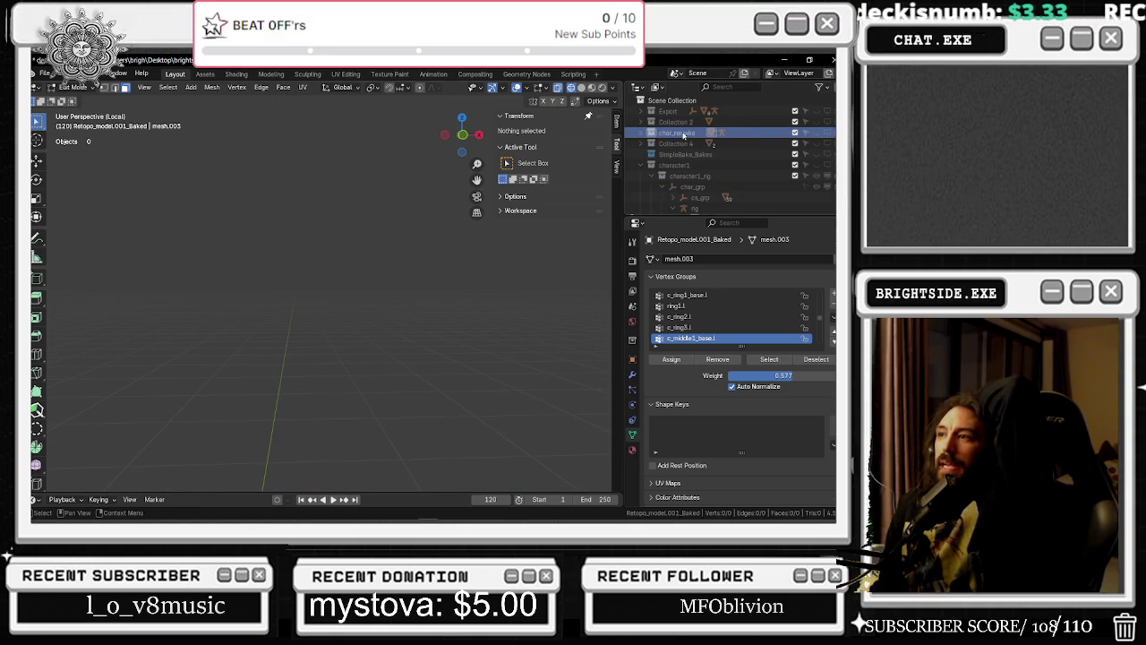
click(684, 144)
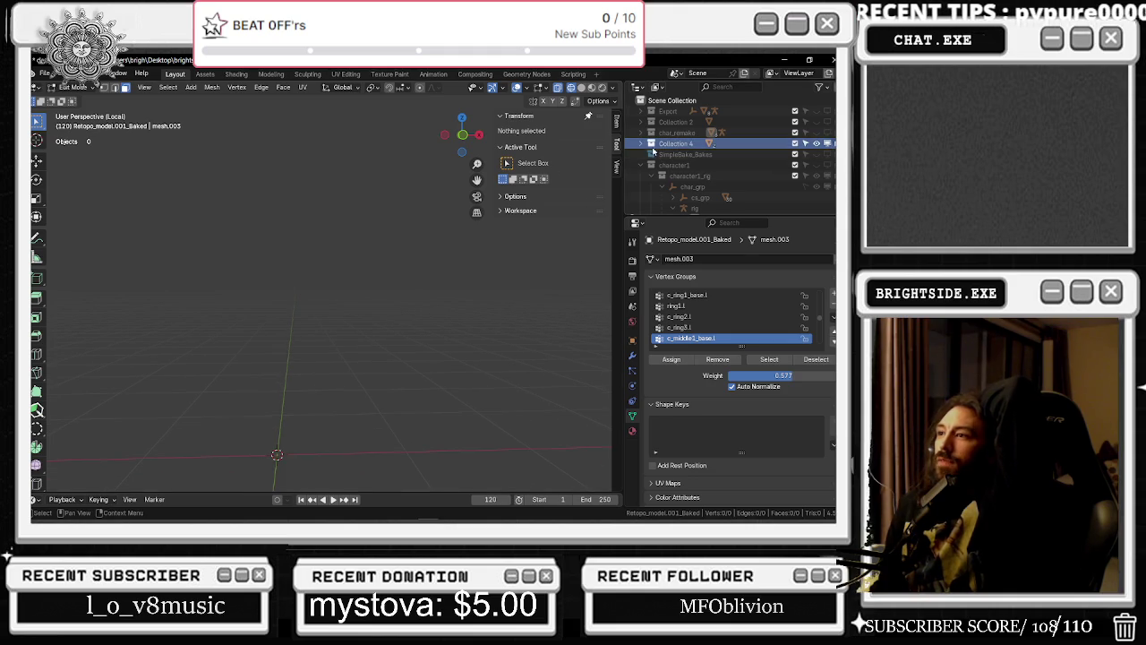
click(816, 154)
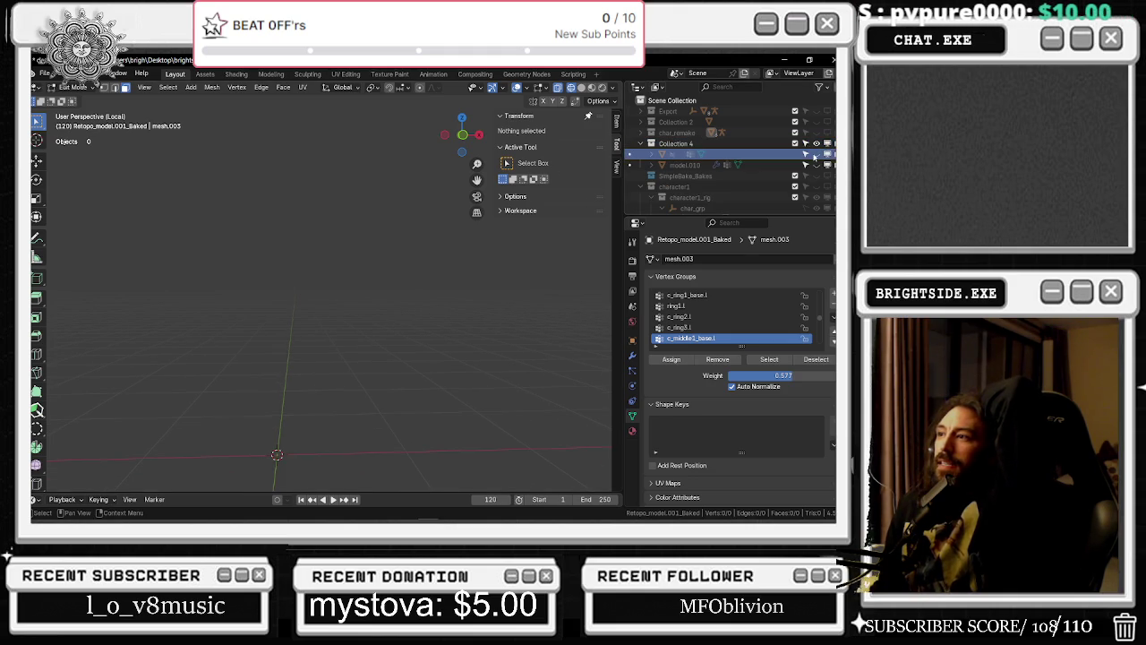
key(KP_Decimal)
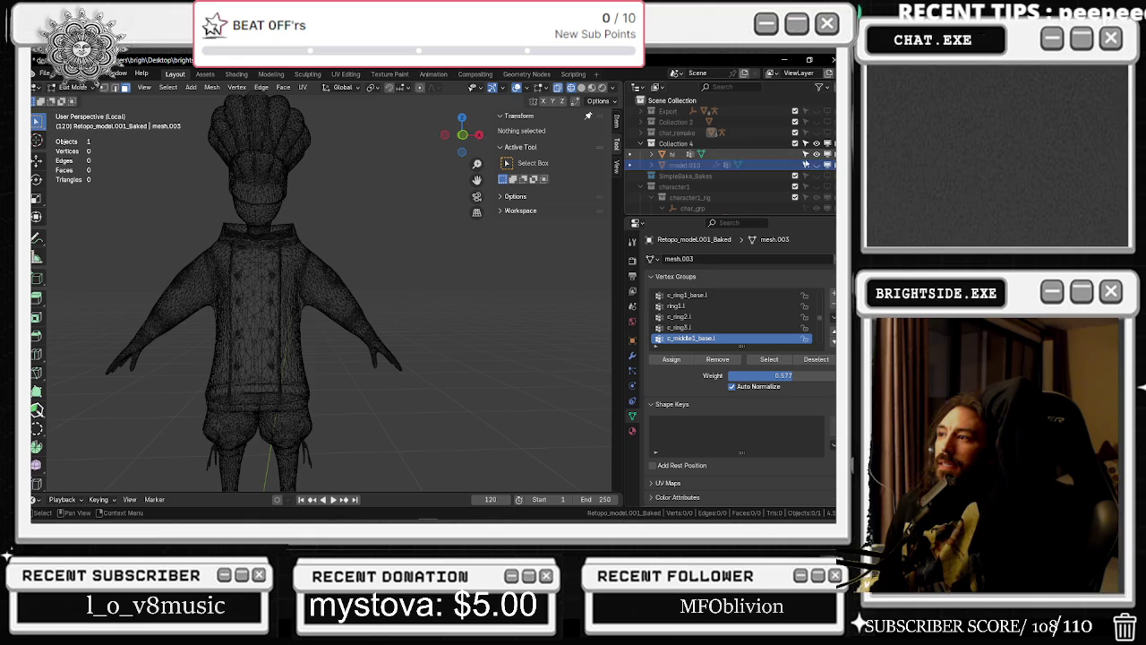
click(816, 165)
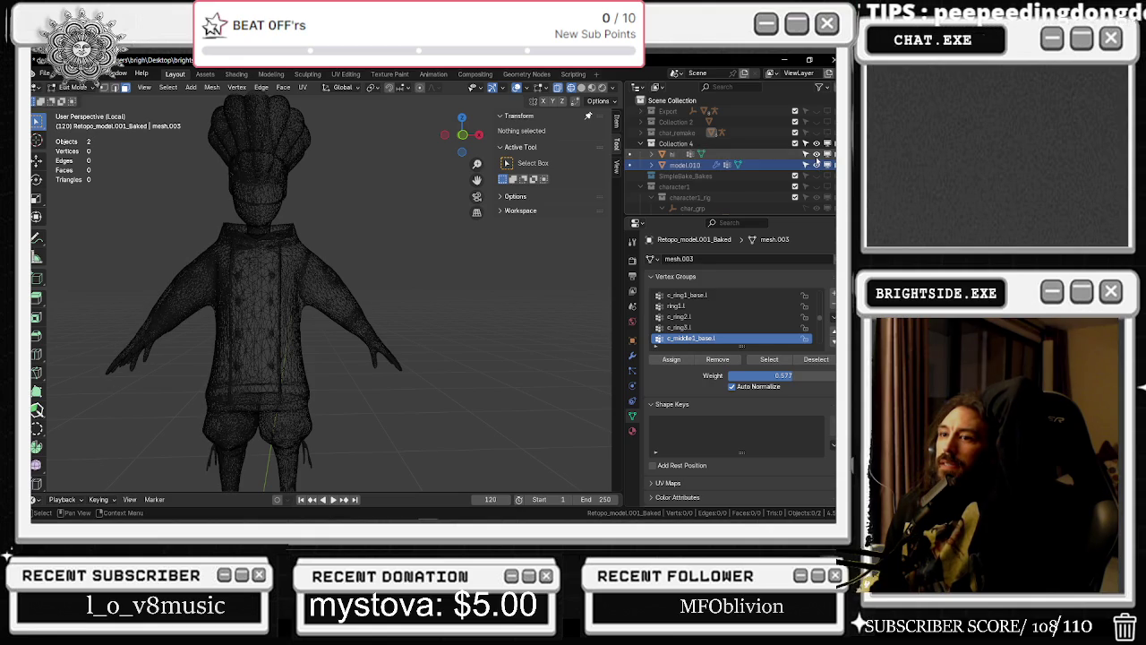
click(816, 164)
Hide Collection 4 and SimpleBake_Bakes, and make the character1 rig collection visible
click(730, 145)
click(816, 143)
click(685, 155)
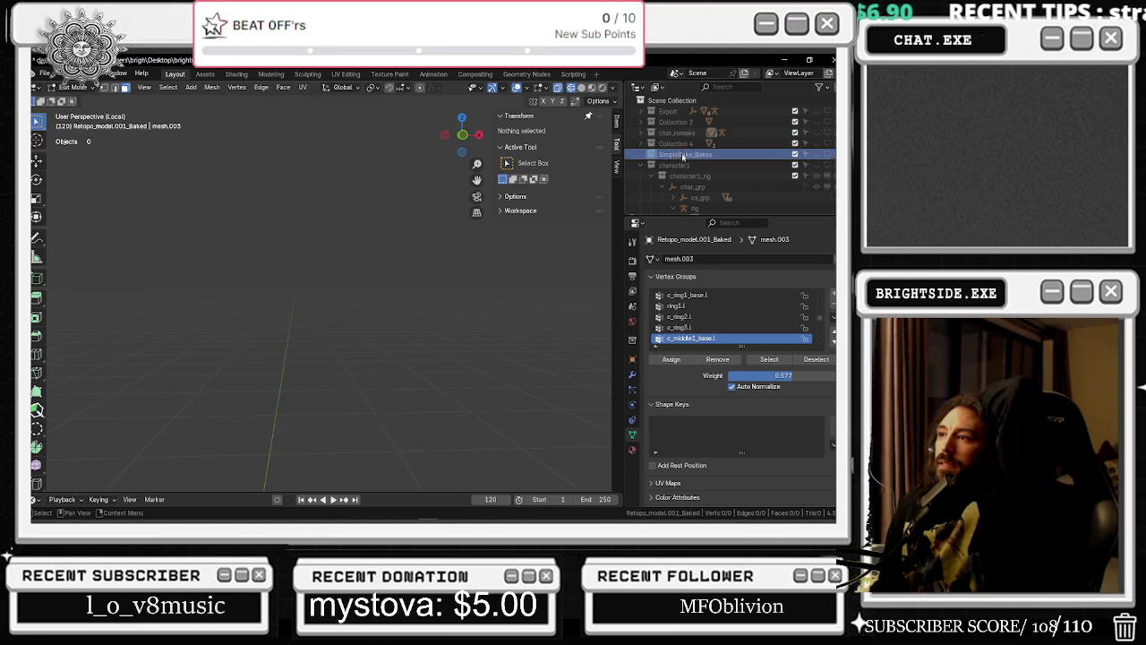
click(820, 155)
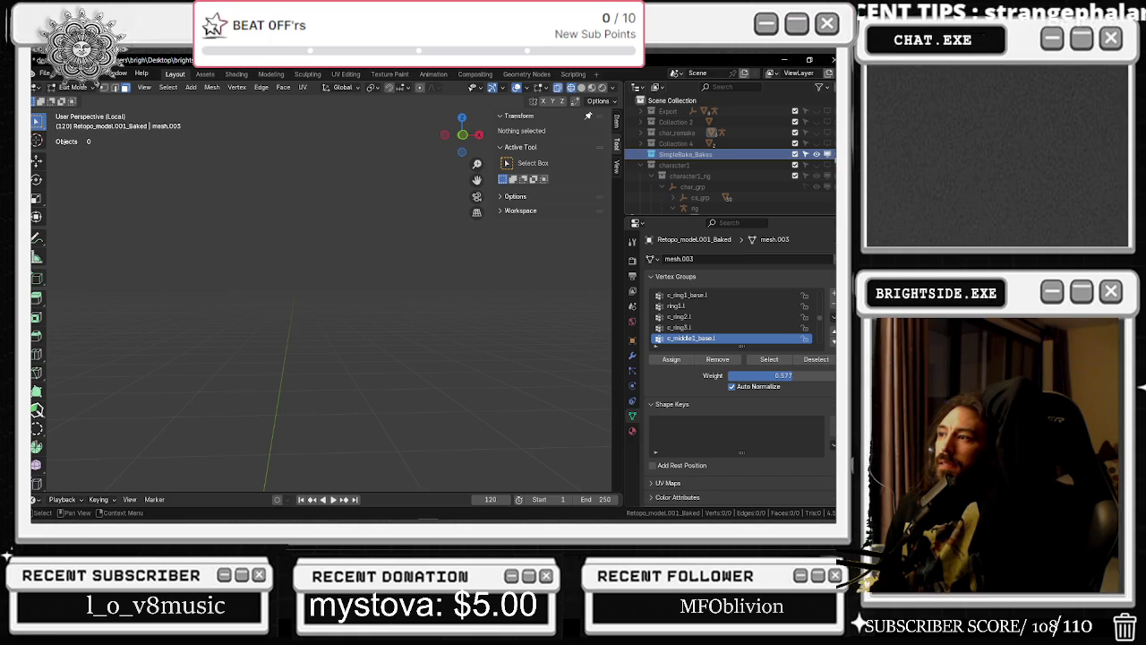
click(825, 166)
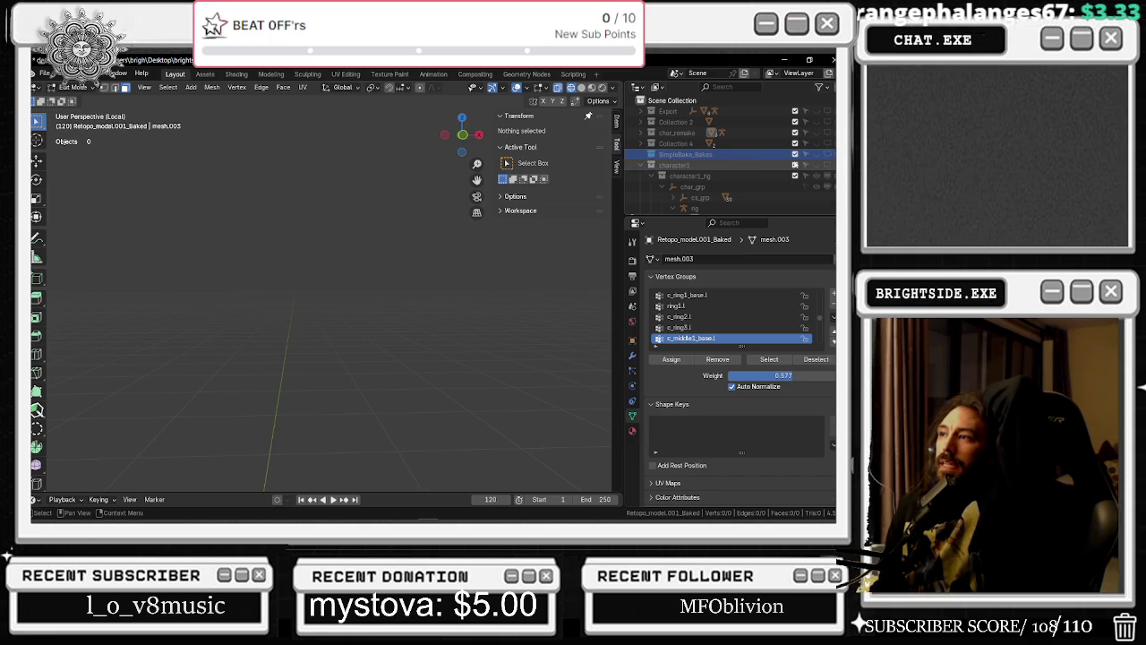
click(825, 166)
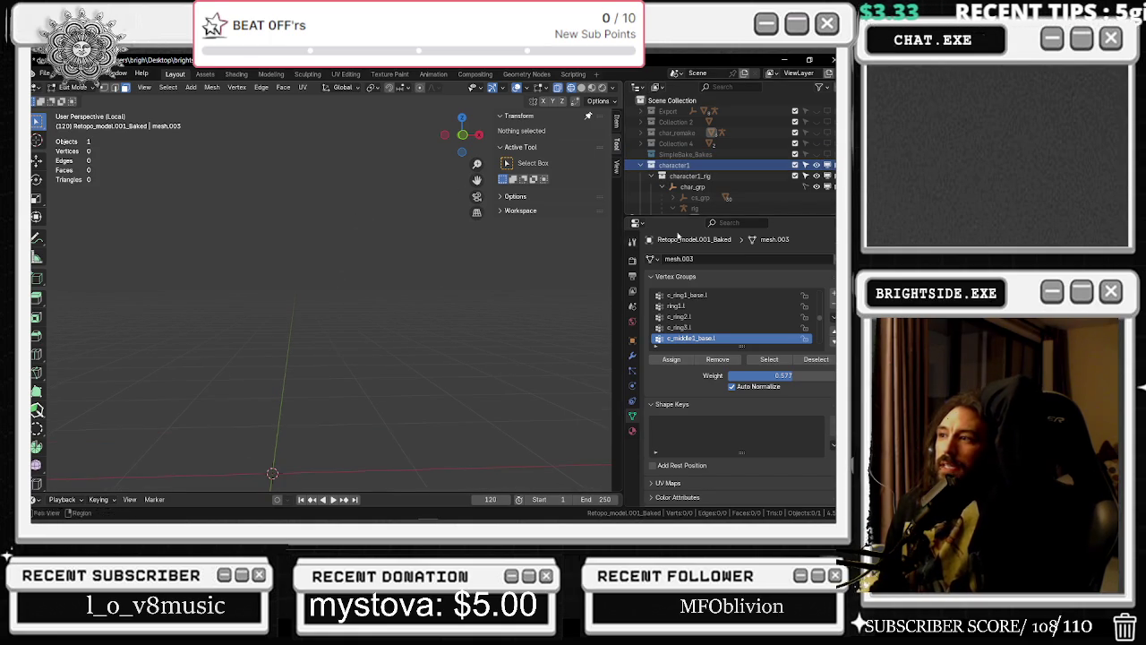
Preview then hide the character1_cs custom shapes, hide char_grp, and collapse character1
scroll(750, 164, down, 2)
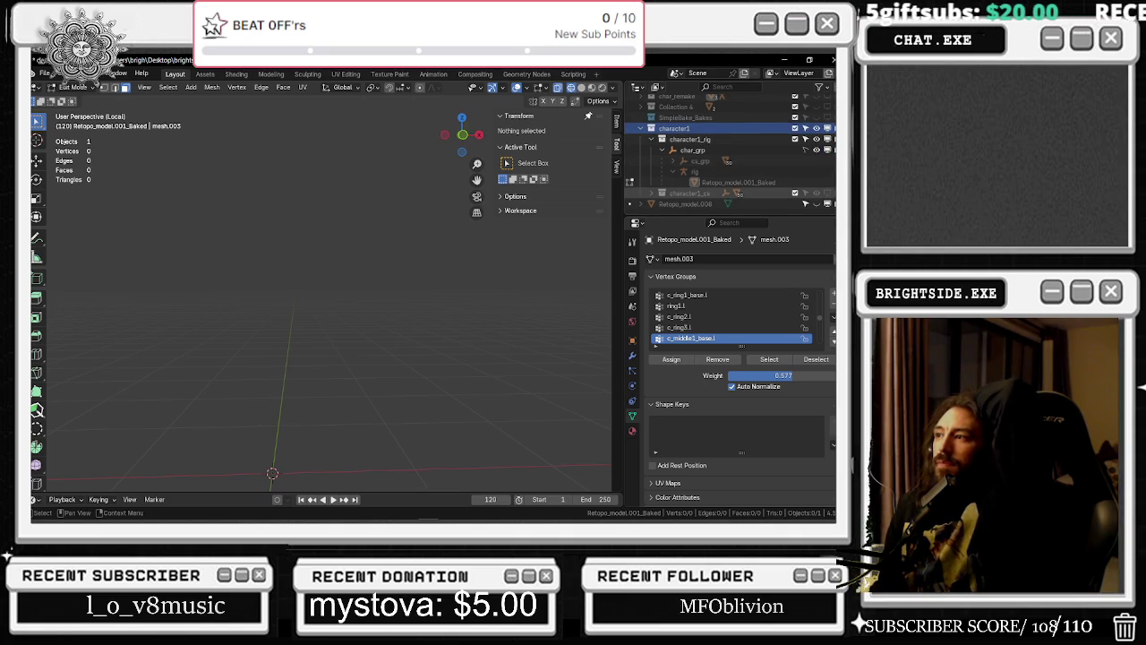
click(817, 195)
middle_drag(448, 304, 461, 281)
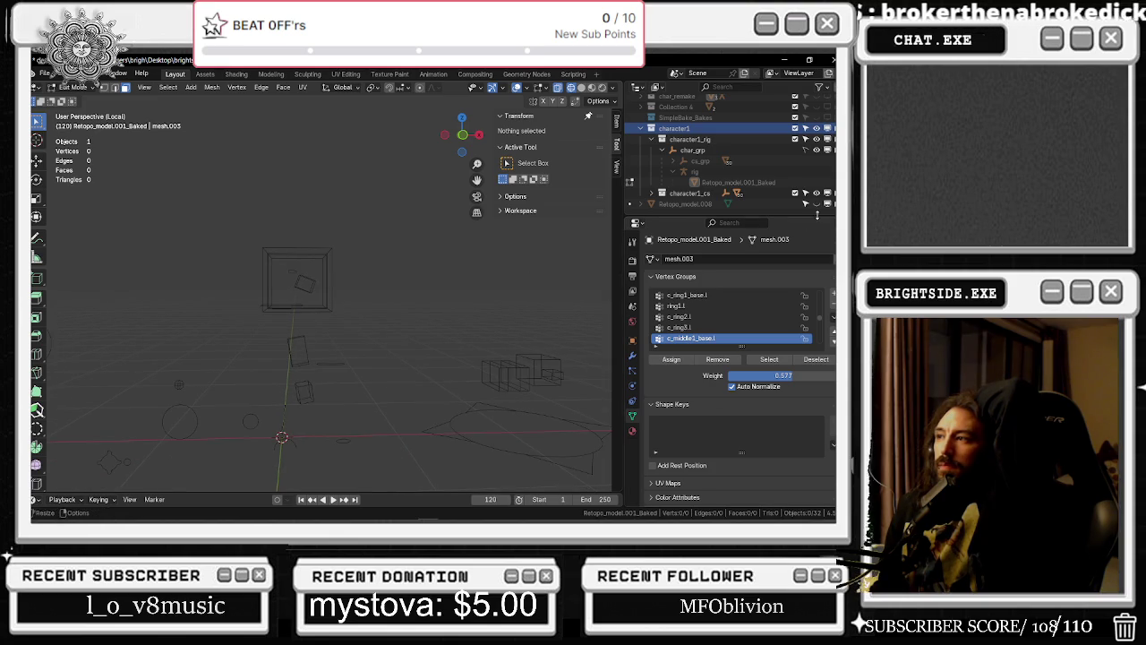
click(817, 194)
click(823, 153)
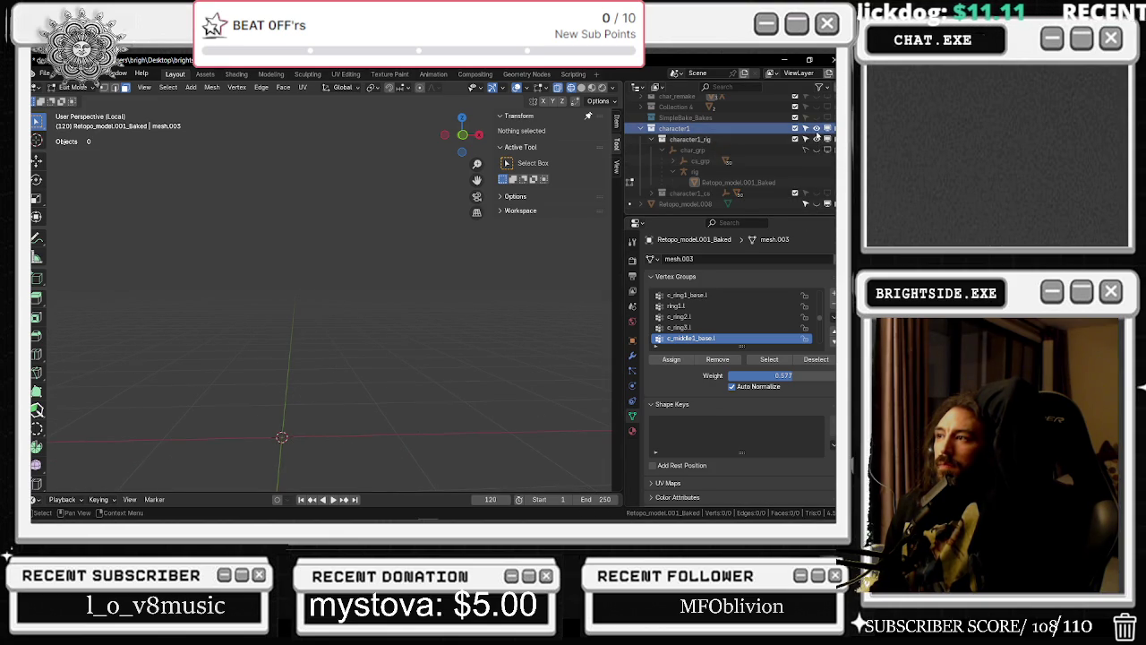
click(642, 128)
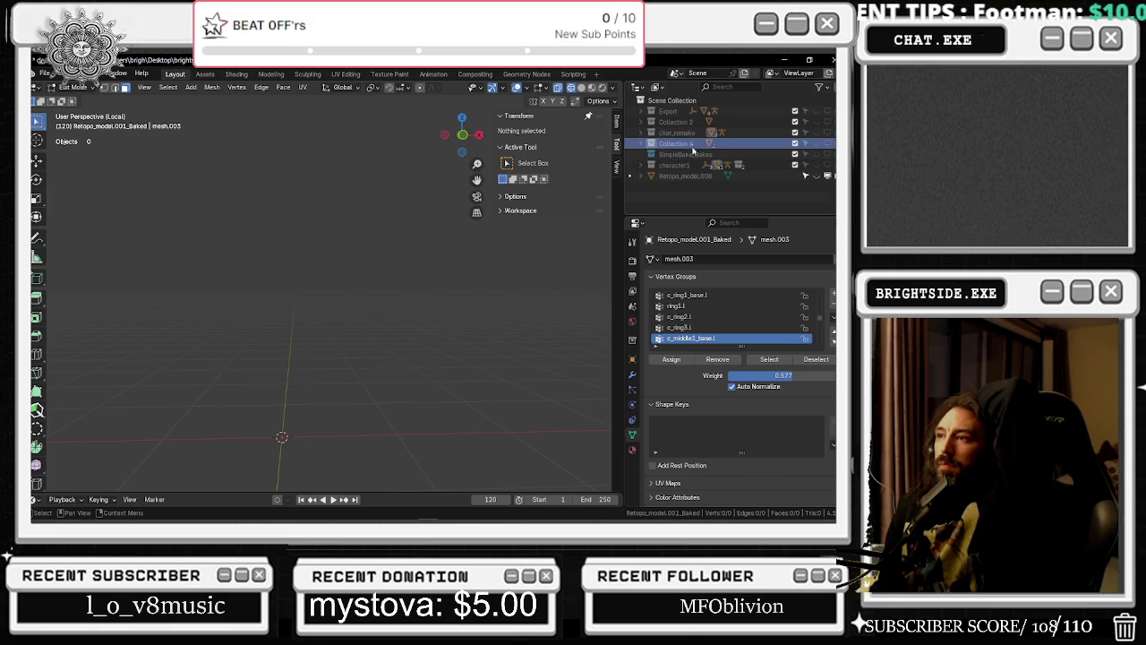
Show the Retopo_model.008 chef mesh and inspect its torso up close
click(695, 177)
click(816, 176)
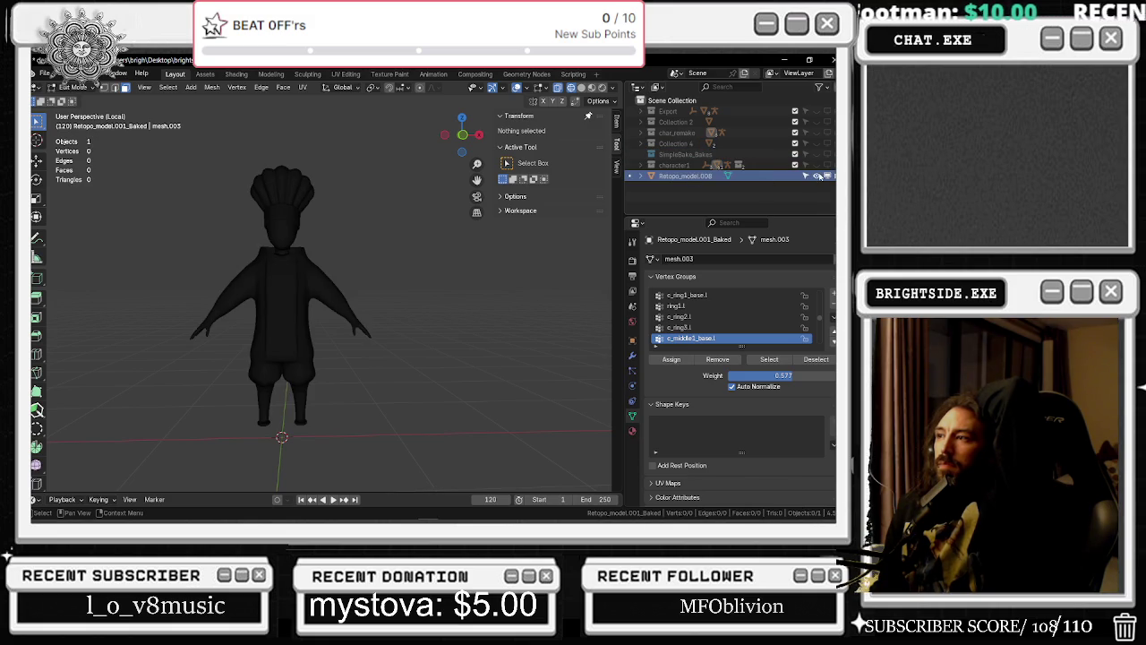
scroll(231, 285, up, 5)
middle_drag(269, 268, 231, 285)
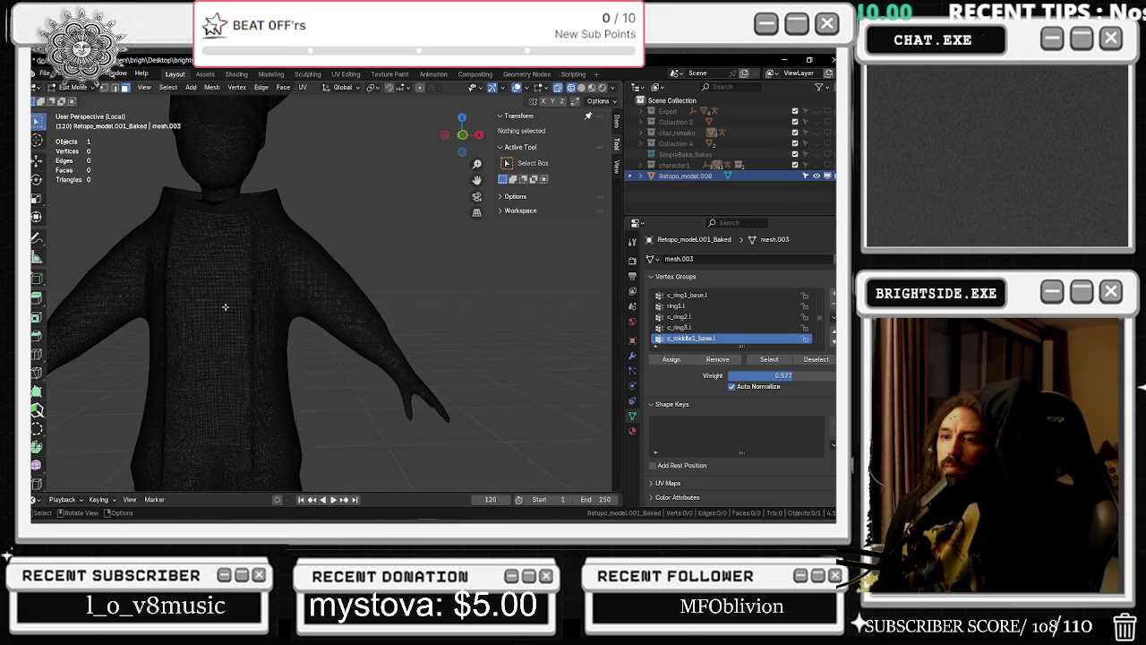
scroll(231, 285, down, 3)
scroll(231, 285, down, 2)
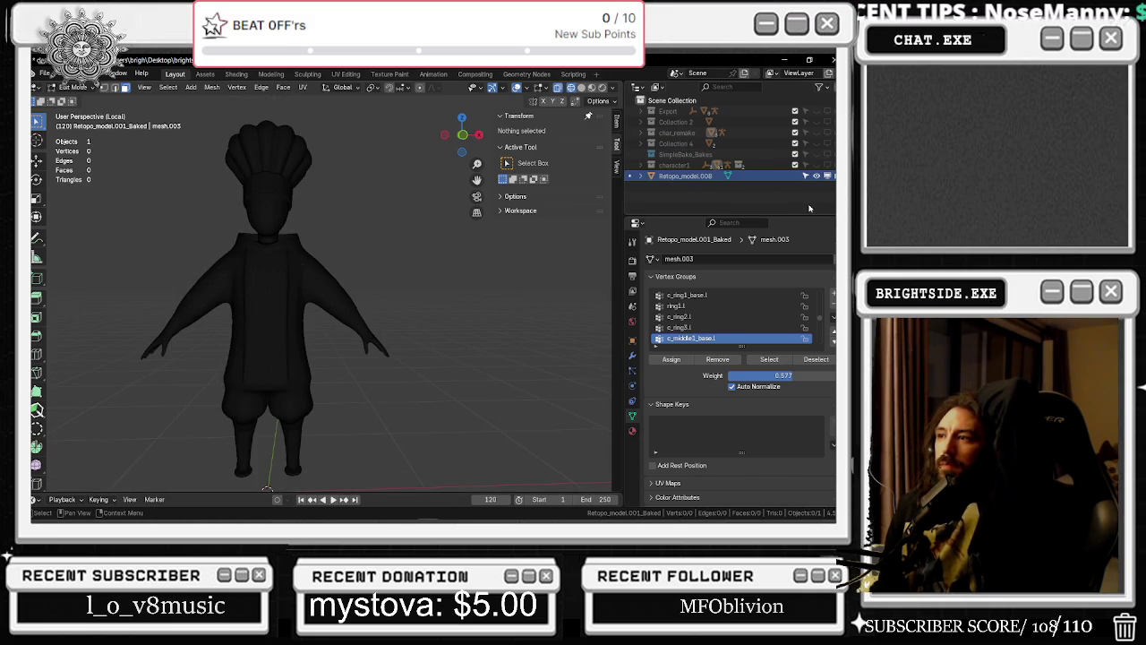
Expand Collection 4 and char_remake, then hide Retopo_model.008 to empty the scene
click(641, 143)
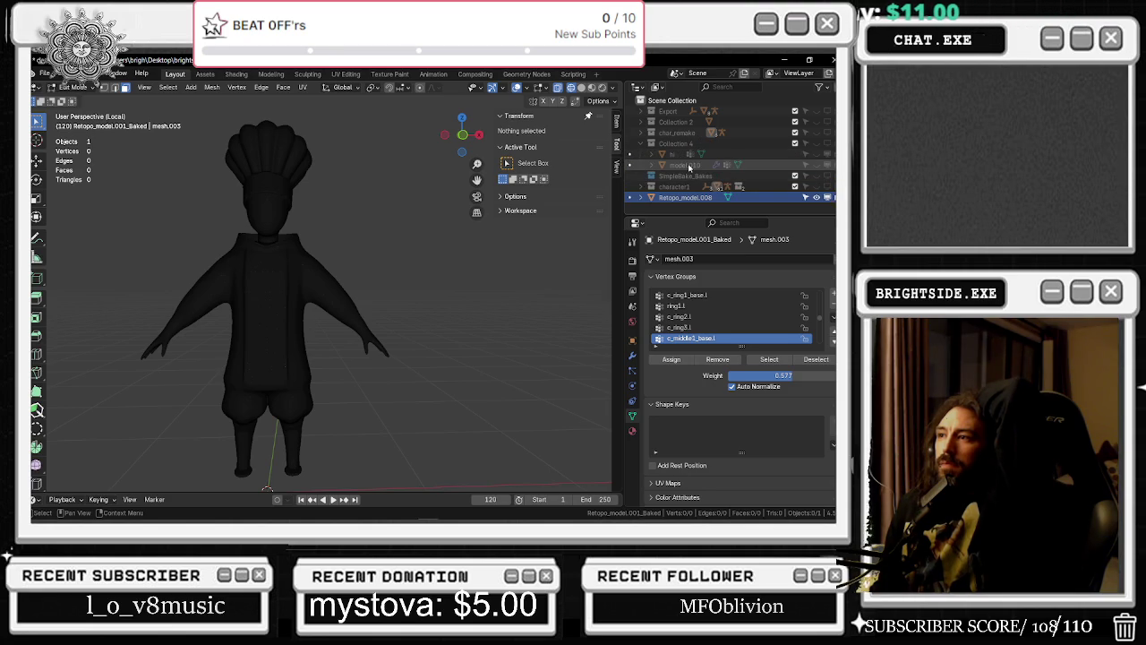
click(640, 144)
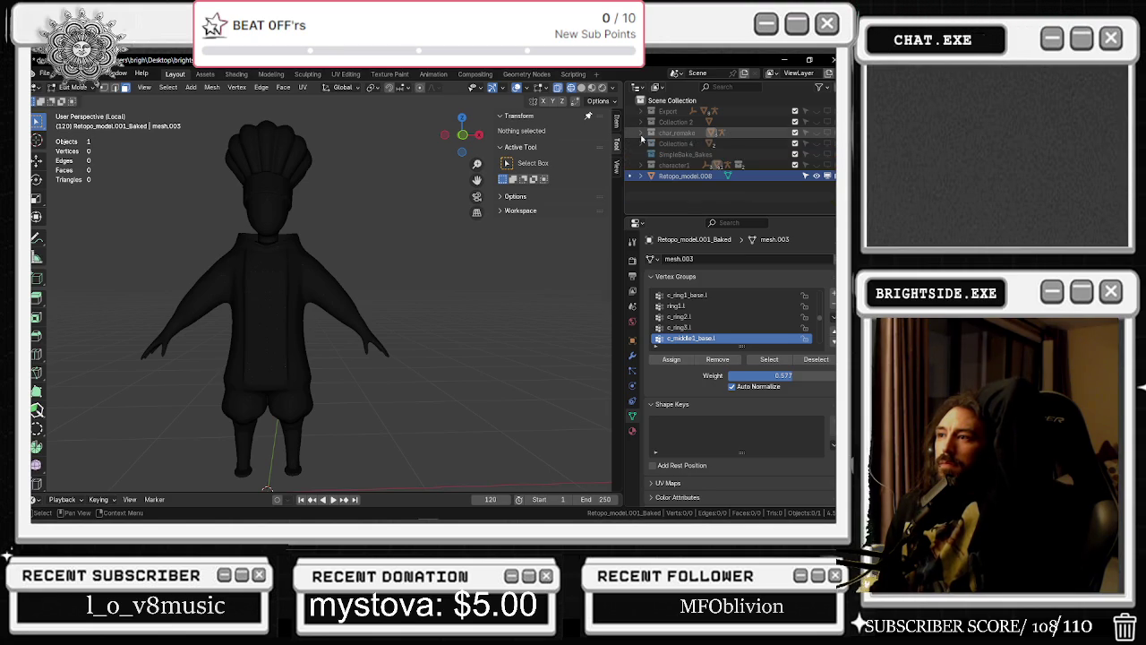
click(640, 133)
scroll(760, 143, down, 3)
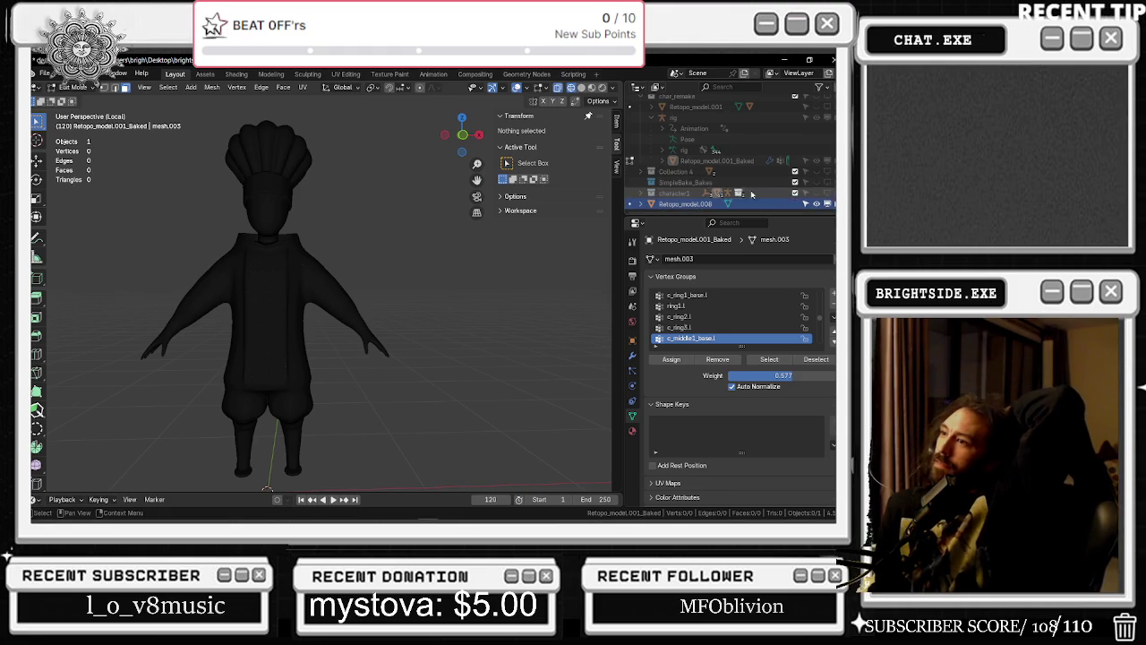
click(816, 204)
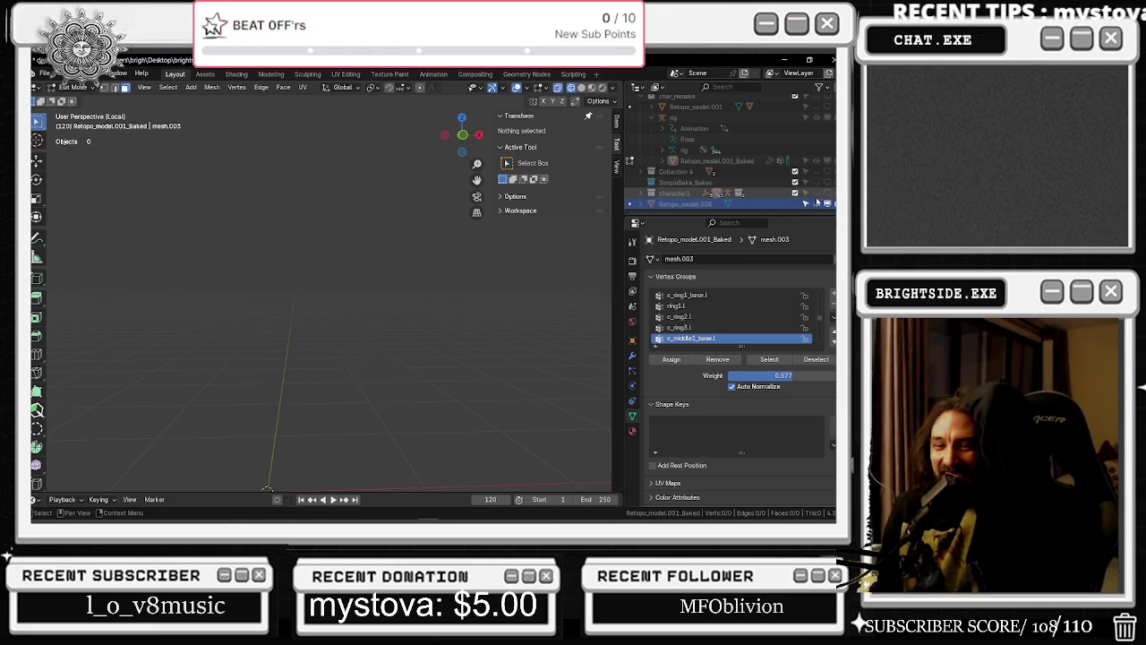
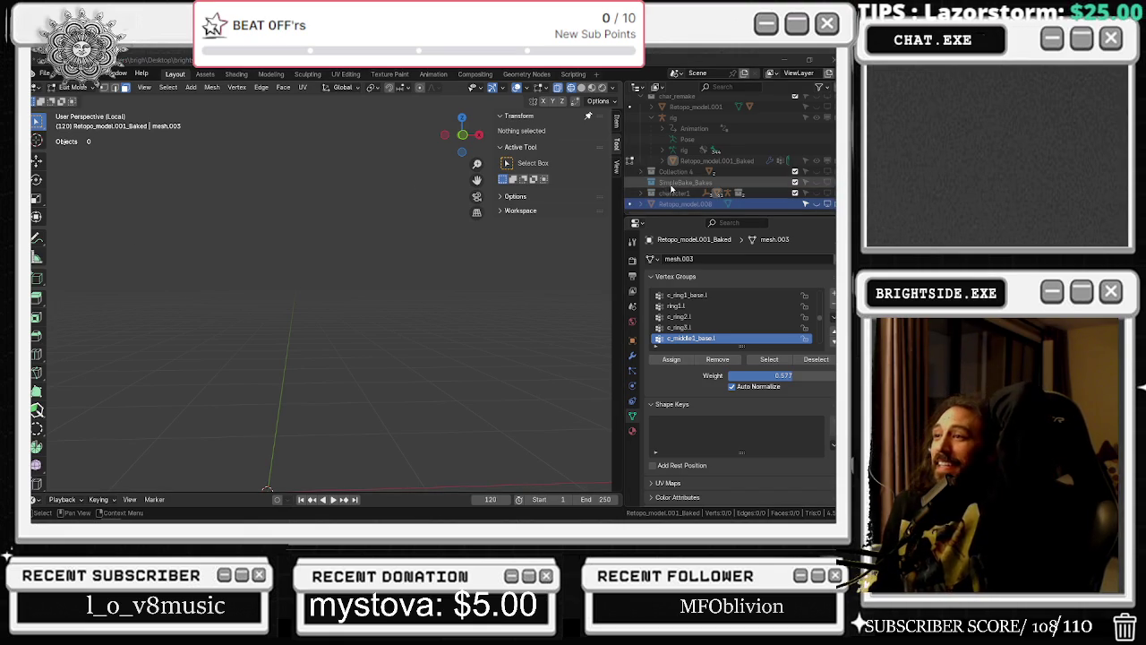
Unhide the baked chef mesh in the Outliner and select the rig
scroll(761, 161, up, 3)
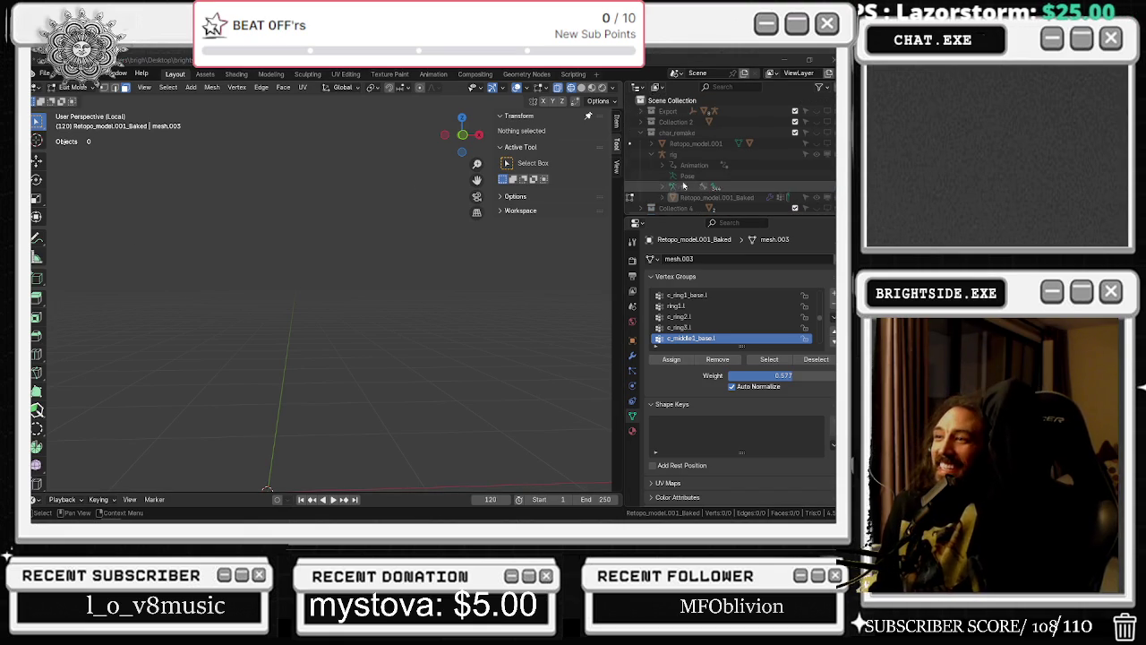
click(817, 134)
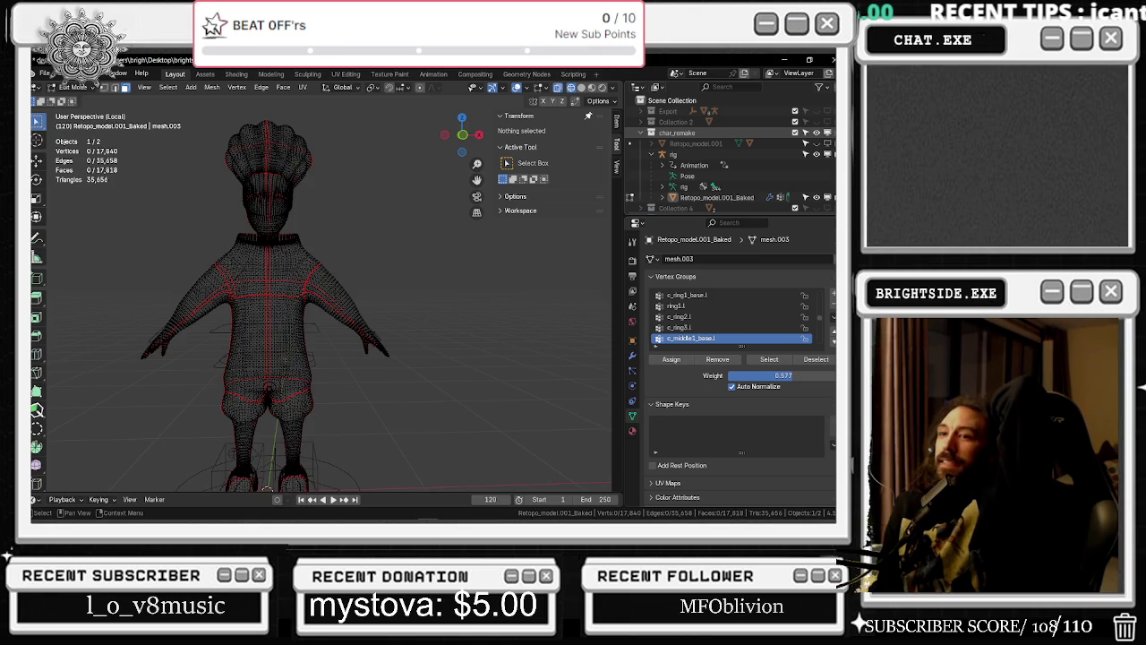
middle_drag(300, 269, 304, 237)
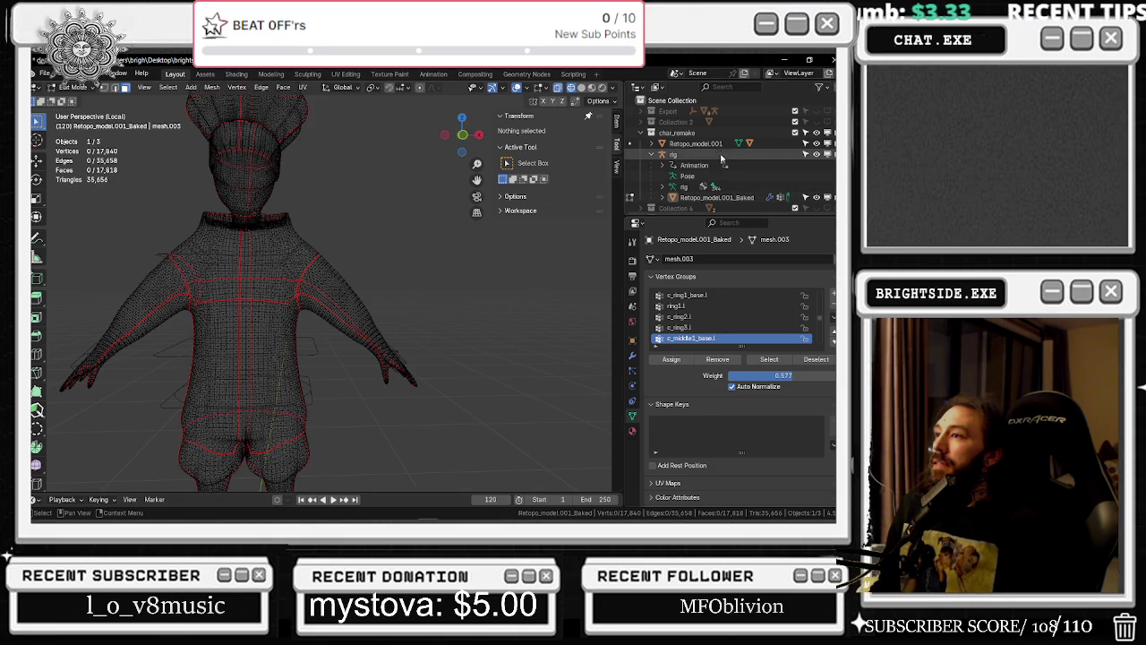
click(816, 144)
click(816, 144)
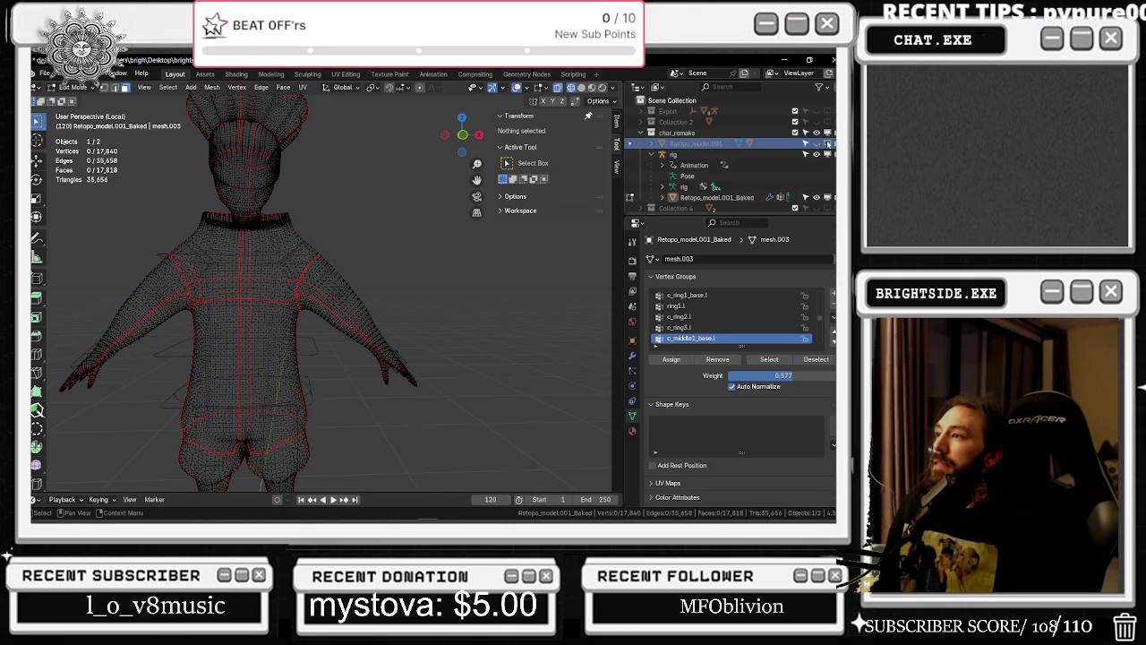
click(712, 153)
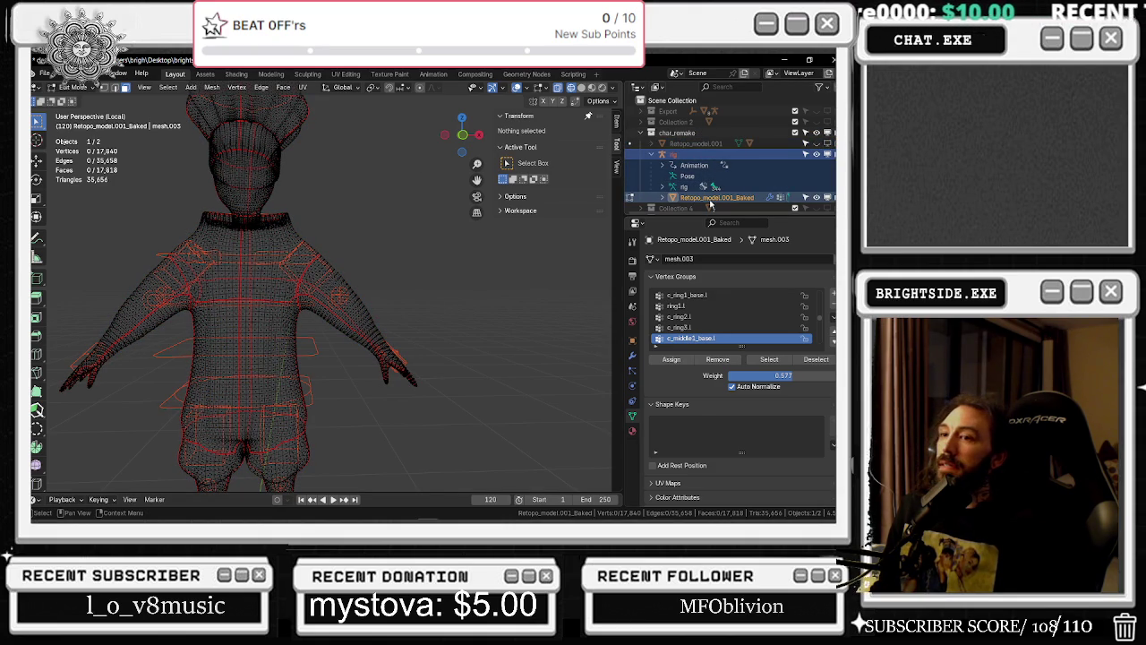
click(662, 165)
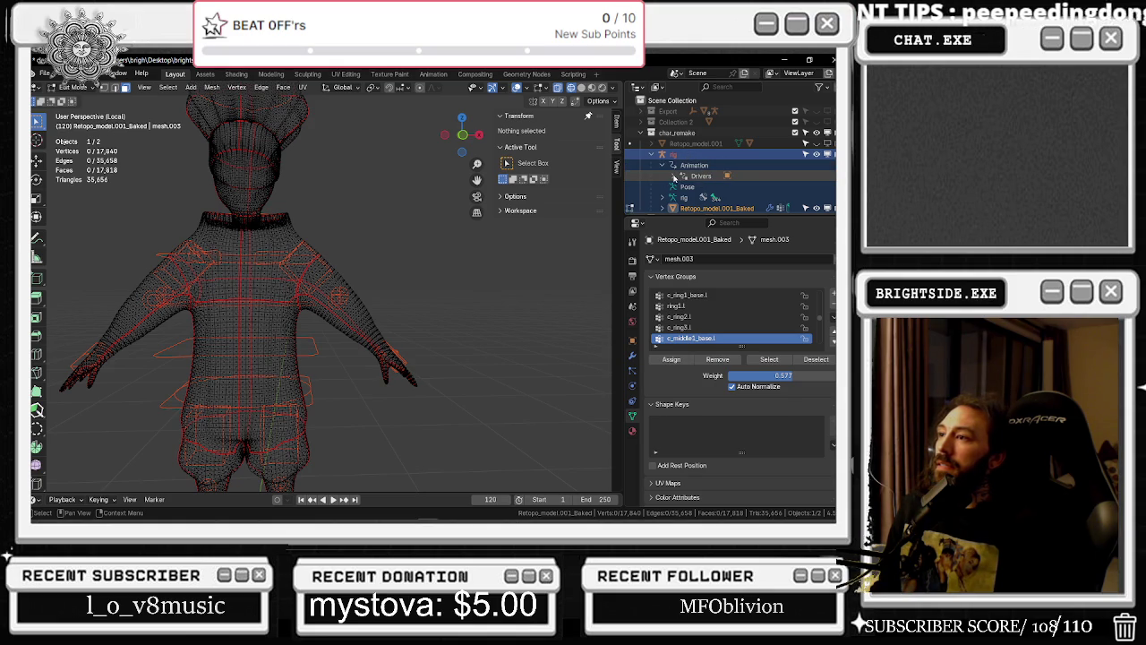
scroll(686, 157, down, 2)
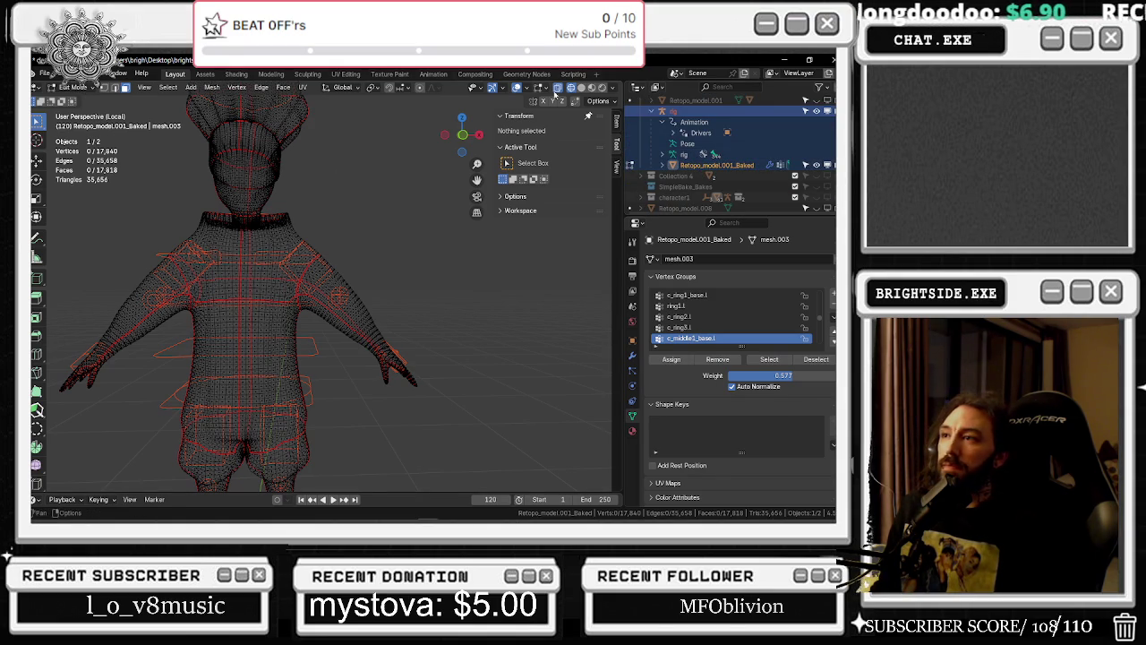
Switch the viewport to Solid shading, return to Object Mode, and make the rig active
click(582, 87)
click(73, 87)
click(77, 99)
middle_drag(322, 295, 337, 265)
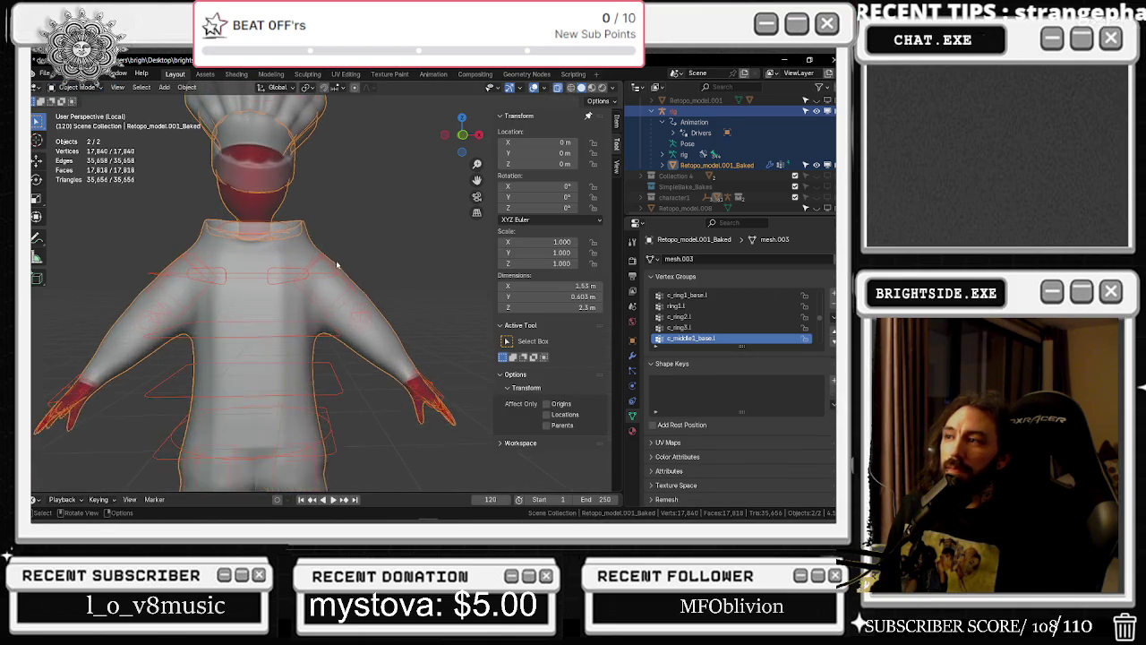
ctrl+click(685, 110)
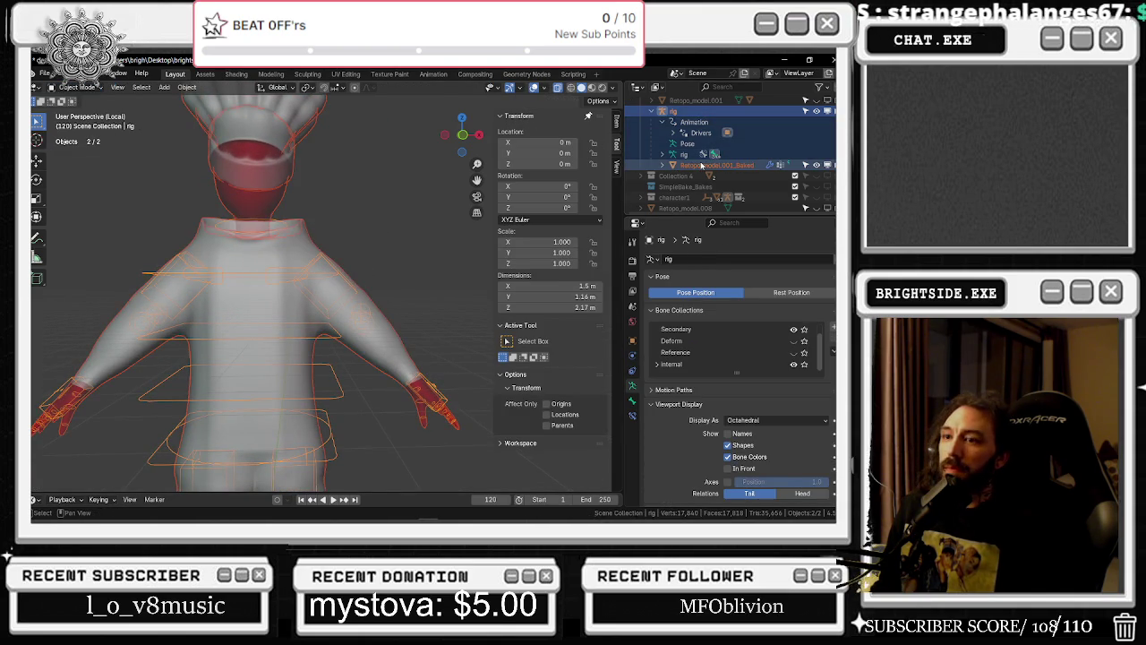
click(42, 73)
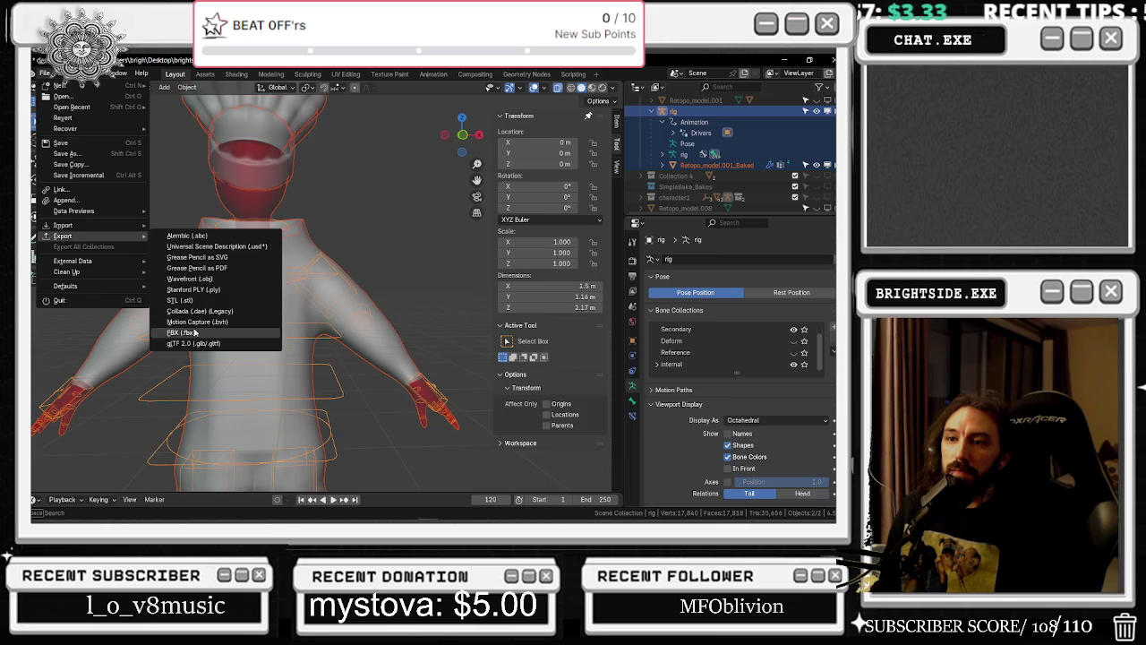
Start an FBX export and delete the old doughboy_fixed_UE4_2.fbx in the file browser
click(255, 333)
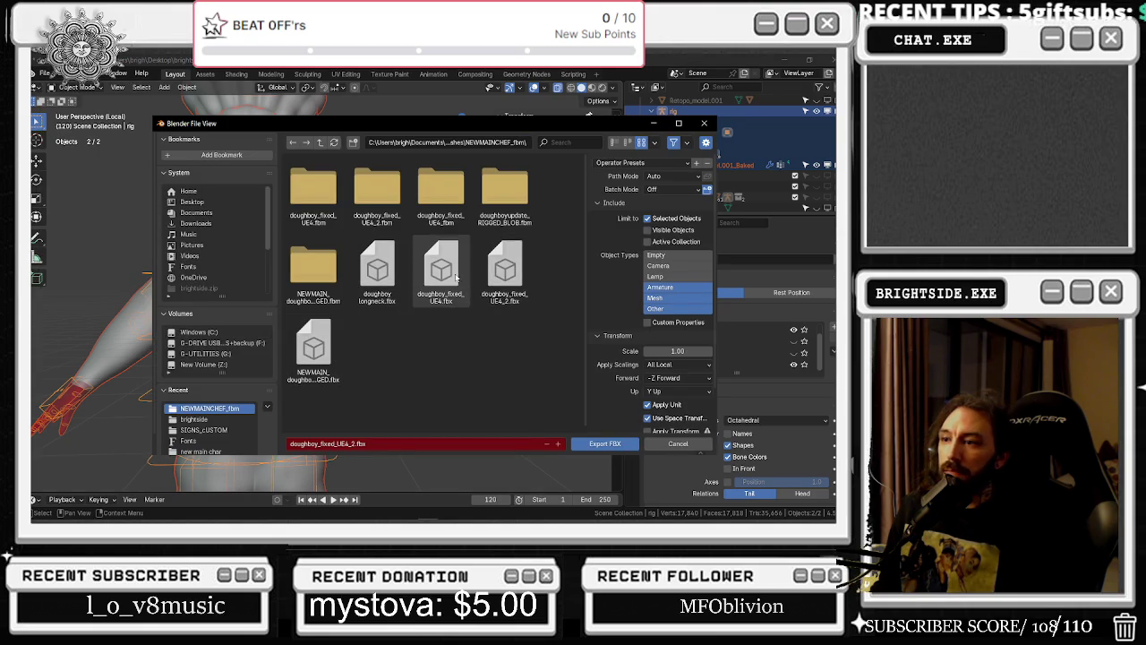
right_click(491, 269)
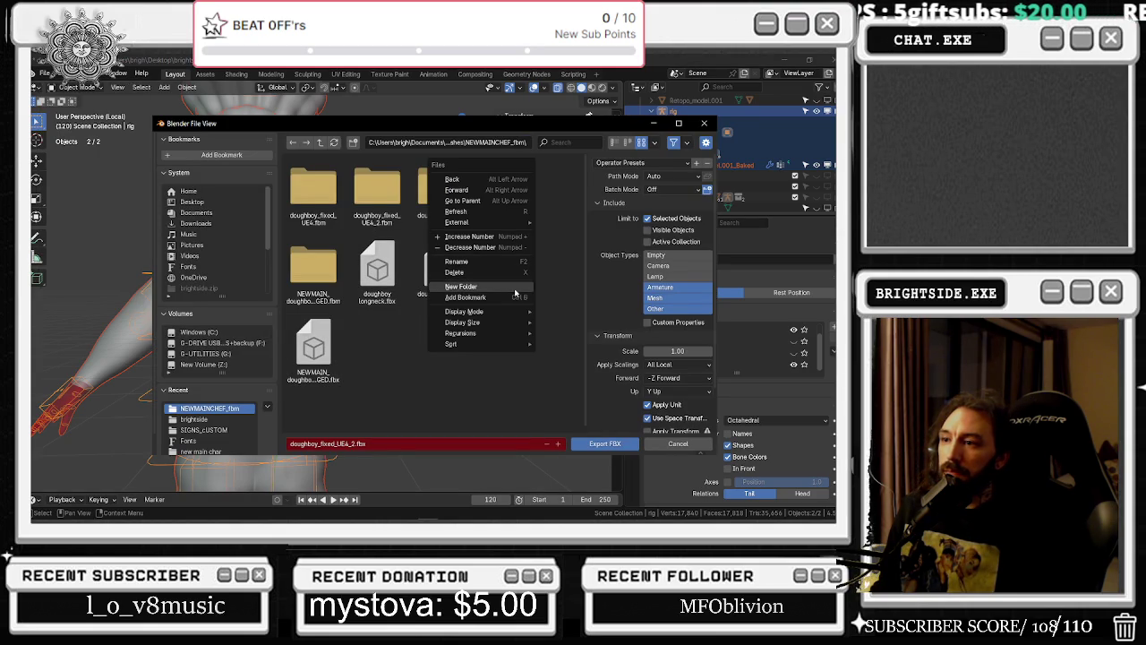
click(474, 272)
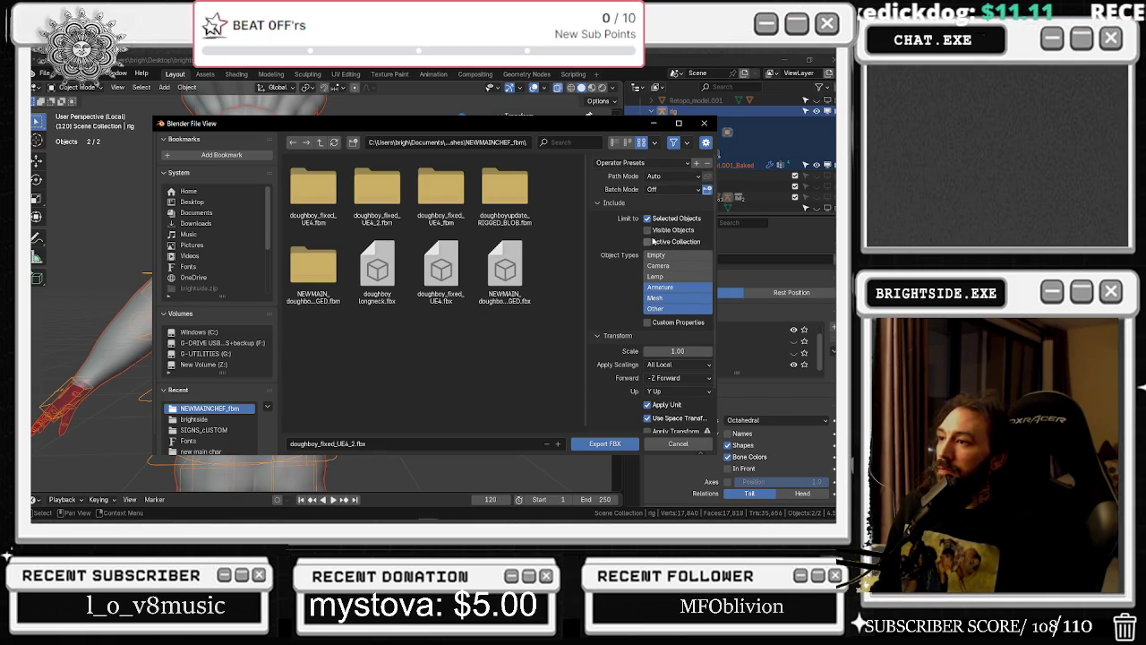
scroll(650, 254, down, 2)
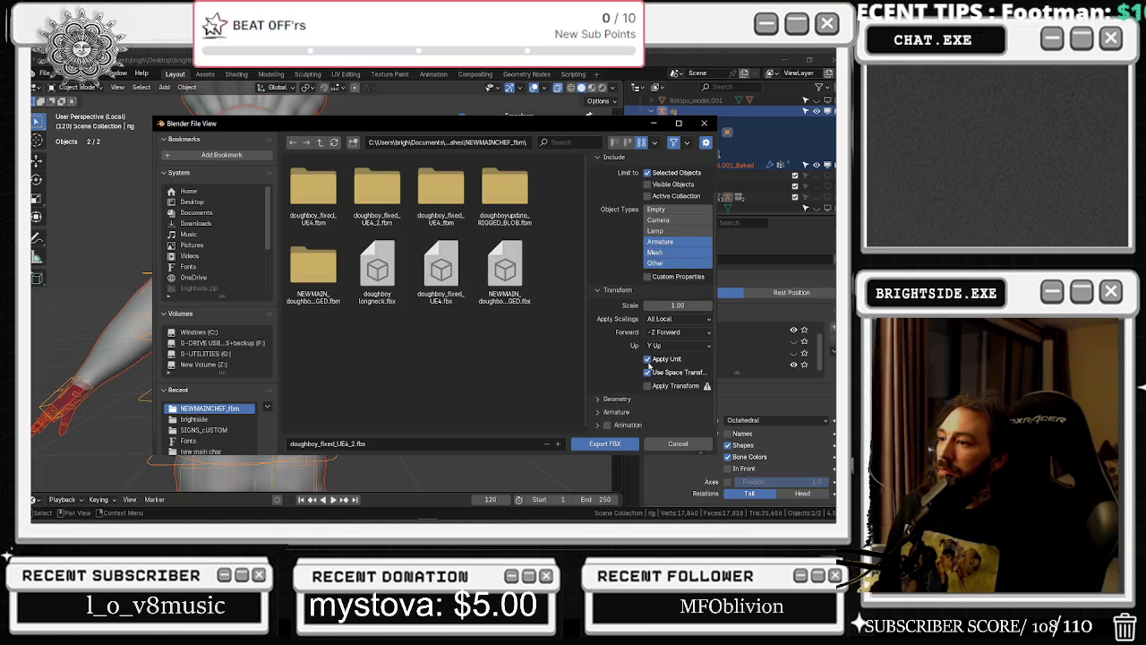
Review the Geometry, Armature and Animation options and export doughboy_fixed_UE4_2.fbx
click(597, 398)
scroll(600, 401, down, 5)
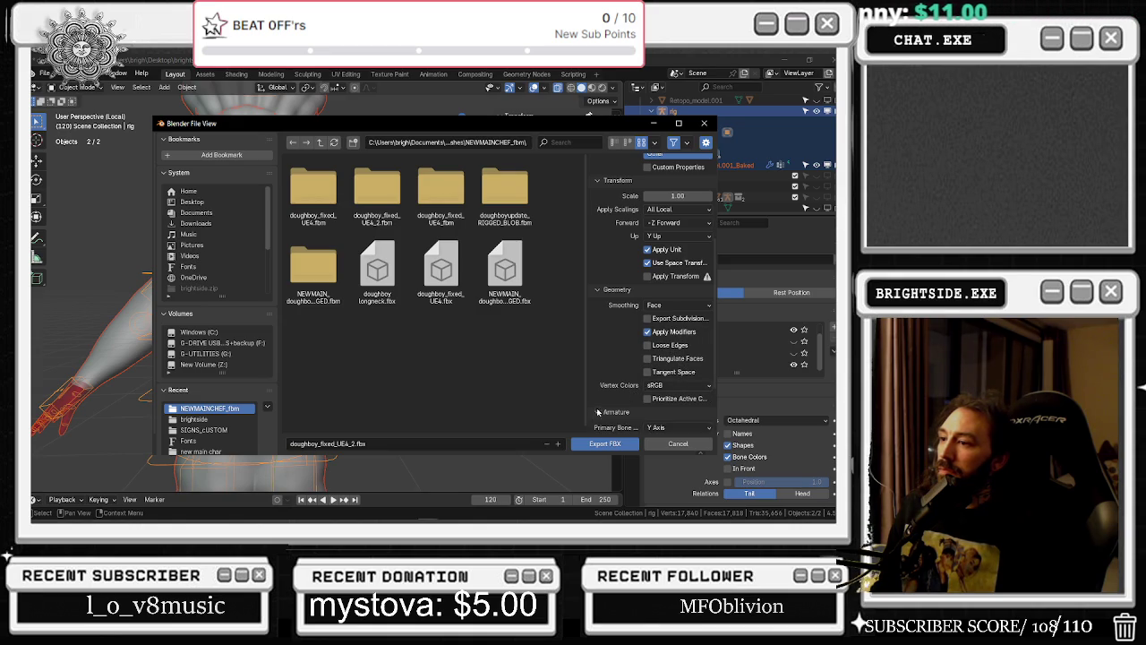
click(597, 412)
scroll(608, 405, down, 3)
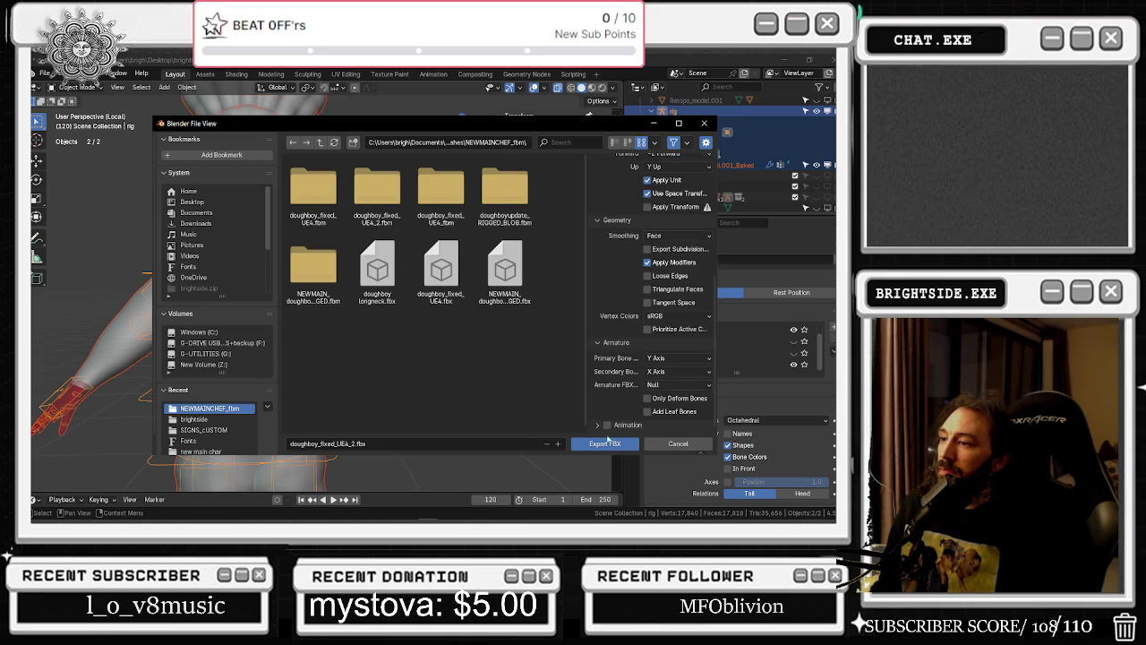
click(596, 427)
scroll(611, 400, down, 3)
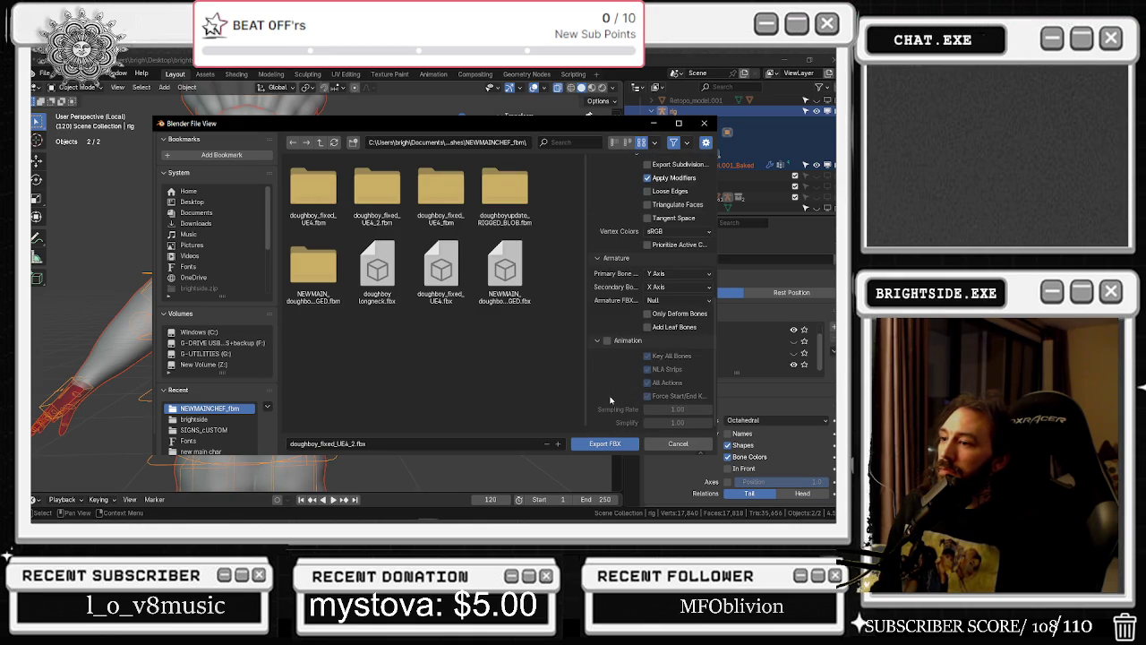
click(621, 445)
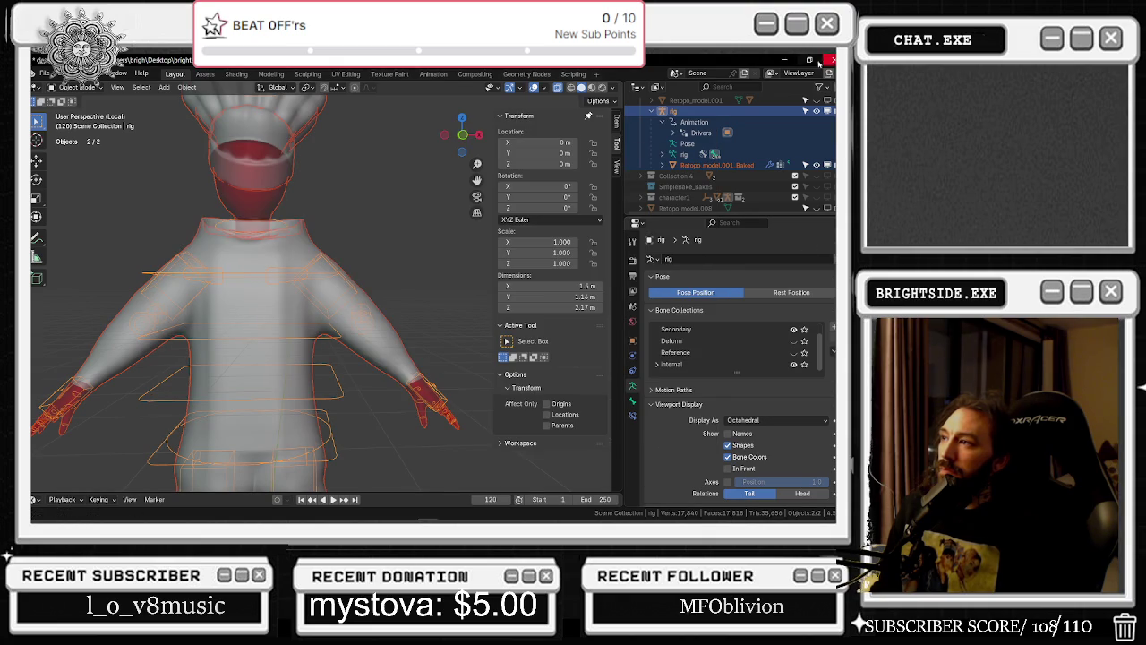
click(782, 60)
In Unreal, dismiss the bone-merge warning and show the NEWMAINCHEF_fbm assets
key(alt+Tab)
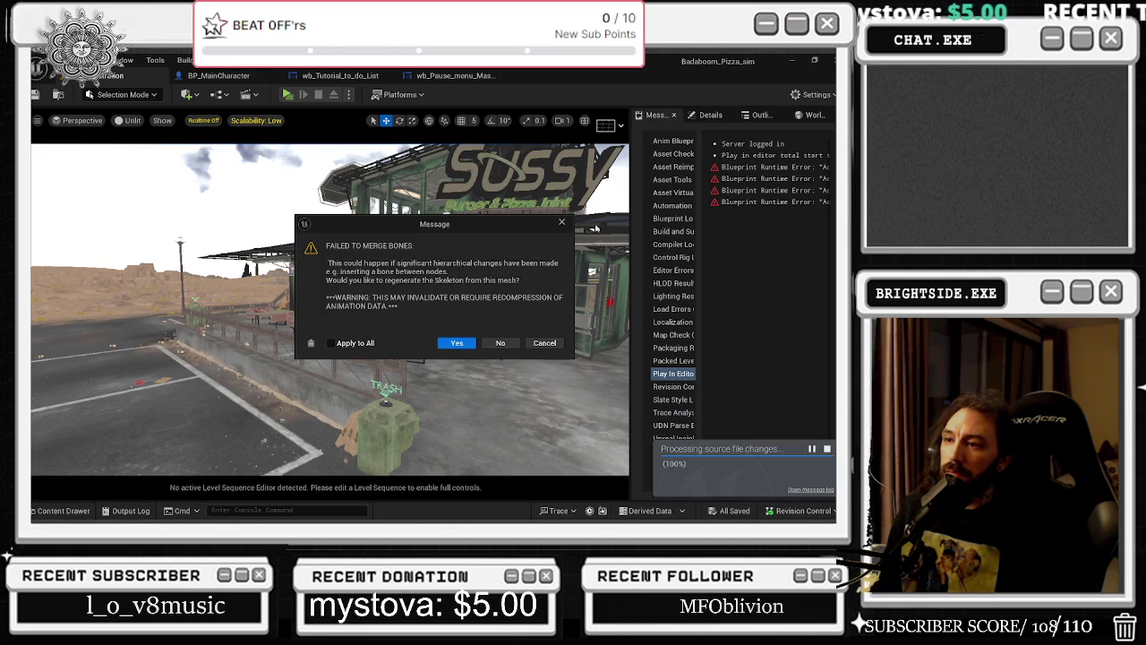
click(545, 344)
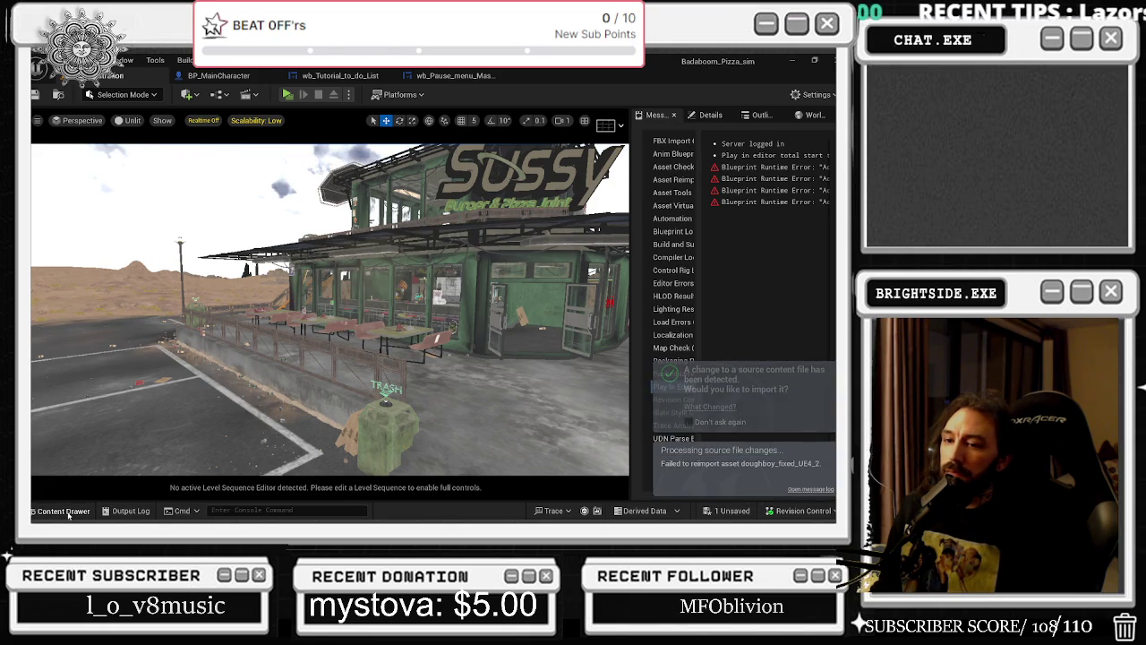
click(63, 510)
Import doughboy_fixed_UE4_2.fbx, overwrite the existing asset, and dismiss the bone-merge warning
click(150, 230)
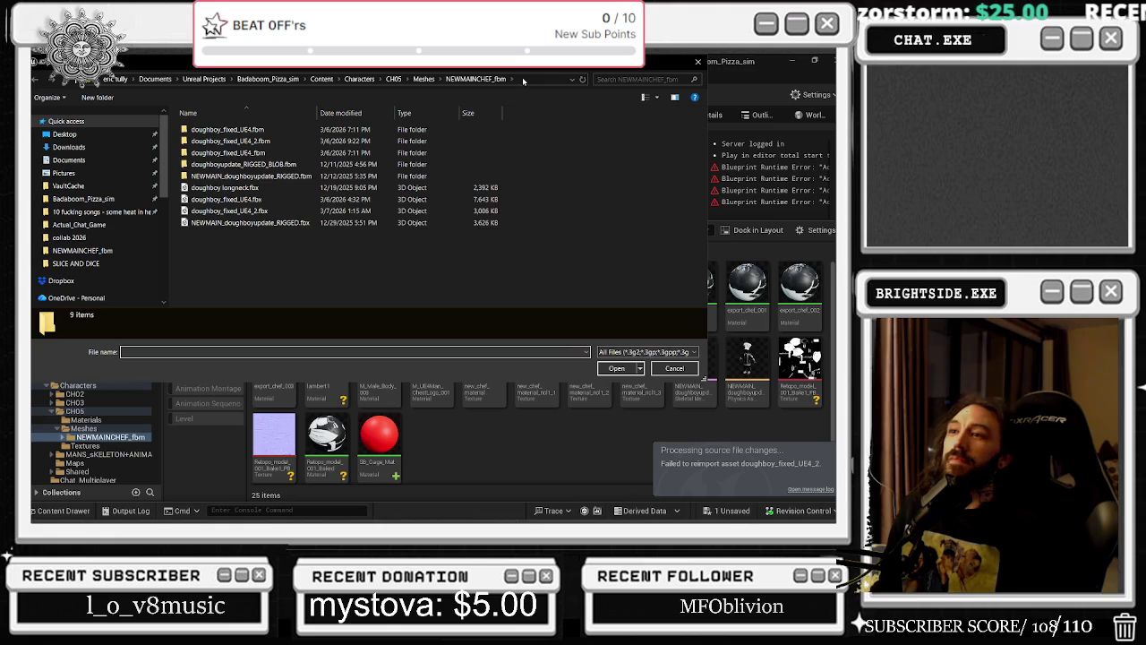
click(274, 211)
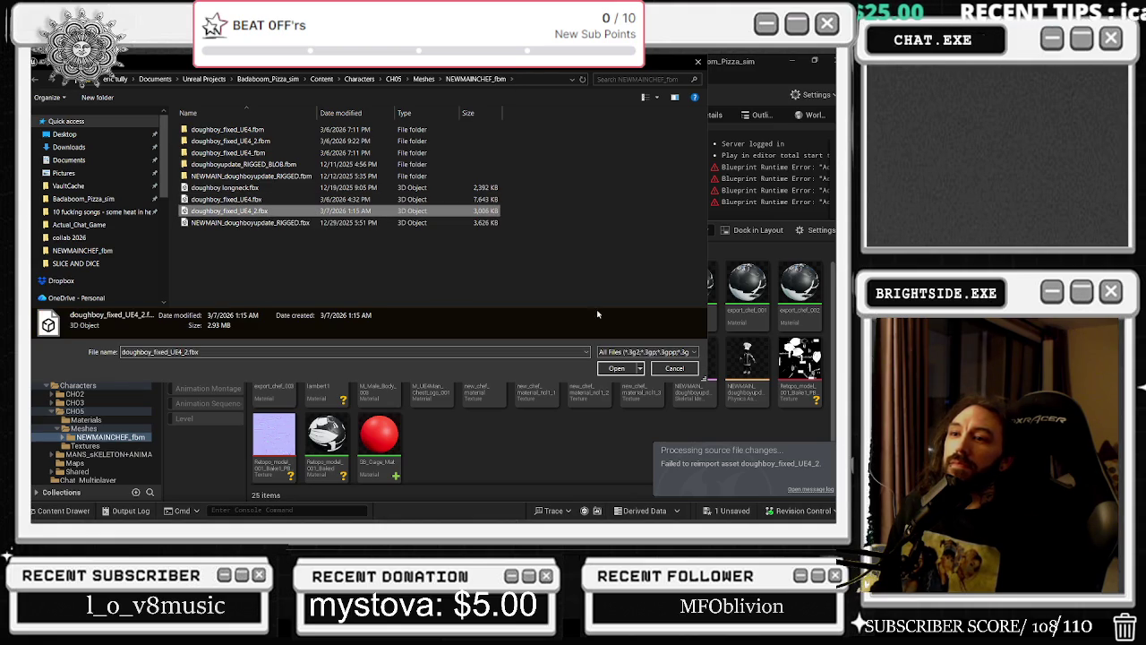
click(618, 368)
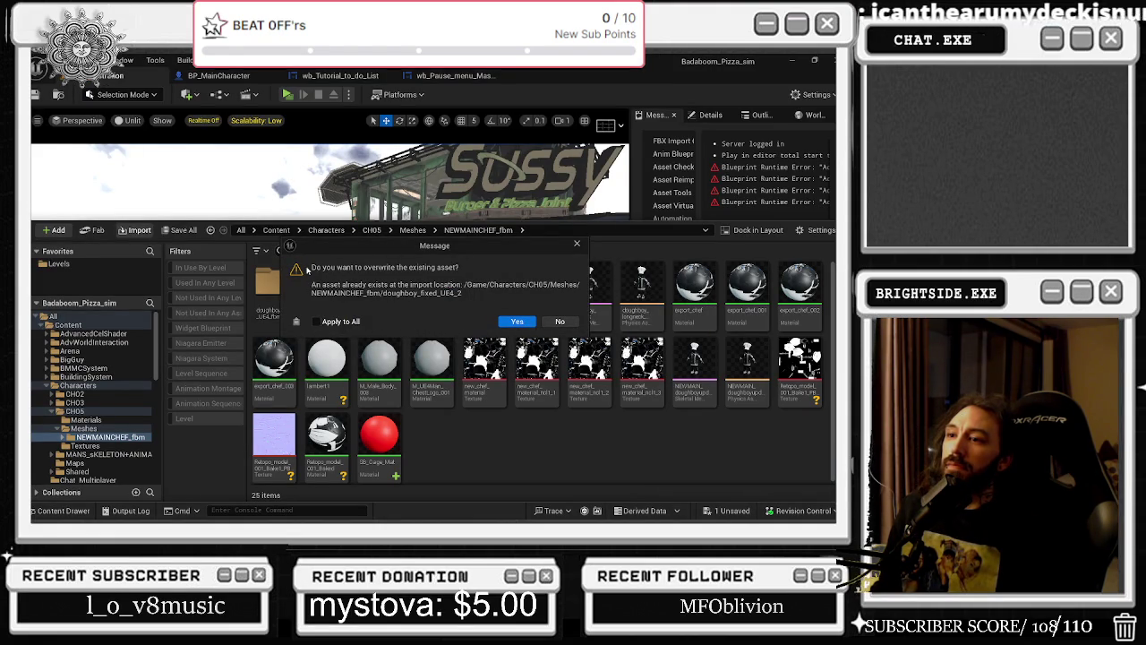
click(517, 322)
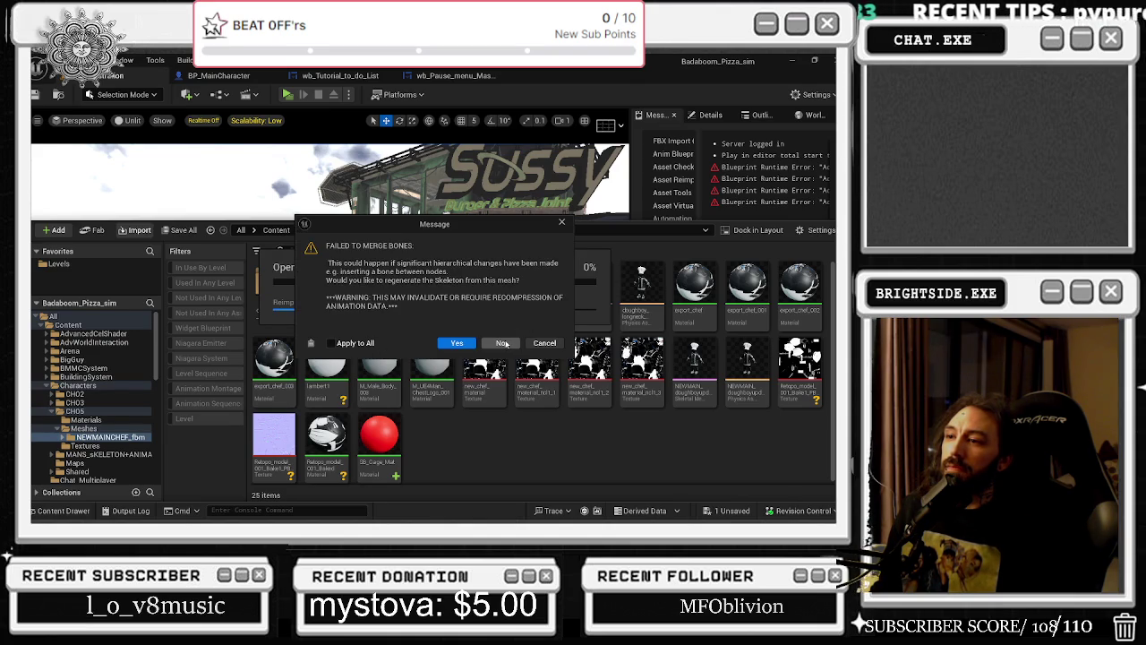
click(504, 343)
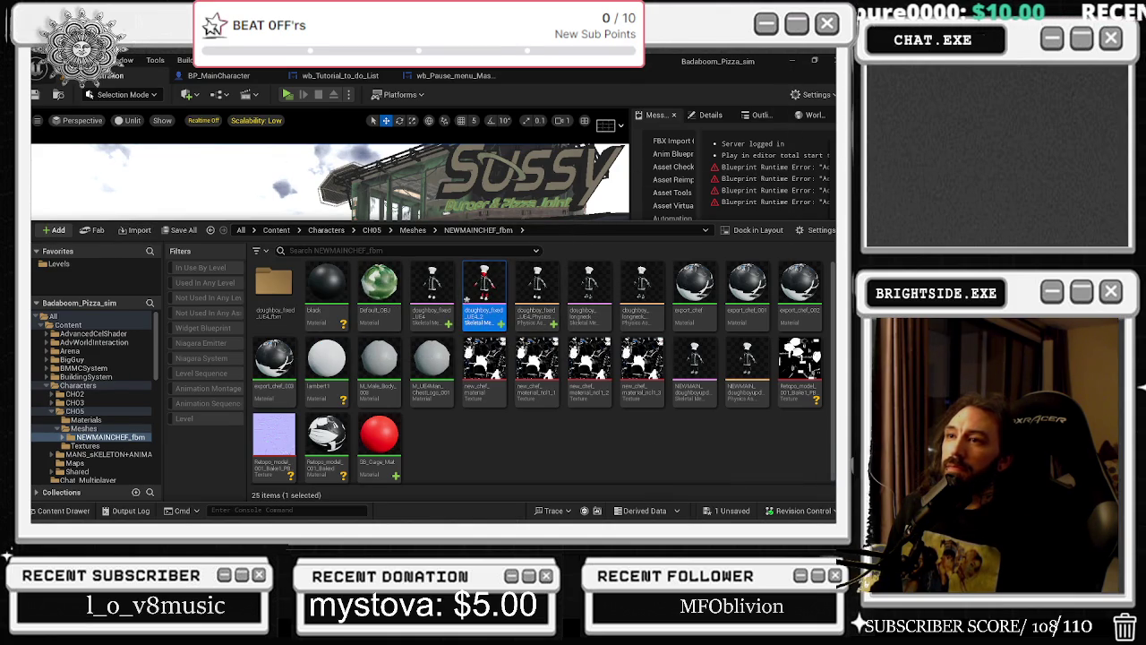
click(219, 75)
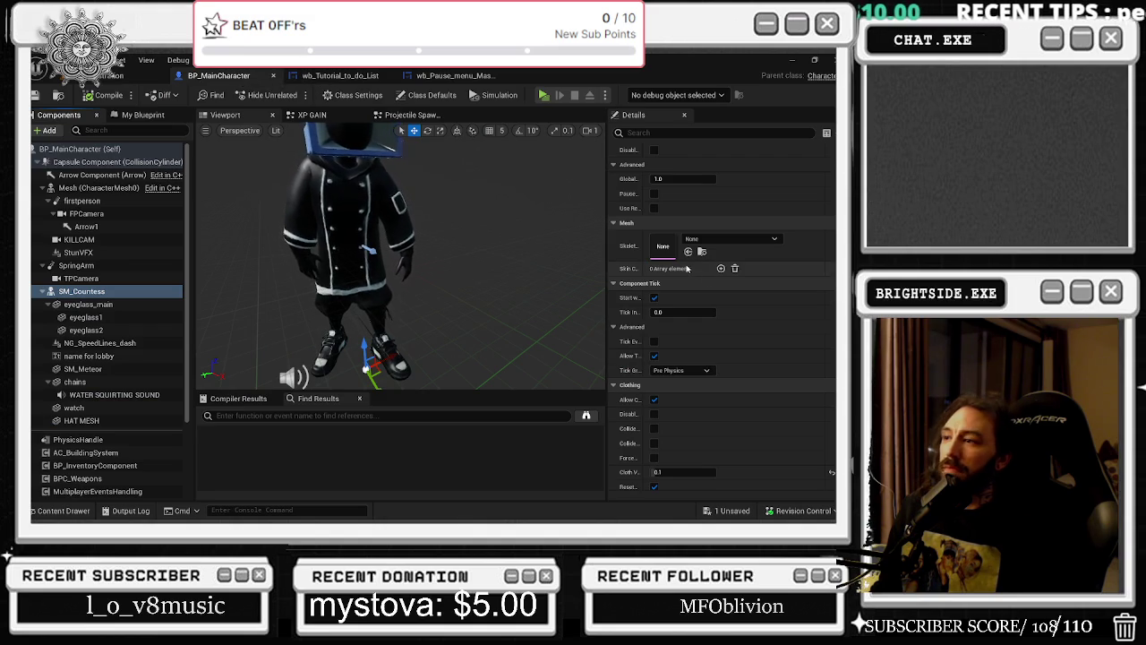
Set SM_Countess's Skeletal Mesh to doughboy_fixed_UE4_2 from the Content Drawer
key(ctrl+space)
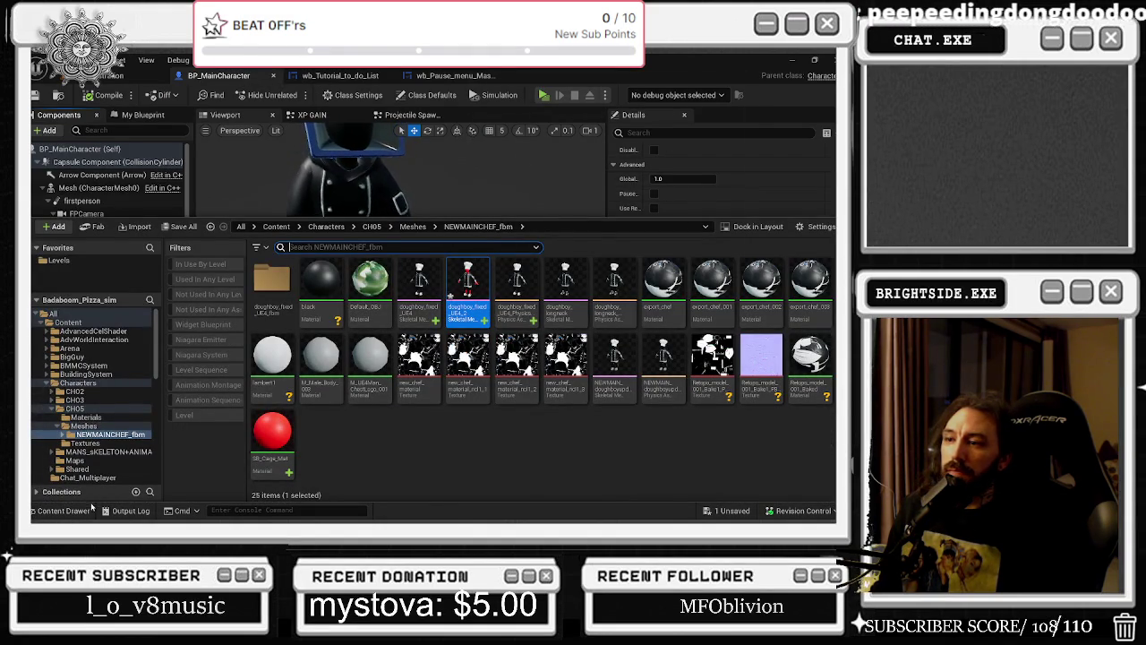
click(63, 511)
click(688, 253)
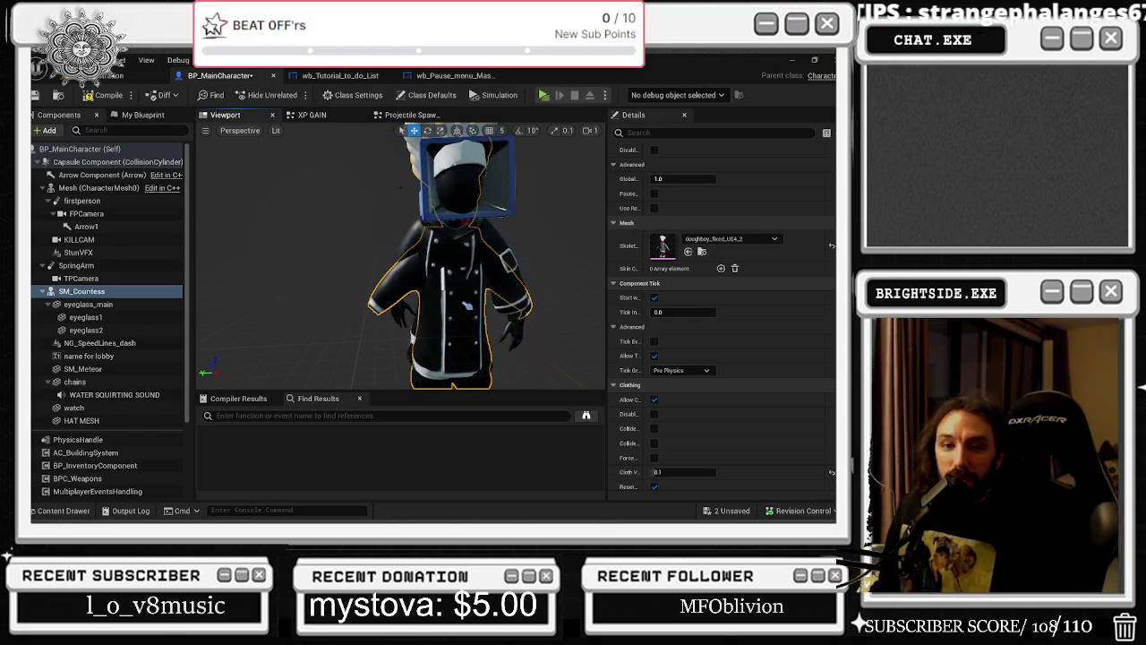
key(super+d)
key(alt+Tab)
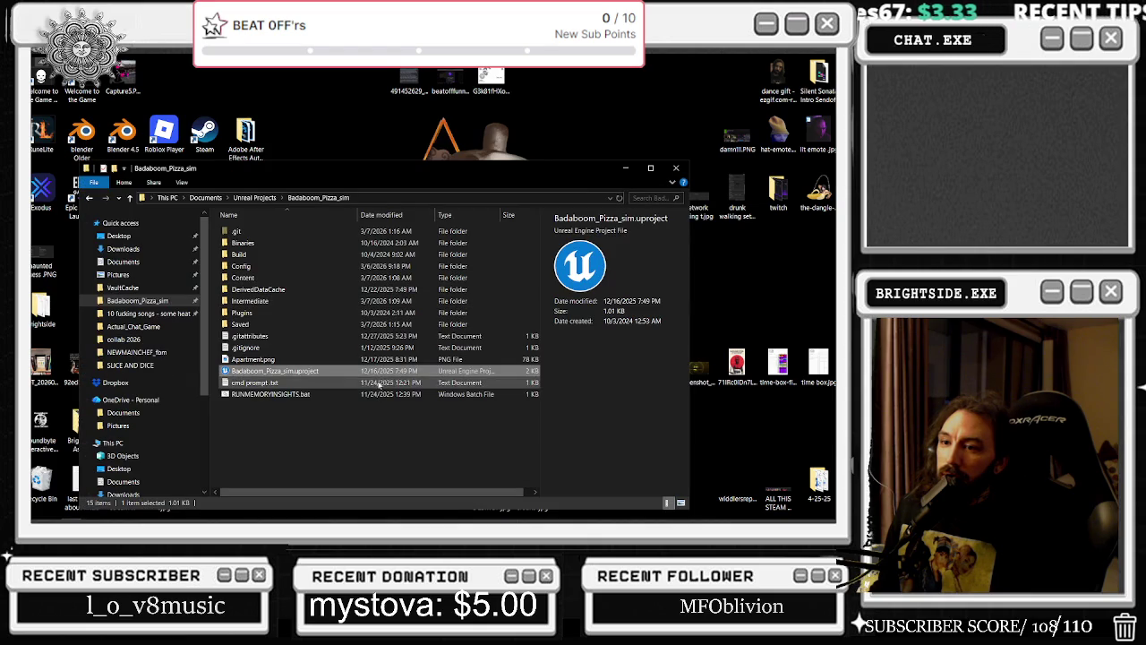
Paste the project path in Explorer, open its Content folder, and return to Blender
click(400, 197)
key(ctrl+v)
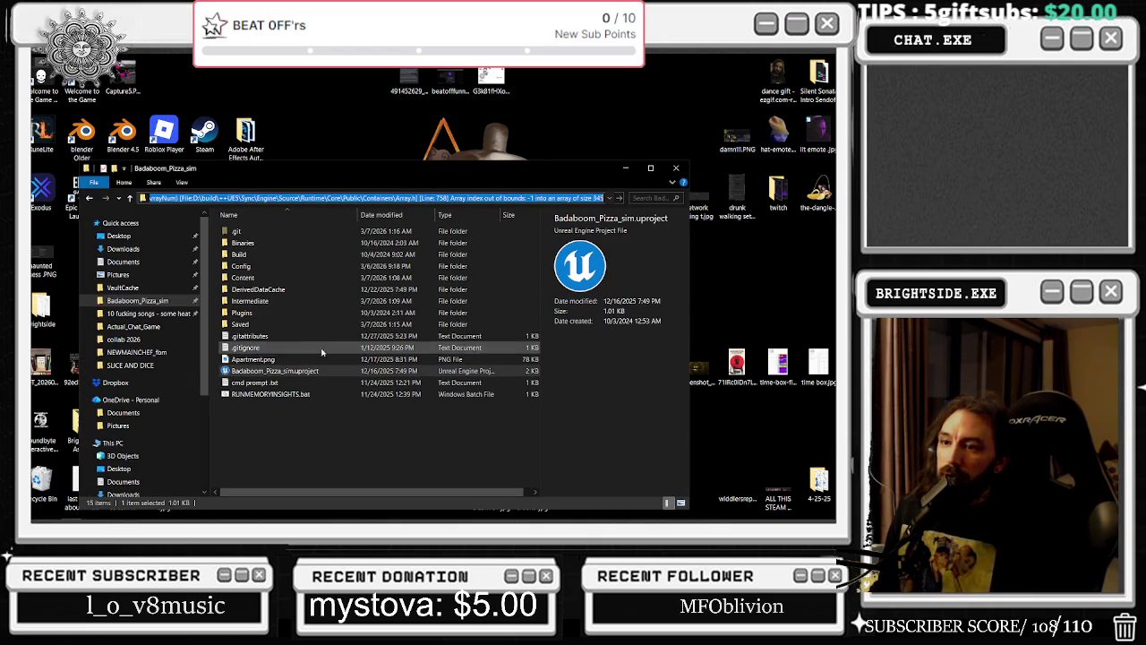
click(272, 279)
key(alt+Tab)
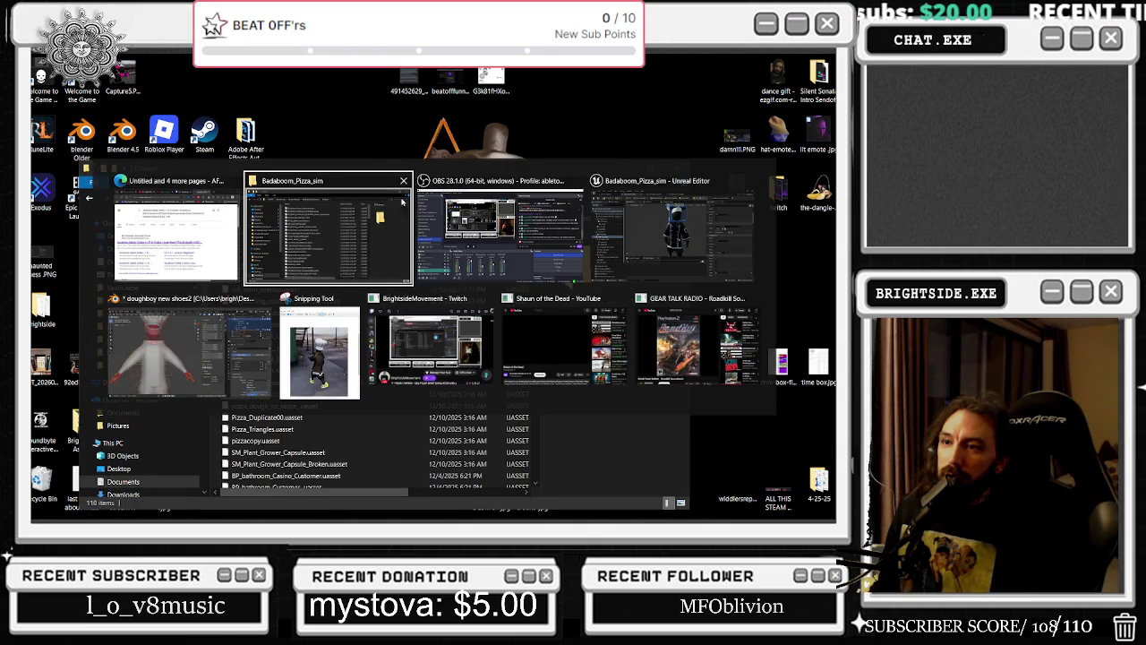
click(197, 348)
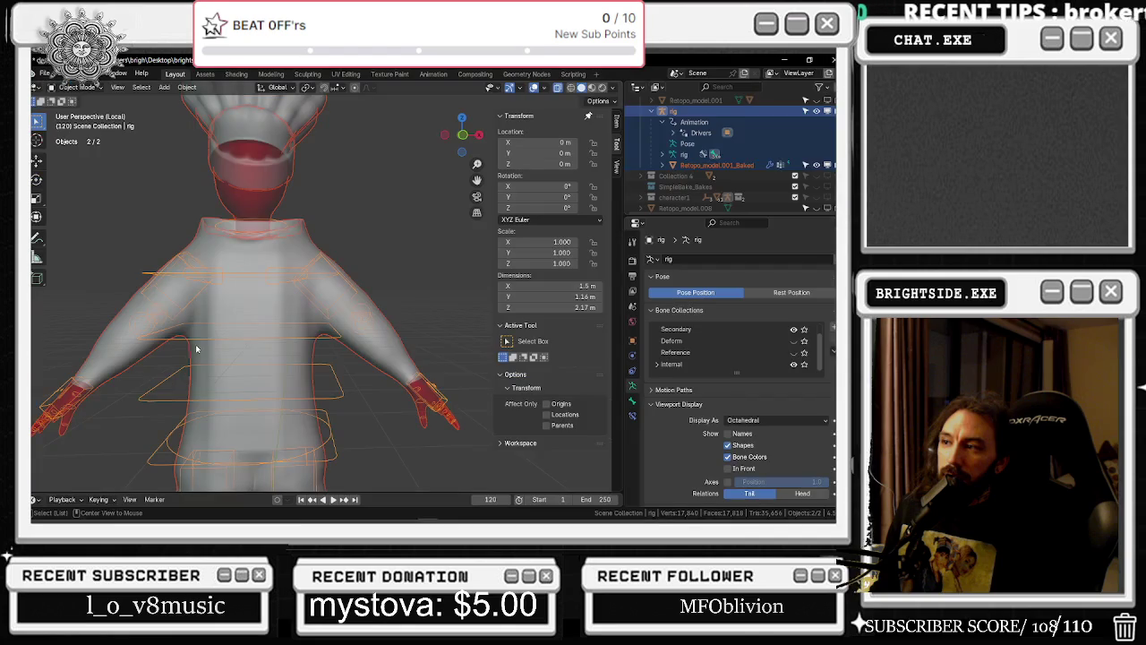
Export the chef rig as FBX into Content\Characters\CH05\Meshes\NEWMAINCHEF_fbm
click(43, 75)
mouse_move(62, 236)
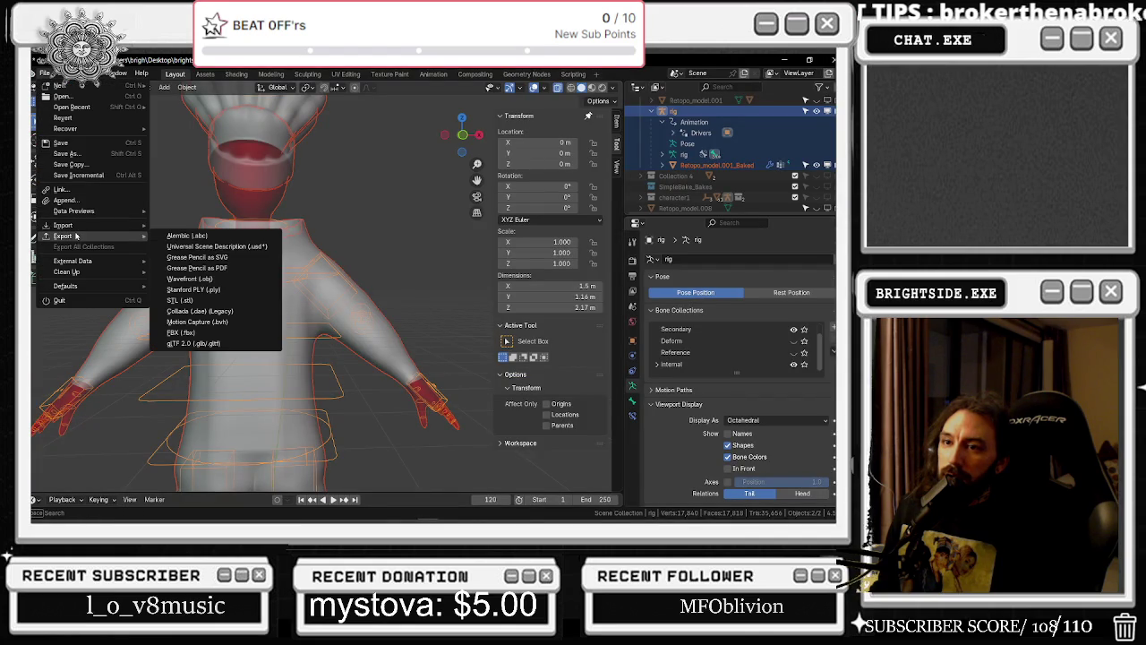
click(182, 332)
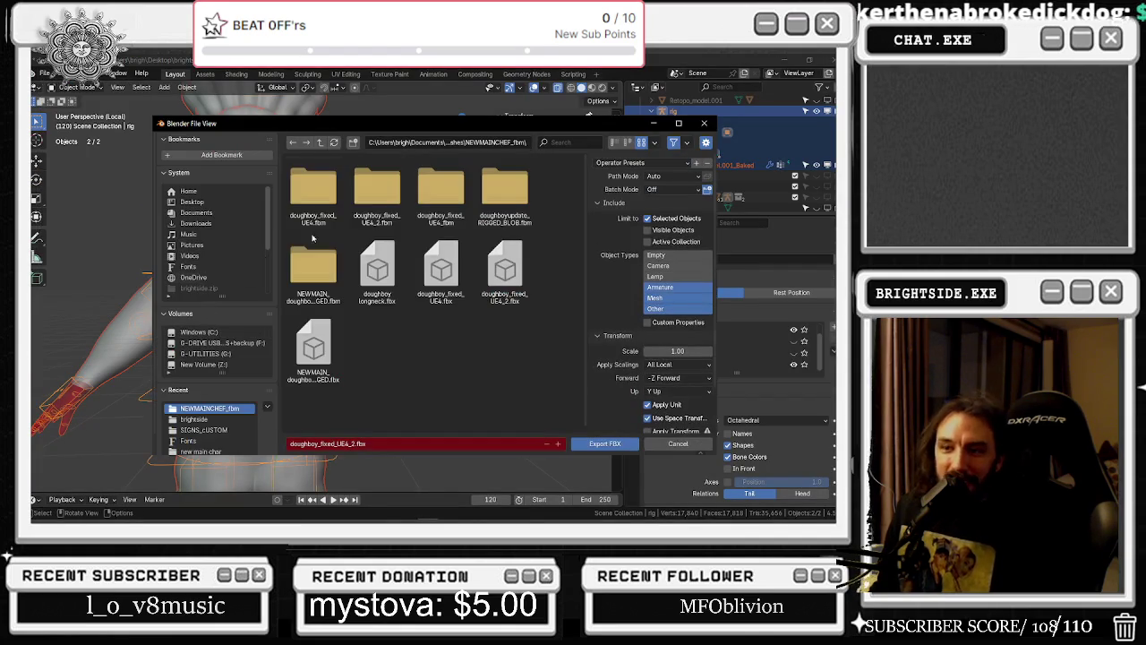
click(530, 143)
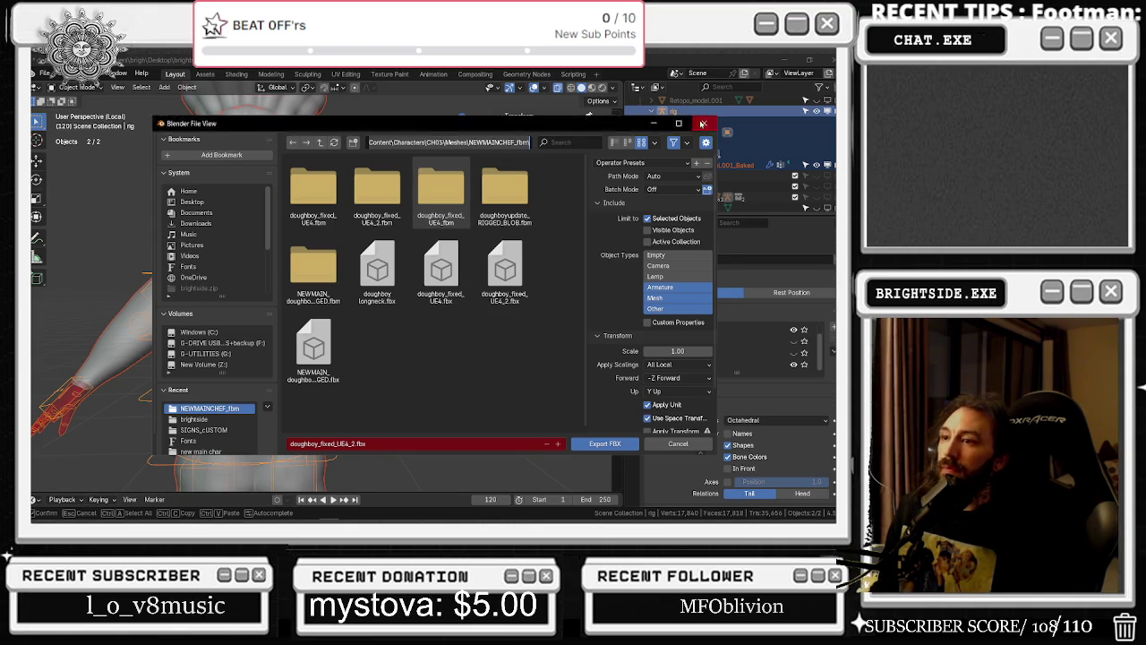
click(703, 123)
key(alt+Tab)
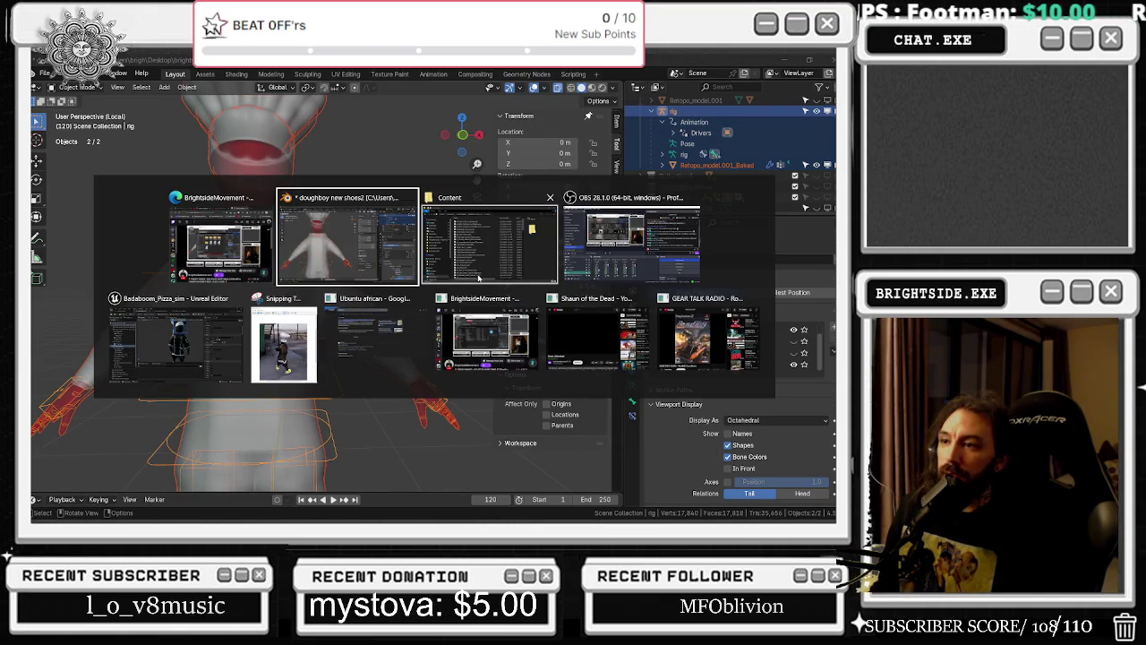
Open NEWMAINCHEF_fbm and delete doughboy_fixed_UE4_2.fbx; the uasset is blocked as in use
click(410, 197)
click(307, 301)
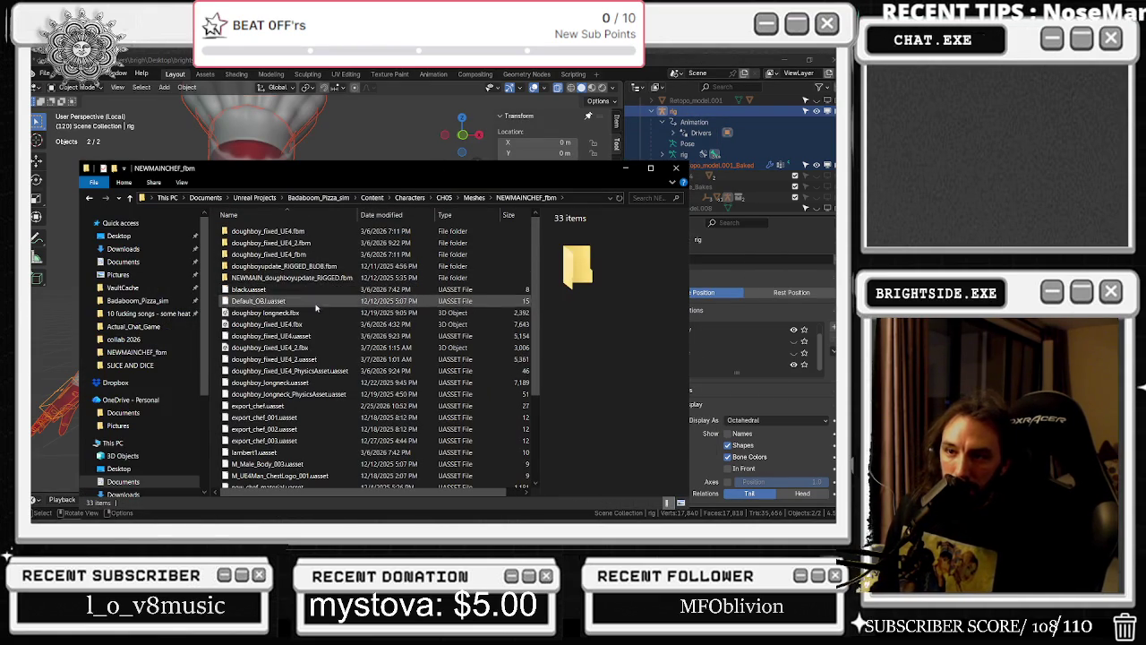
click(386, 350)
key(Delete)
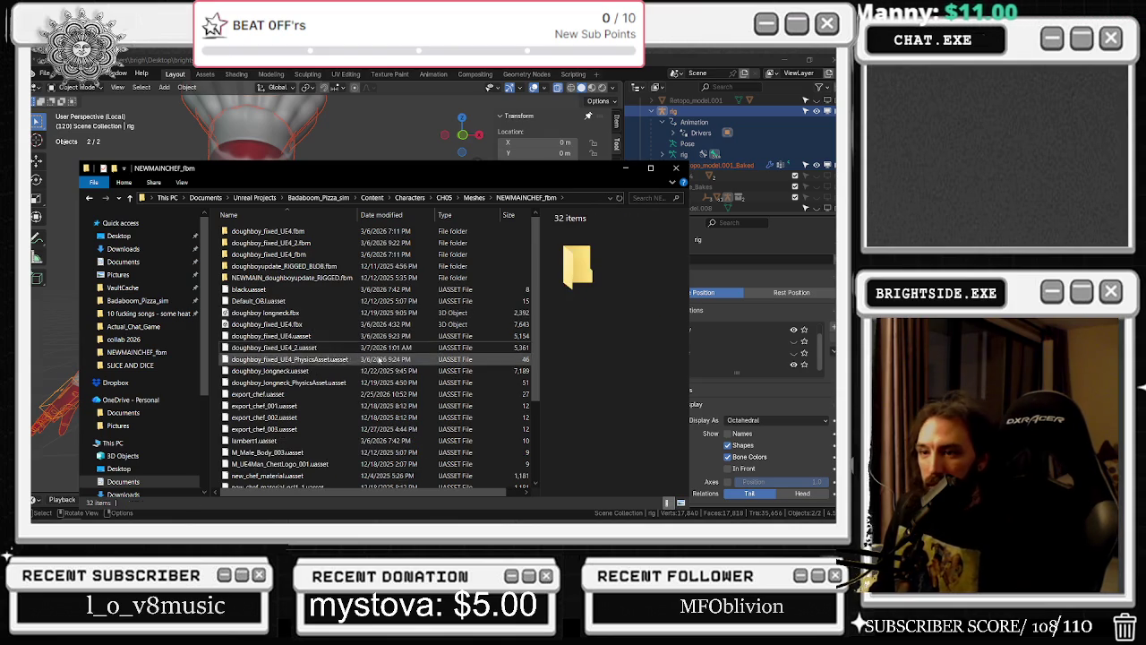
key(Delete)
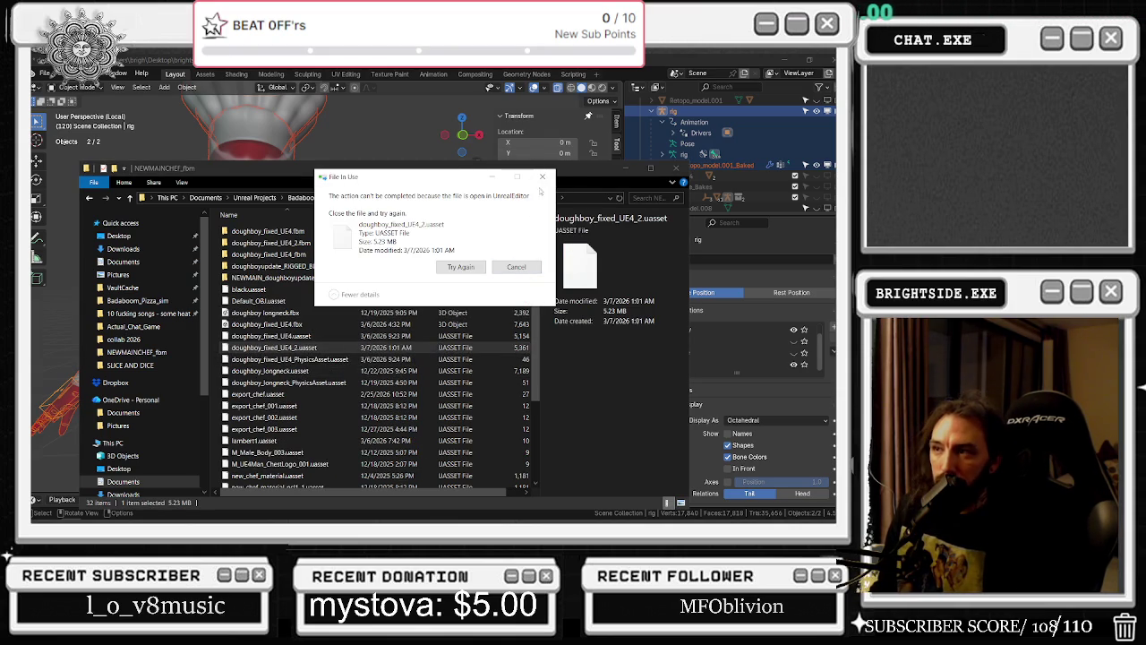
click(541, 177)
Compile and save the BP_MainCharacter blueprint in Unreal
key(alt+Tab)
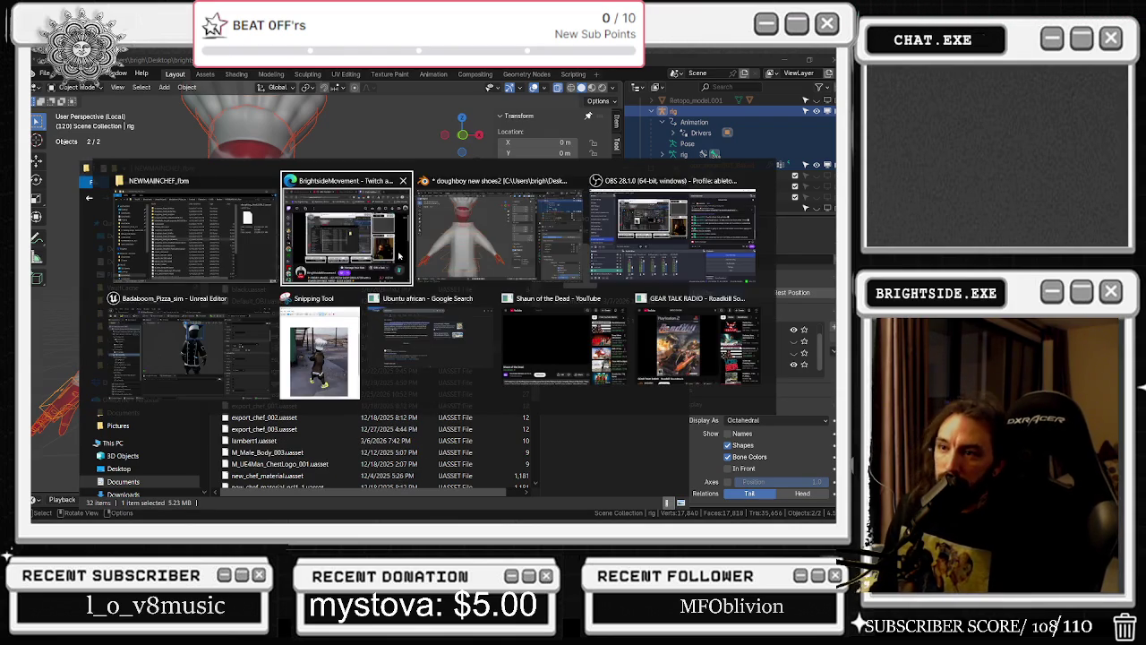
click(179, 349)
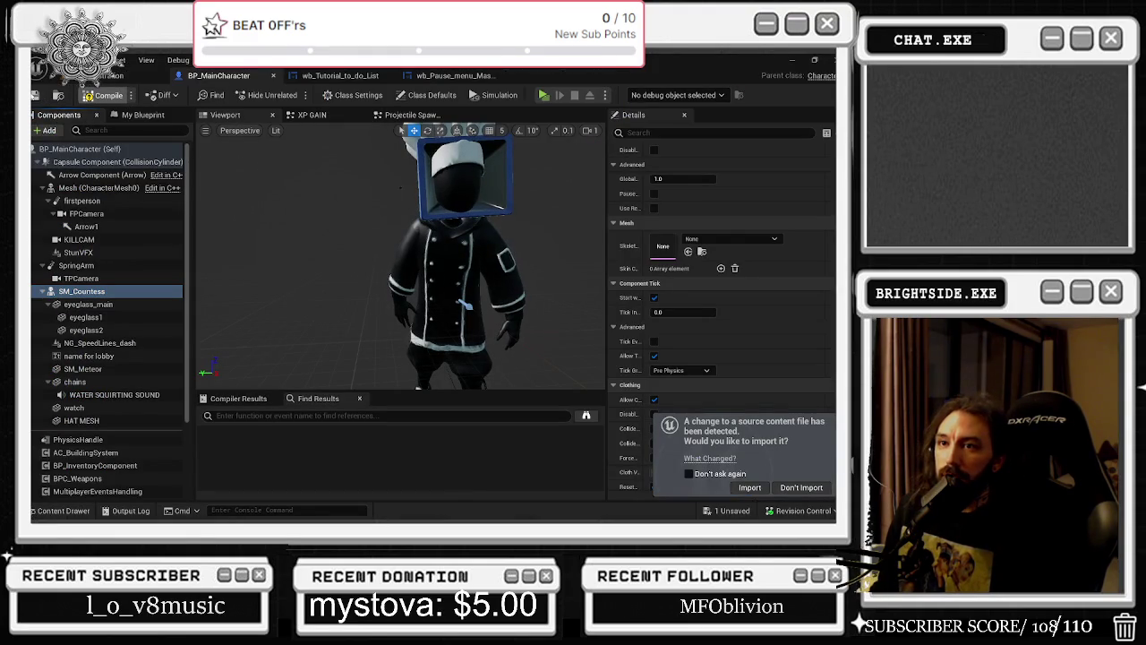
click(105, 95)
key(ctrl+s)
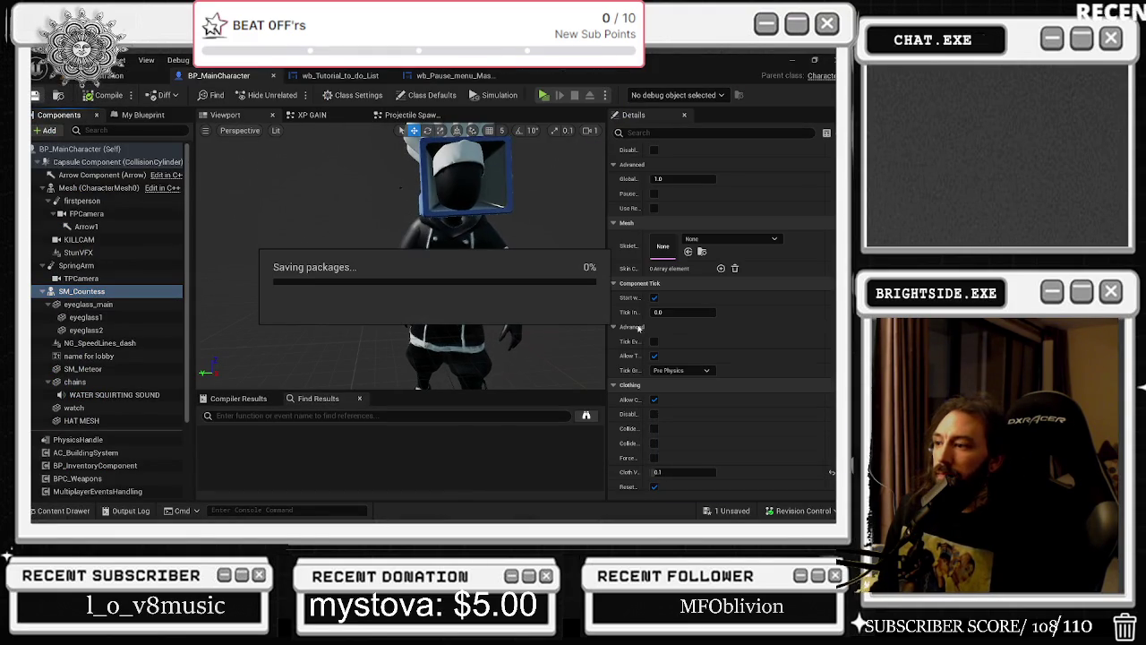
key(alt+Tab)
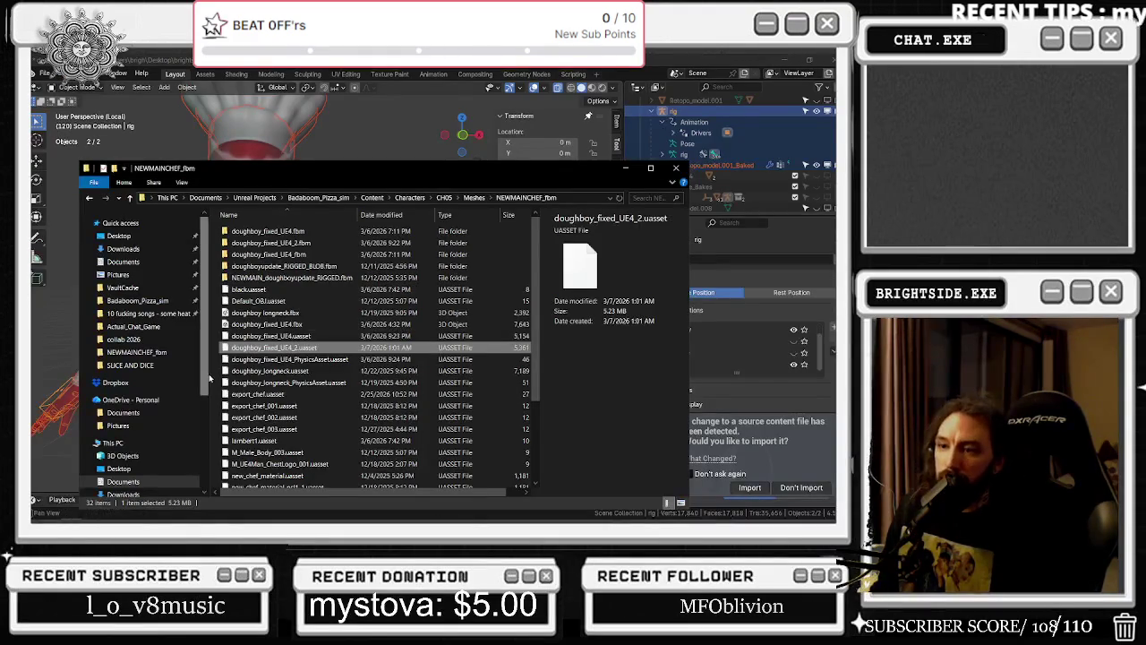
Delete the doughboy_fixed_UE4_2 uasset, confirming Unreal's Delete Assets dialog
ctrl+click(277, 336)
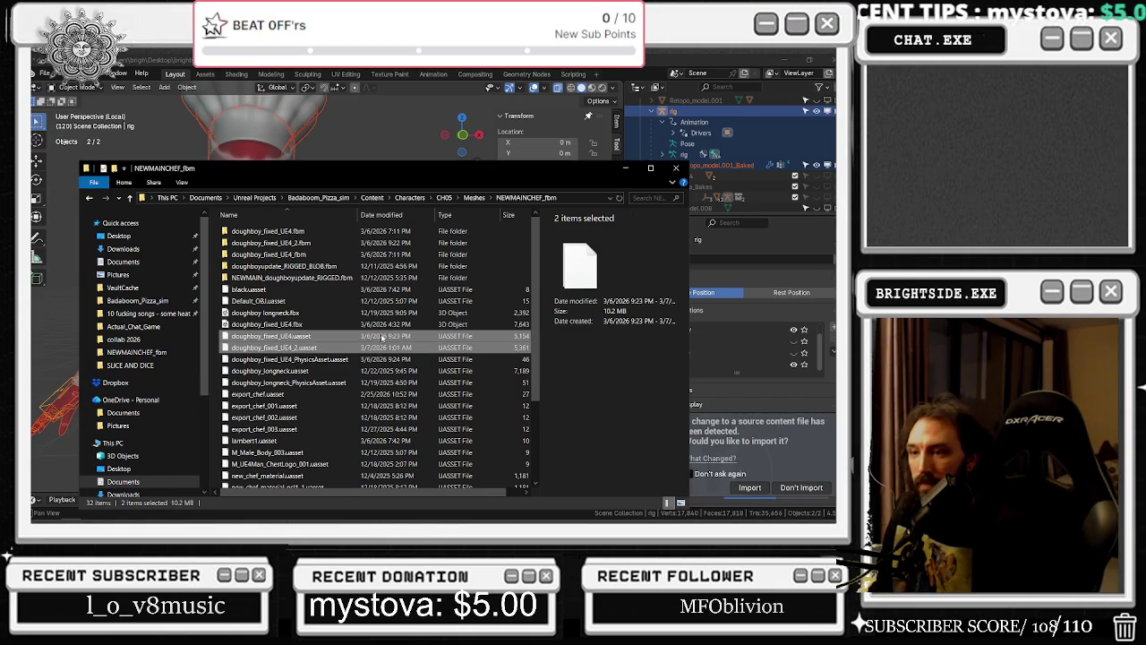
key(Delete)
click(405, 287)
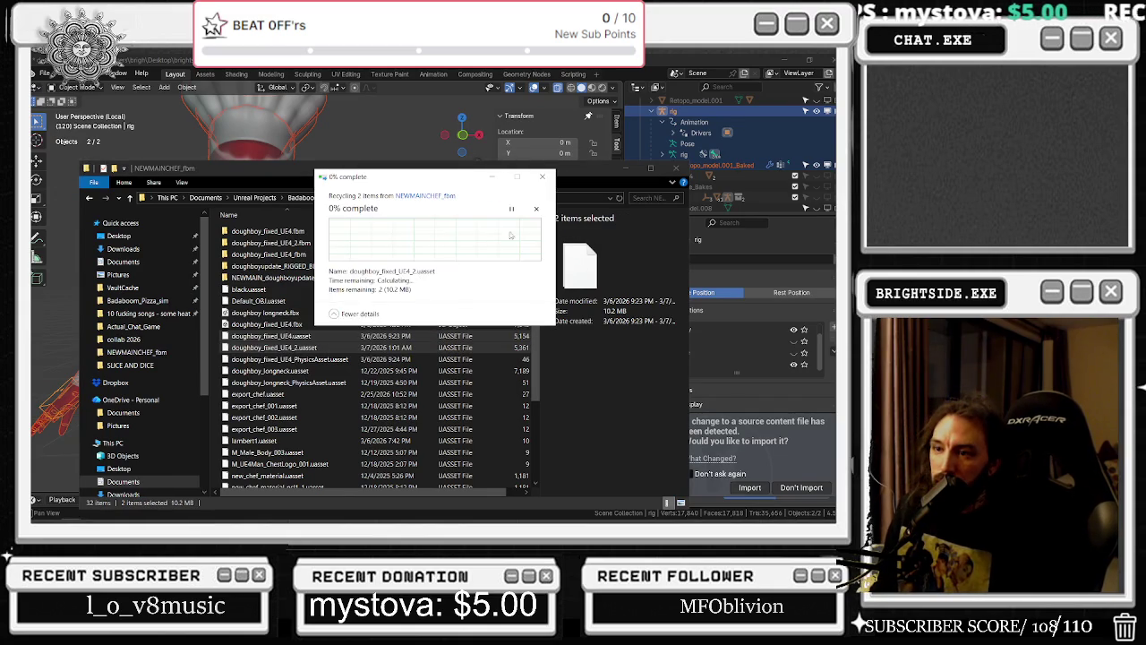
click(542, 177)
click(354, 359)
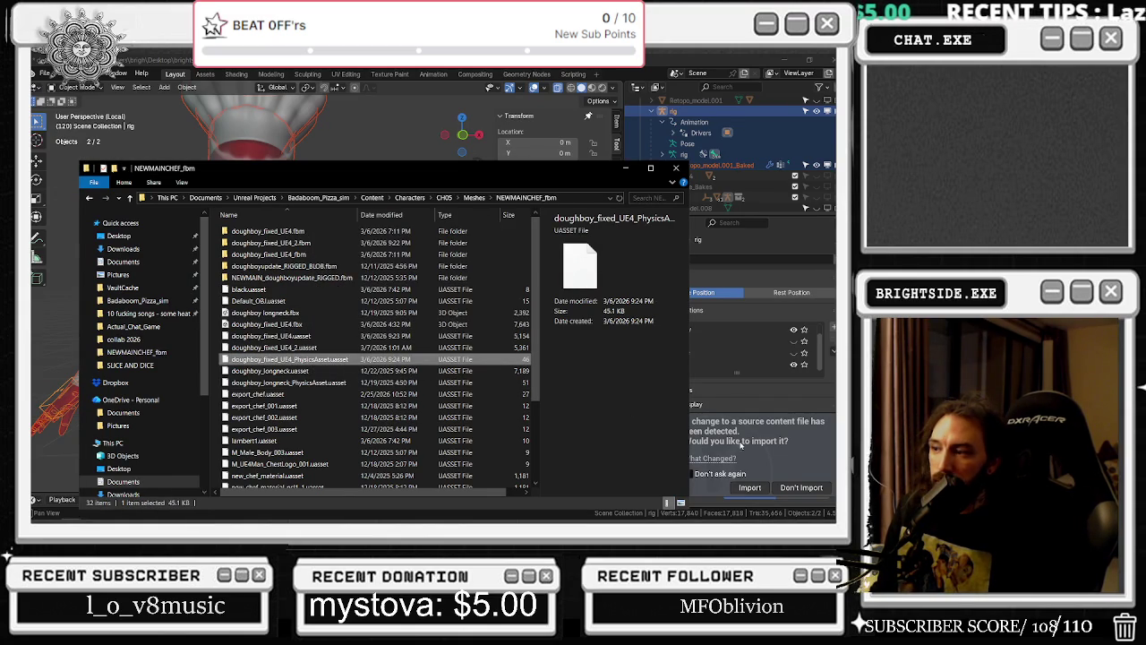
click(769, 489)
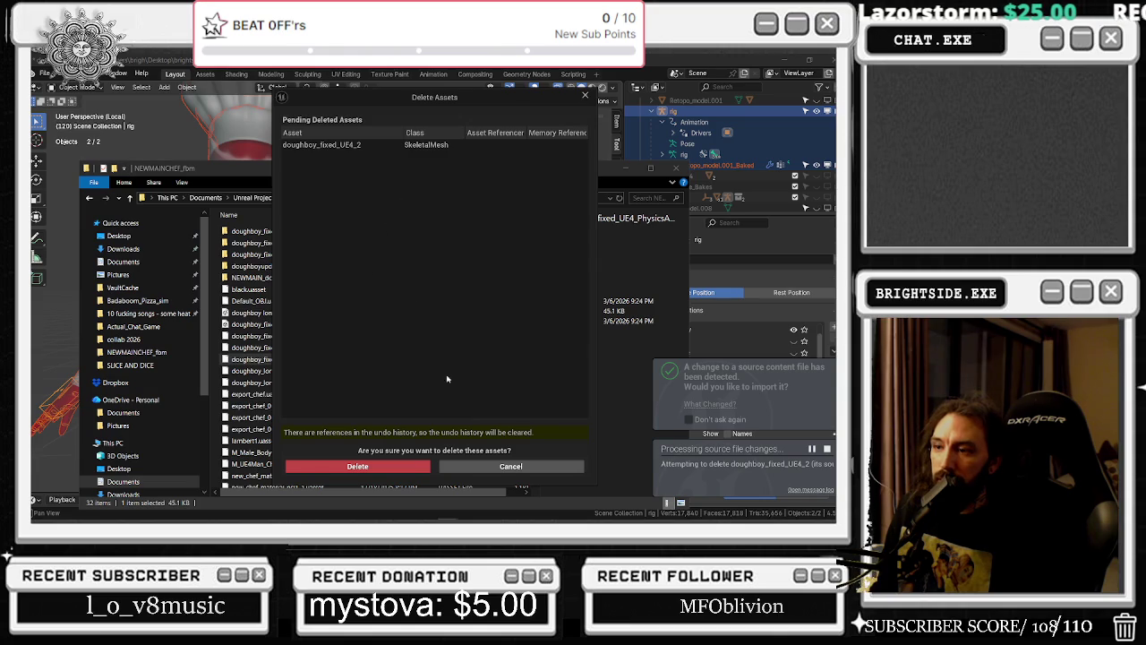
click(381, 465)
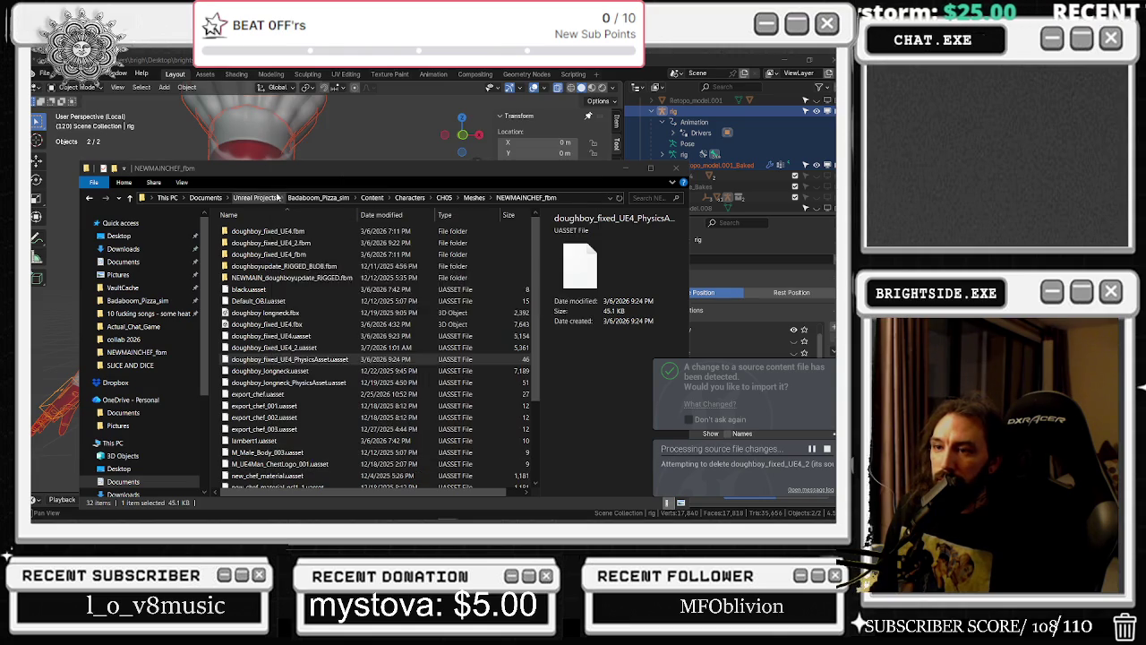
click(296, 336)
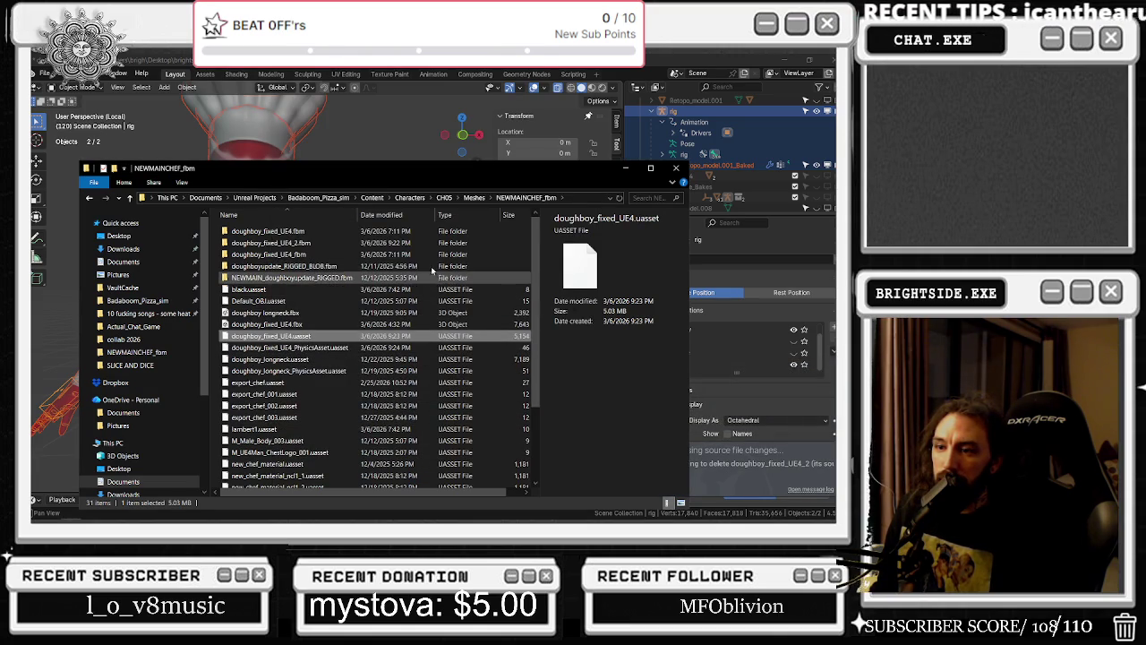
key(alt+Tab)
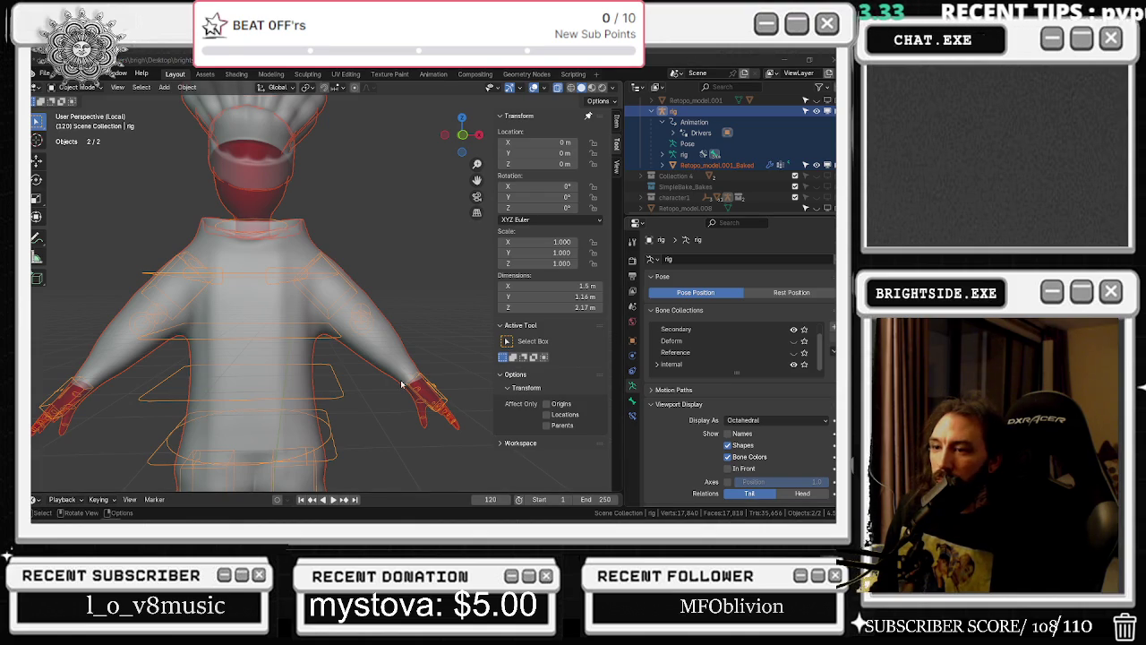
Re-export the chef rig as doughboy_fixed_UE4_2.fbx into the NEWMAINCHEF_fbm folder
scroll(390, 383, down, 1)
scroll(390, 383, down, 1)
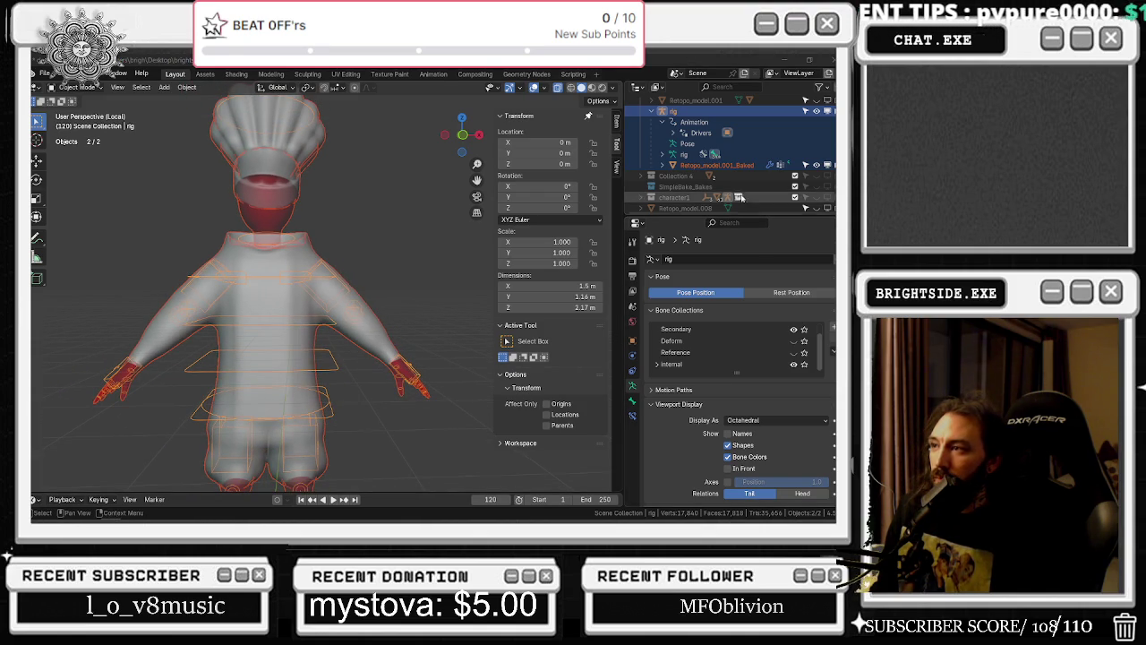
scroll(729, 185, up, 2)
scroll(730, 186, up, 2)
scroll(730, 185, down, 2)
scroll(730, 185, down, 2)
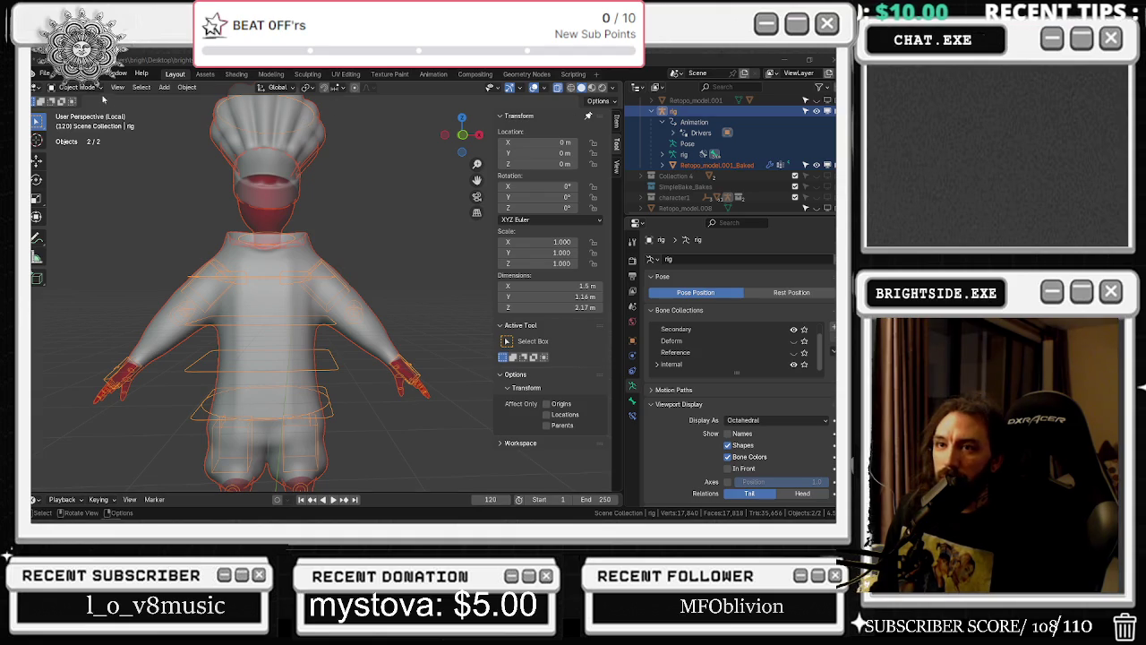
click(44, 72)
mouse_move(64, 236)
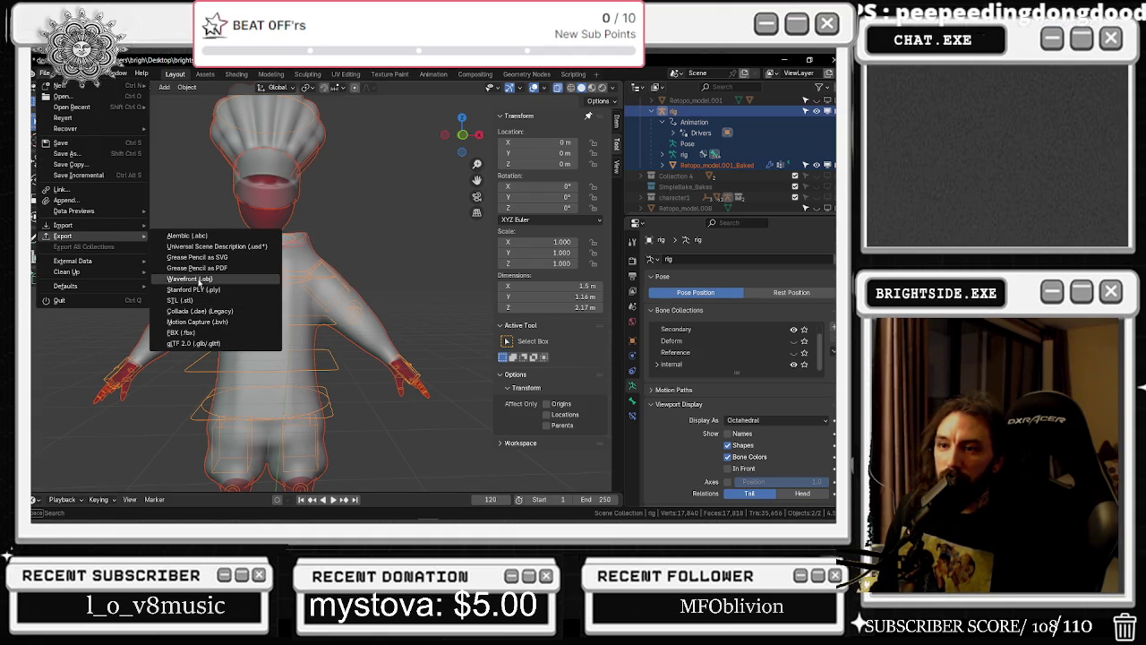
click(205, 335)
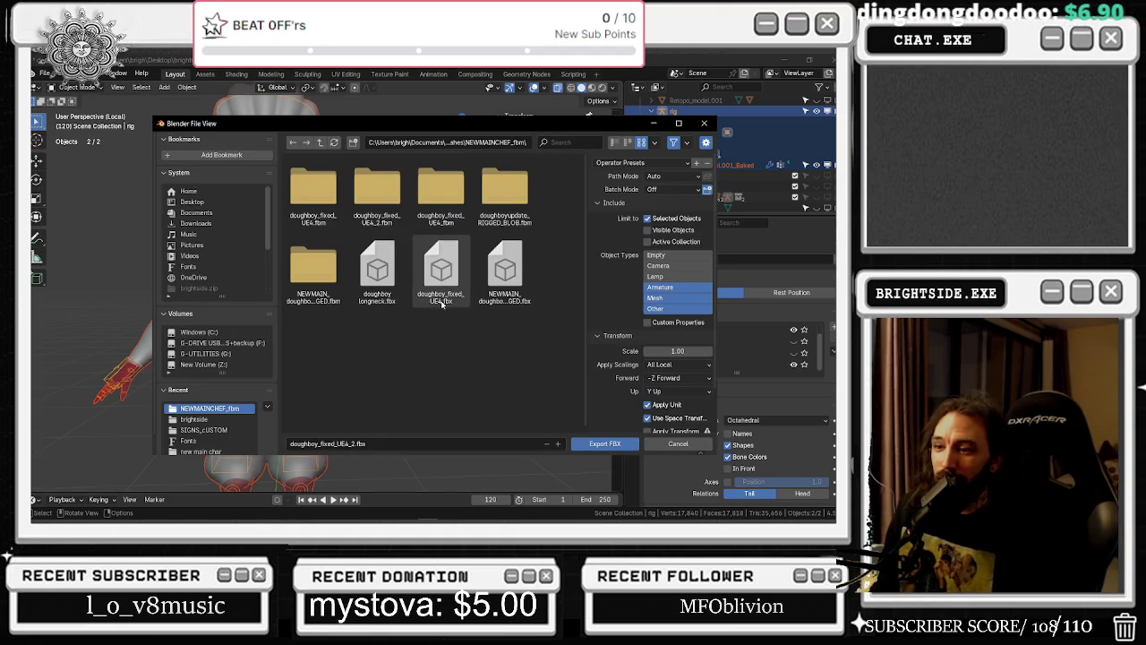
click(604, 443)
key(alt+Tab)
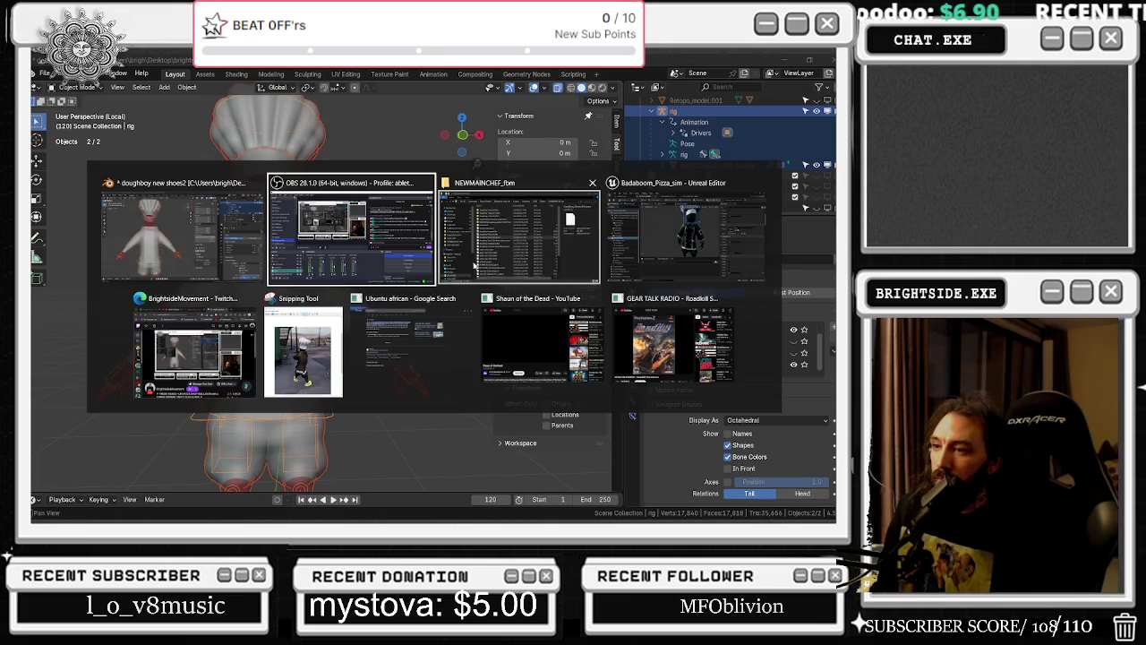
Accept the reimport and set its skeleton to Mannequin_UE4_BMMCS_Skeleton
click(671, 235)
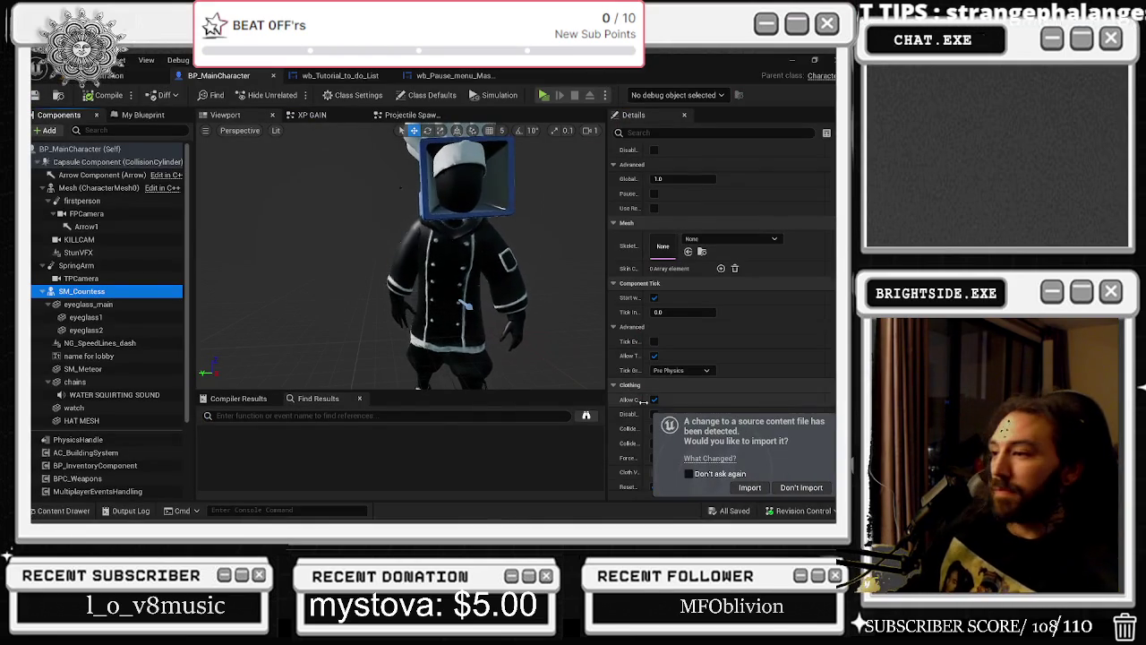
click(751, 487)
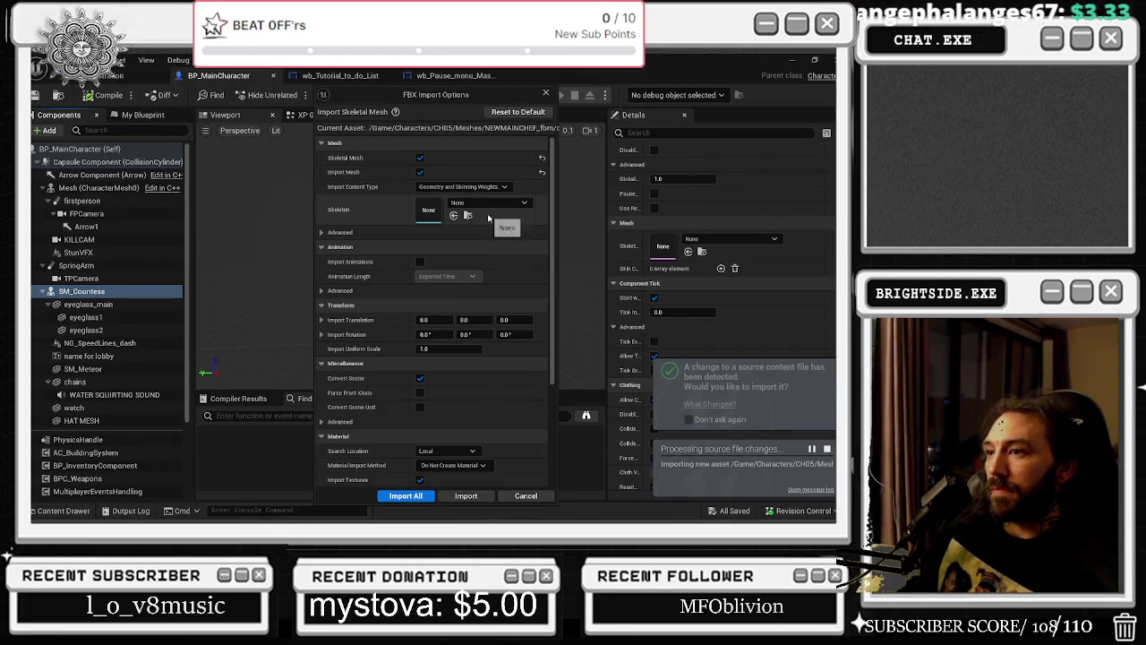
click(477, 205)
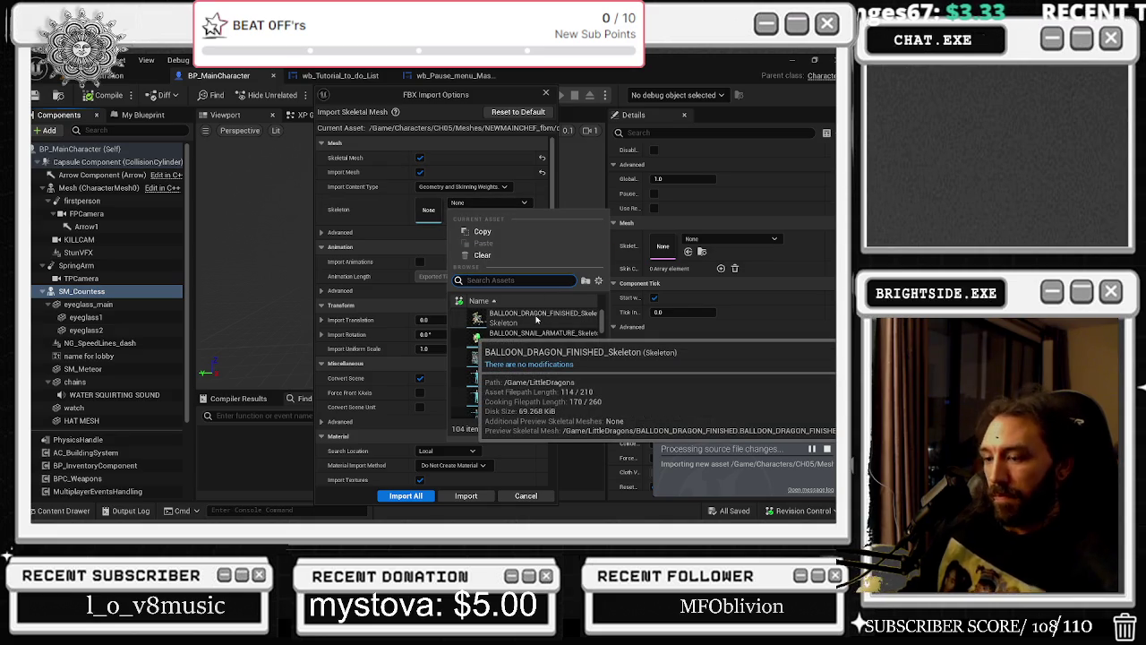
text(URE)
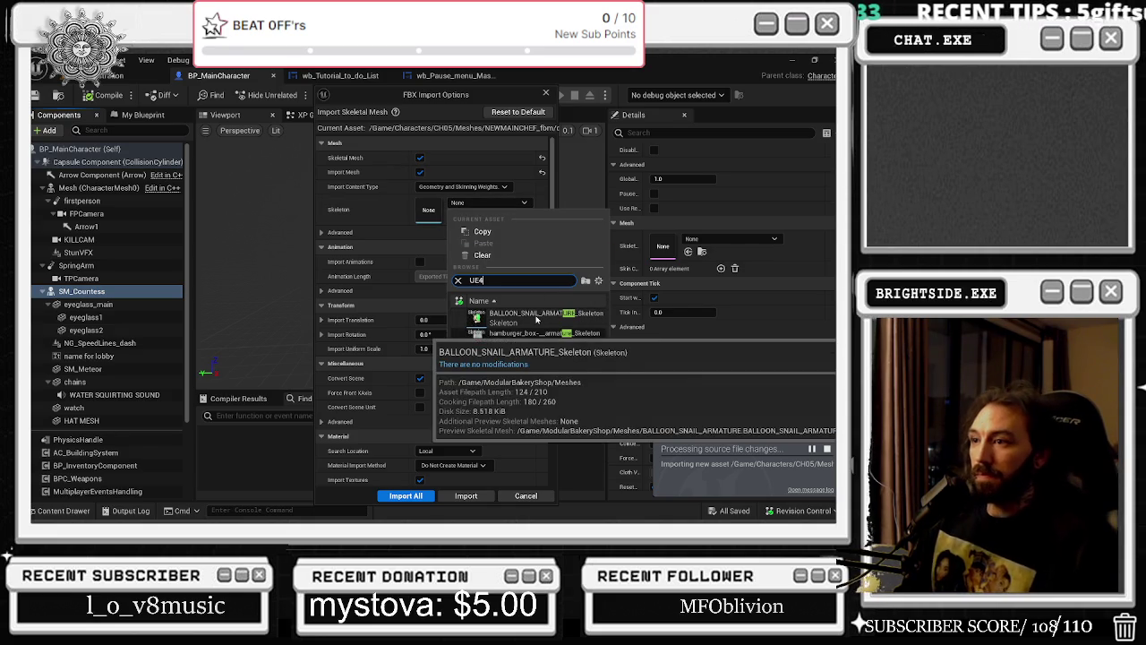
text(4)
click(565, 318)
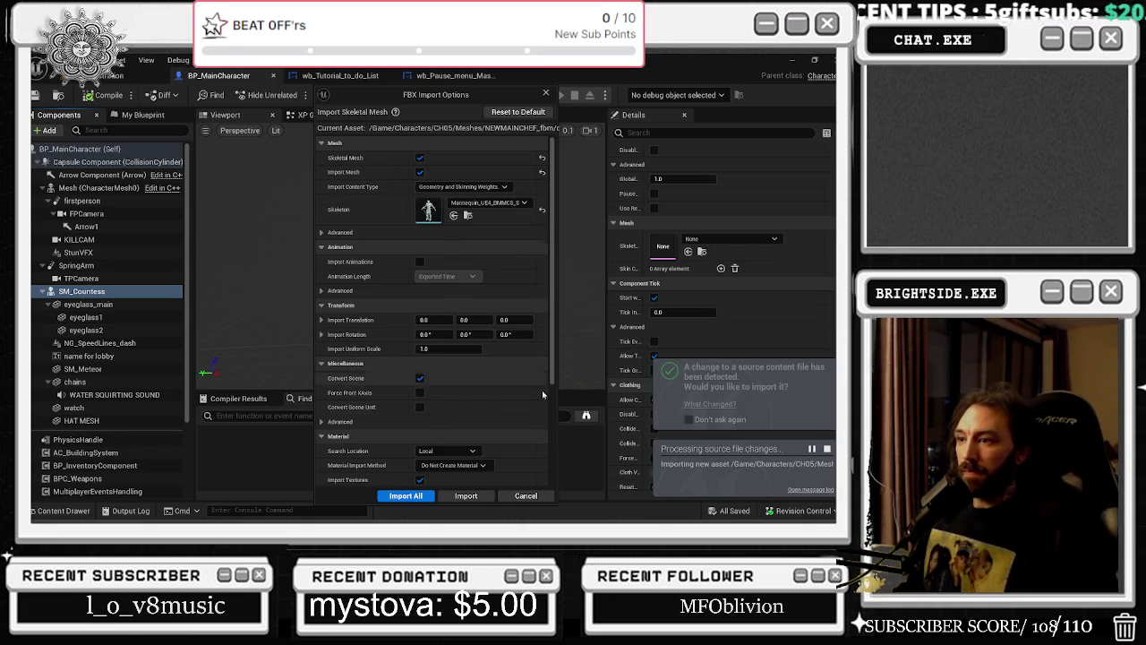
Import the chef mesh, then cancel when its bones fail to merge
click(431, 499)
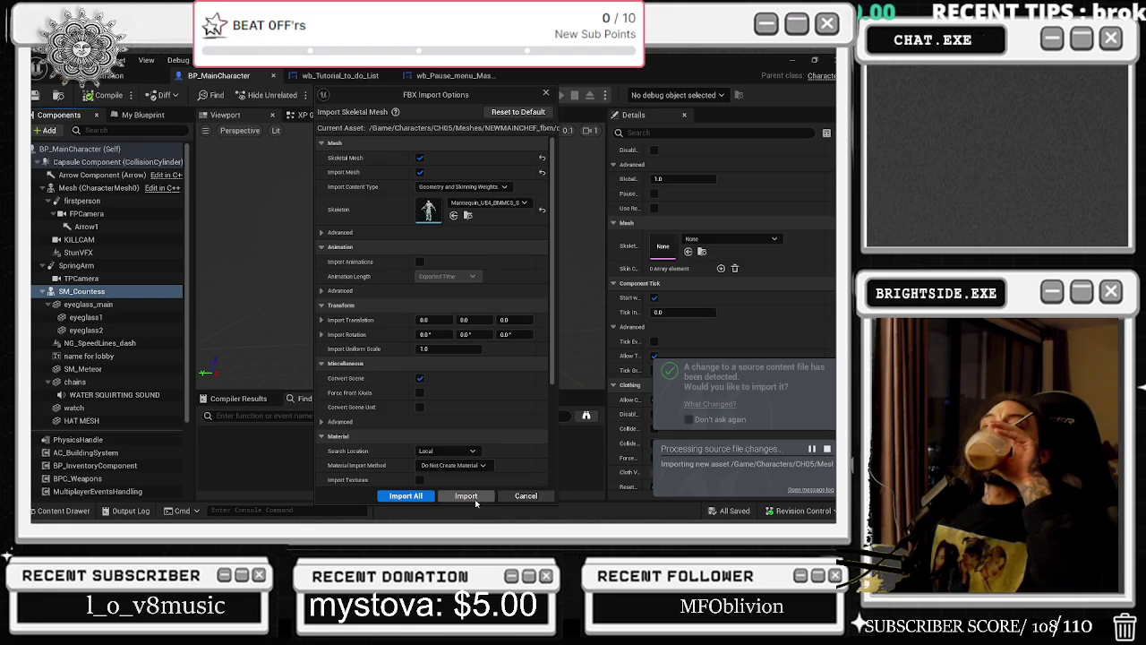
click(423, 497)
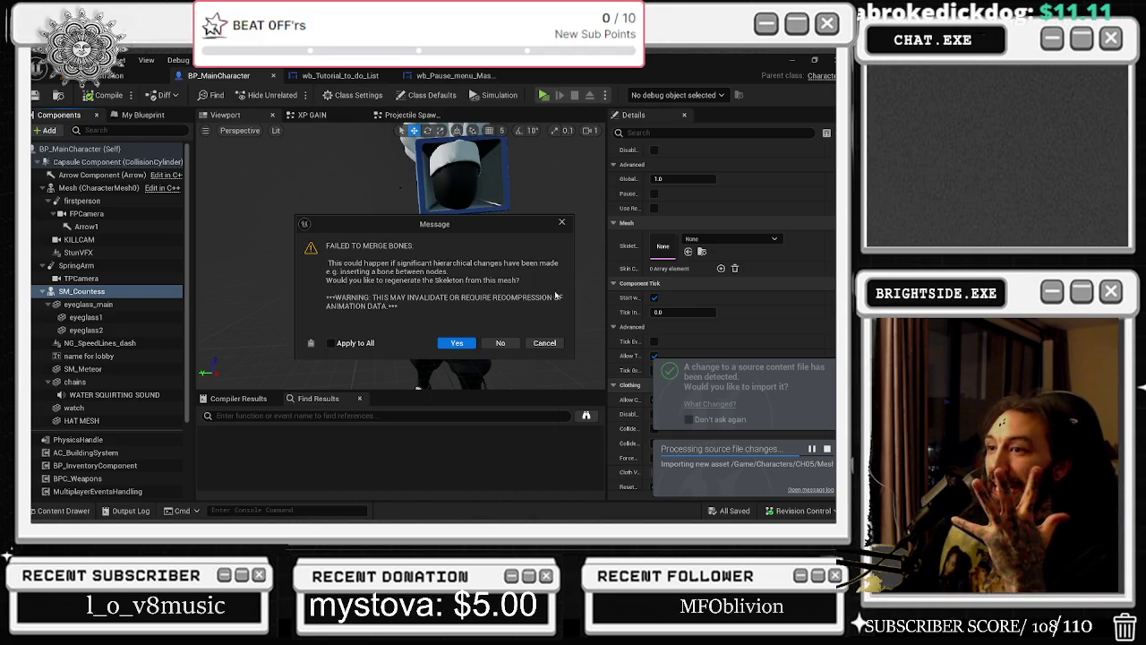
click(544, 342)
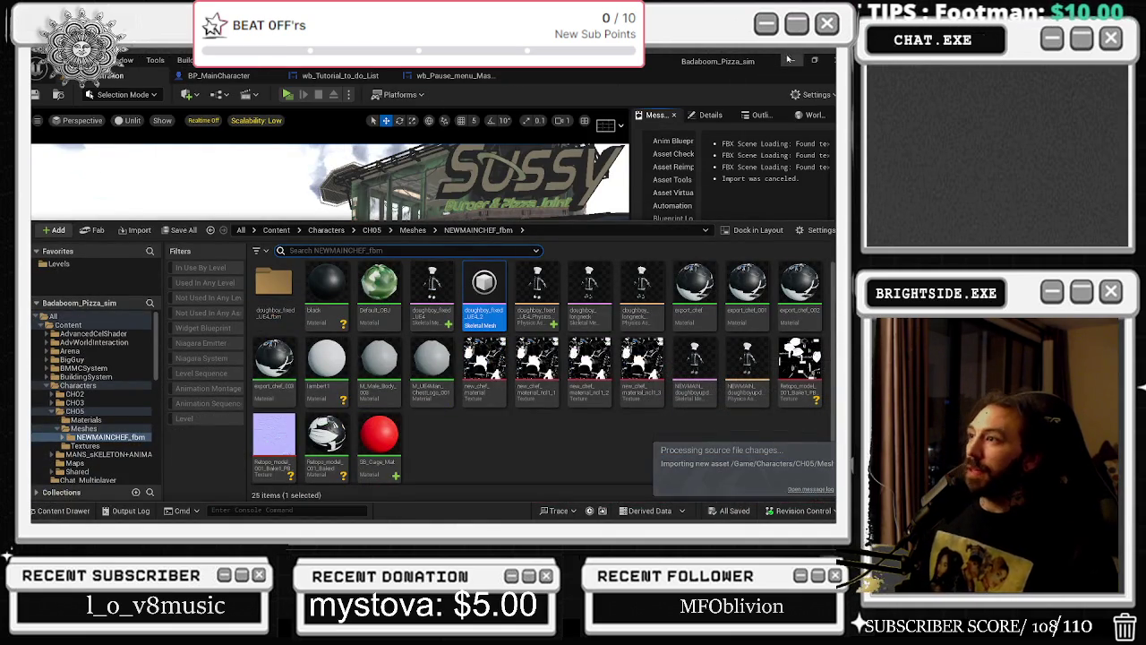
key(alt+Tab)
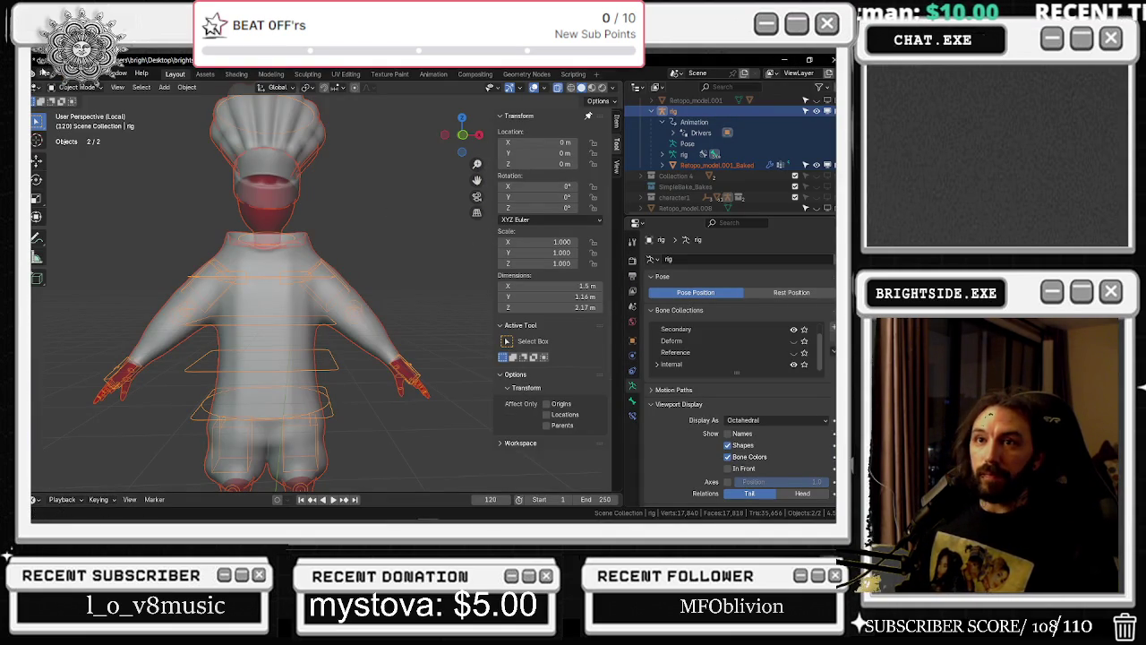
Delete the old doughboy_fixed_UE4_2.fbx from the FBX export file view
click(42, 72)
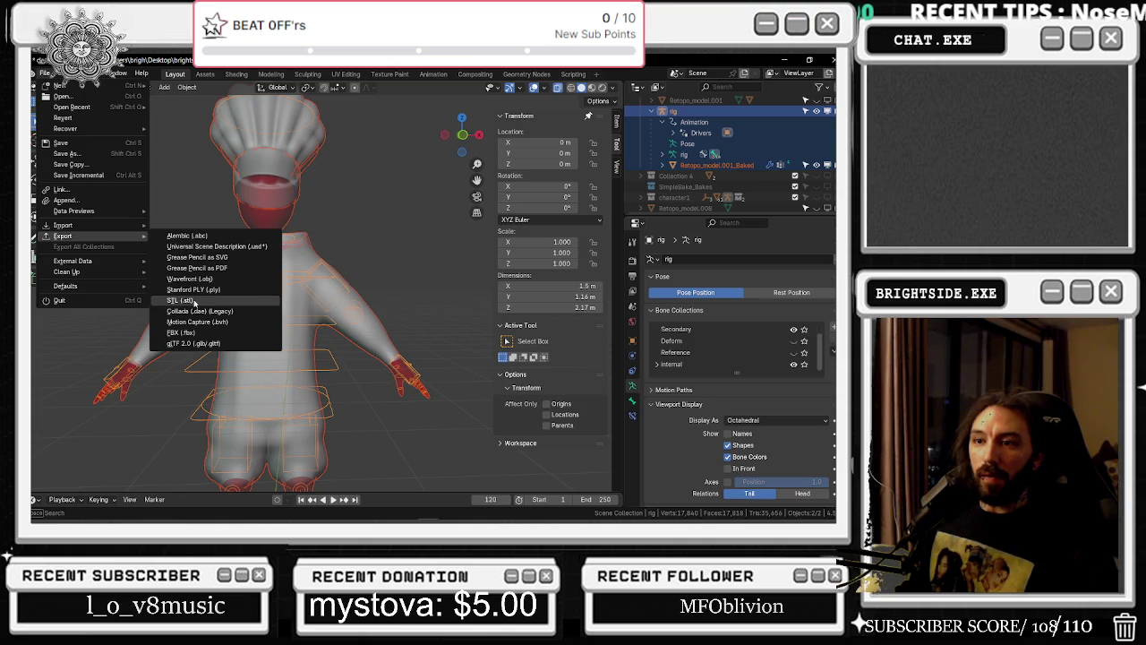
click(183, 332)
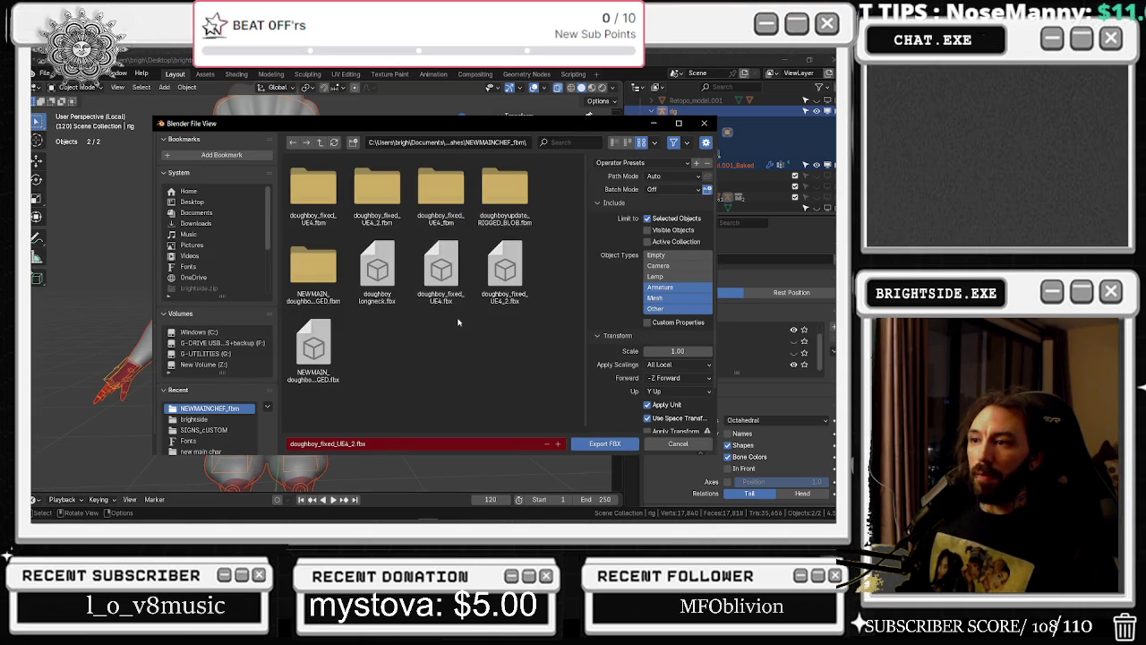
right_click(504, 269)
click(506, 261)
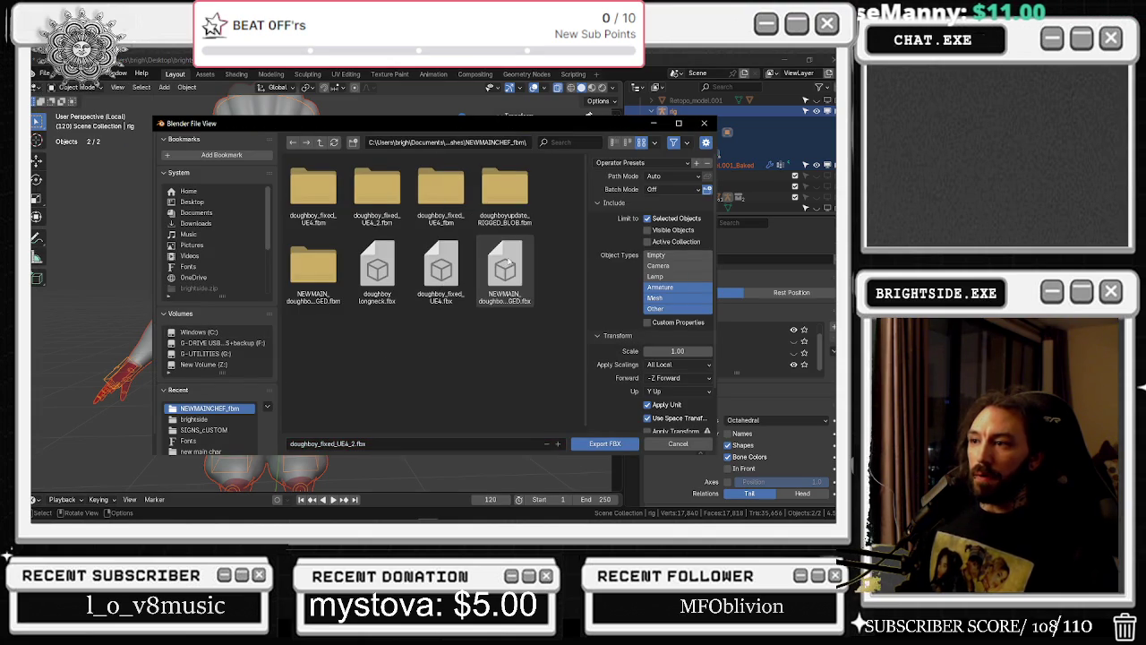
click(704, 123)
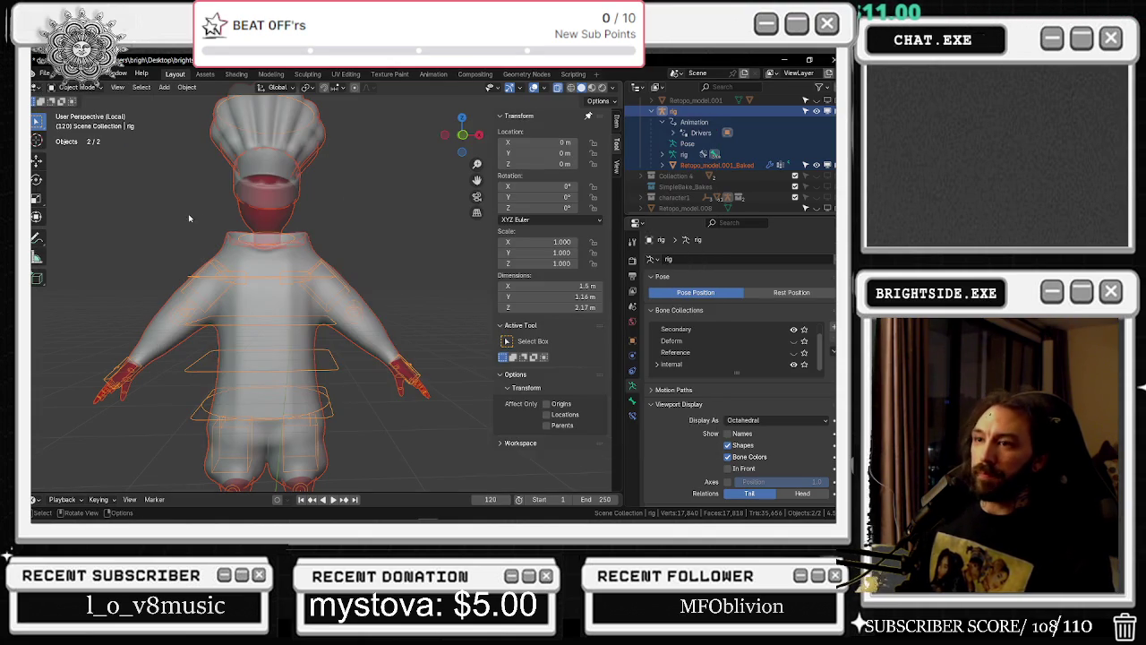
Select Retopo_model.001_Baked together with the rig and export both as FBX
click(708, 164)
scroll(687, 134, up, 1)
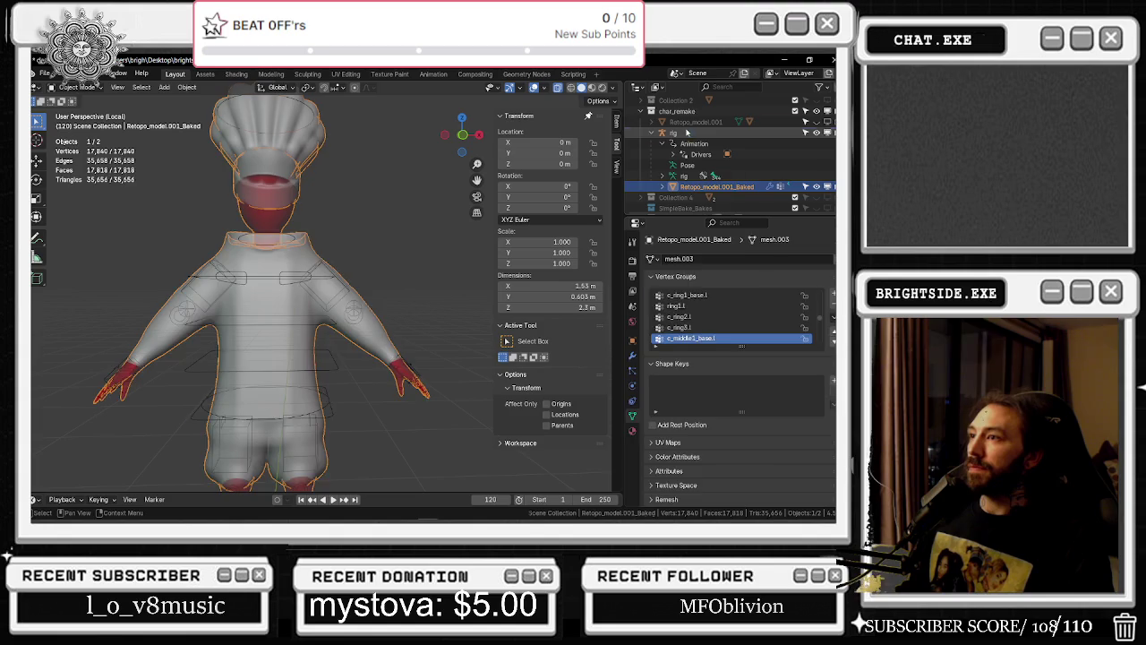
click(687, 133)
click(44, 73)
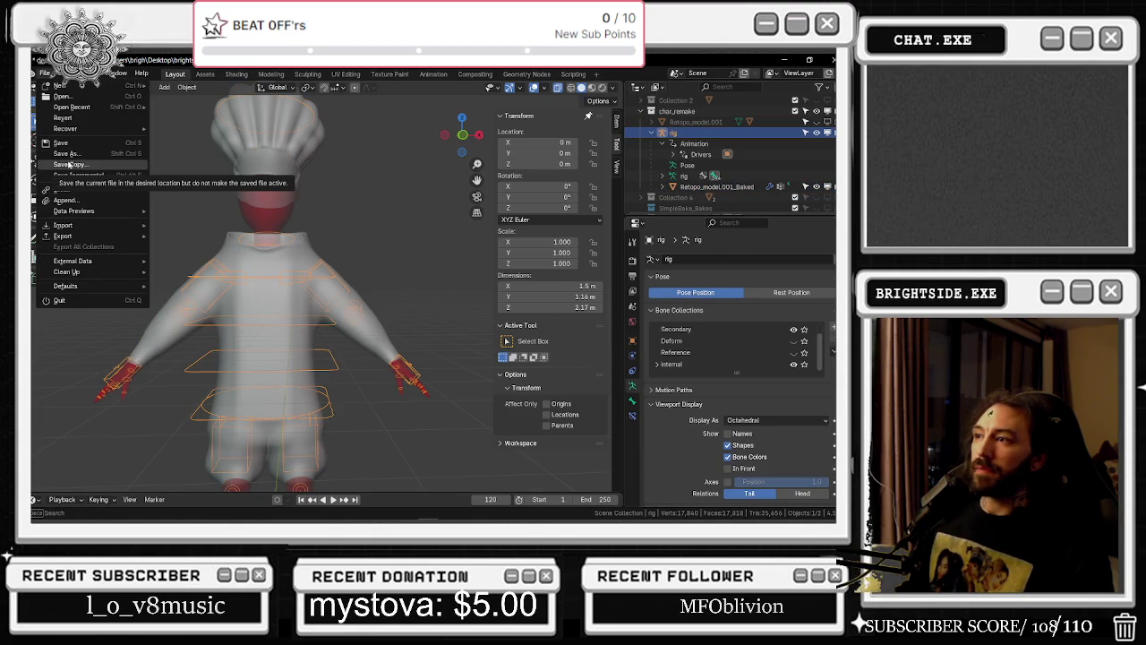
click(698, 111)
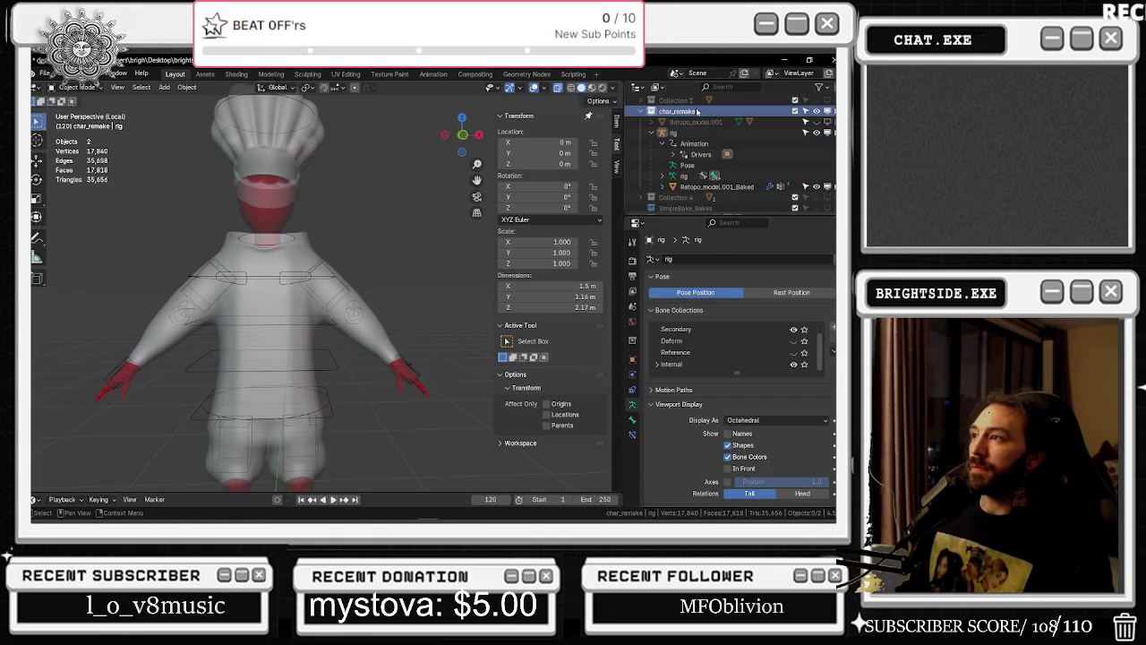
click(44, 72)
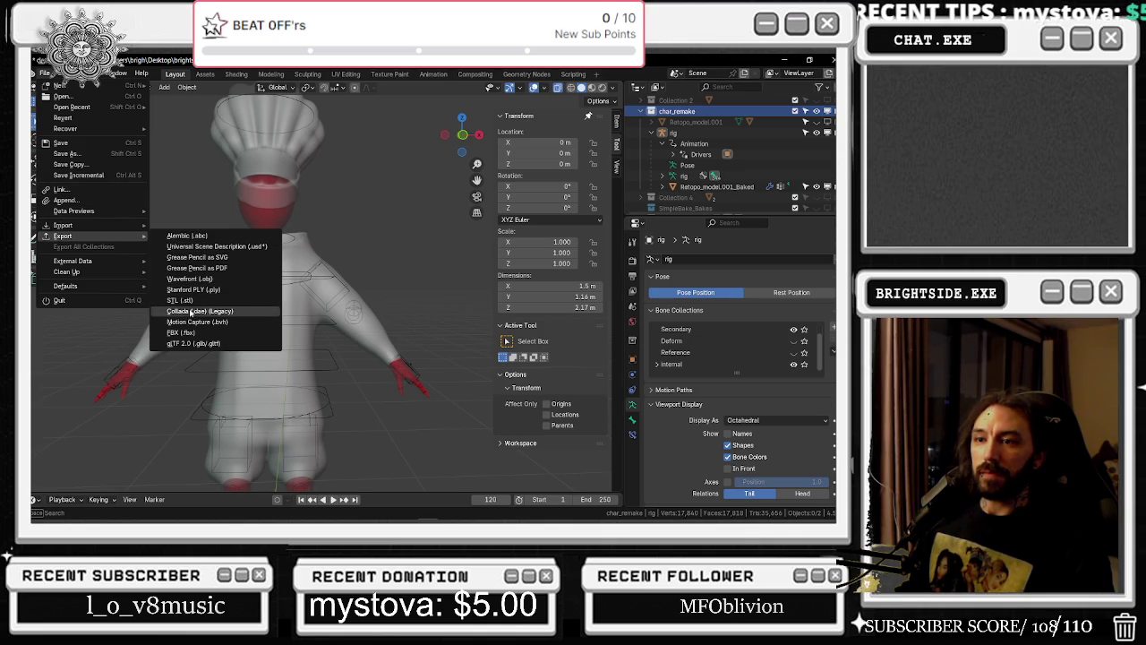
ctrl+click(721, 186)
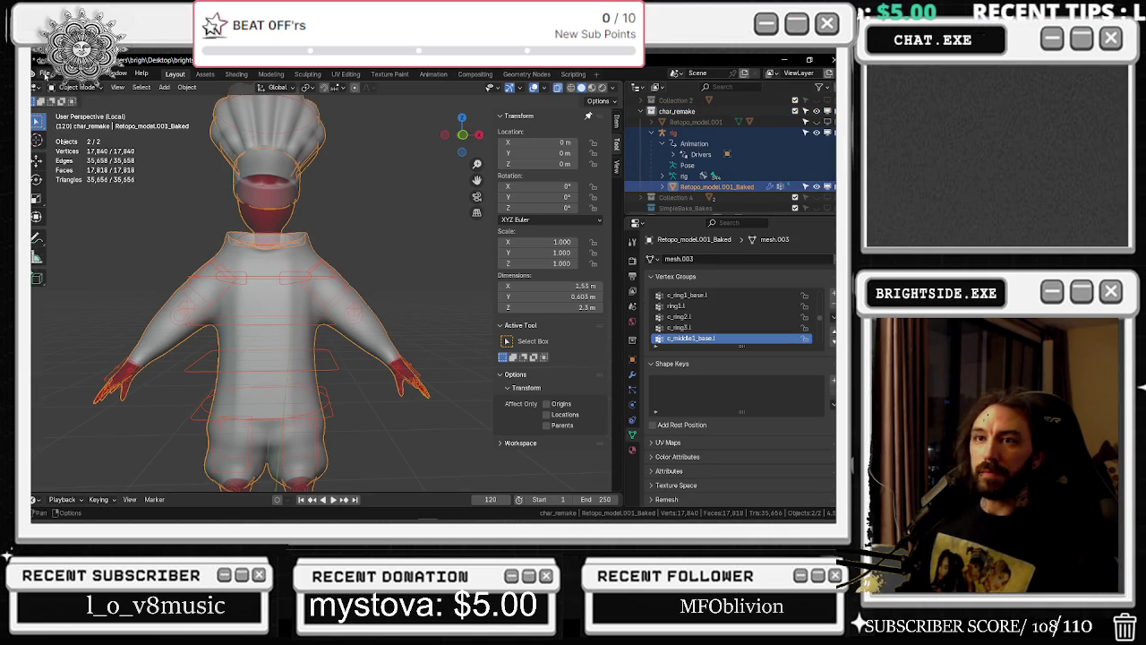
click(44, 72)
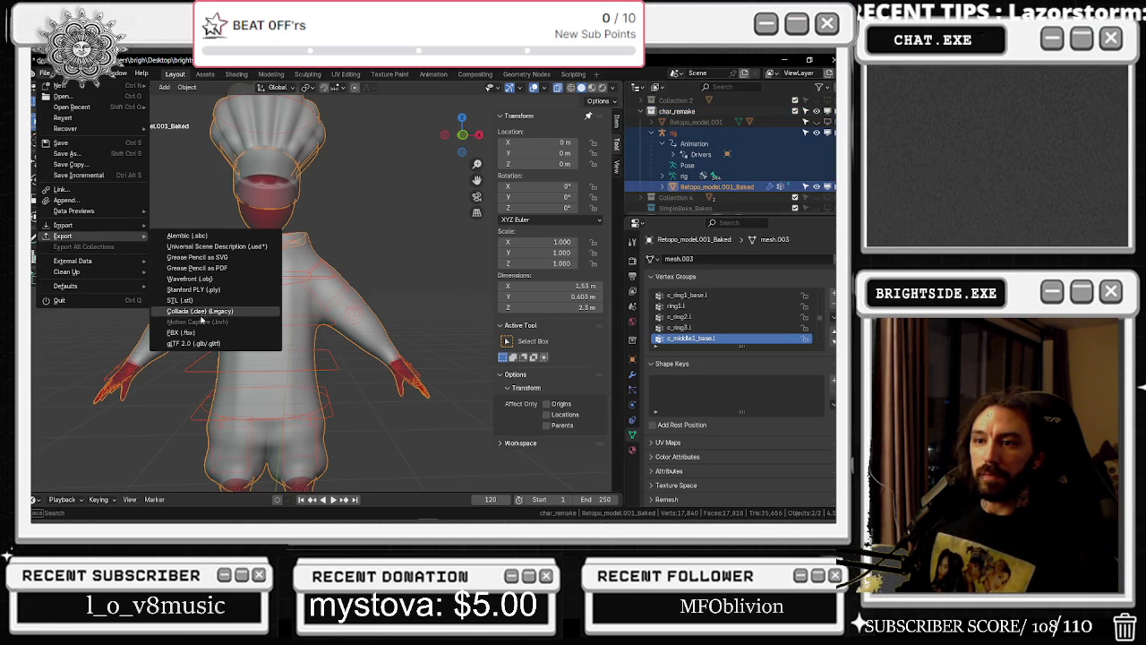
click(188, 332)
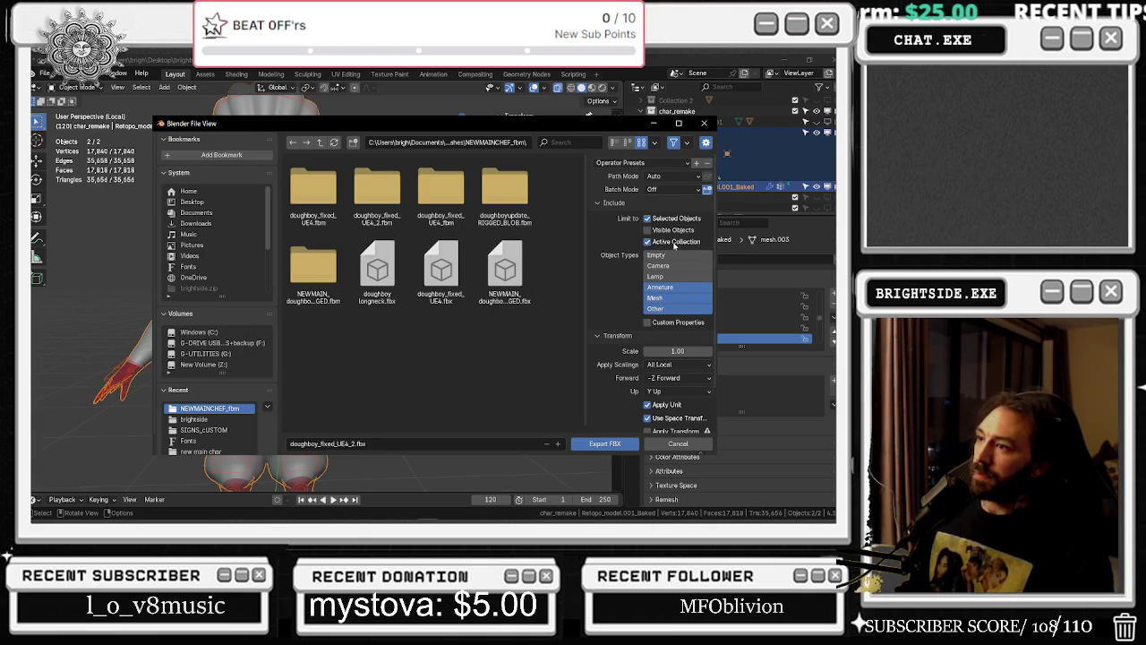
click(605, 443)
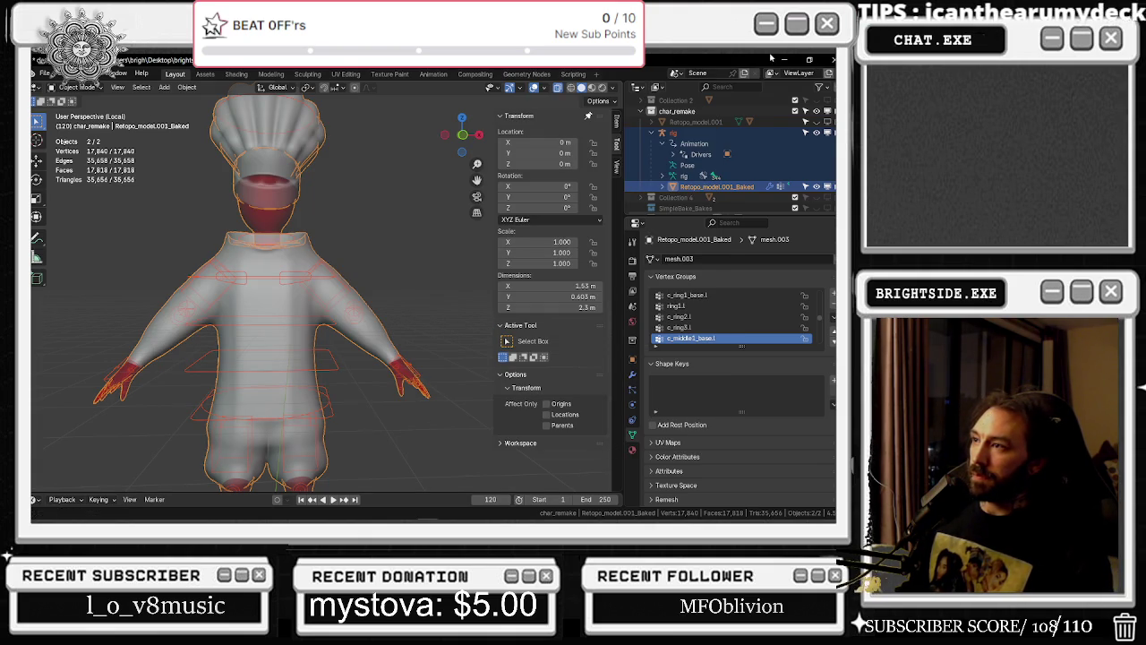
Reimport the changed chef FBX in Unreal with the UE4 mannequin skeleton and dismiss the bone-merge error
click(447, 511)
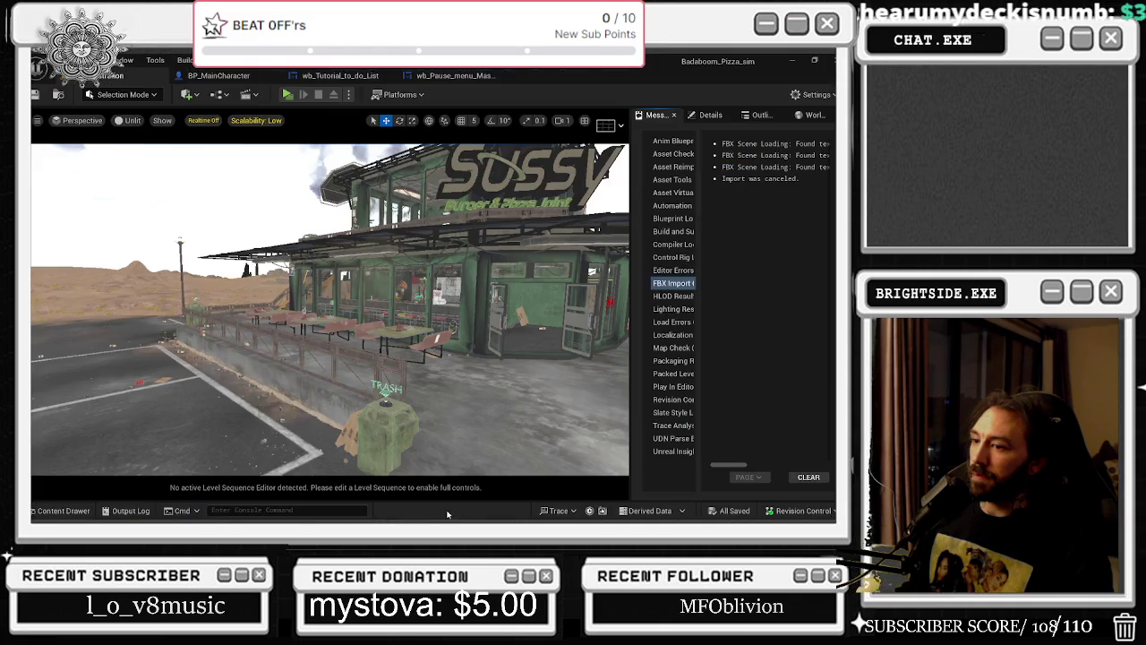
right_drag(446, 411, 643, 455)
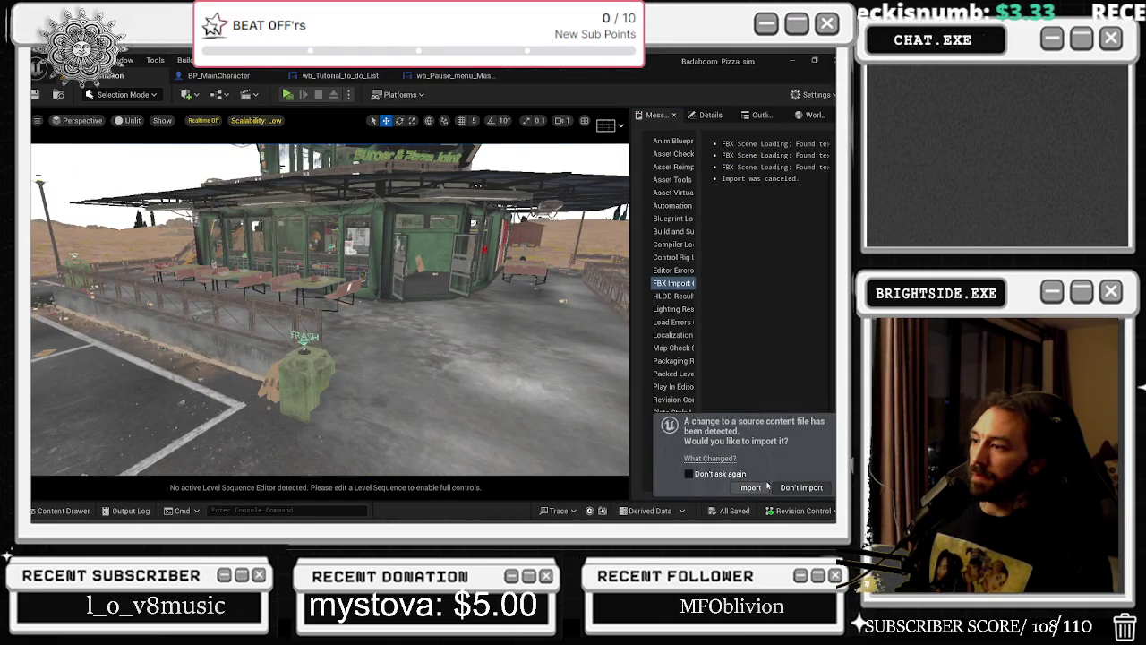
click(766, 487)
click(459, 205)
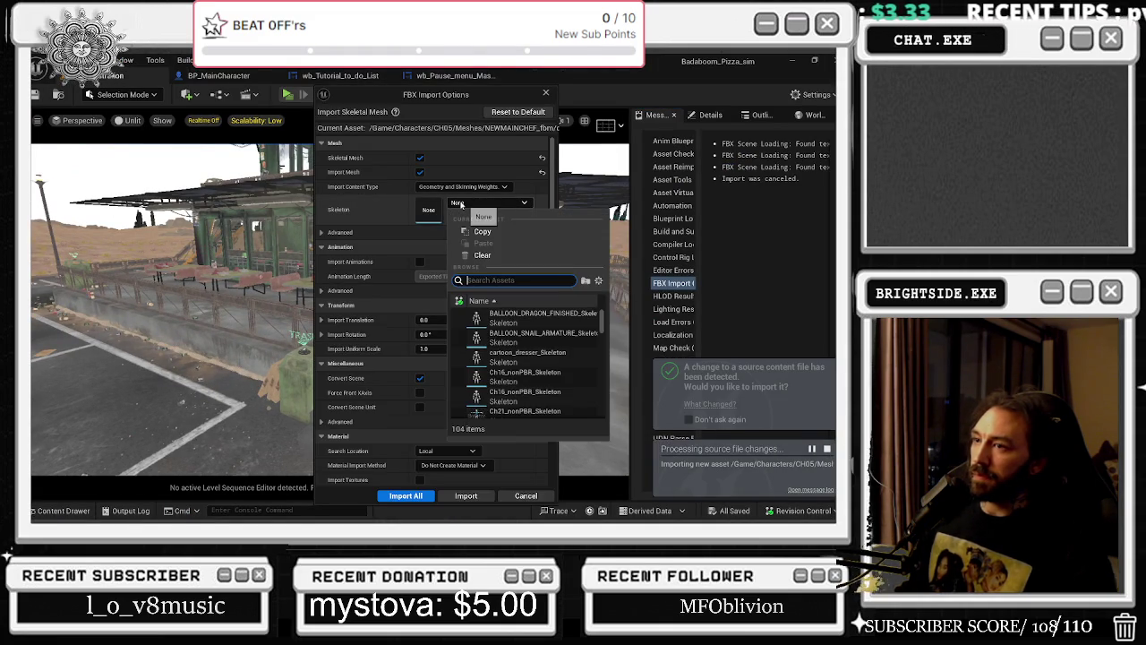
text(ue4)
click(462, 395)
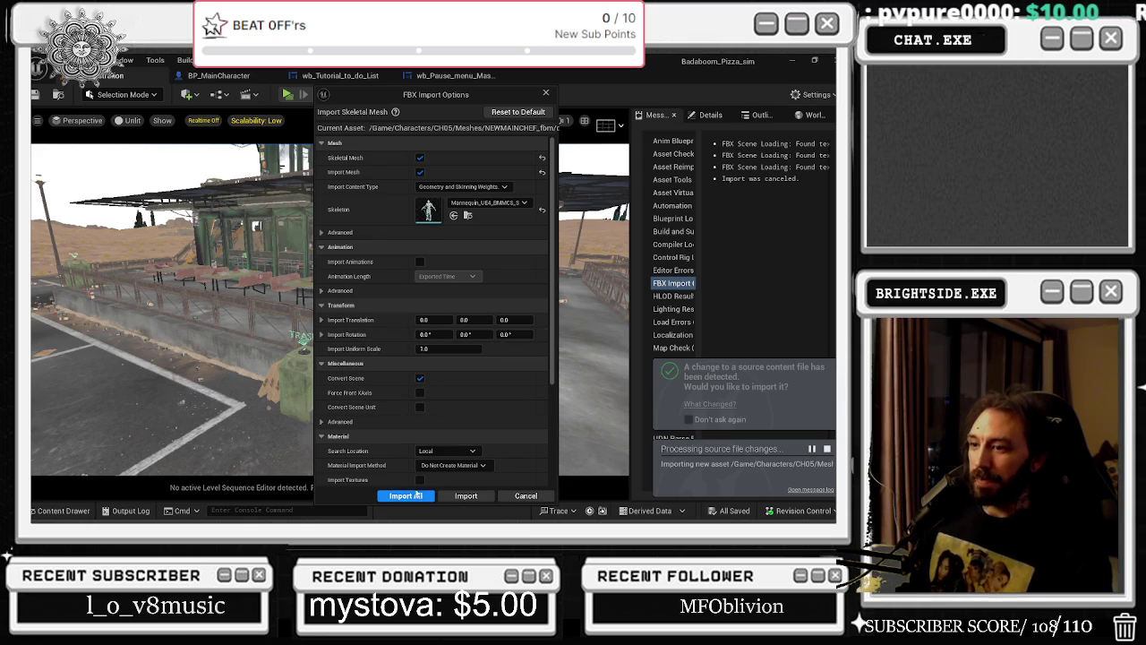
click(410, 495)
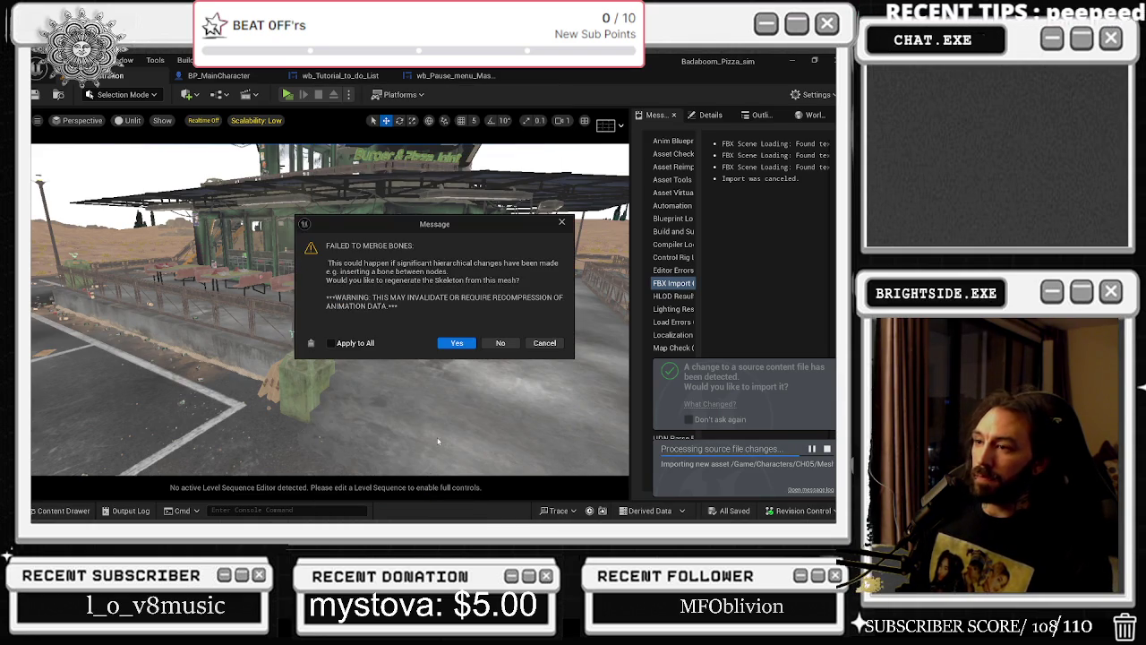
click(500, 342)
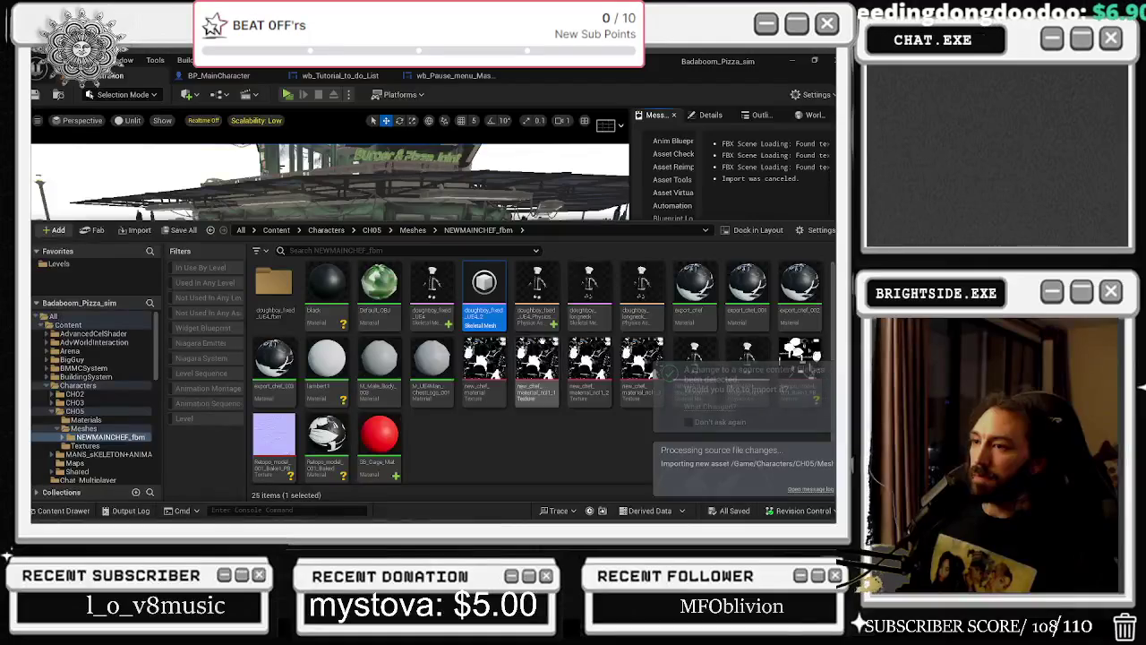
Import doughboy_fixed_UE4_2.fbx, search the skeleton list for 'UE4', then return to Blender
key(alt+Tab)
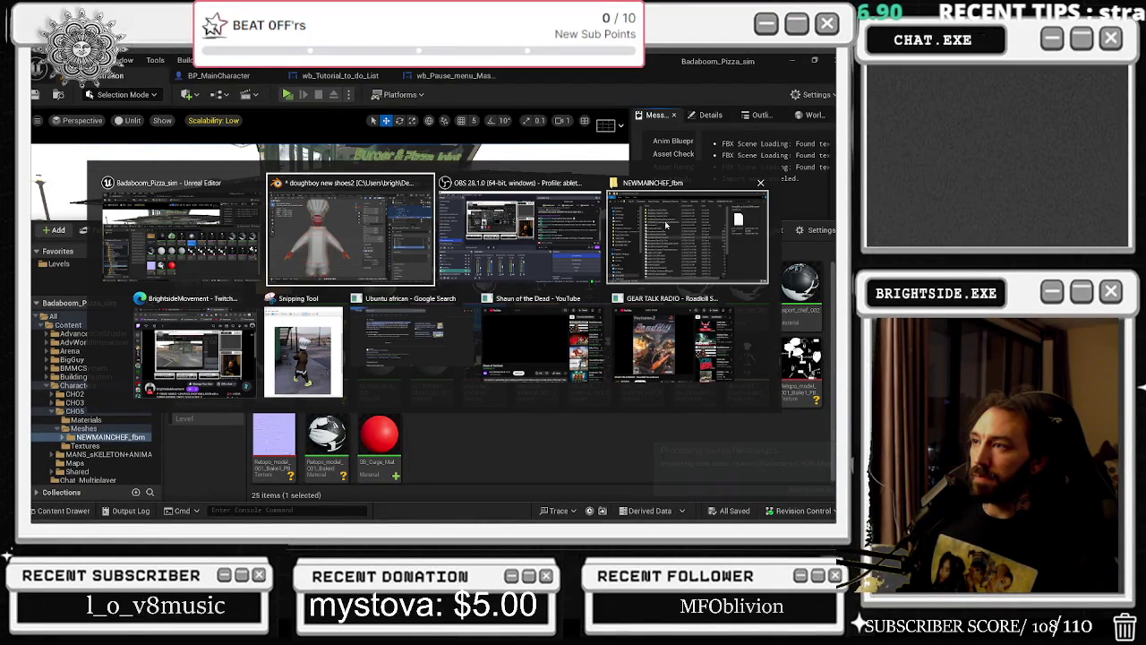
key(Escape)
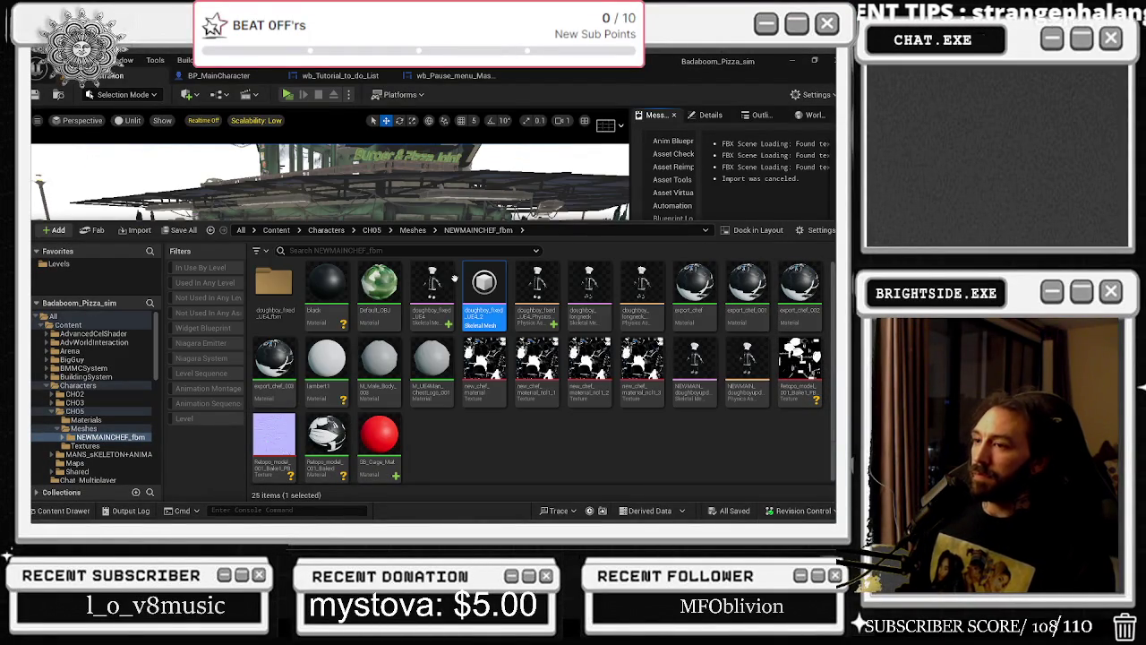
click(137, 231)
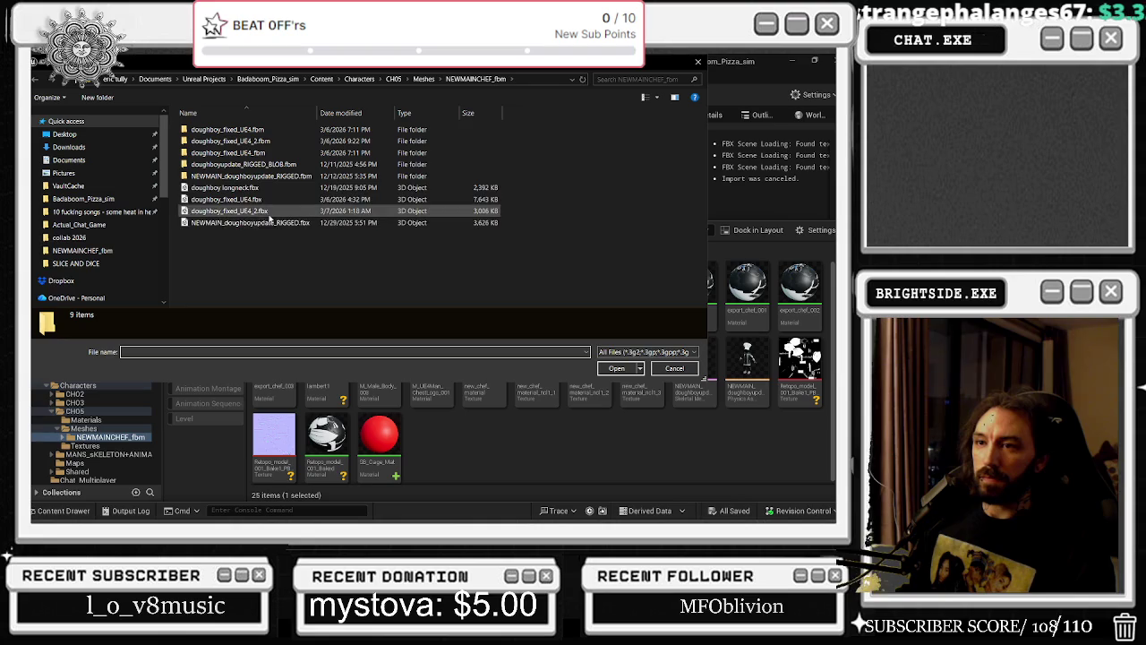
click(268, 190)
click(268, 212)
click(617, 368)
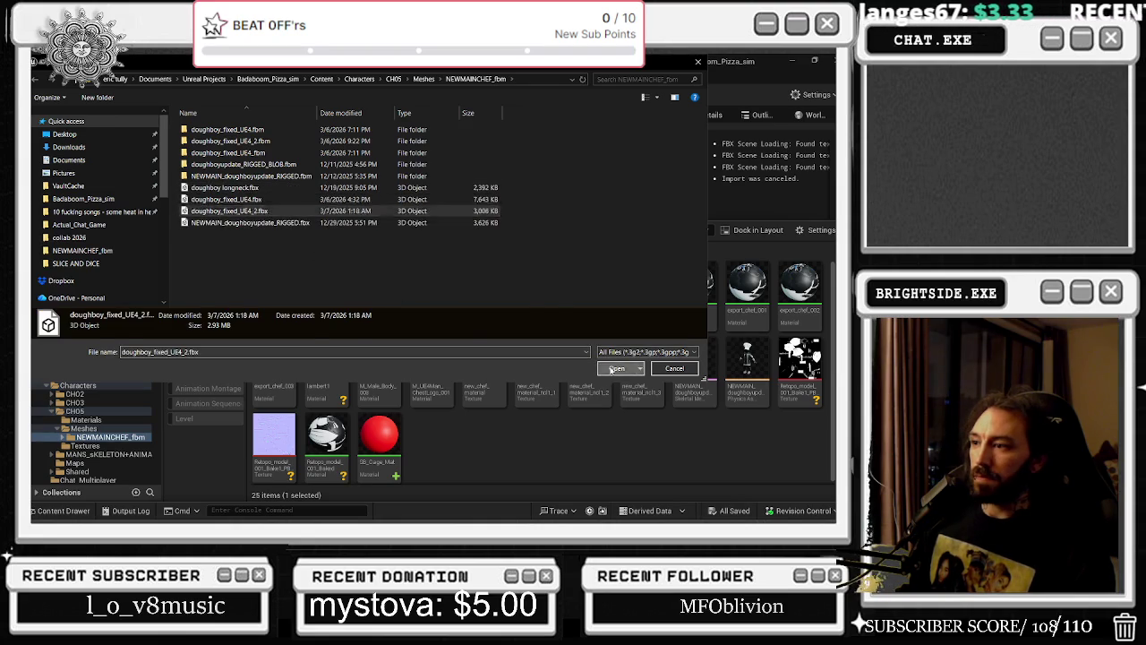
click(488, 204)
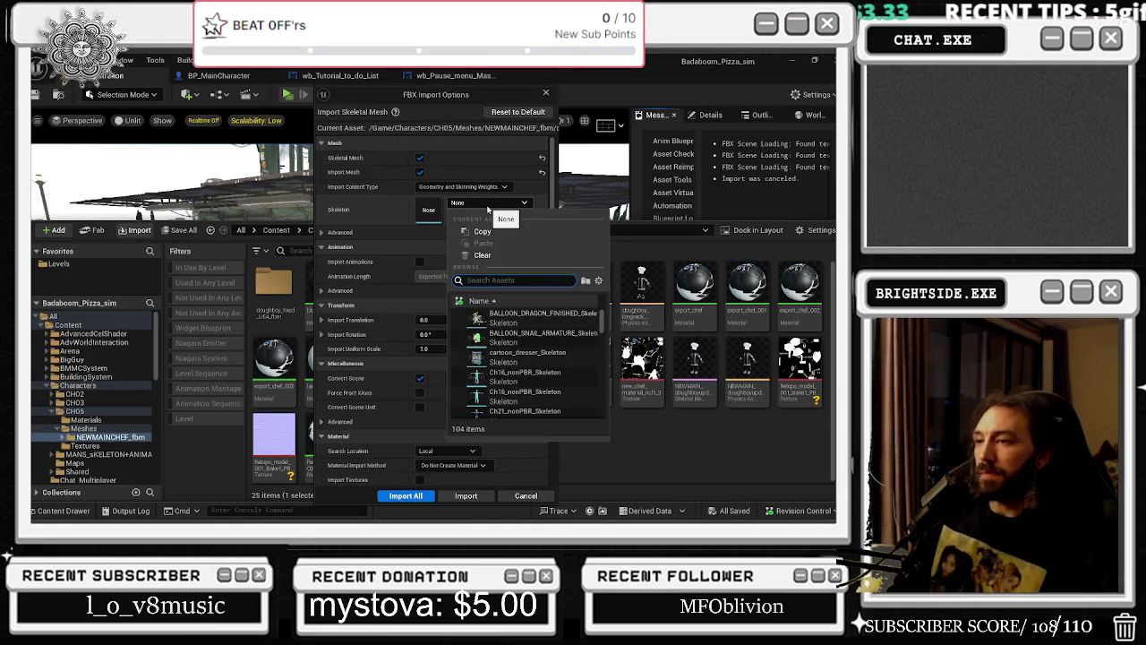
text(UE4)
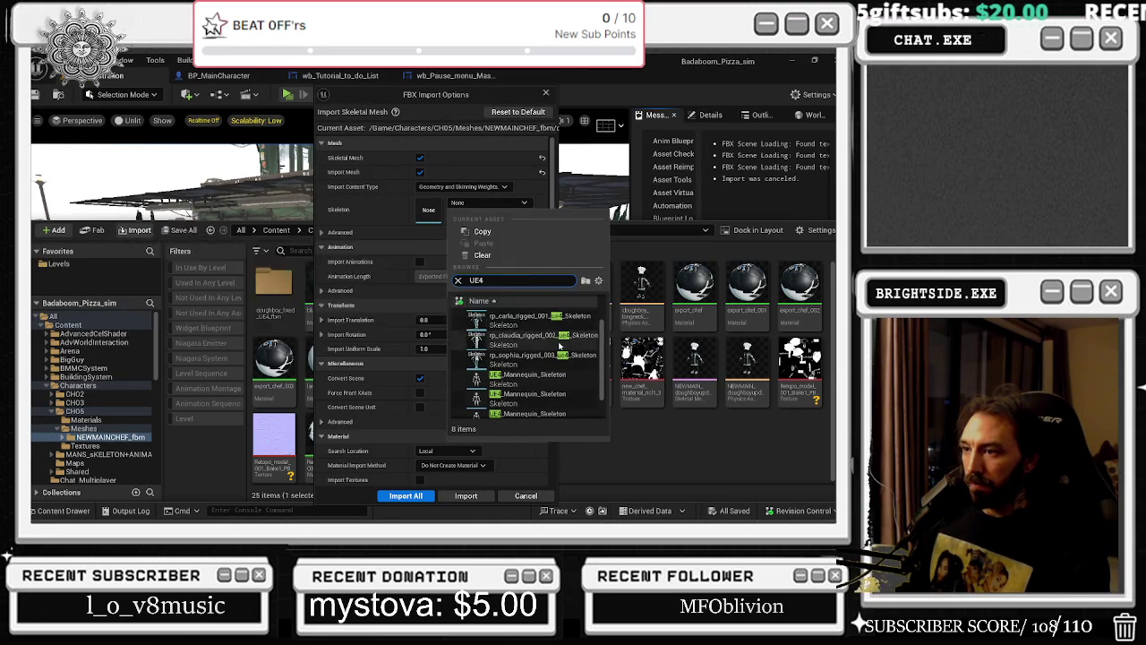
scroll(558, 349, down, 2)
key(alt+Tab)
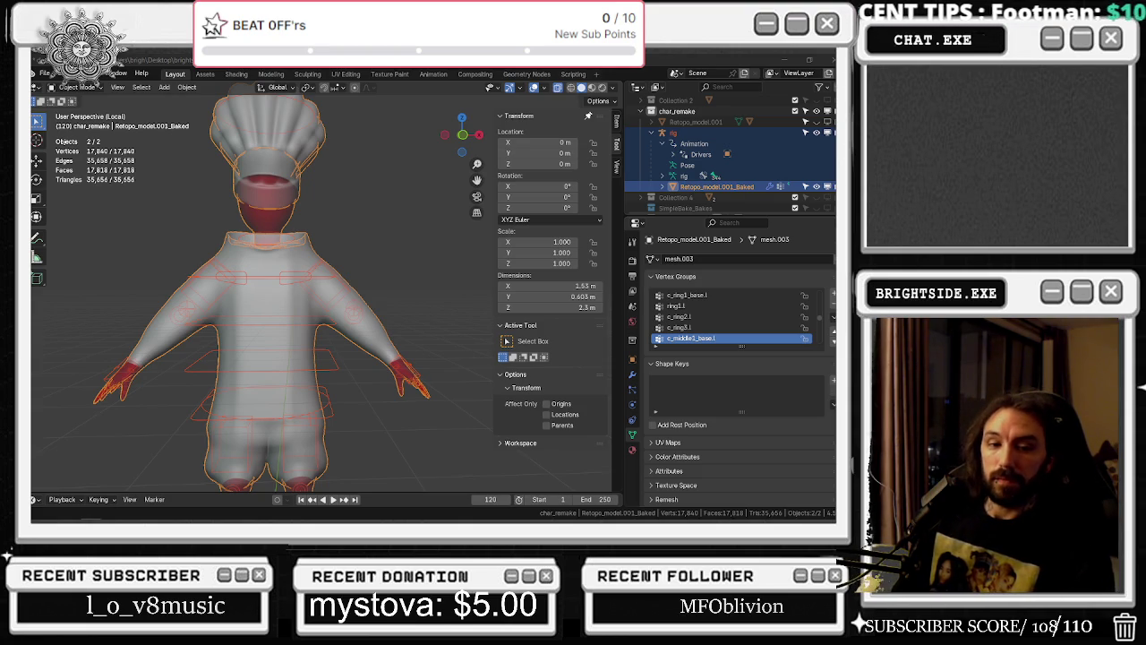
Select Retopo_model.001_Baked with the chef rig added as active, then bring up the File menu for export
click(721, 187)
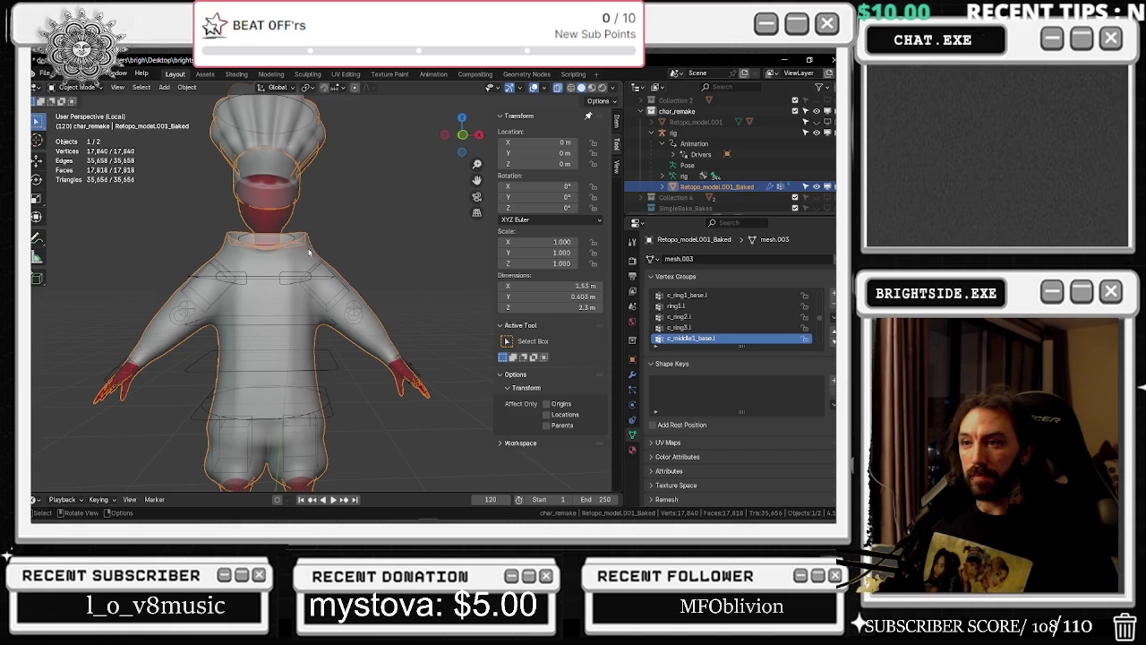
shift+click(195, 280)
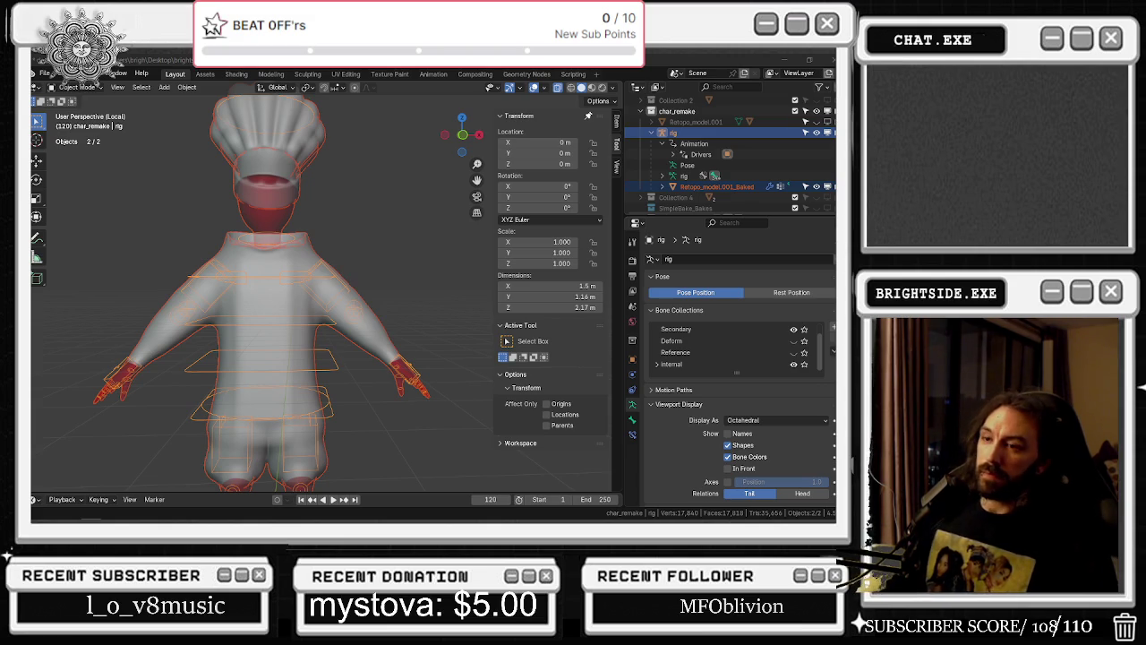
click(240, 289)
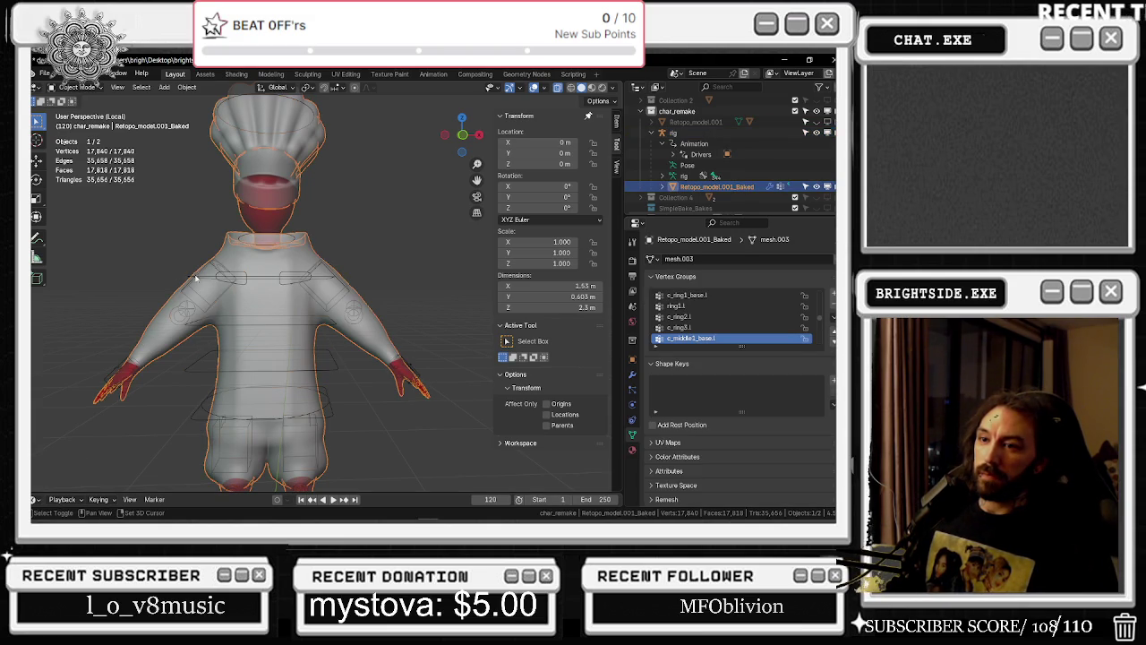
shift+click(205, 280)
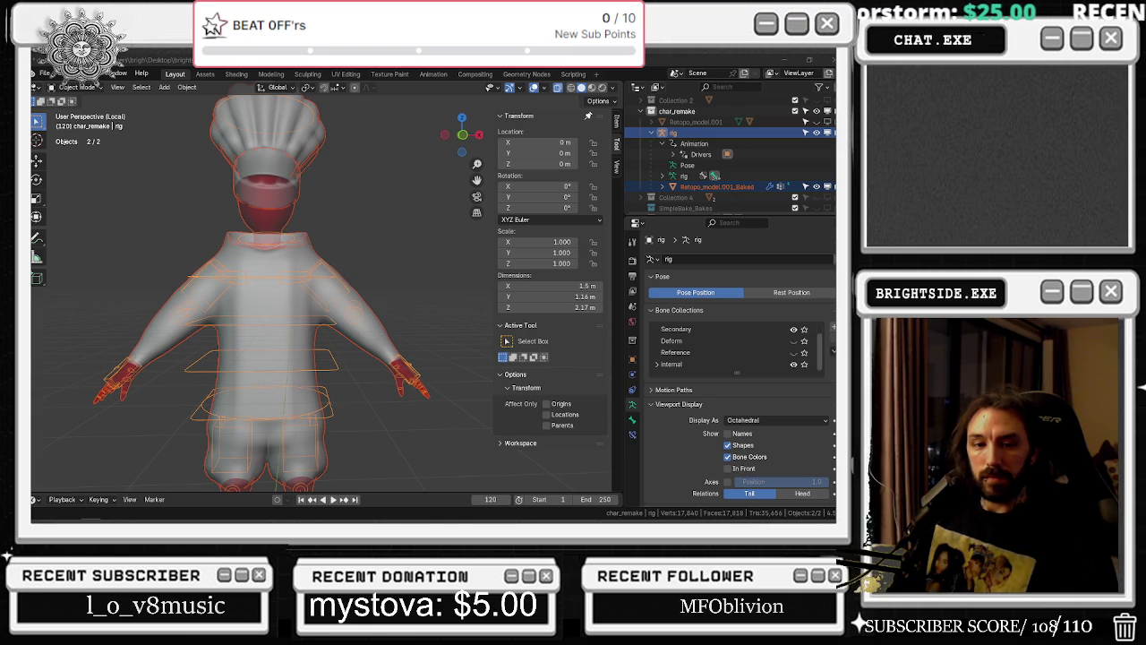
click(43, 73)
Start an FBX export, maximize the file browser, widen the options panel and expand Geometry settings
mouse_move(63, 235)
click(208, 333)
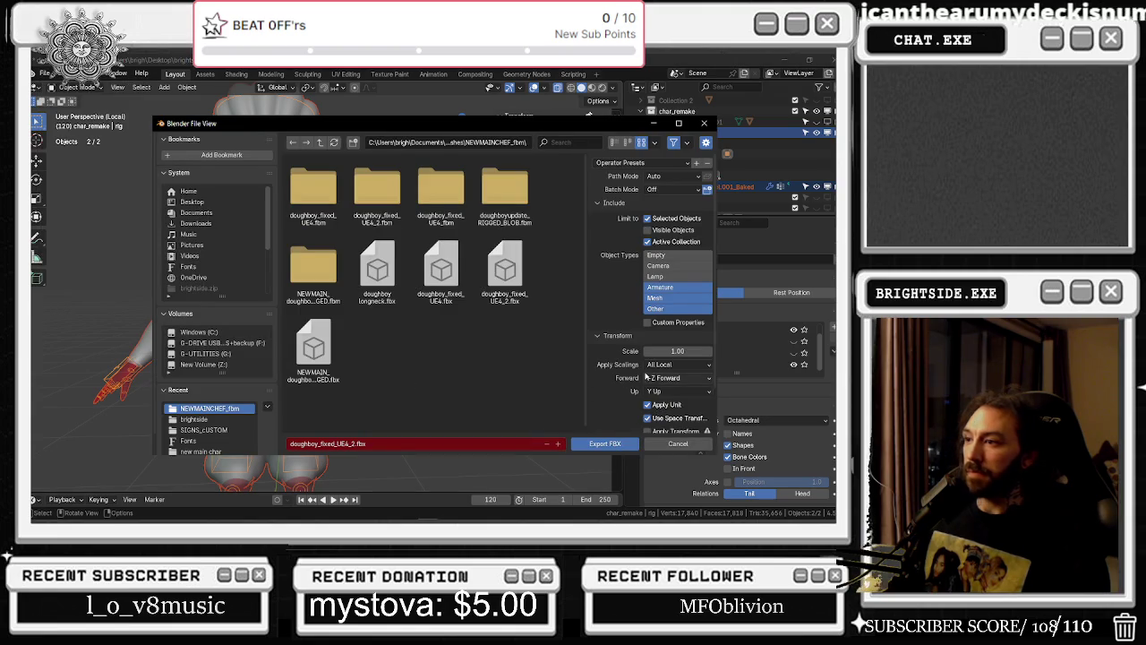
click(679, 124)
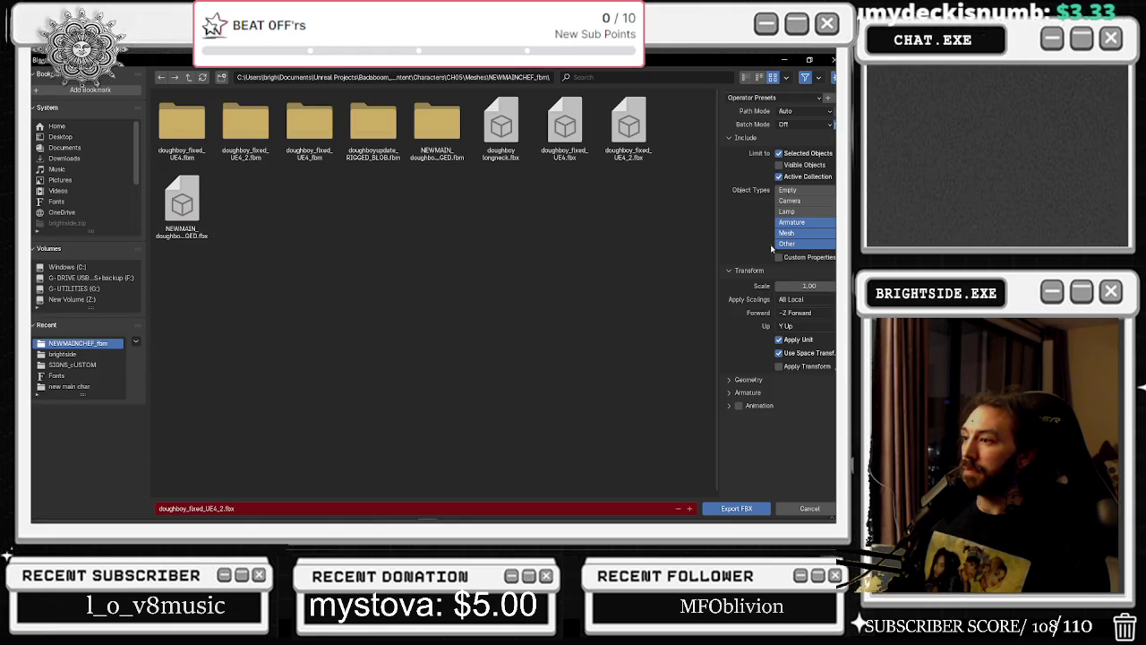
drag(717, 236, 631, 236)
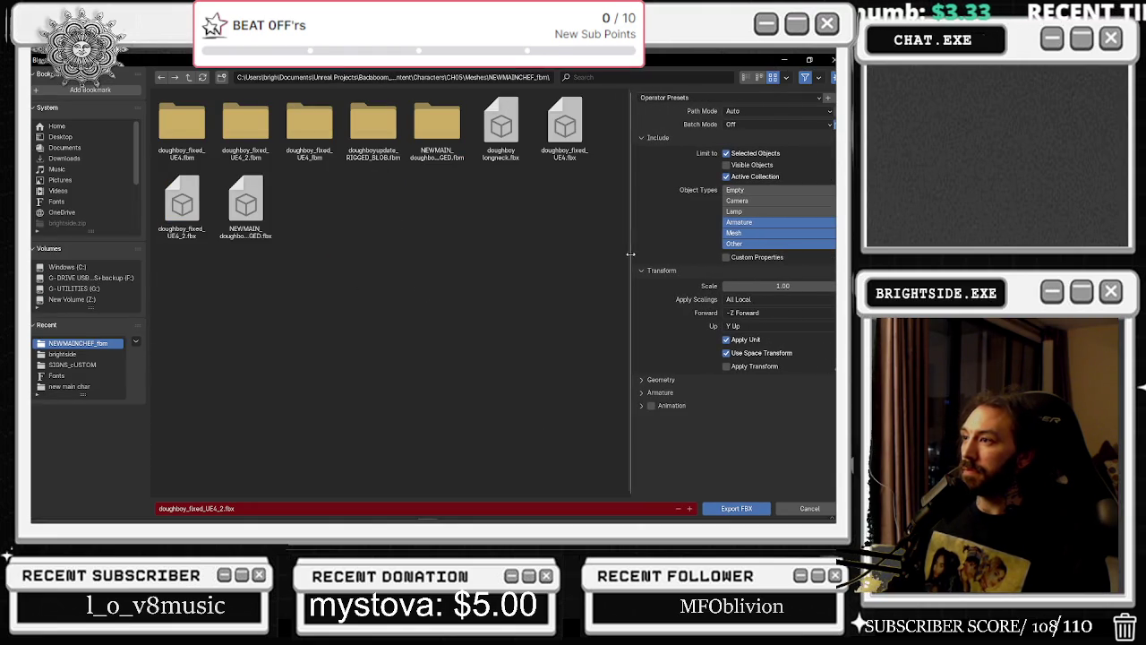
click(639, 384)
scroll(663, 386, down, 1)
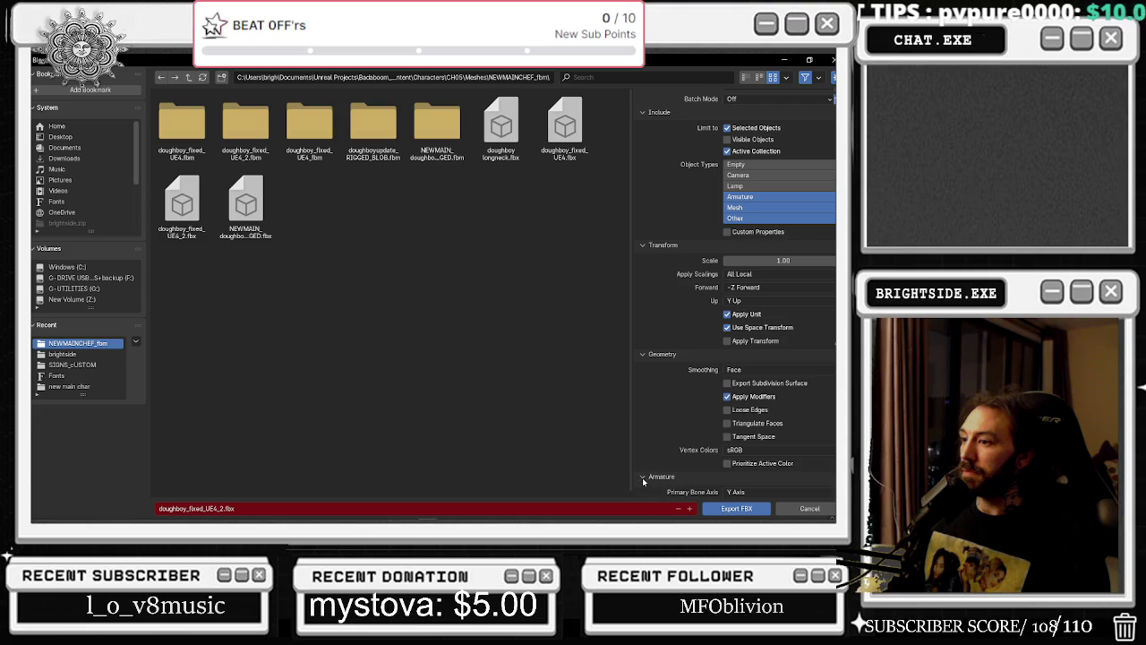
scroll(647, 471, down, 1)
scroll(663, 441, down, 2)
scroll(692, 367, up, 4)
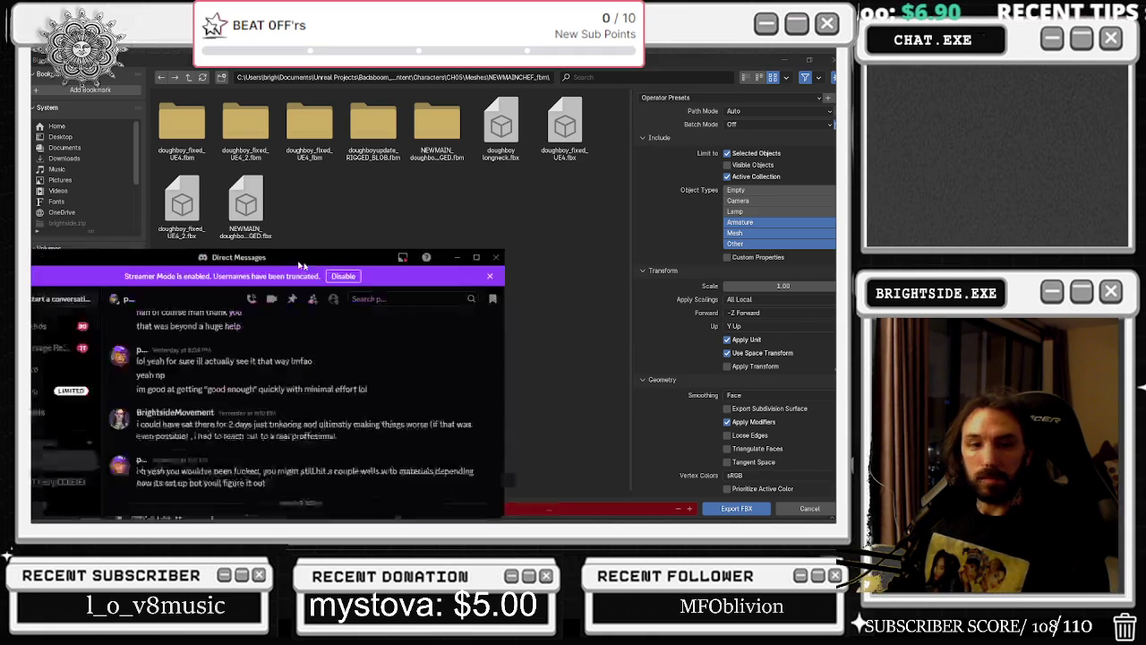
drag(275, 252, 673, 510)
scroll(702, 387, down, 3)
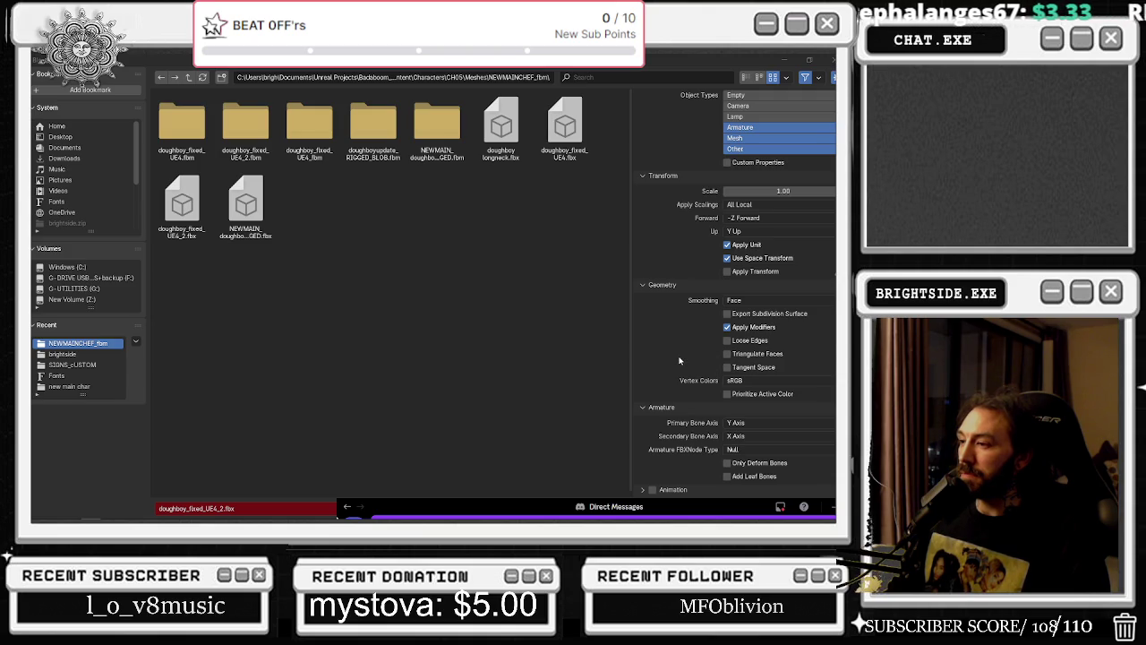
scroll(680, 361, up, 3)
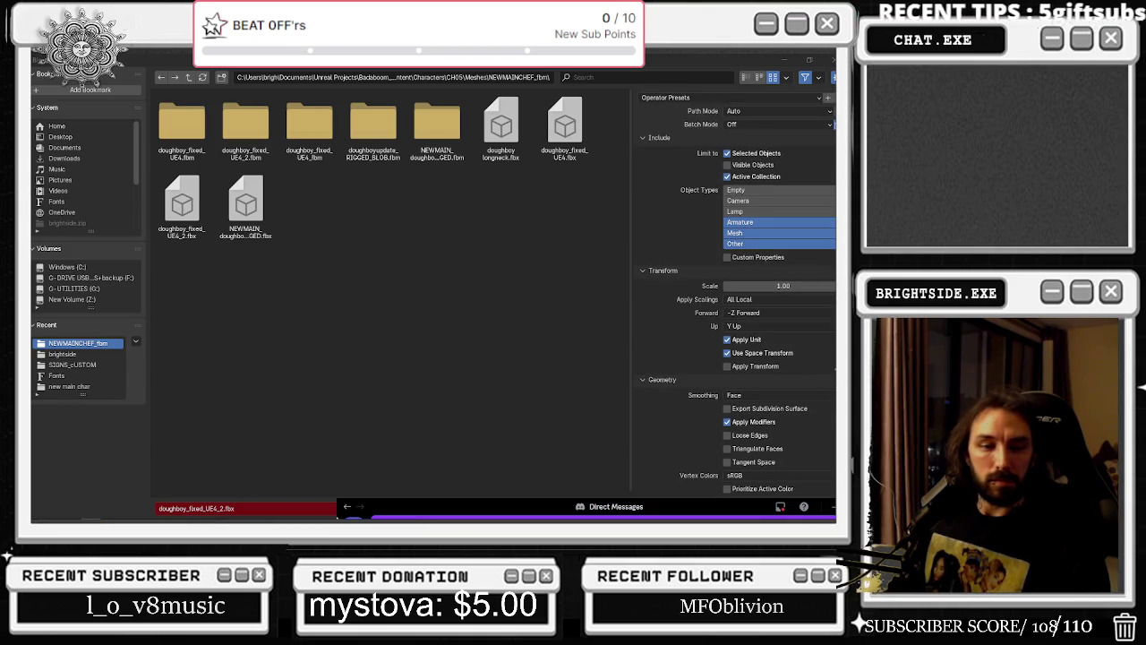
key(alt+Tab)
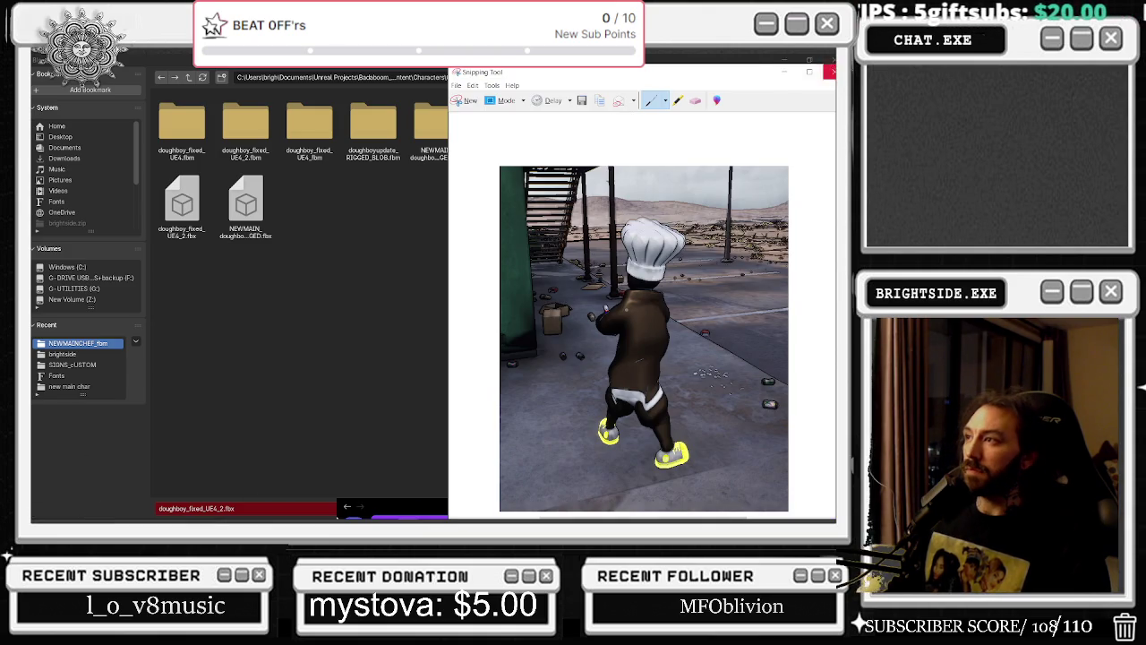
Snip the FBX export options panel, save it as a PNG, and close Snipping Tool and the export window
drag(533, 84, 142, 133)
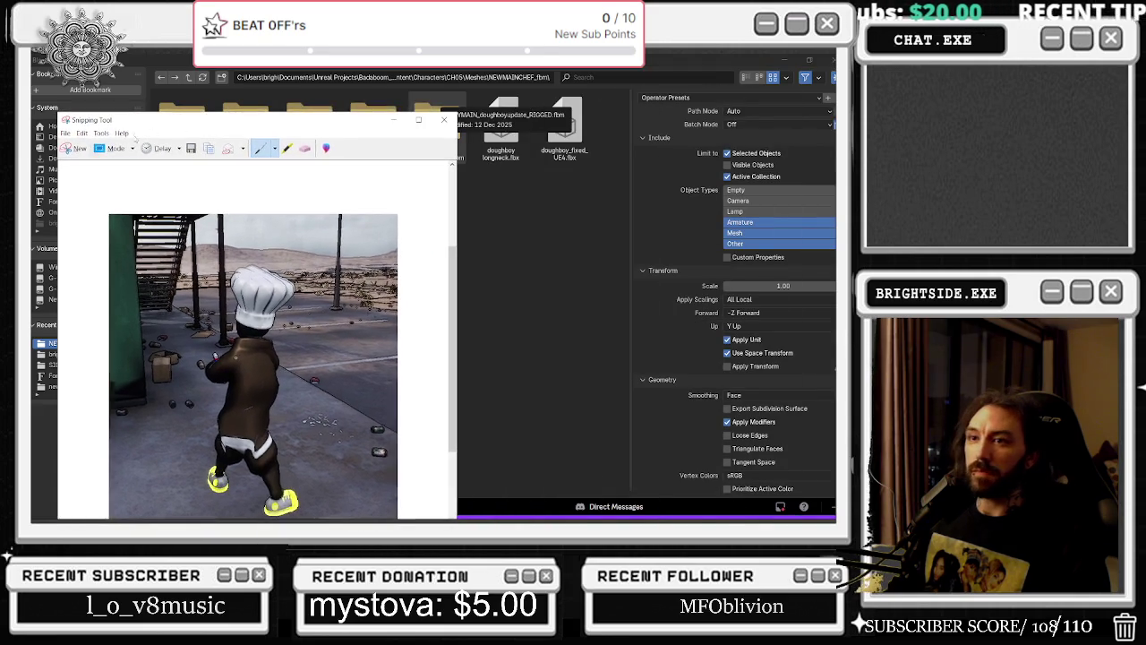
click(76, 147)
mouse_move(631, 89)
mouse_down()
mouse_move(836, 431)
mouse_move(836, 492)
mouse_up()
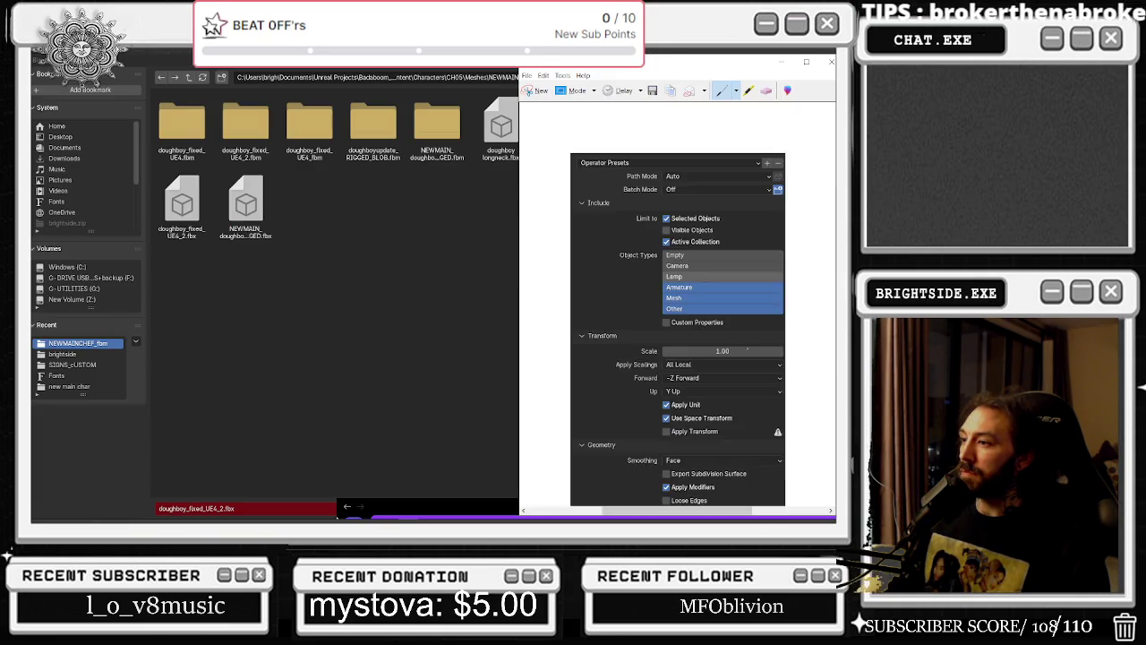
scroll(742, 342, up, 2)
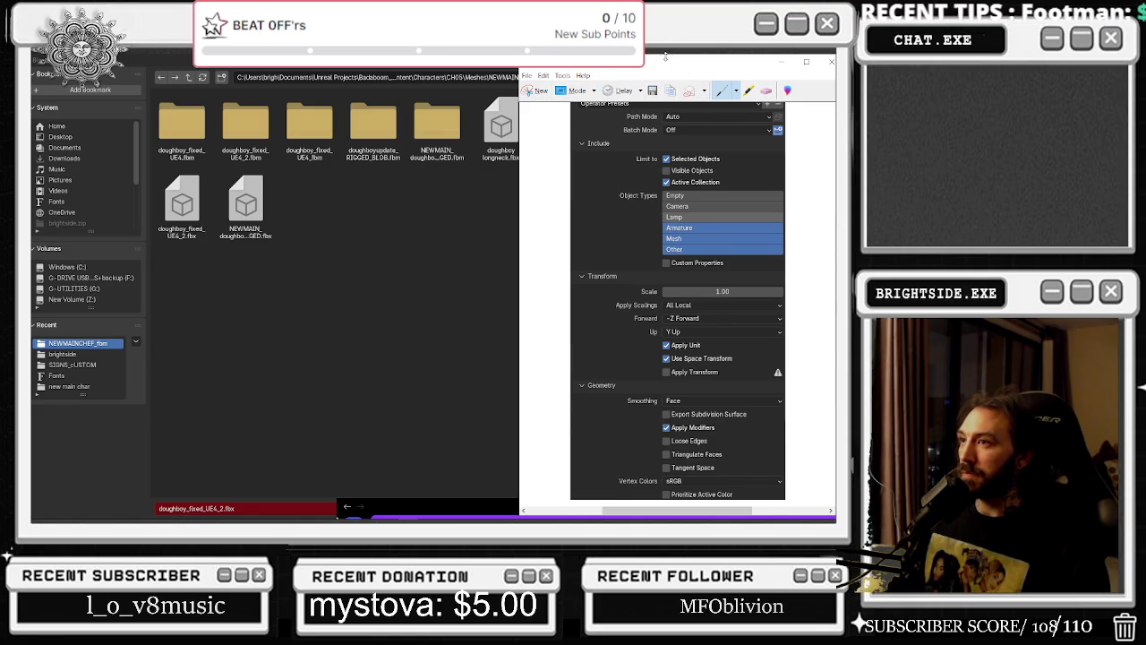
drag(666, 56, 664, 68)
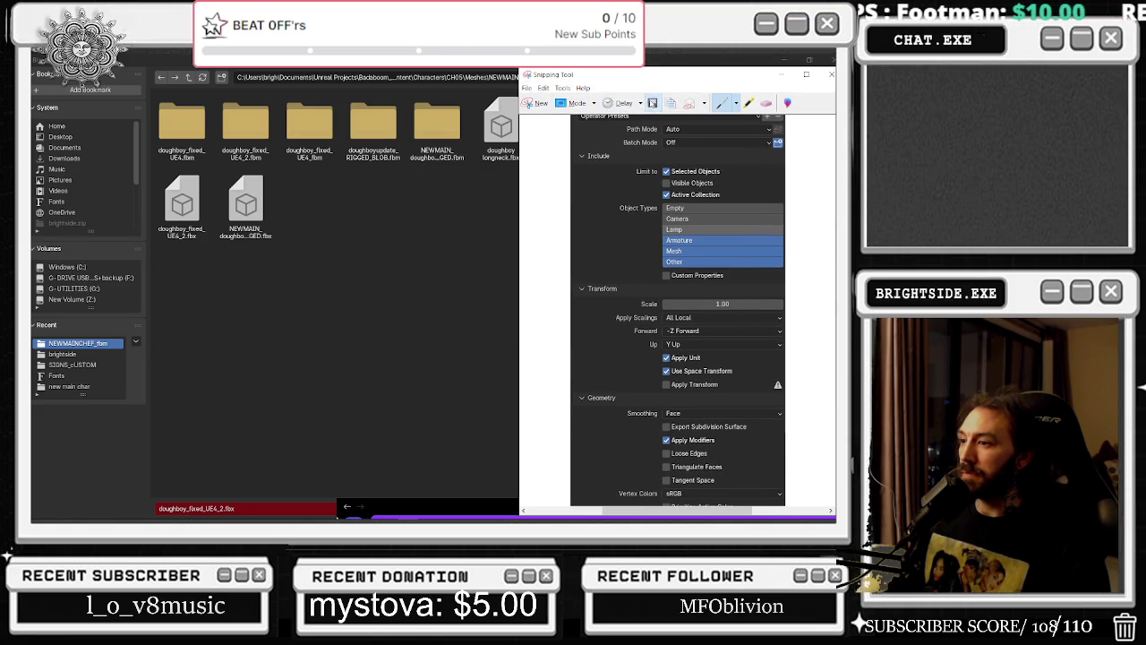
click(653, 103)
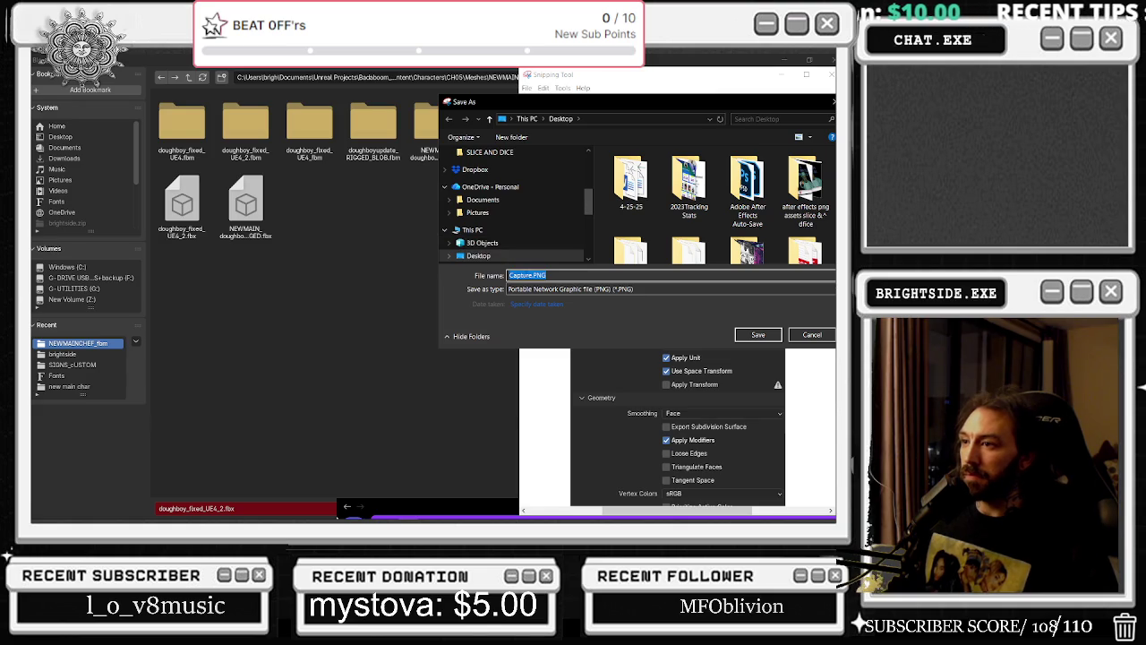
click(741, 337)
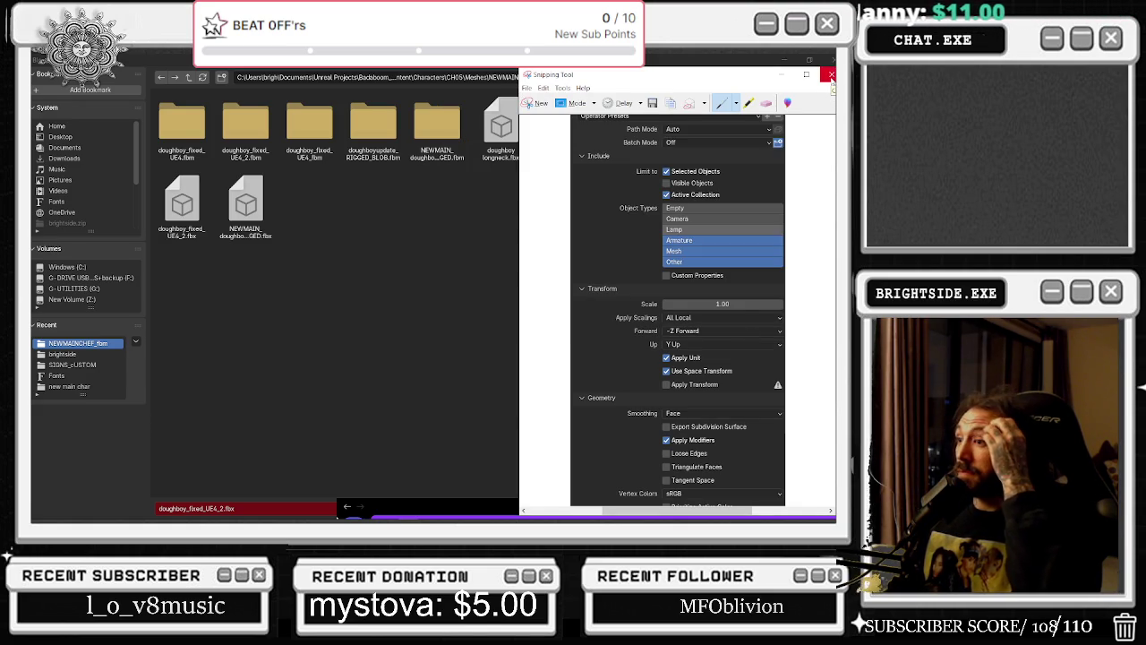
click(831, 77)
click(784, 63)
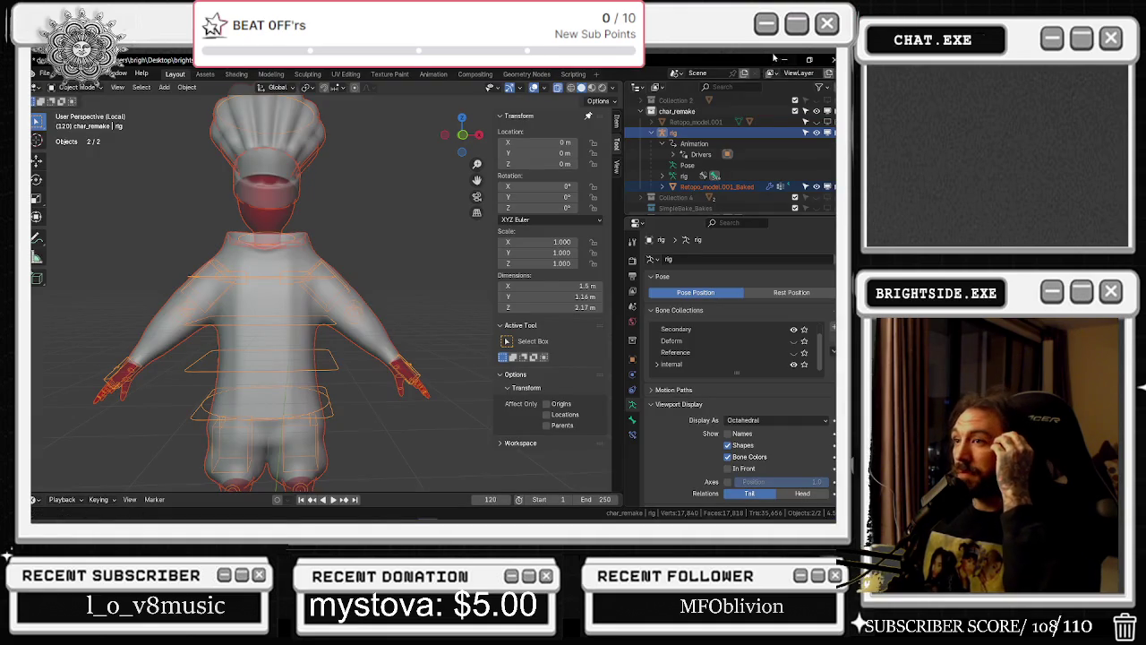
Send the Discord DM with the Capture7.PNG export-settings screenshot and its explanation text
click(787, 60)
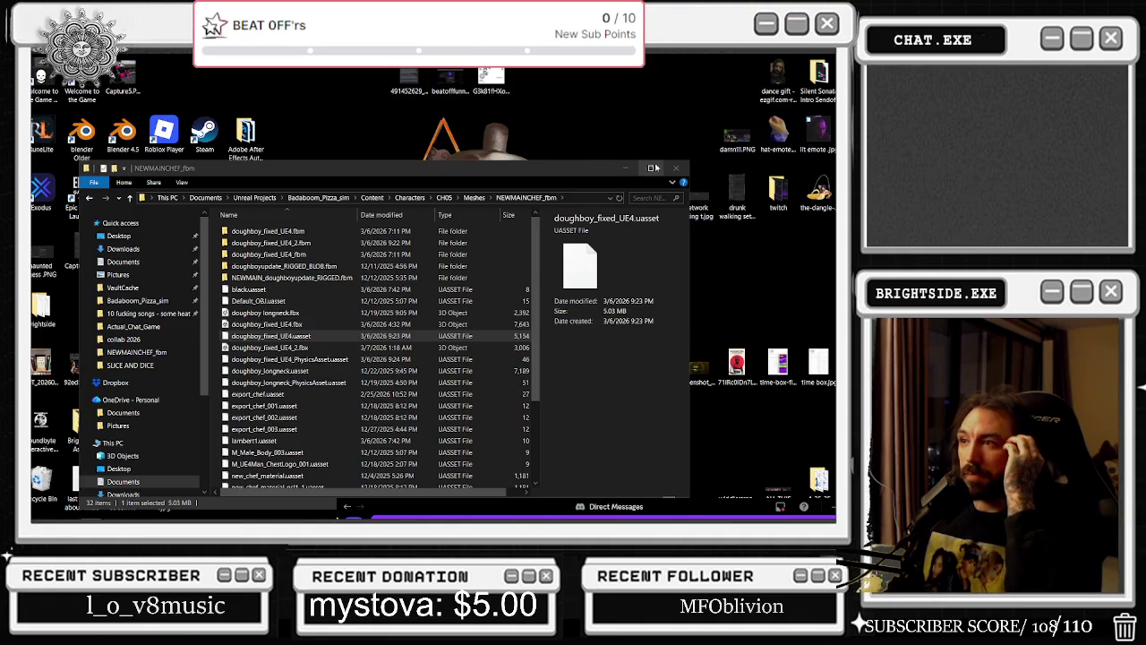
click(651, 167)
drag(542, 512, 532, 91)
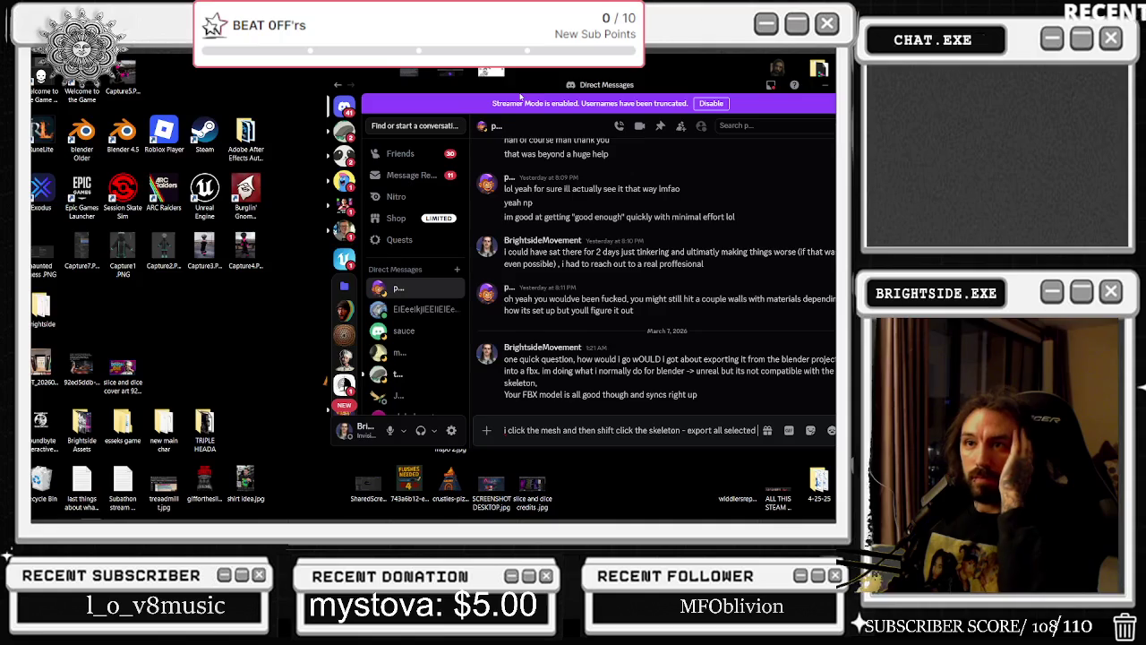
drag(77, 252, 627, 390)
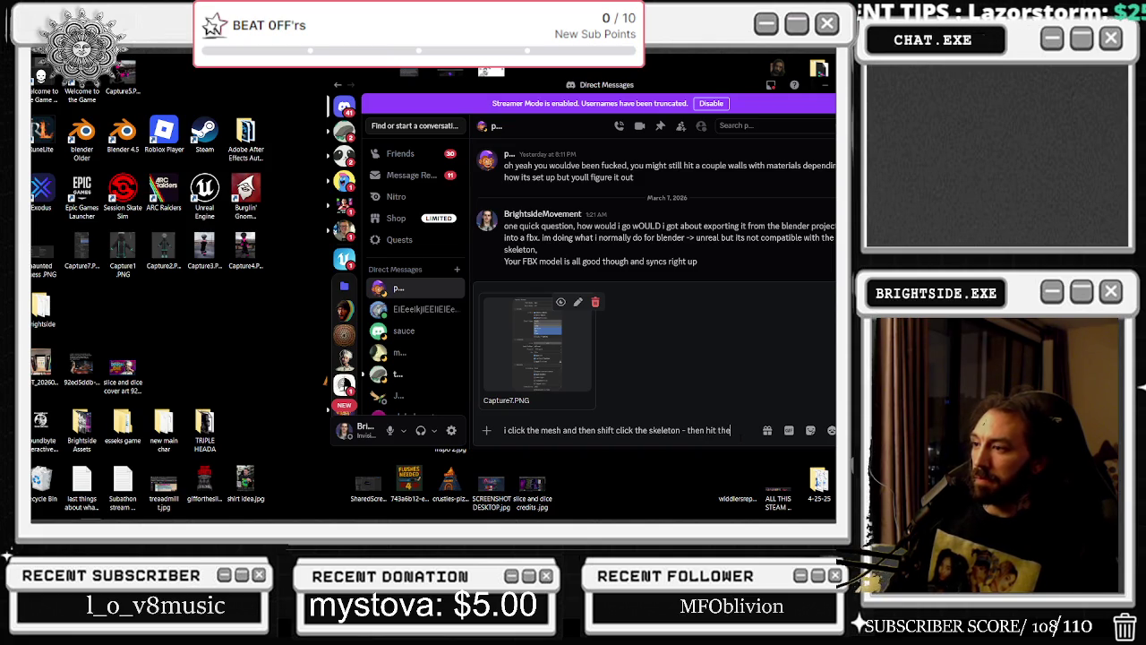
text(tings )
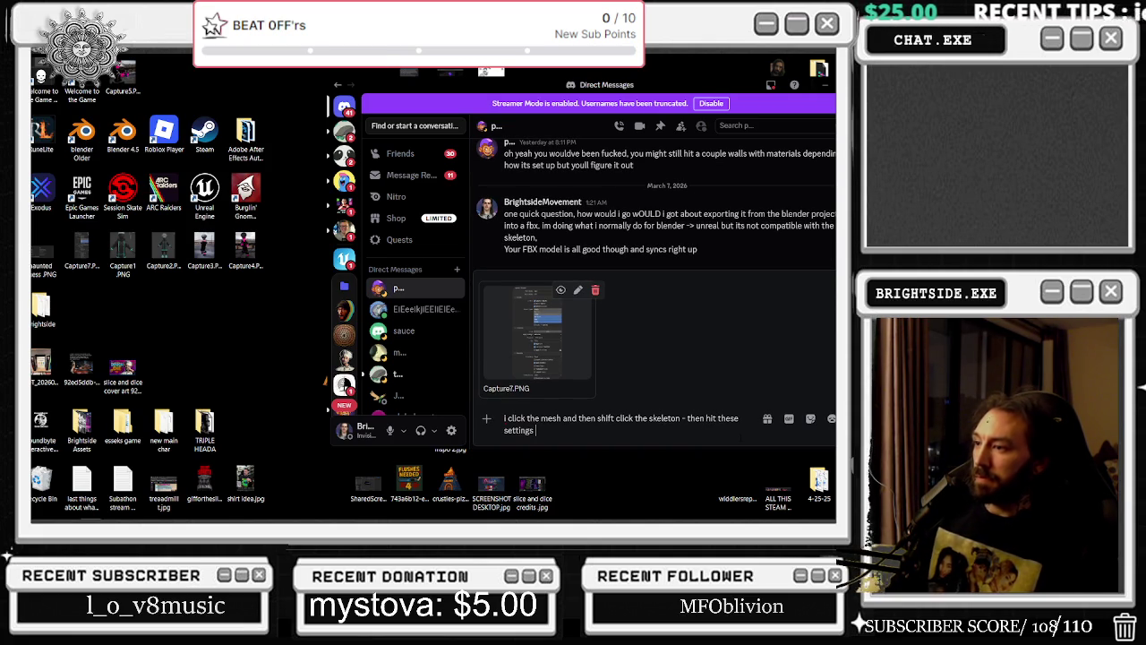
text(9)
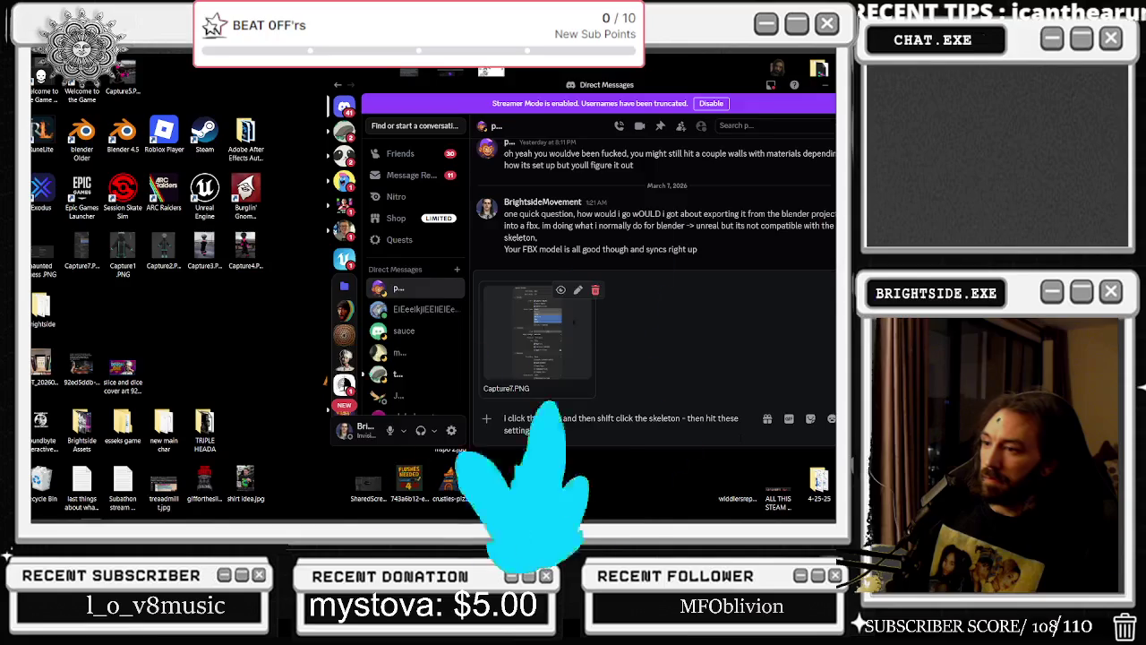
key(BackSpace)
text(, export)
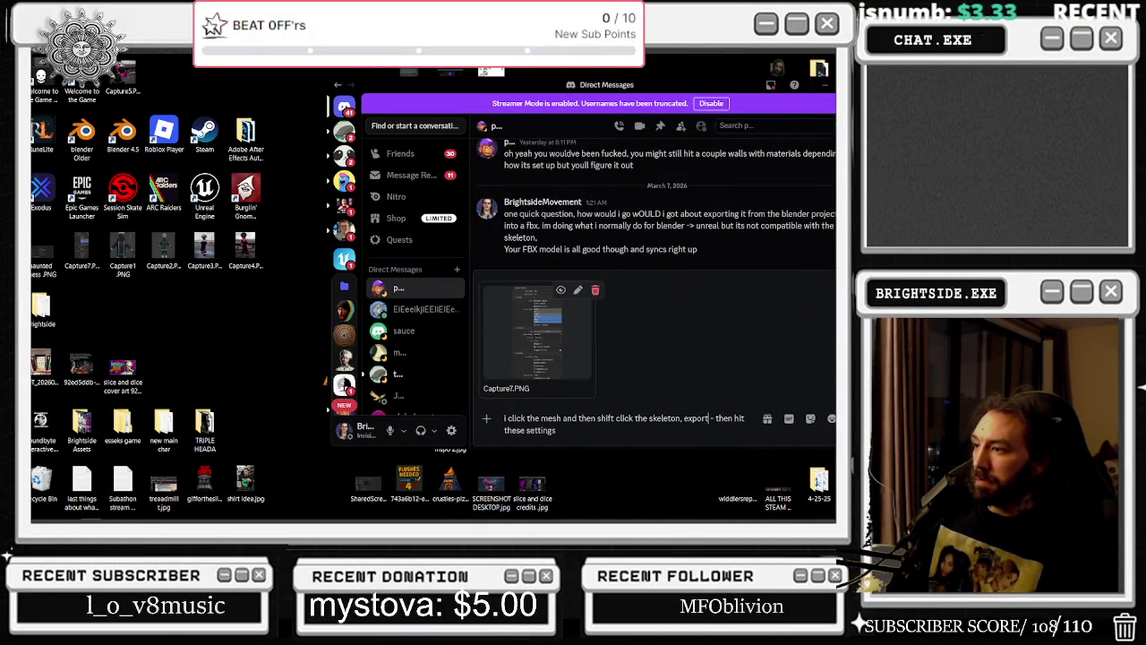
key(Return)
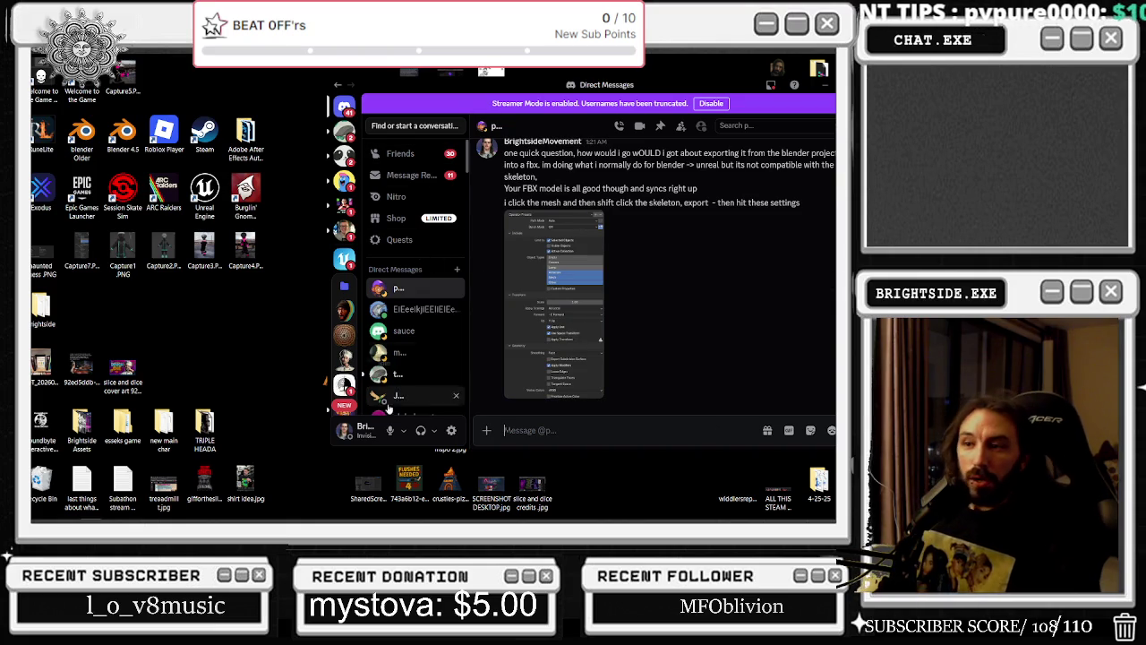
mouse_move(45, 309)
mouse_down()
mouse_move(230, 365)
mouse_move(164, 367)
mouse_up()
mouse_move(55, 291)
mouse_down()
mouse_move(260, 257)
mouse_move(125, 79)
mouse_up()
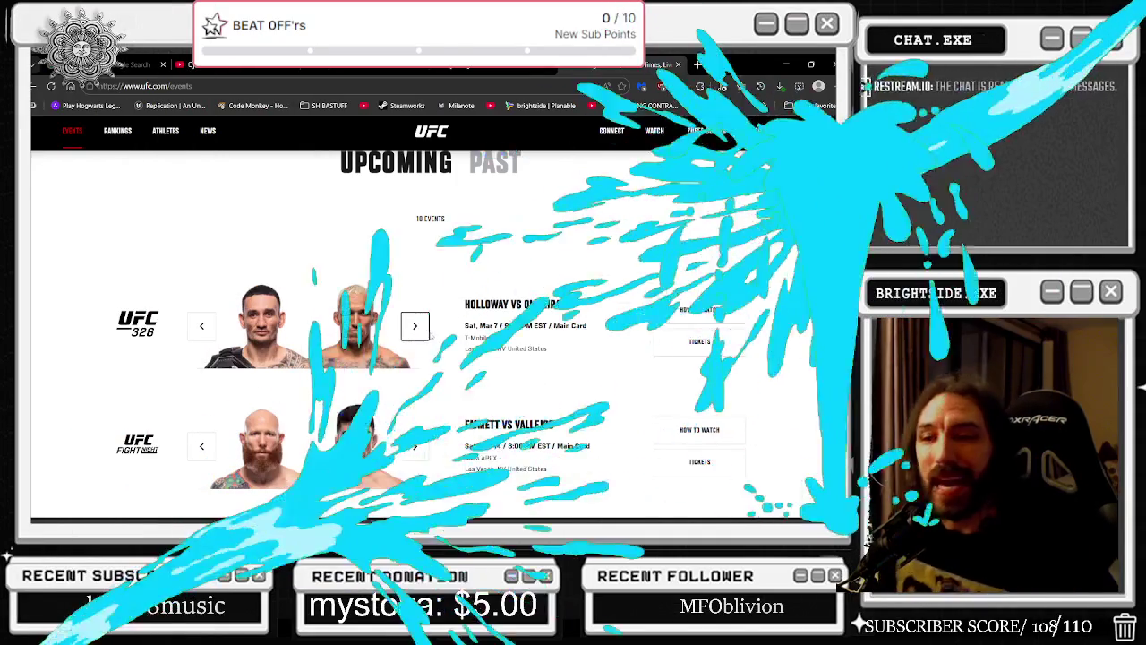
scroll(406, 372, up, 1)
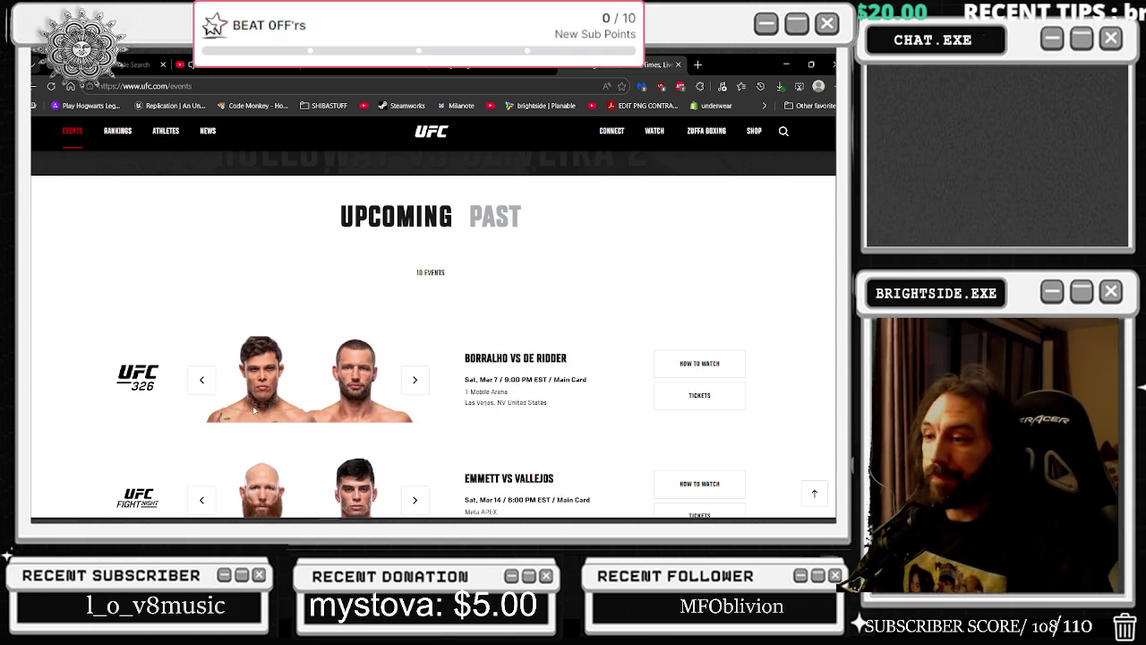
Leave the browser and bring Blender's chef rig scene back to the front
key(ctrl+shift+Tab)
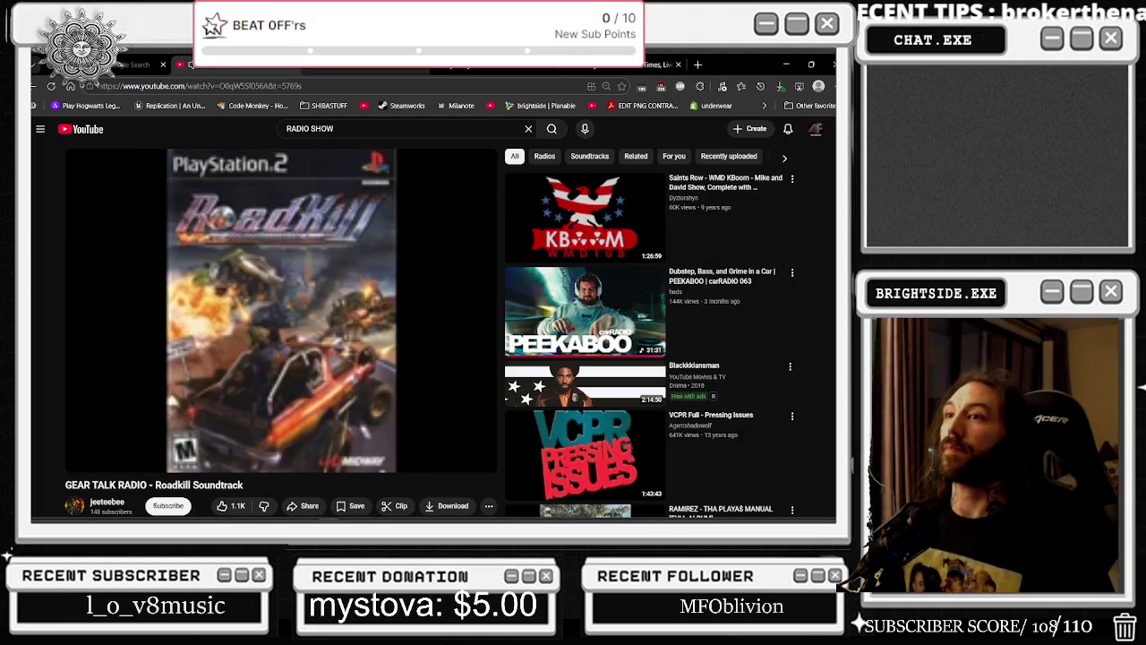
click(788, 63)
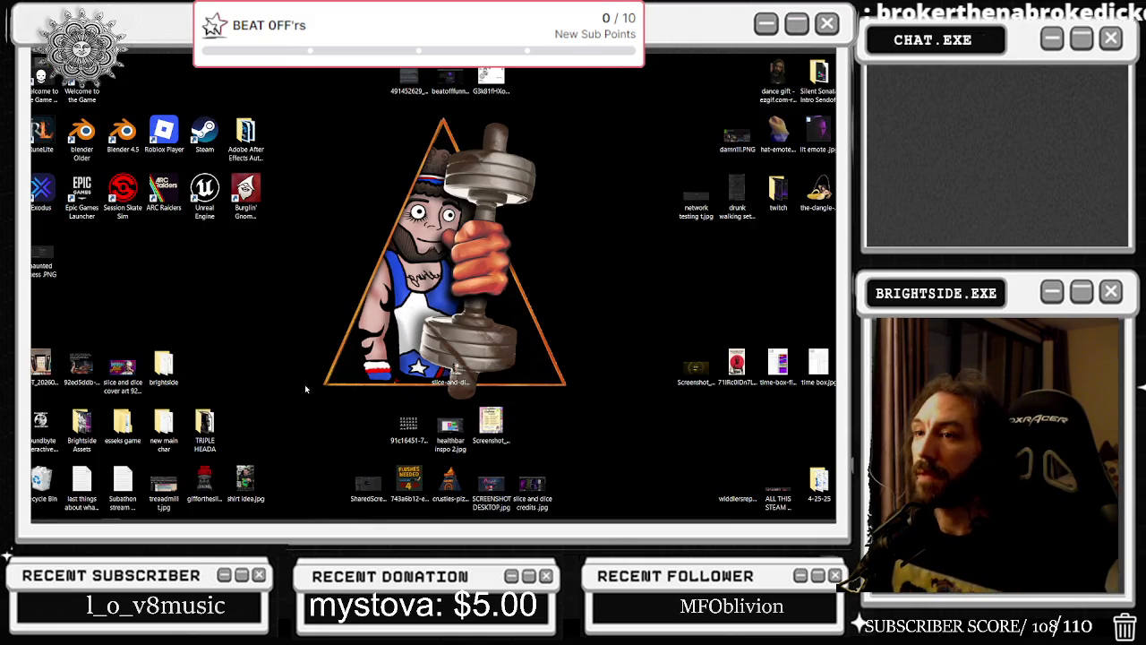
click(427, 512)
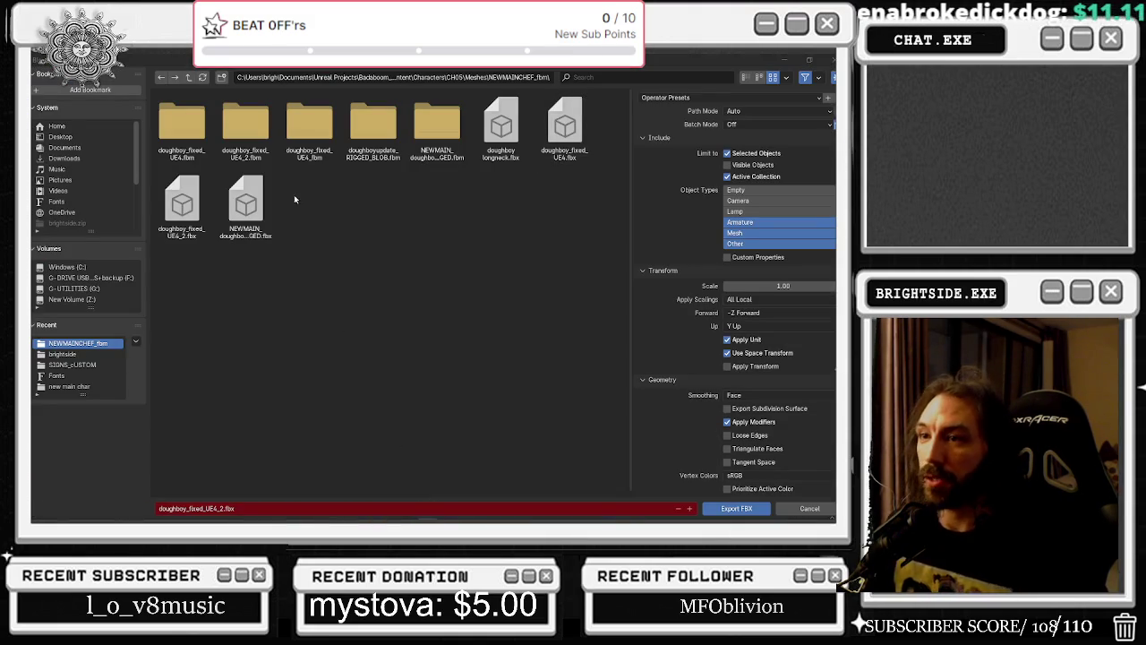
click(112, 521)
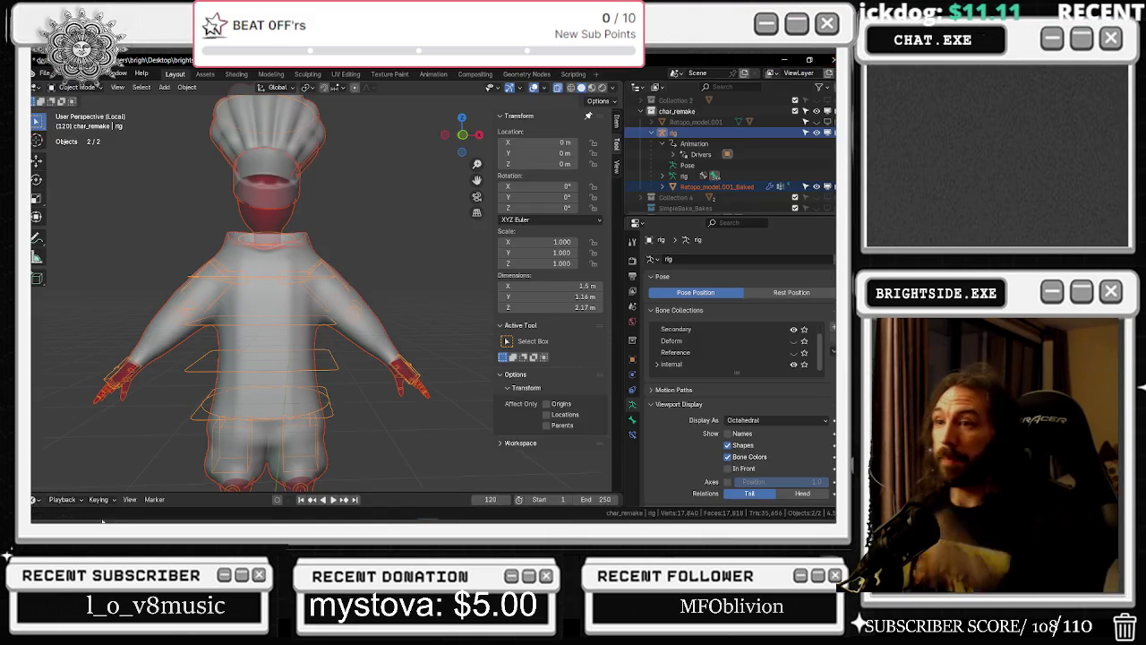
click(88, 513)
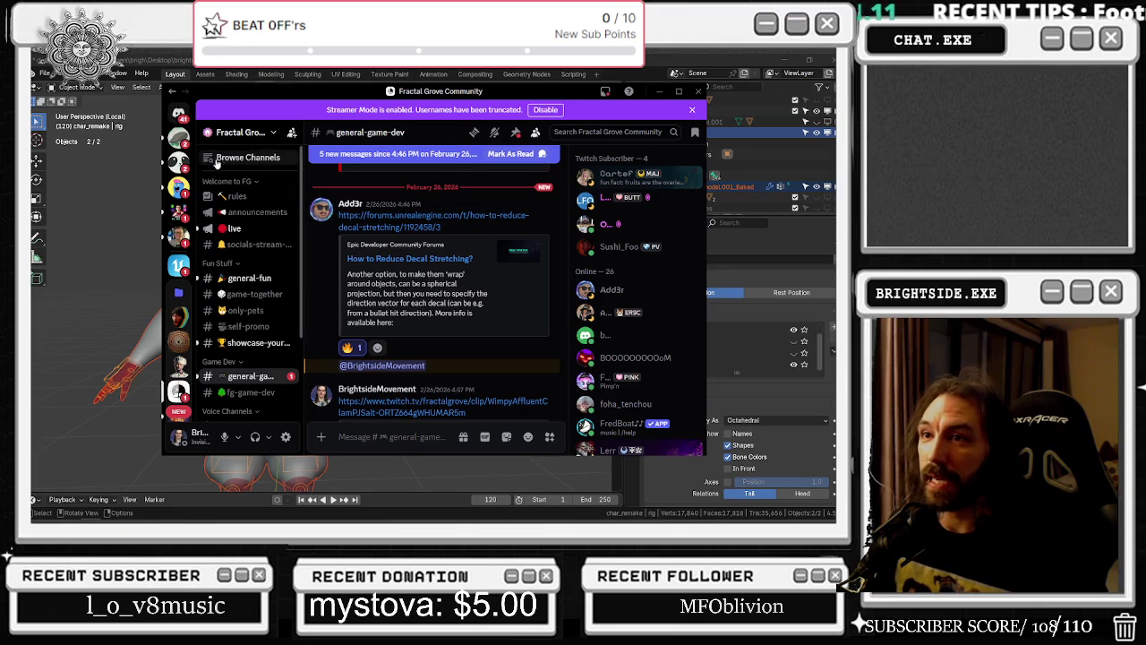
key(alt+Tab)
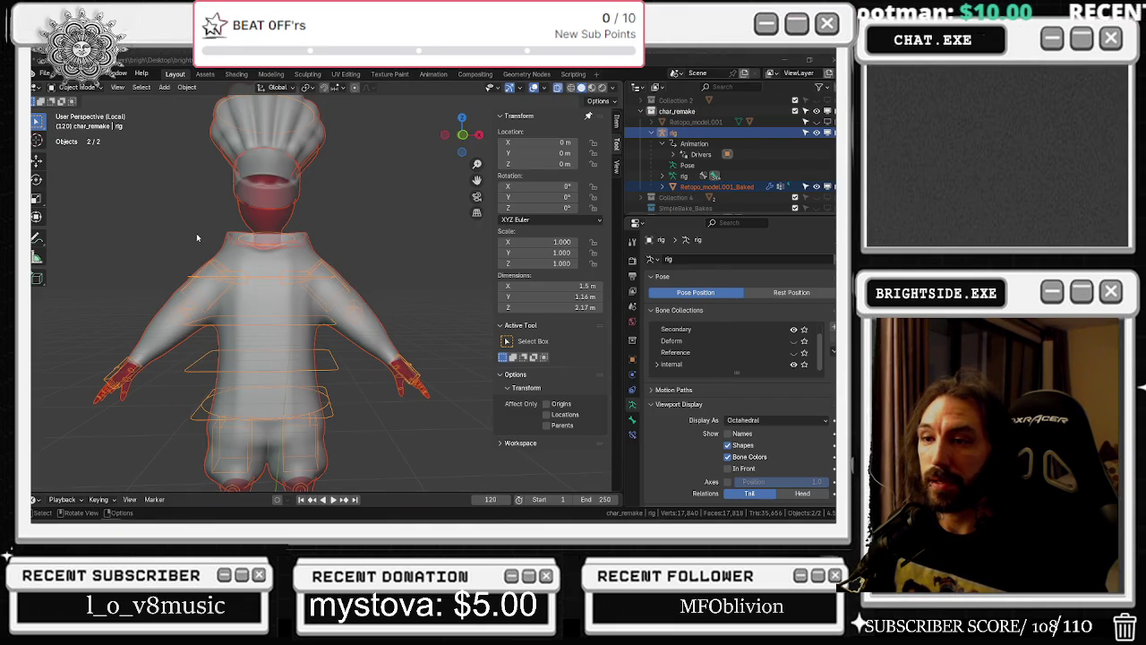
Show the chef in wireframe and save doughboy new shoes2.blend
shift+middle_drag(206, 247, 158, 79)
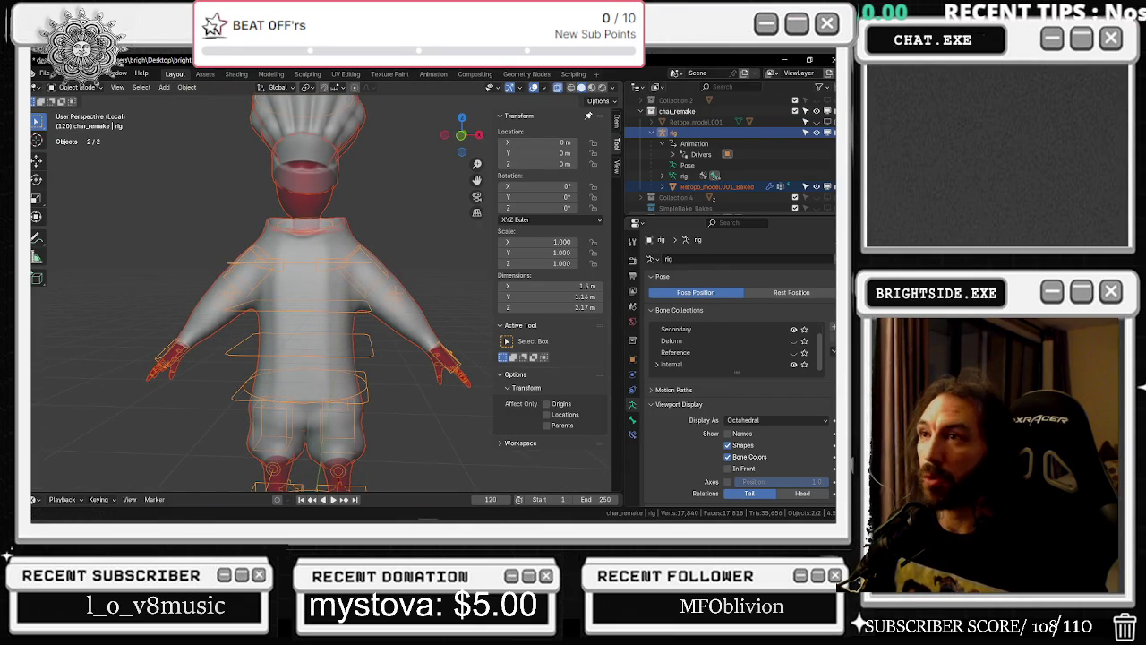
scroll(385, 232, down, 4)
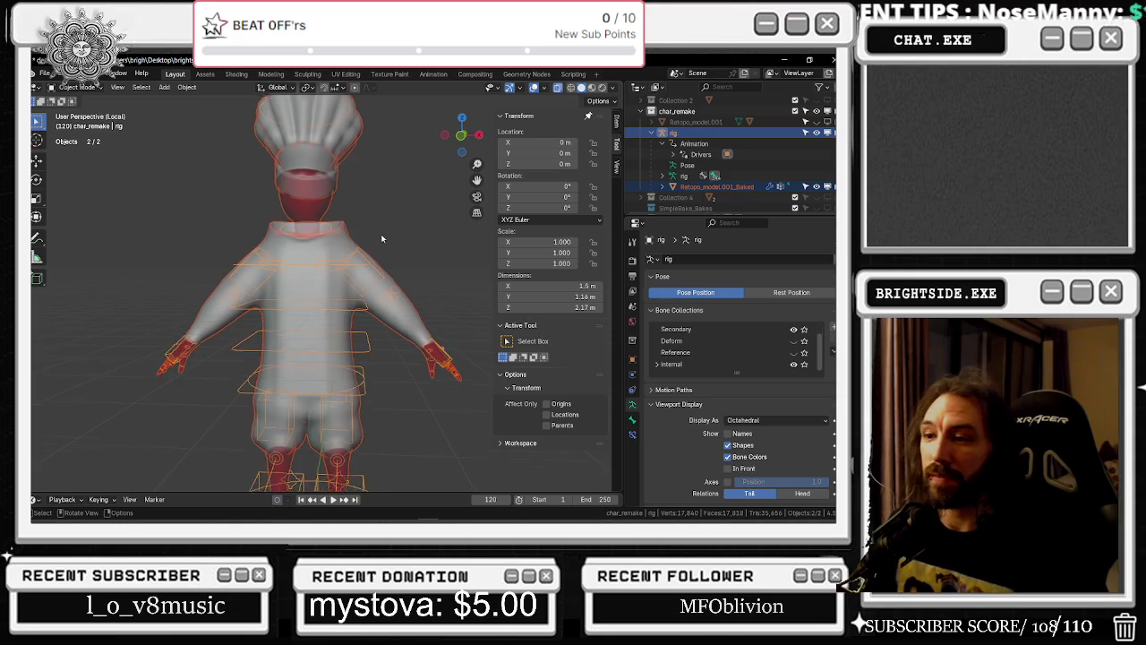
click(571, 87)
key(ctrl+s)
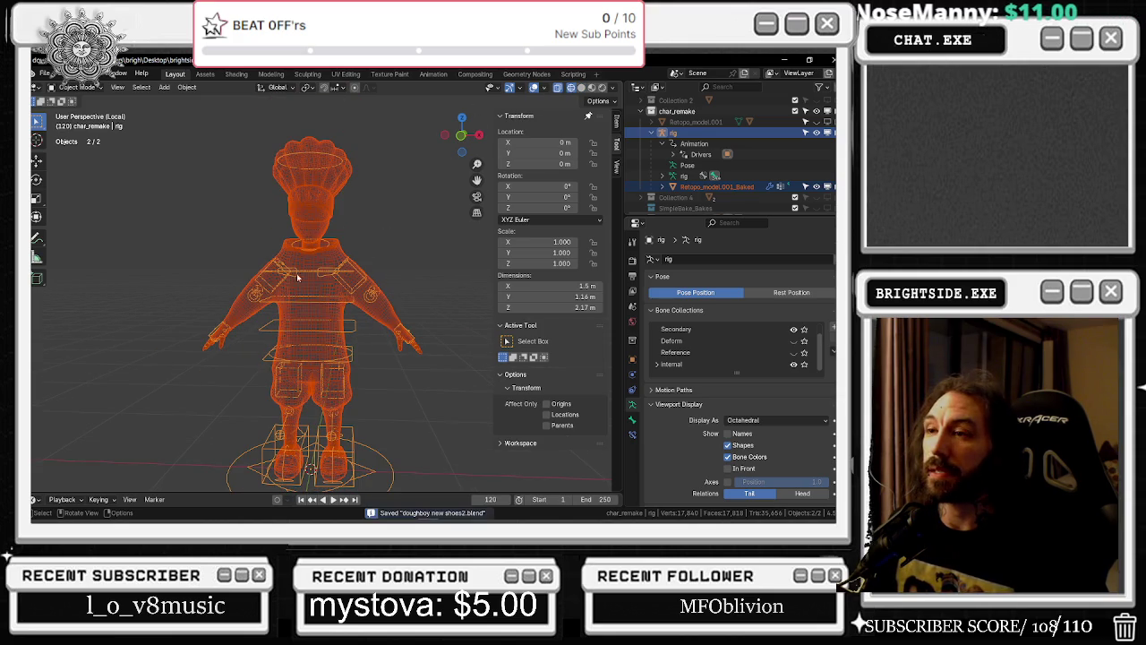
click(43, 74)
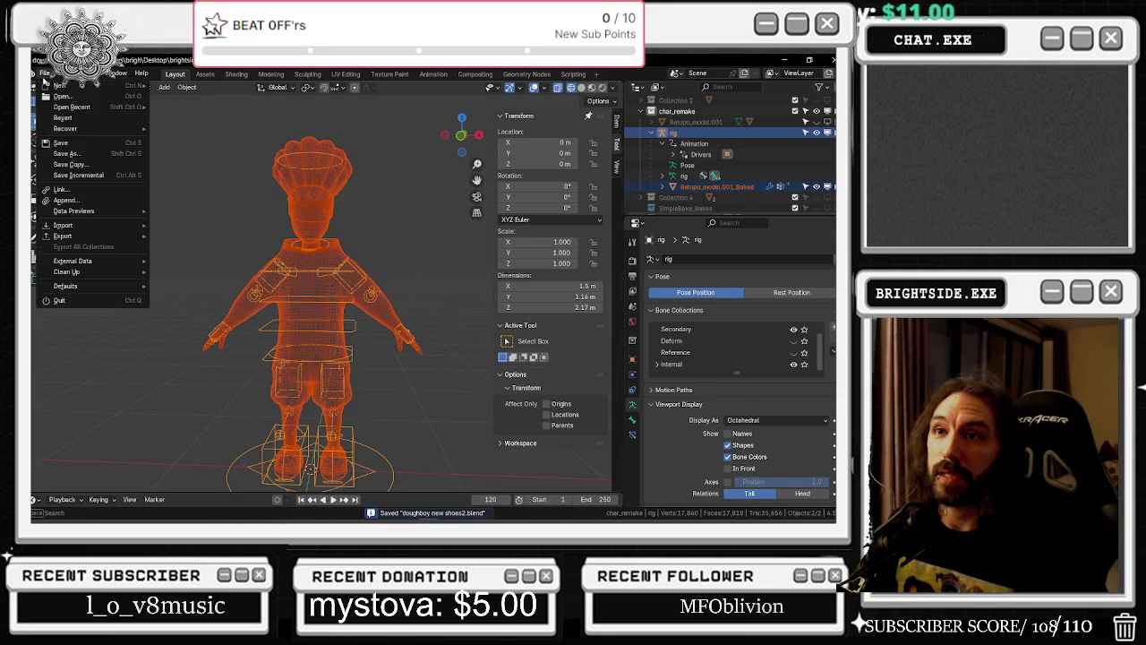
Save a copy of the scene named doughboy new shoes_Butt.blend
click(80, 165)
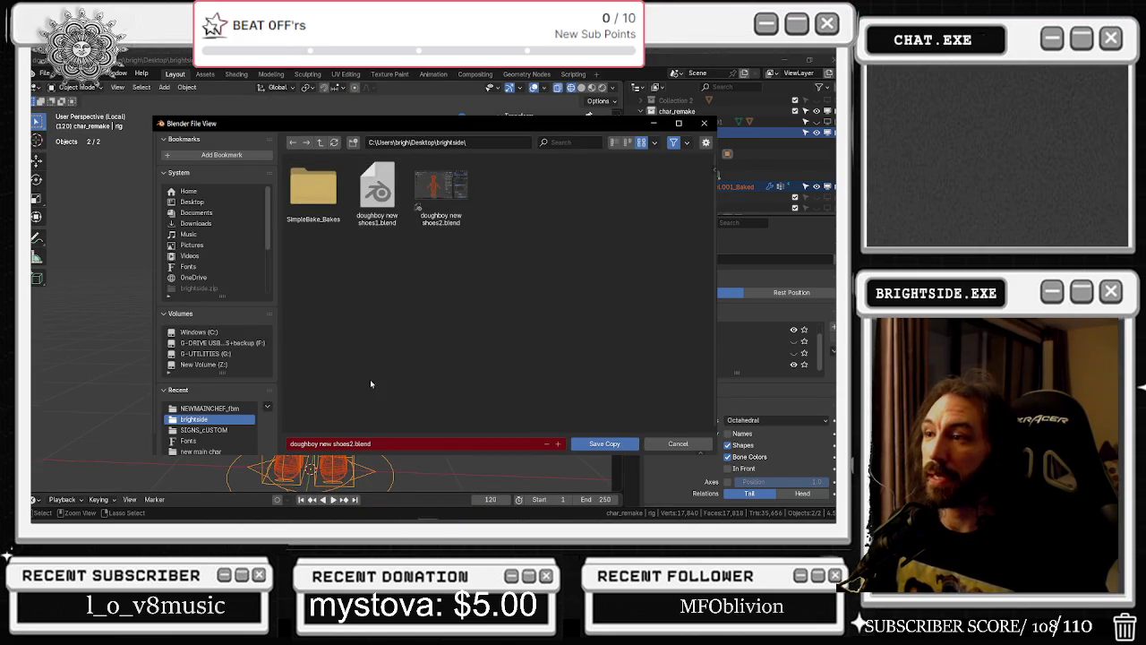
click(349, 443)
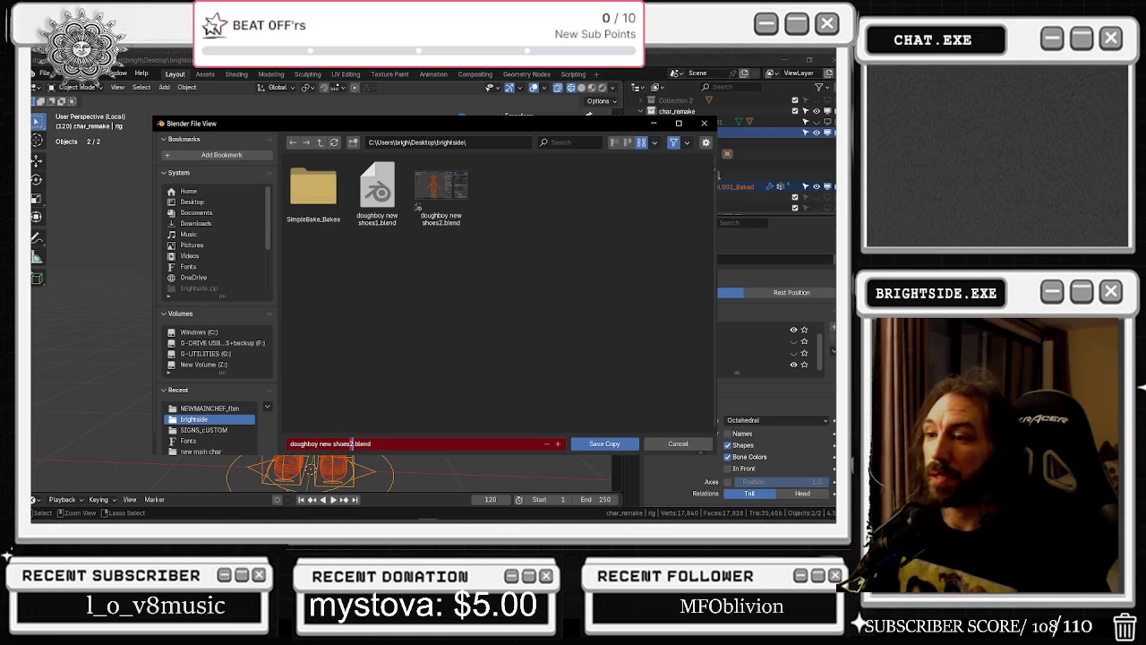
key(Delete)
text(l)
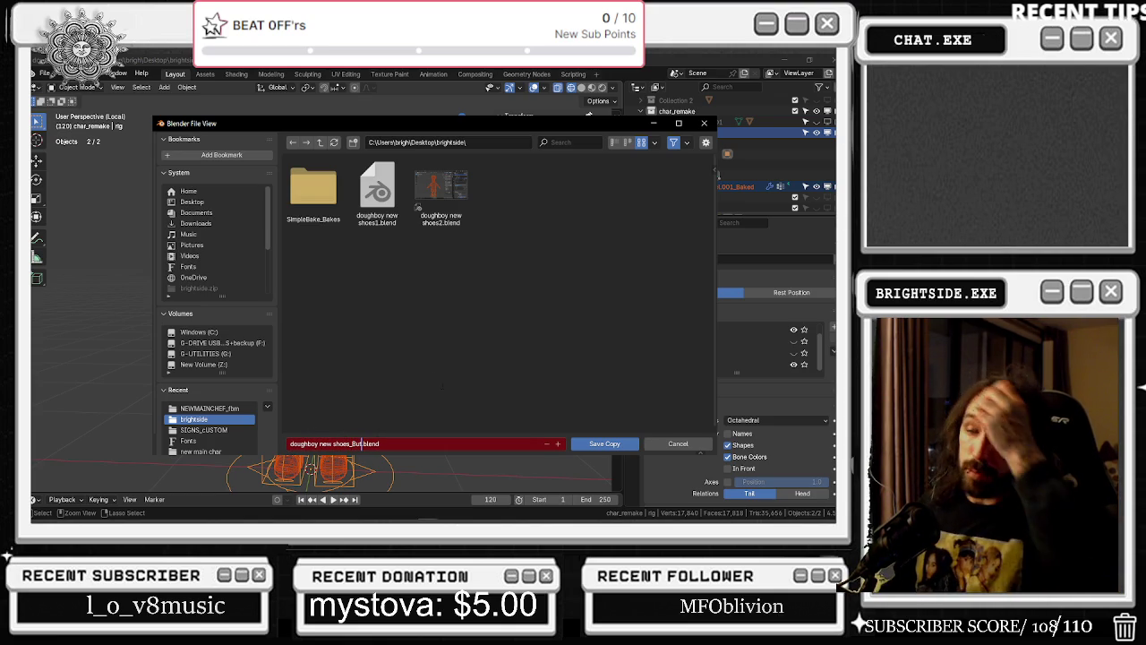
text(t)
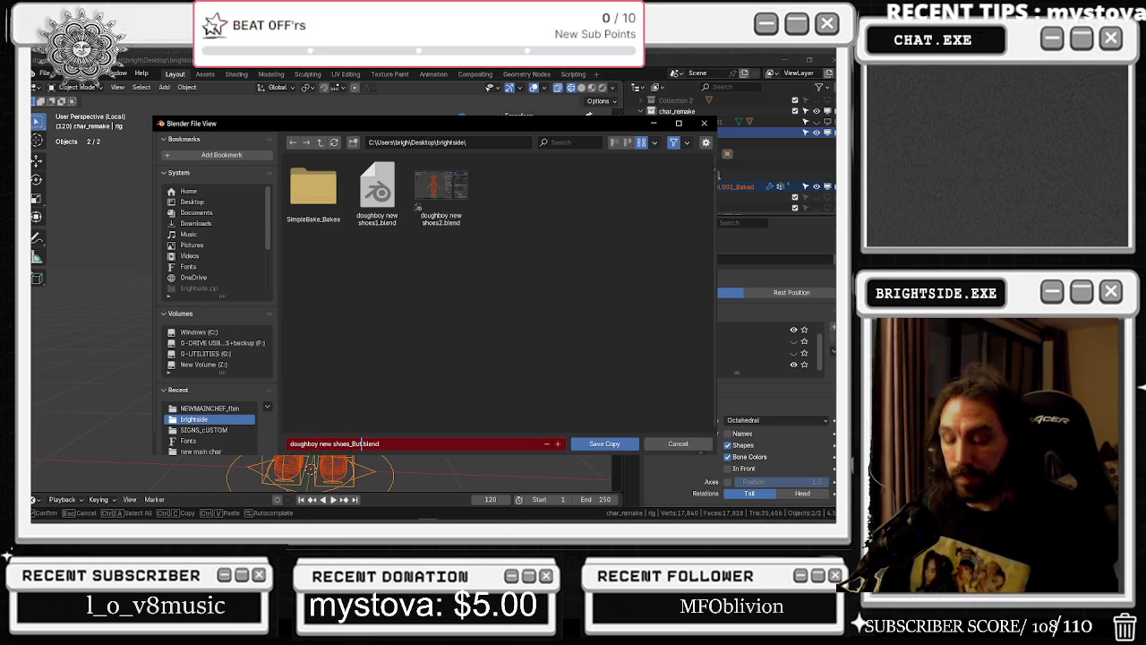
text(t)
click(596, 443)
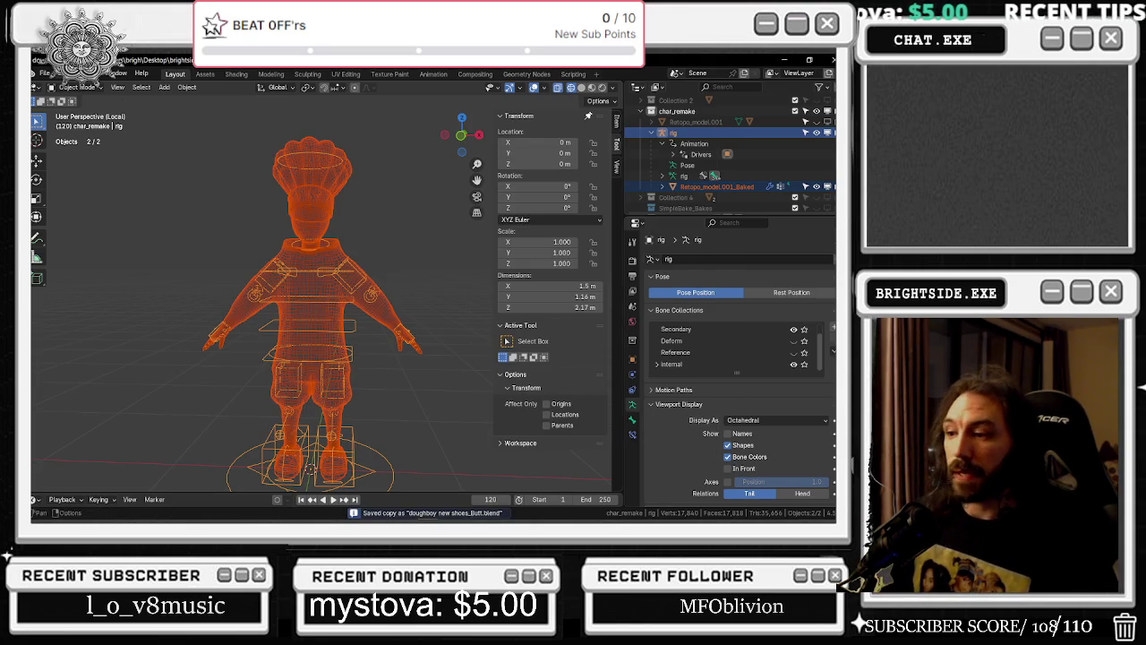
Open doughboy new shoes_Butt.blend and view the character from behind
click(45, 73)
click(63, 102)
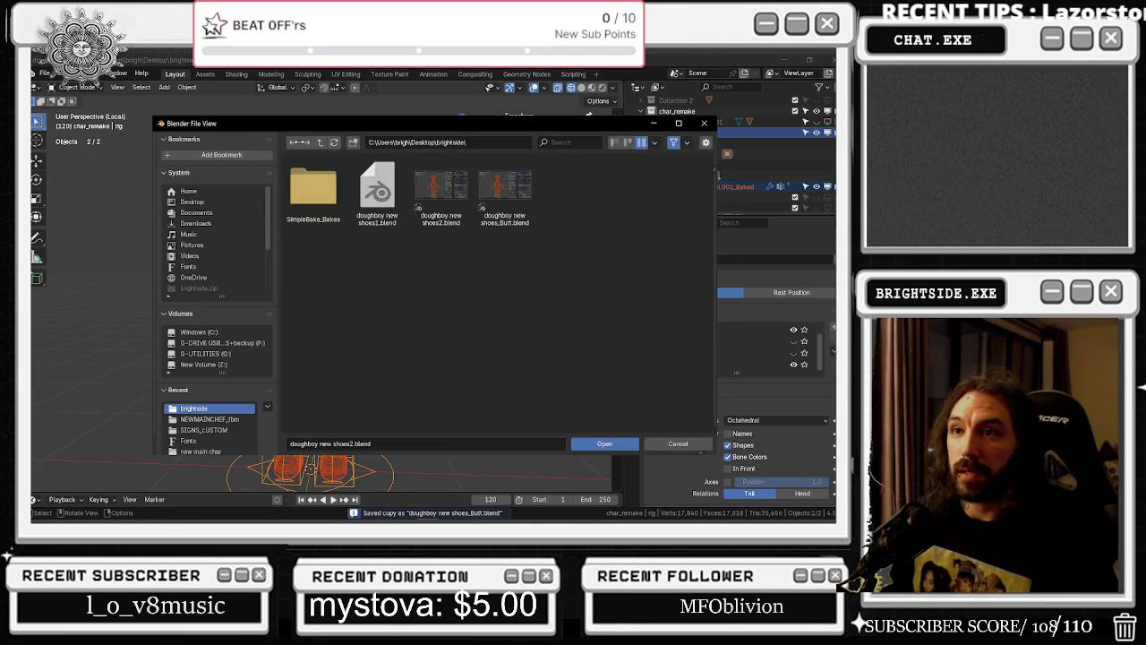
double_click(504, 196)
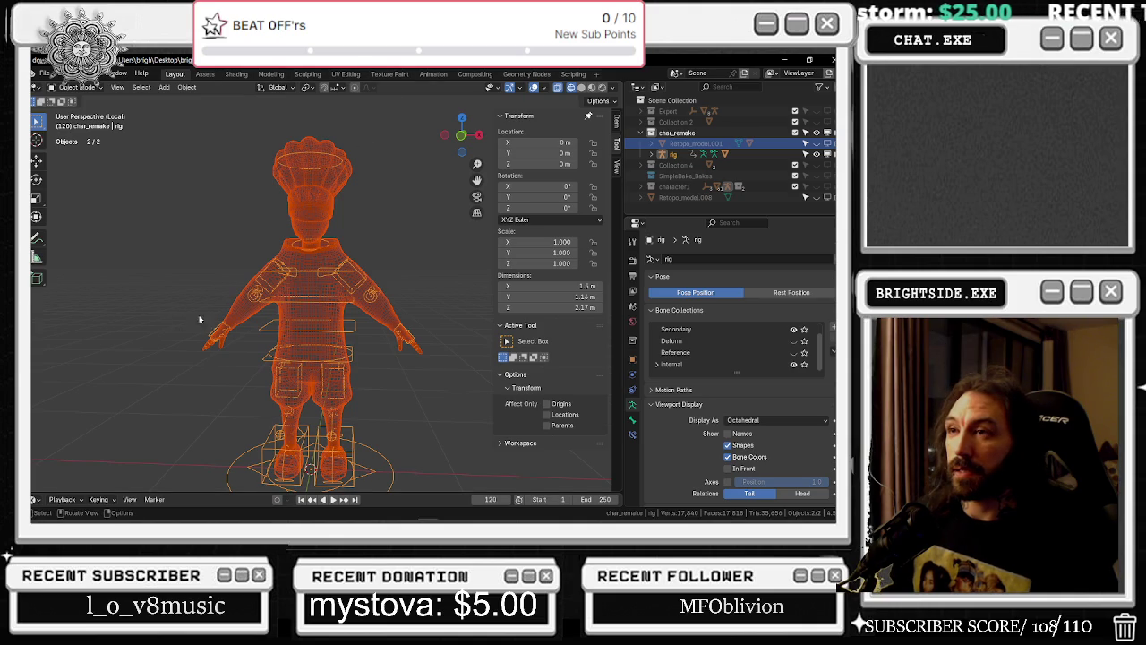
key(ctrl+KP_1)
Compare Solid and Rendered shading on the chef, settling back on Solid shading
scroll(399, 286, down, 2)
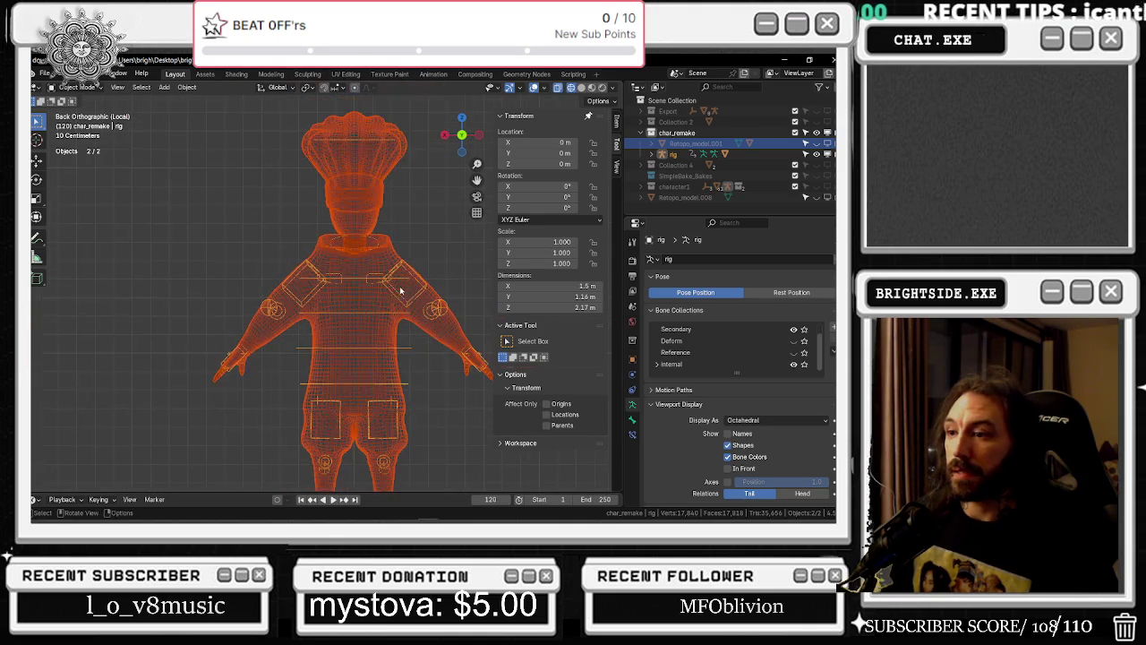
scroll(378, 219, up, 2)
scroll(308, 313, up, 3)
click(580, 87)
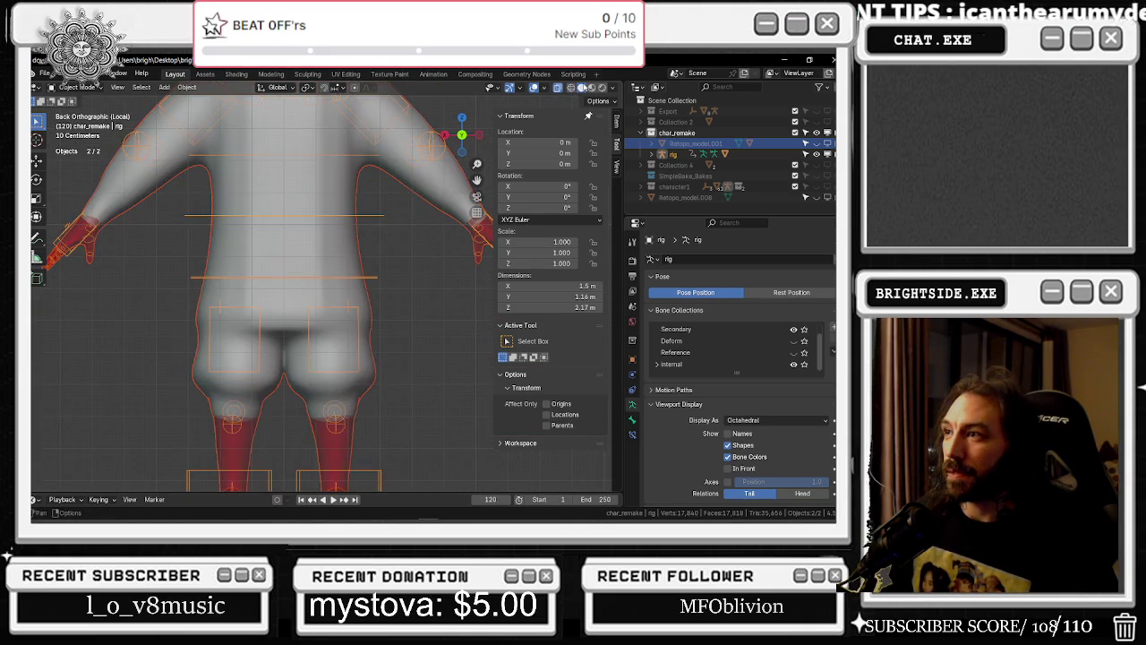
click(603, 87)
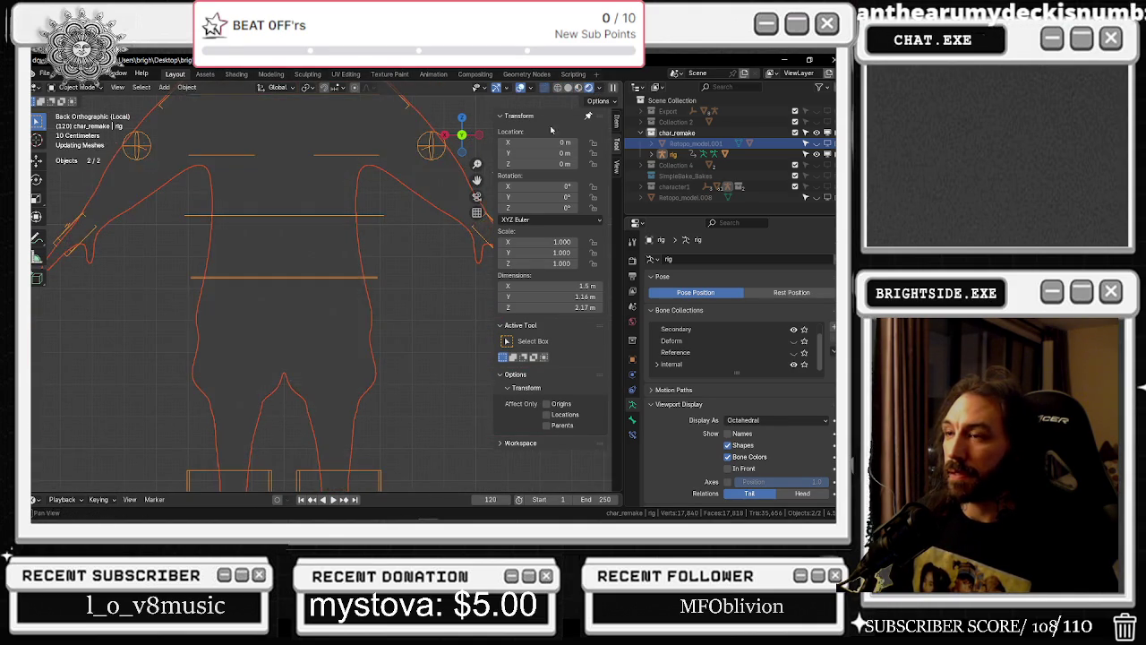
middle_drag(370, 311, 314, 311)
scroll(268, 280, down, 3)
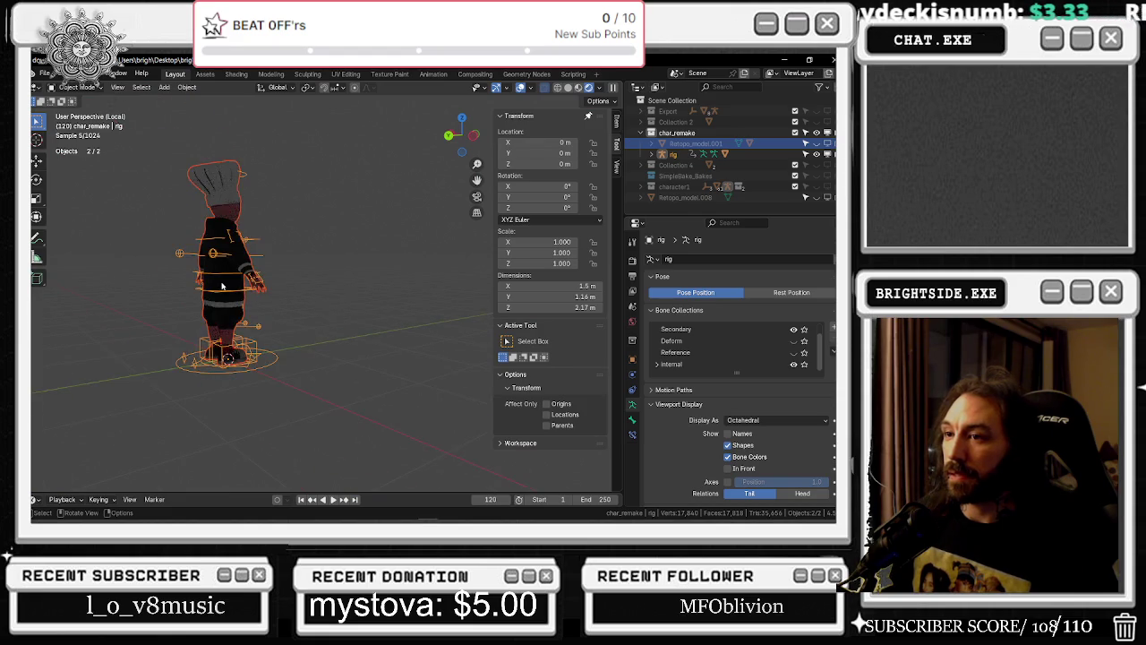
scroll(269, 280, up, 2)
scroll(358, 256, up, 3)
scroll(430, 233, up, 2)
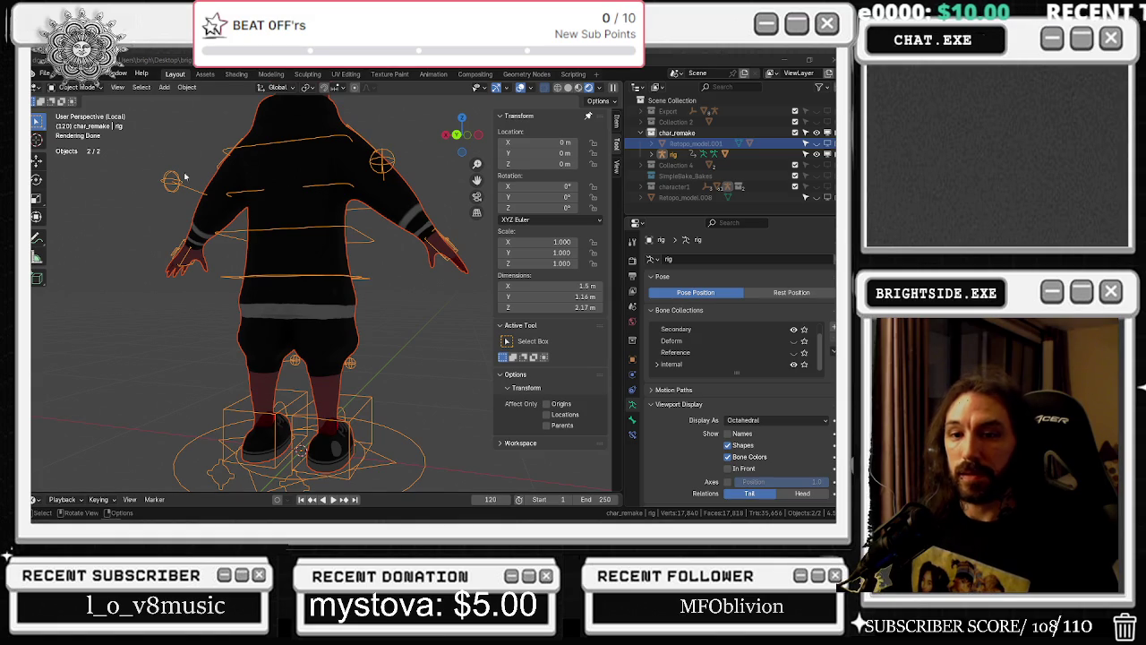
scroll(301, 264, up, 2)
click(568, 87)
mouse_move(526, 123)
middle_down()
mouse_move(298, 289)
mouse_move(391, 291)
mouse_move(356, 303)
mouse_move(325, 217)
middle_up()
Select the Retopo_model.001_Baked body mesh and zoom in on the pelvis from behind
click(78, 88)
click(78, 88)
click(78, 88)
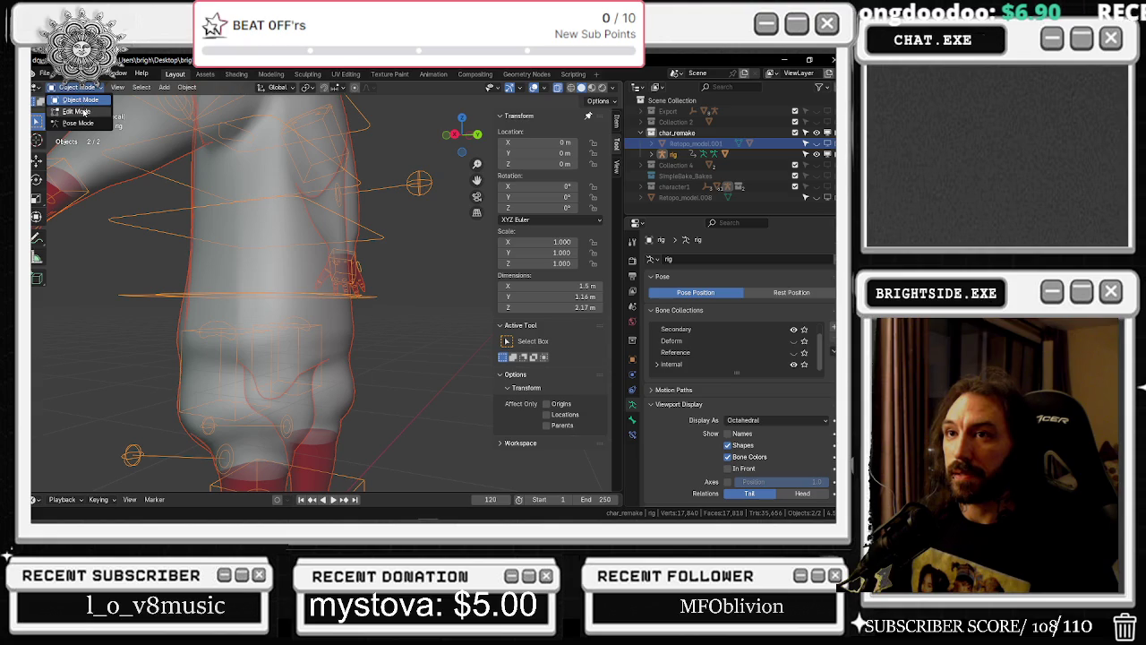
mouse_move(281, 285)
middle_down()
mouse_move(256, 283)
mouse_move(245, 315)
mouse_move(374, 269)
mouse_move(435, 315)
mouse_move(327, 332)
middle_up()
click(244, 314)
scroll(384, 281, down, 2)
scroll(434, 315, up, 4)
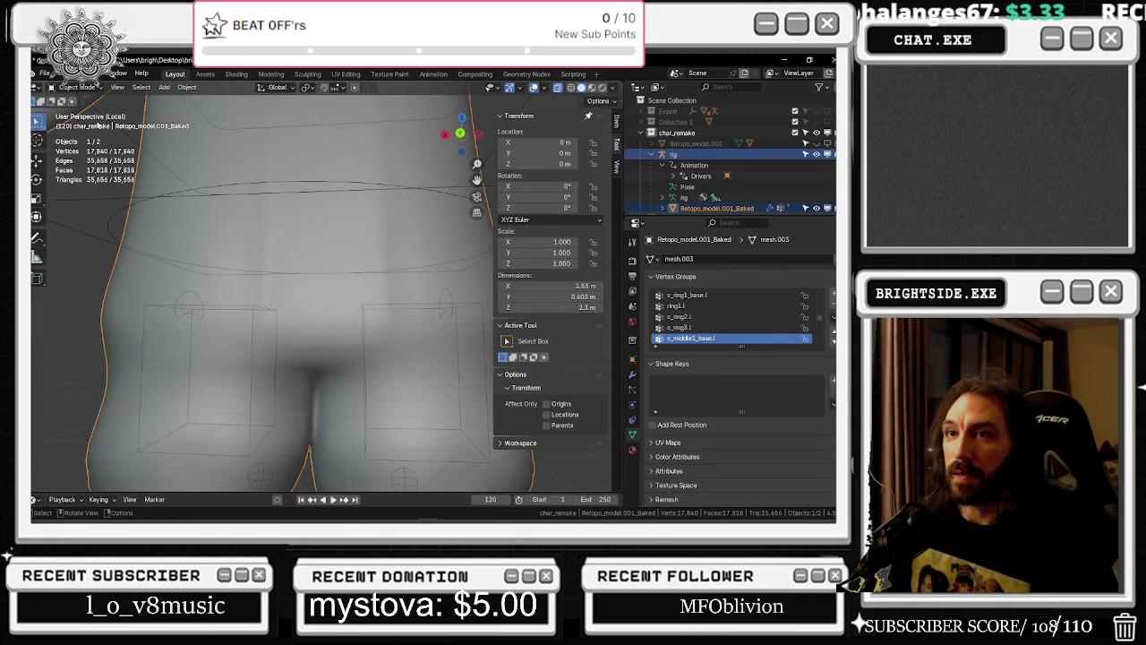
click(77, 87)
Enter Sculpt Mode with the Inflate/Deflate brush at strength 1.000 and 95 px radius
click(81, 126)
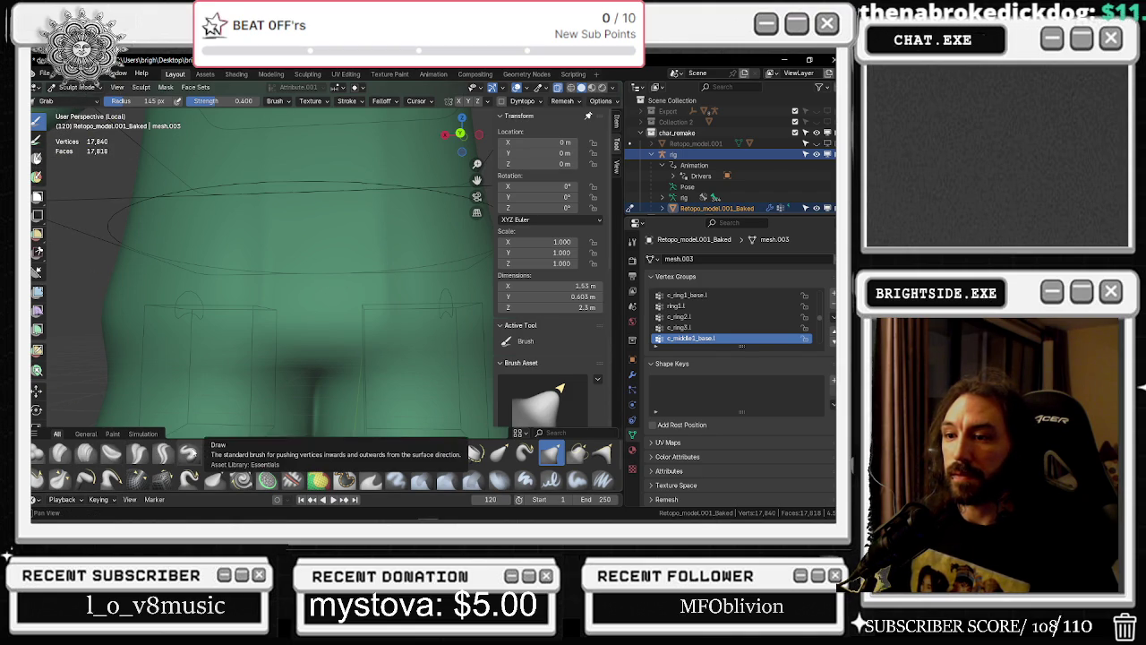
click(240, 453)
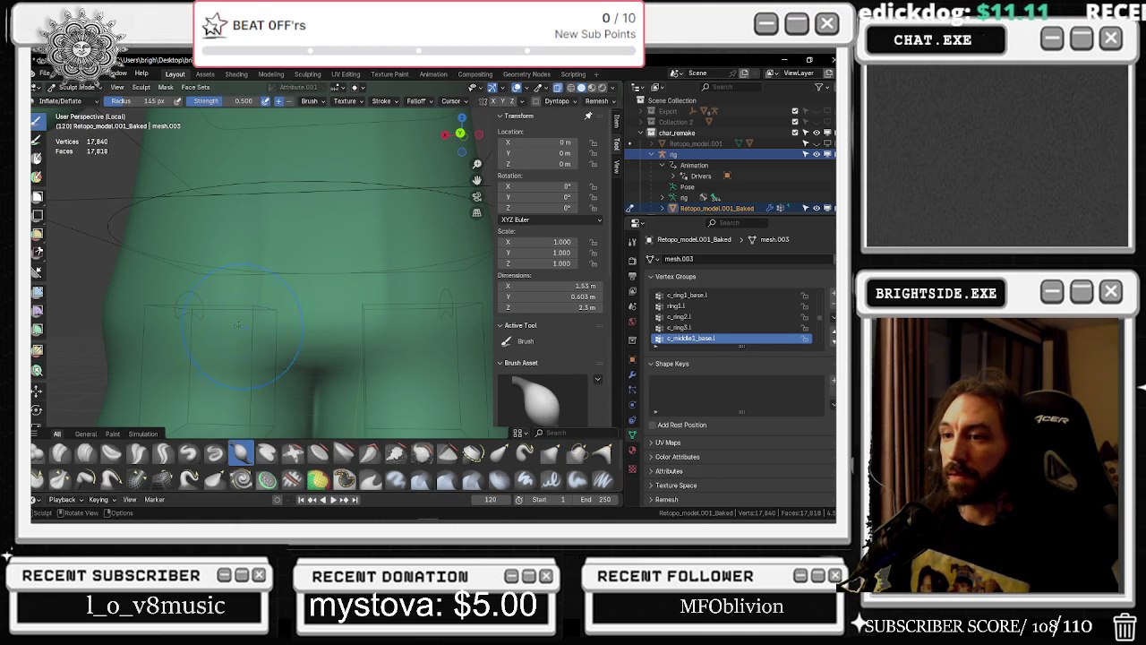
scroll(203, 308, down, 3)
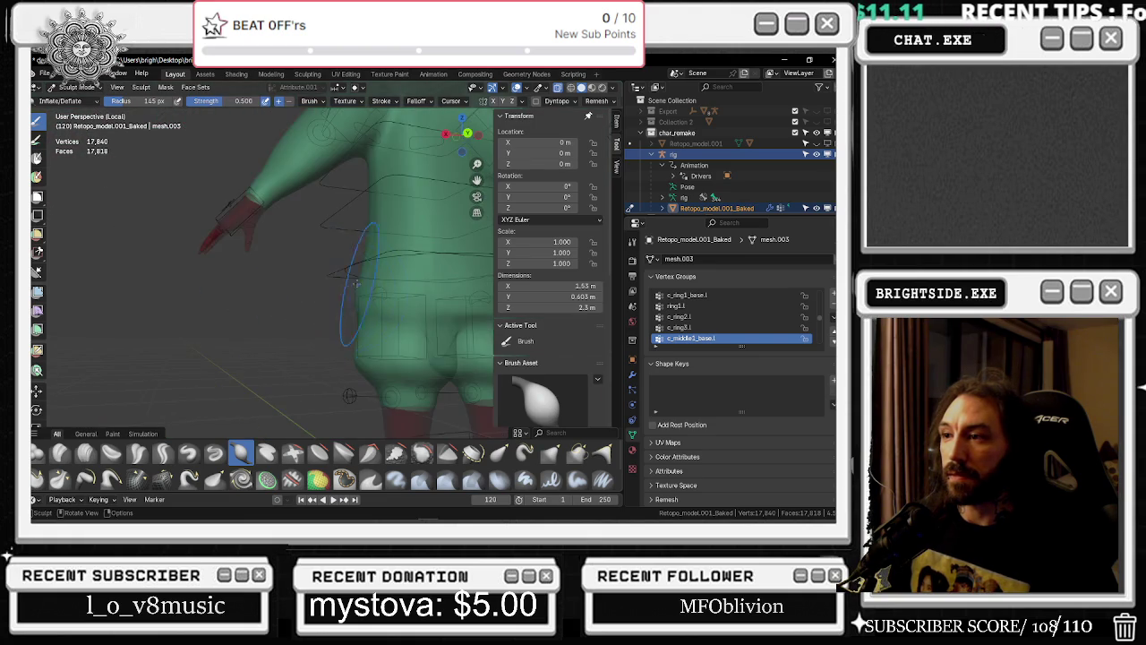
scroll(202, 308, down, 2)
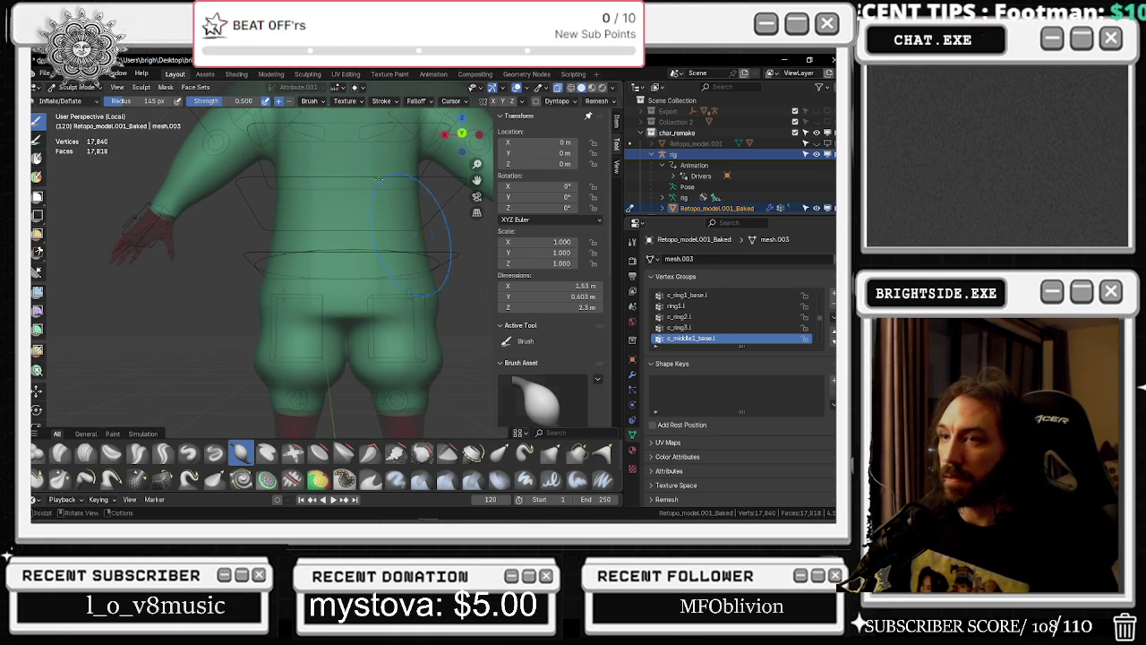
drag(236, 99, 269, 100)
mouse_move(173, 100)
mouse_down()
mouse_move(206, 100)
mouse_move(112, 99)
mouse_up()
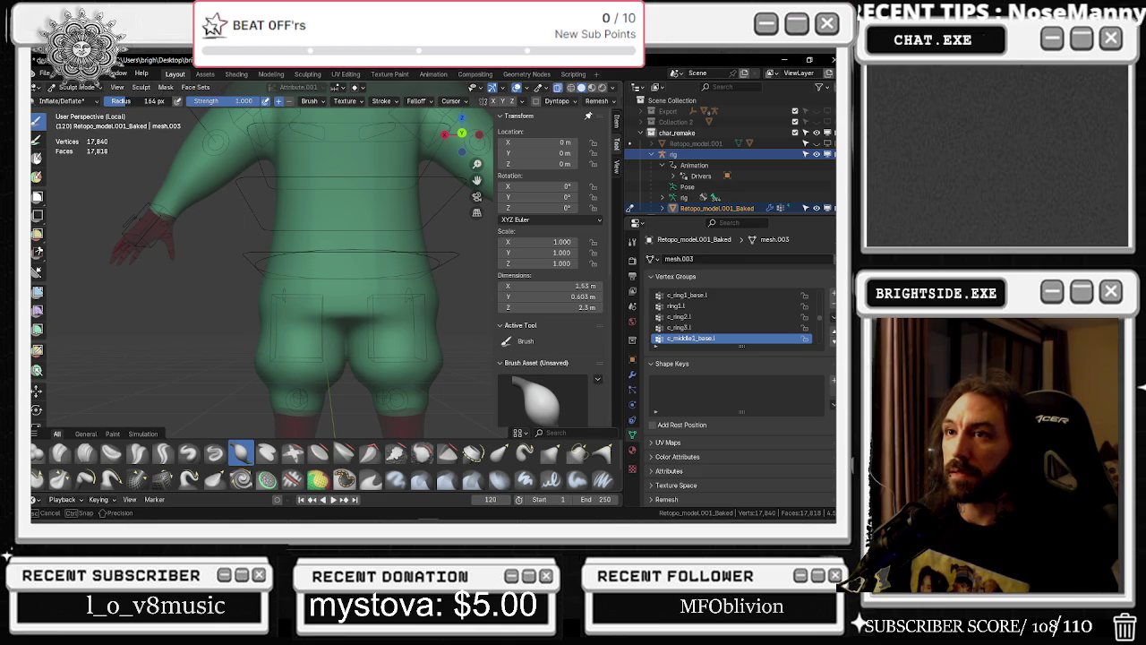
drag(154, 107, 120, 100)
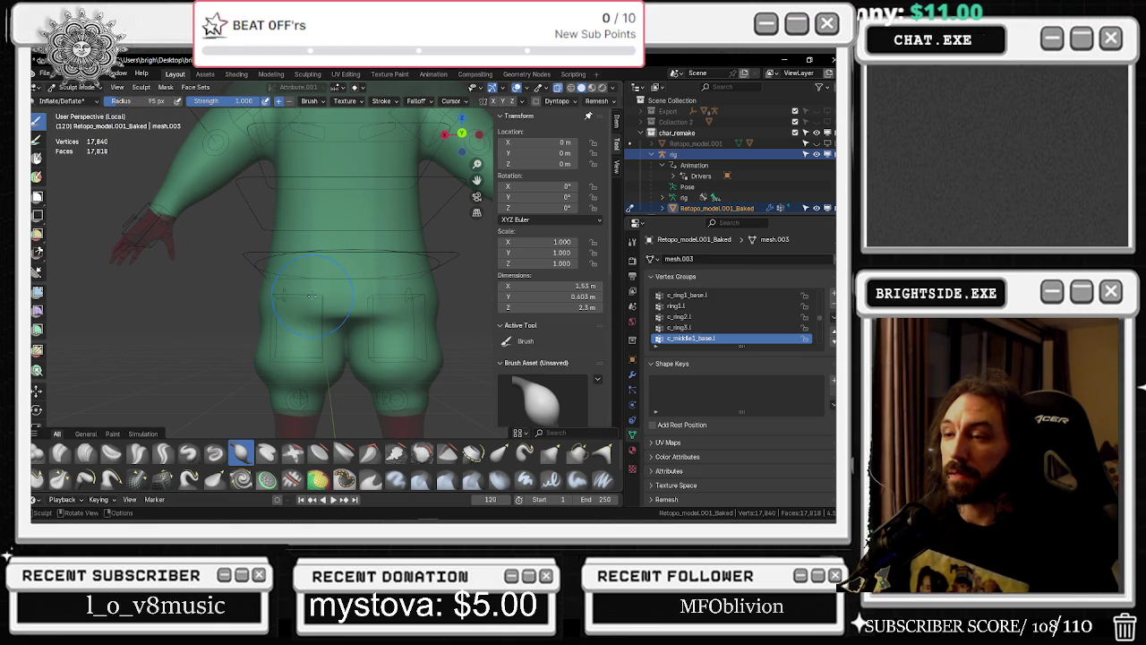
Inflate the left buttock and orbit around to check the result
mouse_move(297, 301)
mouse_down()
mouse_move(315, 299)
mouse_move(295, 315)
mouse_move(320, 328)
mouse_move(276, 281)
mouse_move(326, 269)
mouse_up()
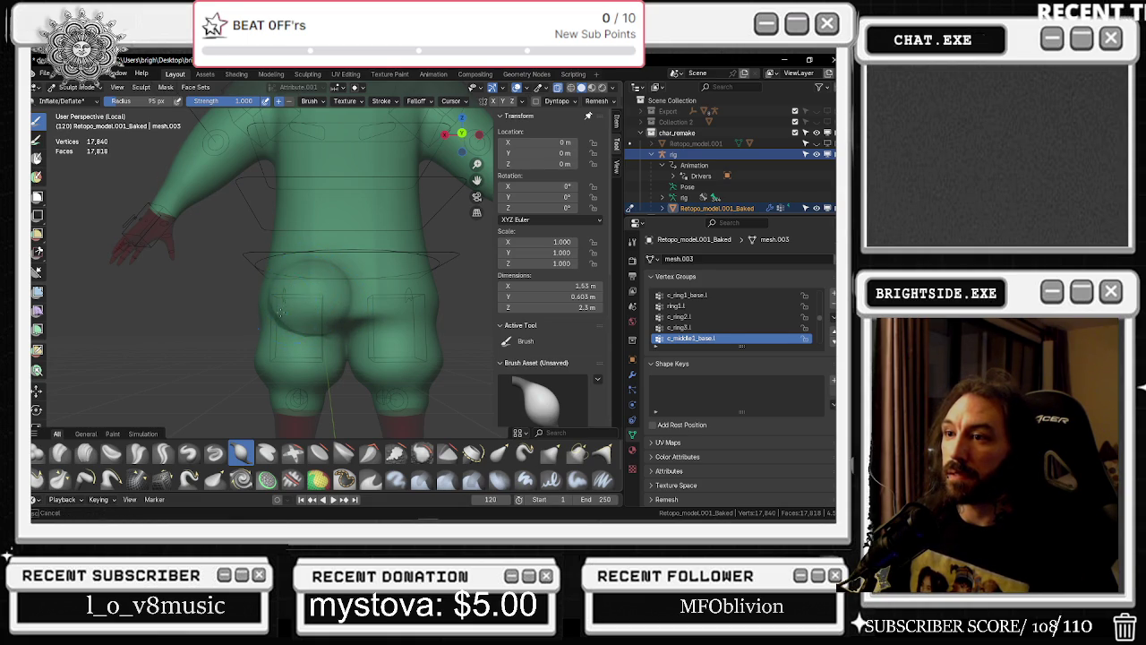
mouse_move(291, 310)
middle_down()
mouse_move(300, 287)
mouse_move(243, 296)
middle_up()
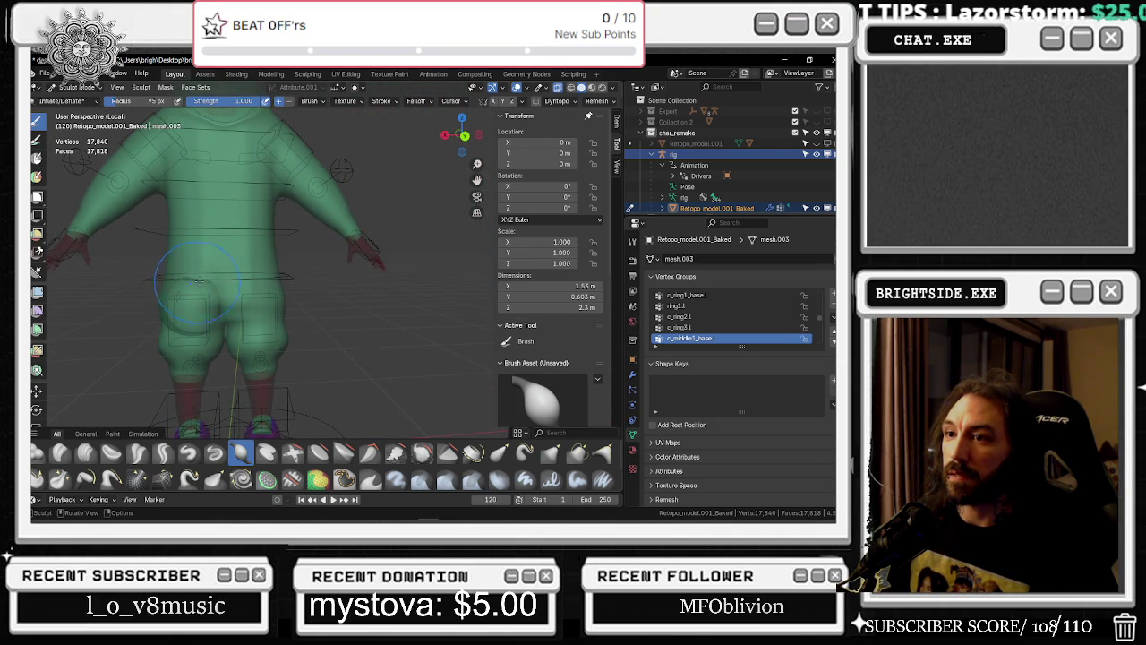
mouse_move(190, 279)
middle_down()
mouse_move(244, 282)
mouse_move(284, 315)
mouse_move(226, 354)
mouse_move(154, 359)
middle_up()
scroll(255, 304, up, 2)
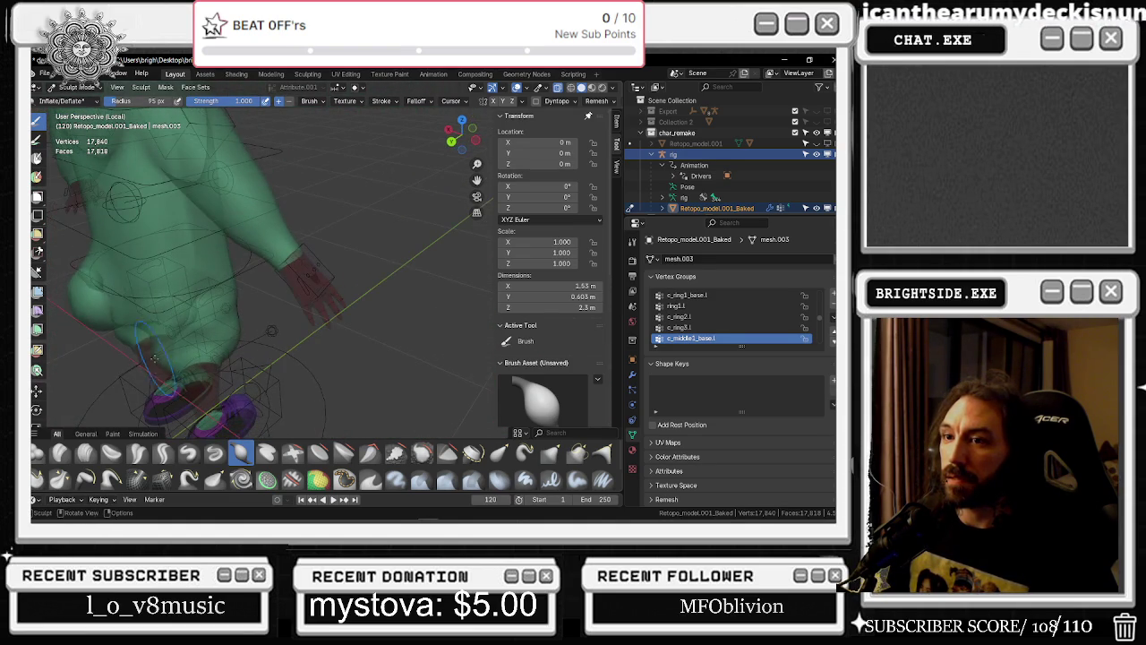
scroll(93, 277, up, 4)
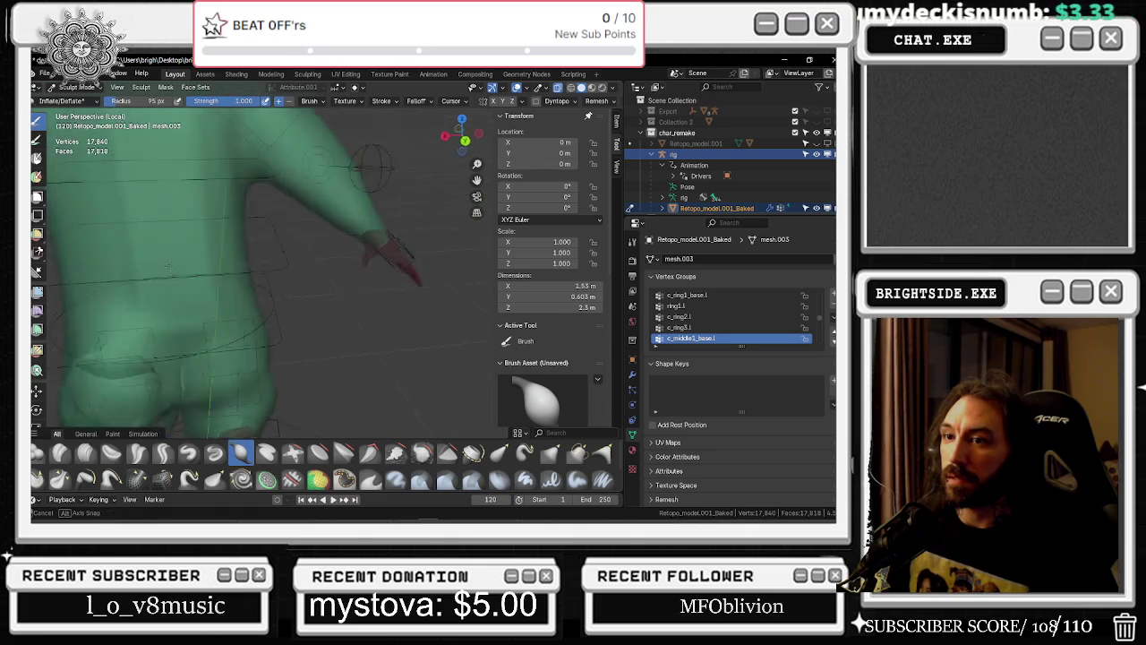
Inflate the right buttock from a rear three-quarter view, then inspect it in Material Preview
middle_drag(93, 278, 173, 248)
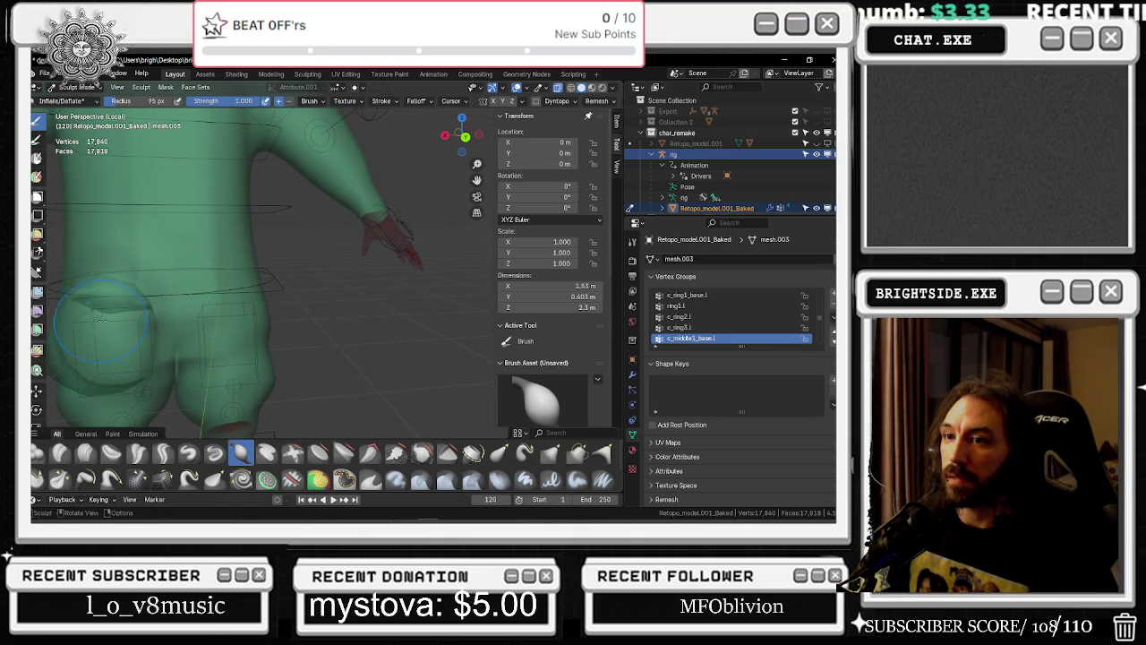
mouse_move(101, 318)
middle_down()
mouse_move(151, 298)
mouse_move(221, 301)
middle_up()
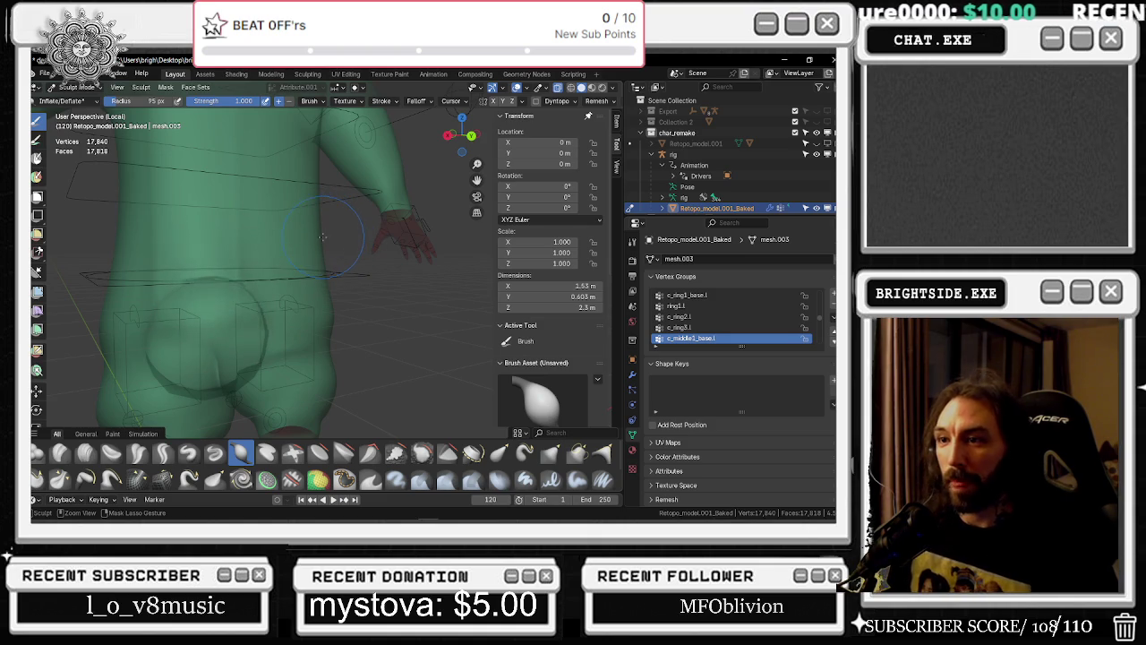
middle_drag(269, 271, 222, 291)
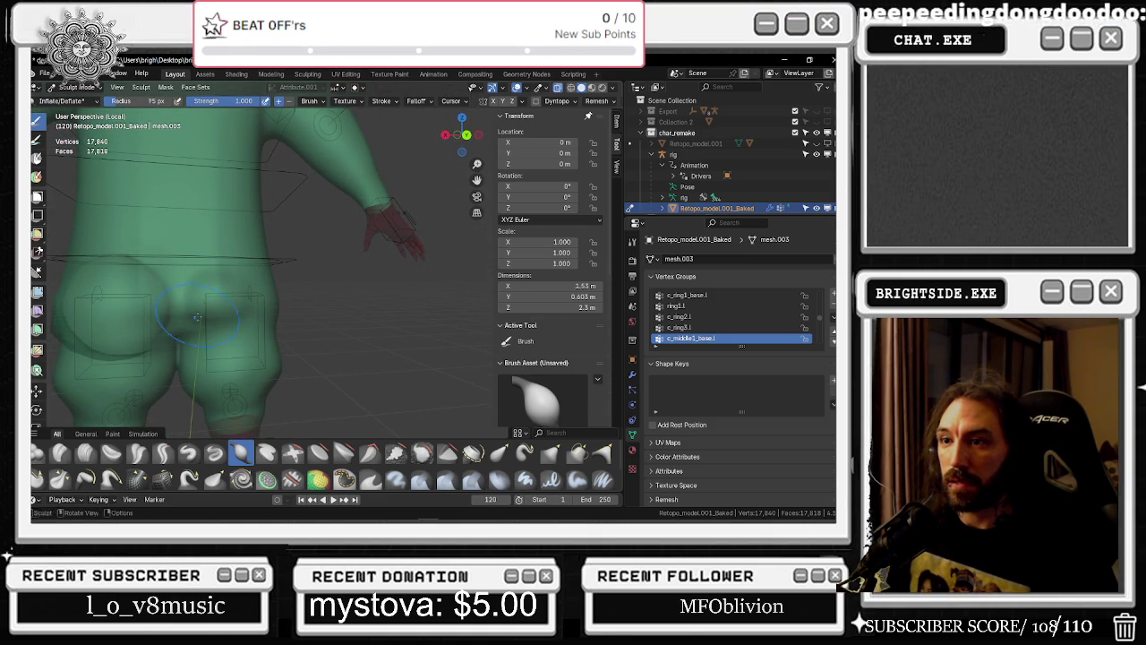
middle_drag(221, 324, 222, 324)
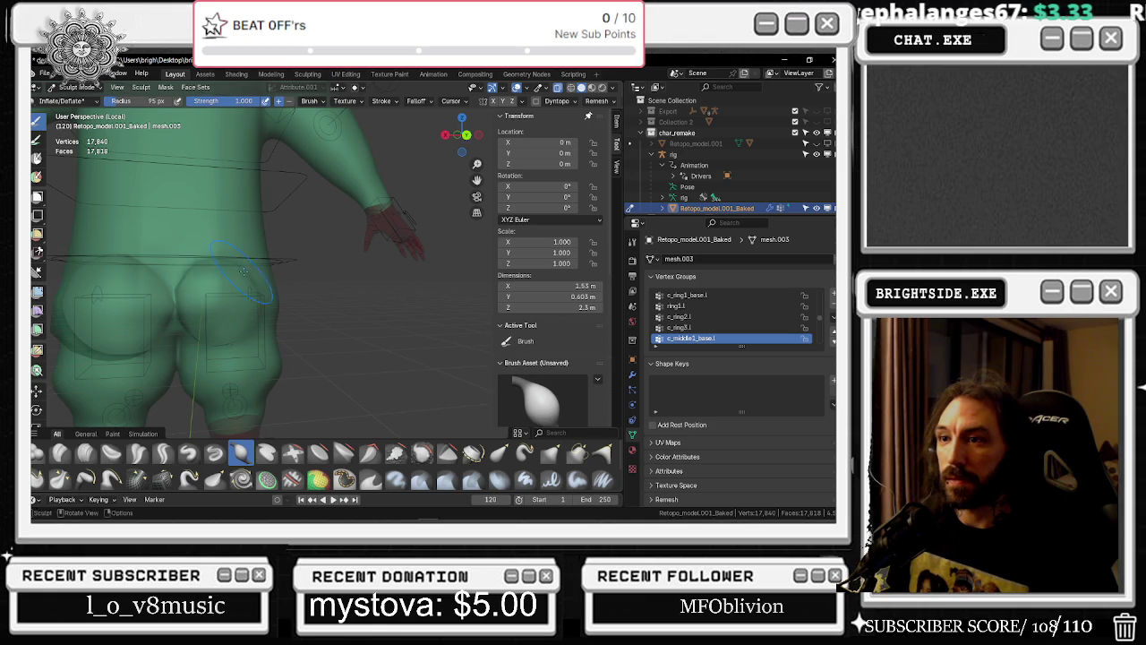
mouse_move(235, 317)
middle_down()
mouse_move(311, 305)
mouse_move(200, 324)
middle_up()
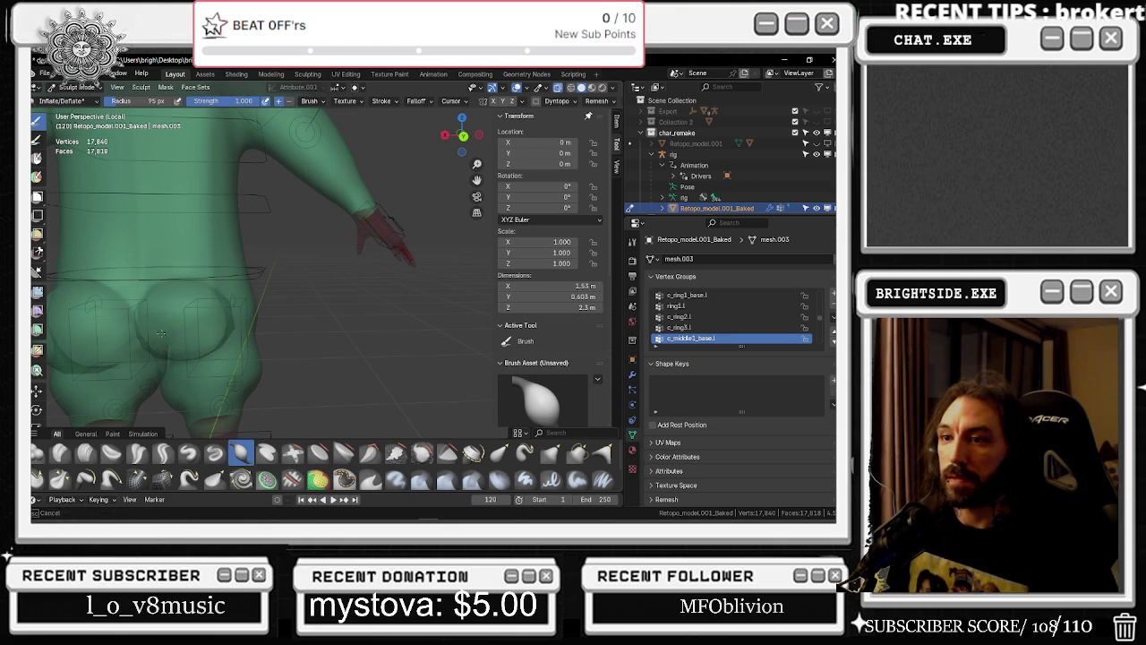
click(591, 87)
mouse_move(277, 197)
middle_down()
mouse_move(219, 207)
mouse_move(405, 279)
middle_up()
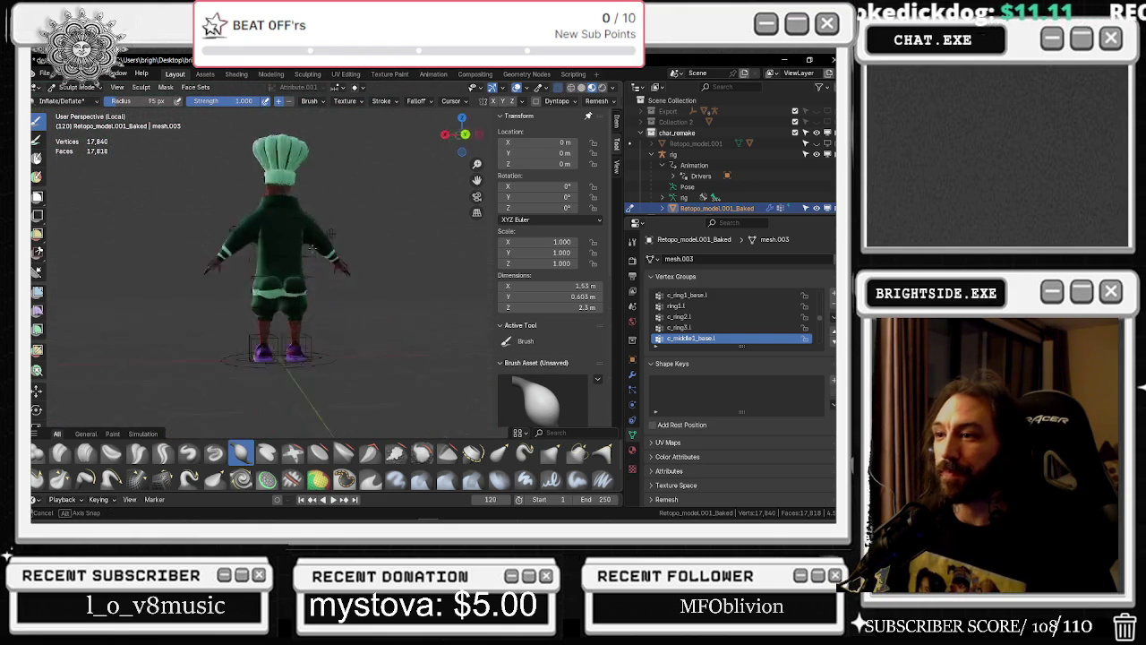
Inflate the buttock outward so it overhangs the light green waistband
mouse_move(406, 279)
middle_down()
mouse_move(259, 307)
mouse_move(397, 283)
mouse_move(319, 298)
middle_up()
scroll(258, 306, up, 3)
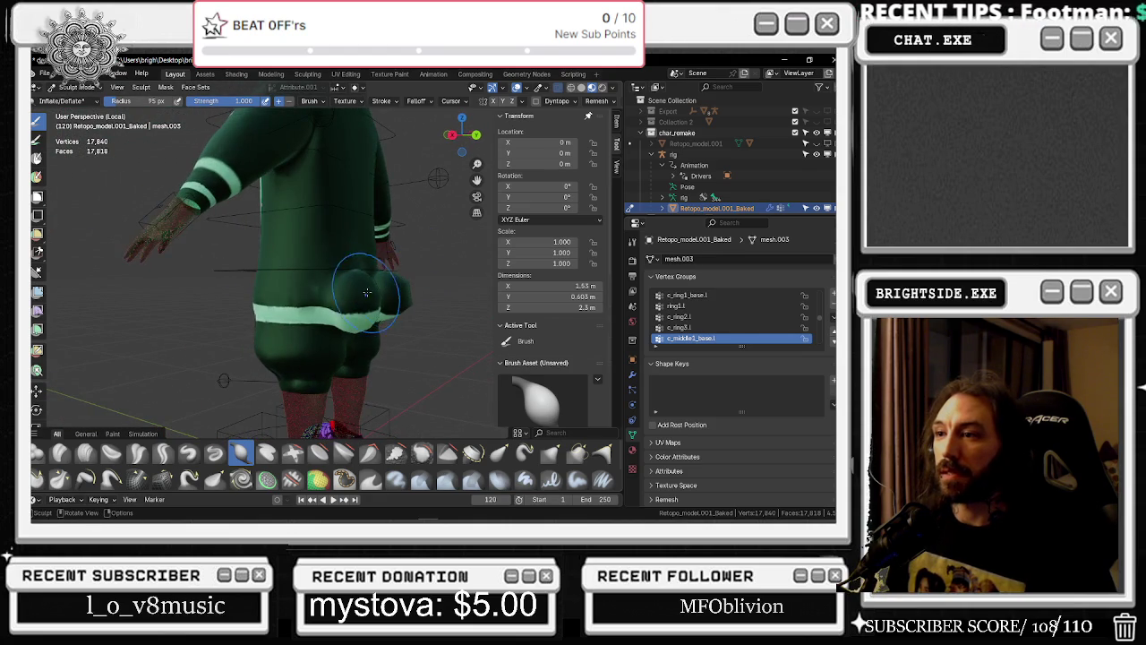
drag(320, 298, 331, 328)
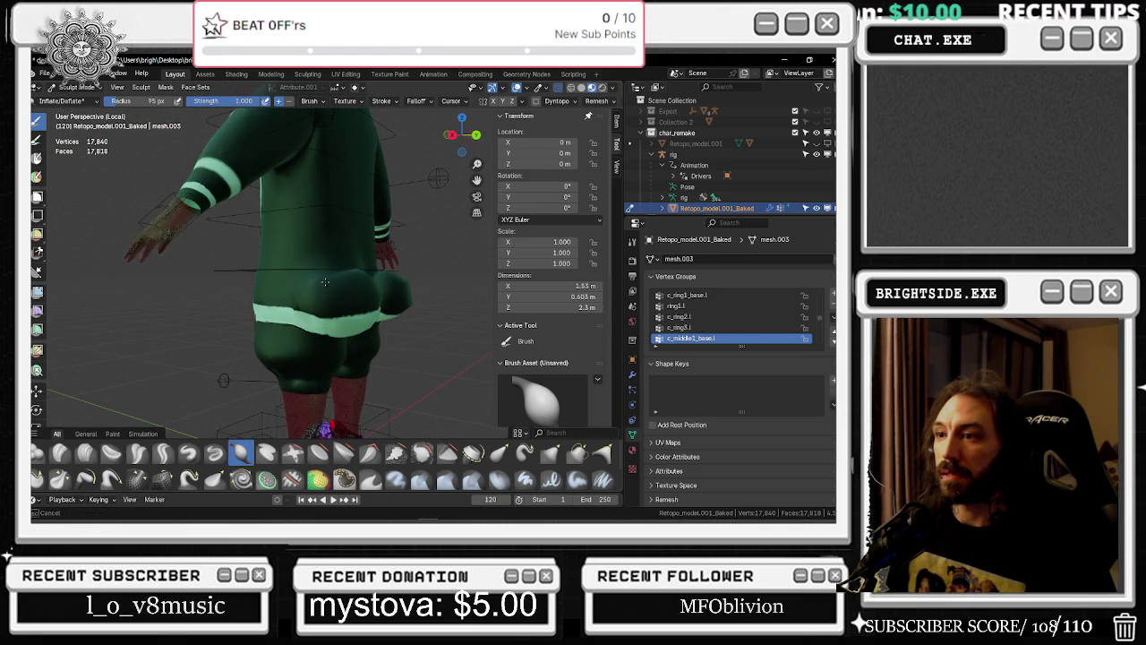
drag(322, 296, 330, 315)
mouse_move(329, 315)
middle_down()
mouse_move(338, 309)
mouse_move(287, 283)
middle_up()
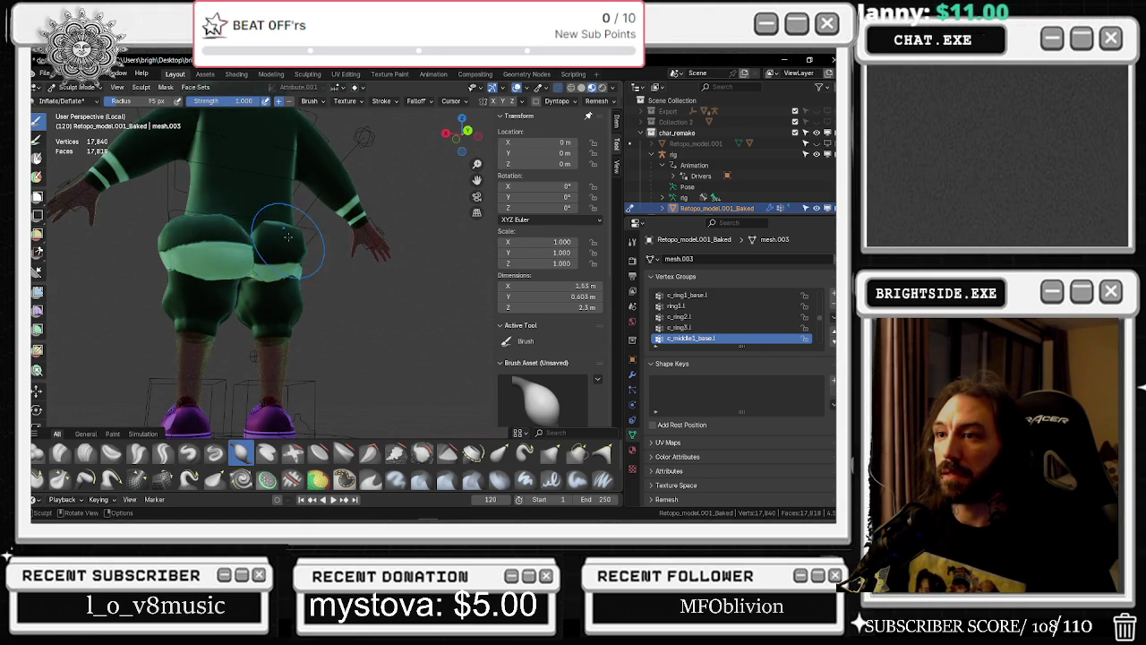
Orbit and zoom around to inspect the reshaped buttocks from rear and side angles
middle_drag(291, 246, 264, 281)
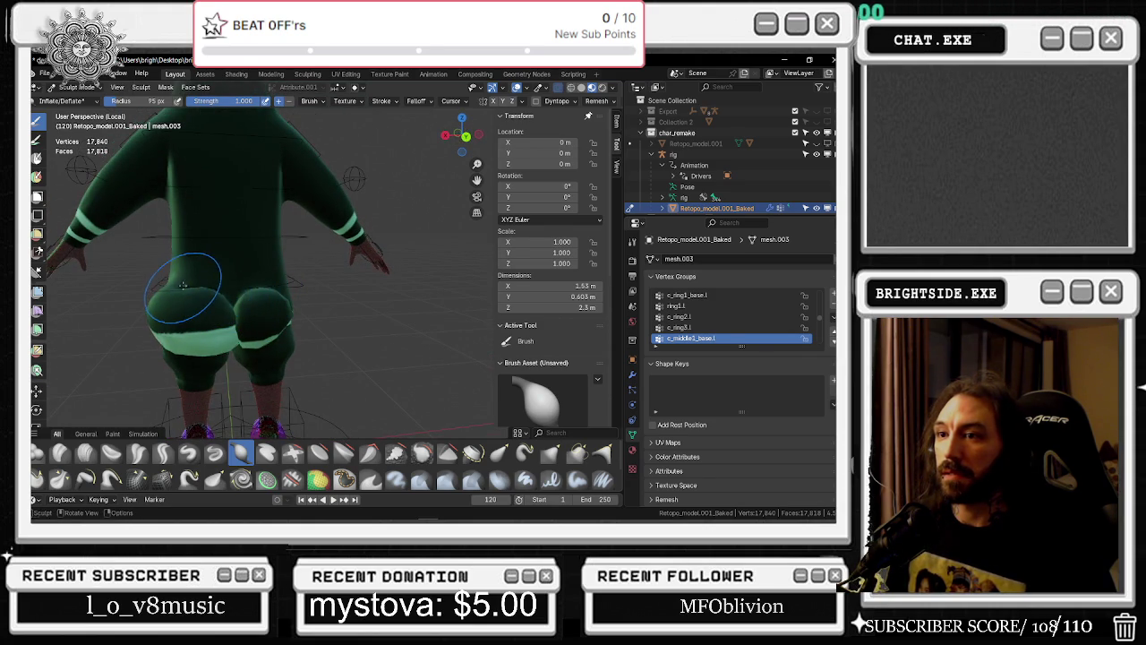
mouse_move(209, 273)
middle_down()
mouse_move(280, 278)
mouse_move(244, 283)
middle_up()
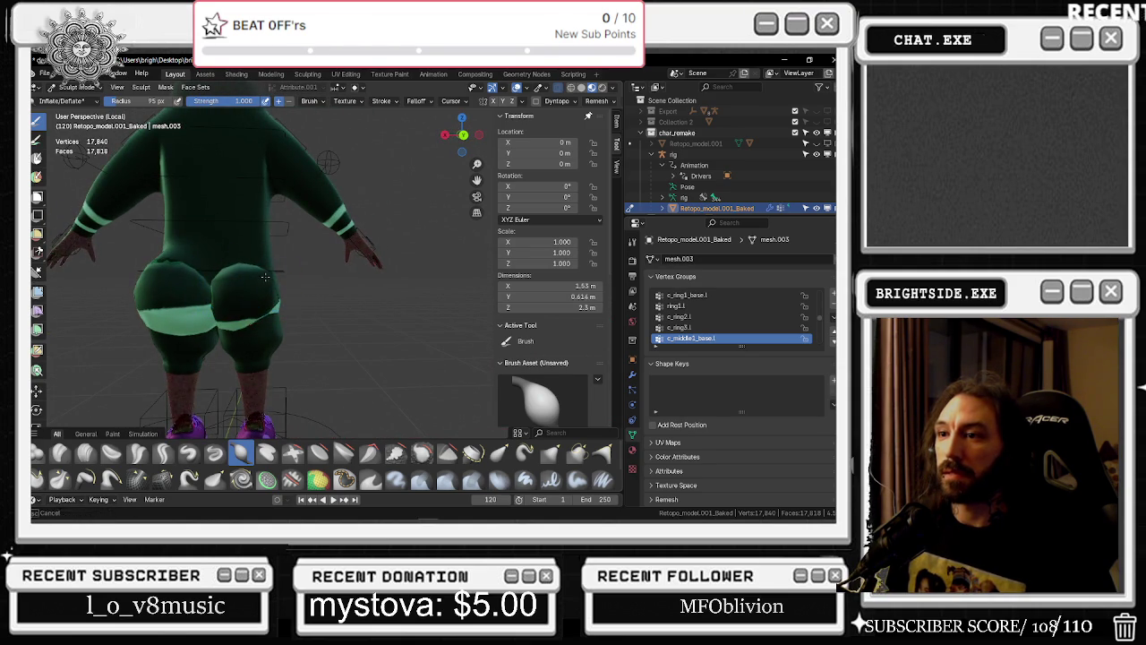
middle_drag(265, 277, 214, 287)
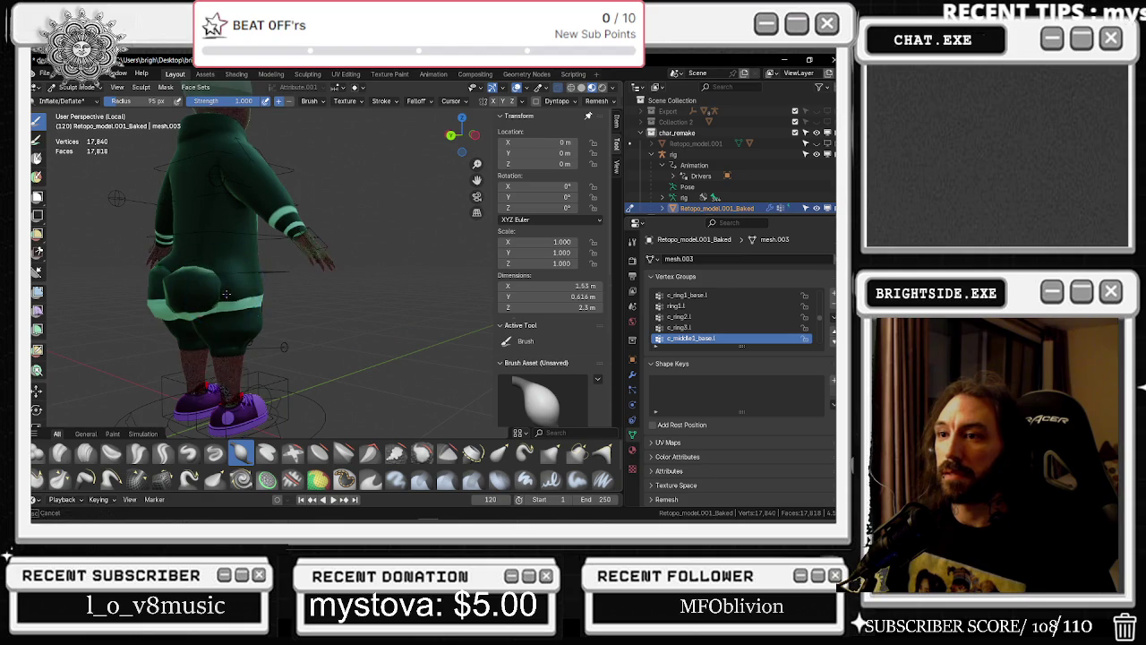
mouse_move(224, 297)
middle_down()
mouse_move(236, 277)
mouse_move(250, 279)
middle_up()
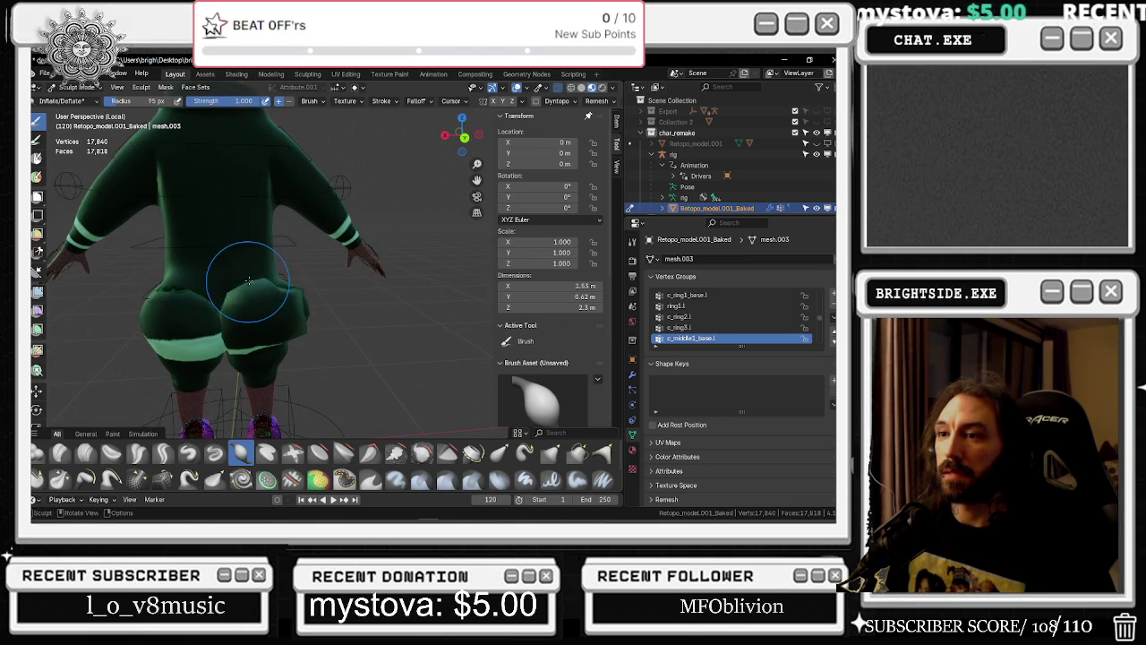
scroll(266, 282, up, 1)
mouse_move(266, 282)
middle_down()
mouse_move(223, 280)
mouse_move(255, 276)
middle_up()
mouse_move(314, 284)
middle_down()
mouse_move(340, 269)
mouse_move(398, 150)
middle_up()
scroll(341, 268, up, 4)
mouse_move(362, 281)
middle_down()
mouse_move(365, 305)
mouse_move(322, 332)
middle_up()
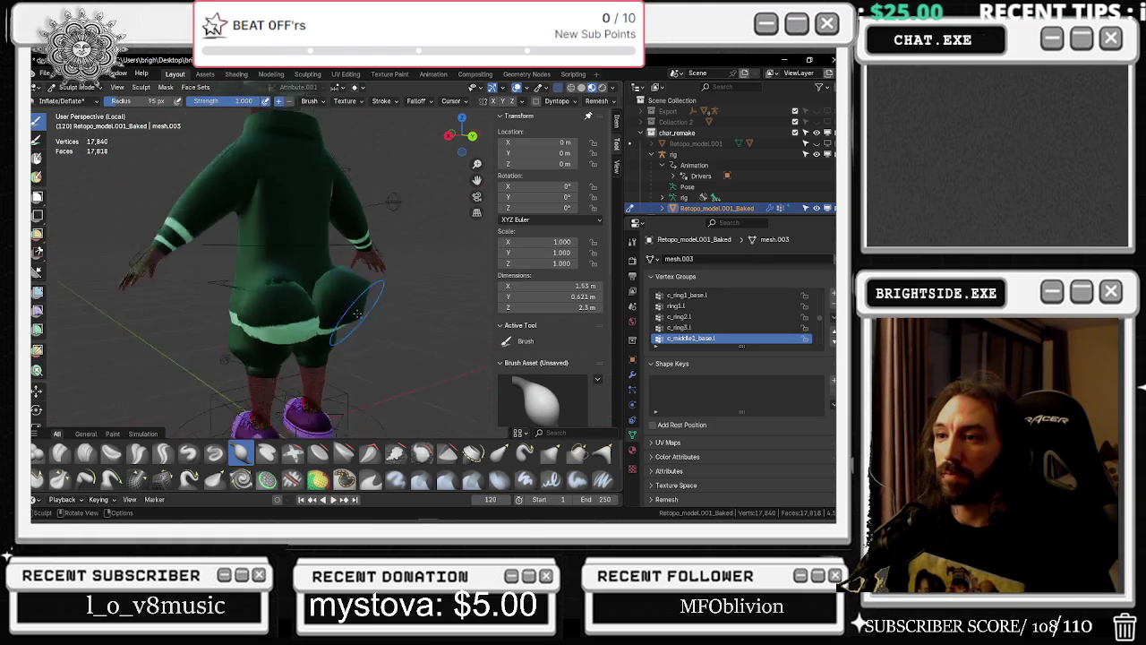
Scroll through the brush shelf to browse the available sculpt brushes
scroll(323, 332, down, 4)
scroll(278, 350, up, 6)
scroll(424, 315, down, 4)
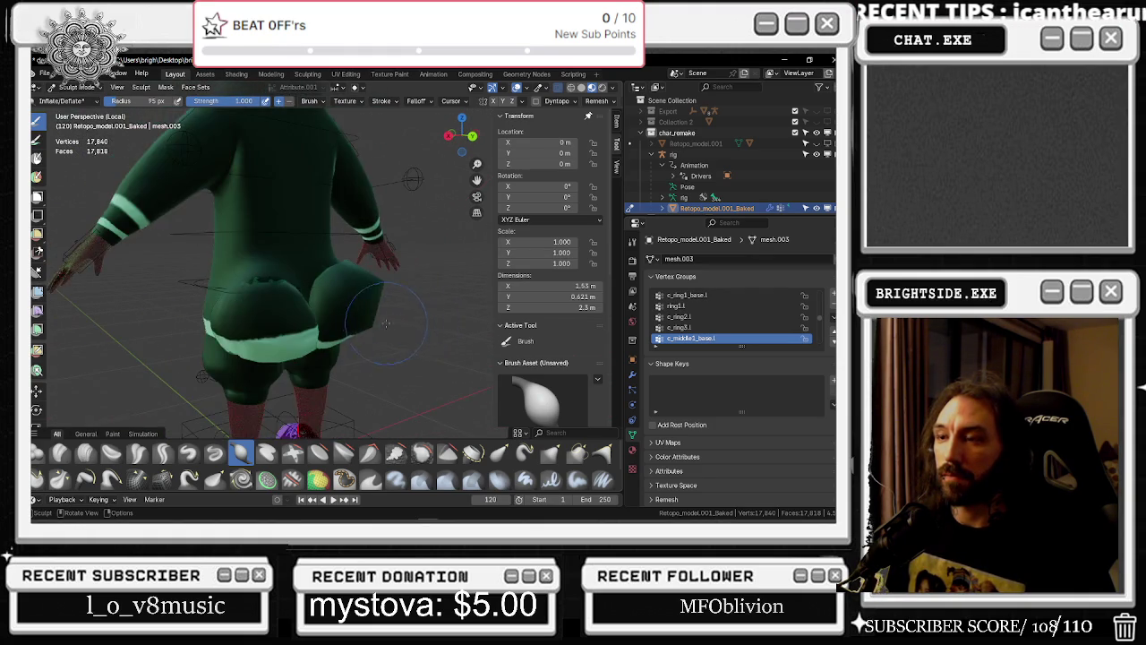
scroll(424, 314, down, 2)
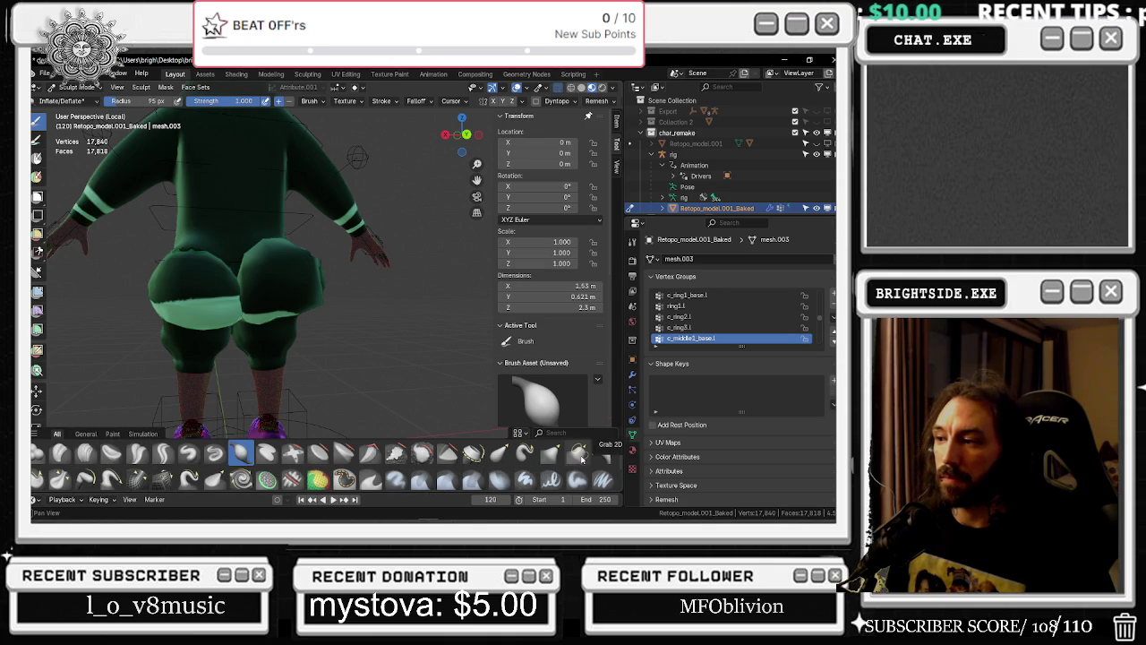
scroll(598, 453, down, 1)
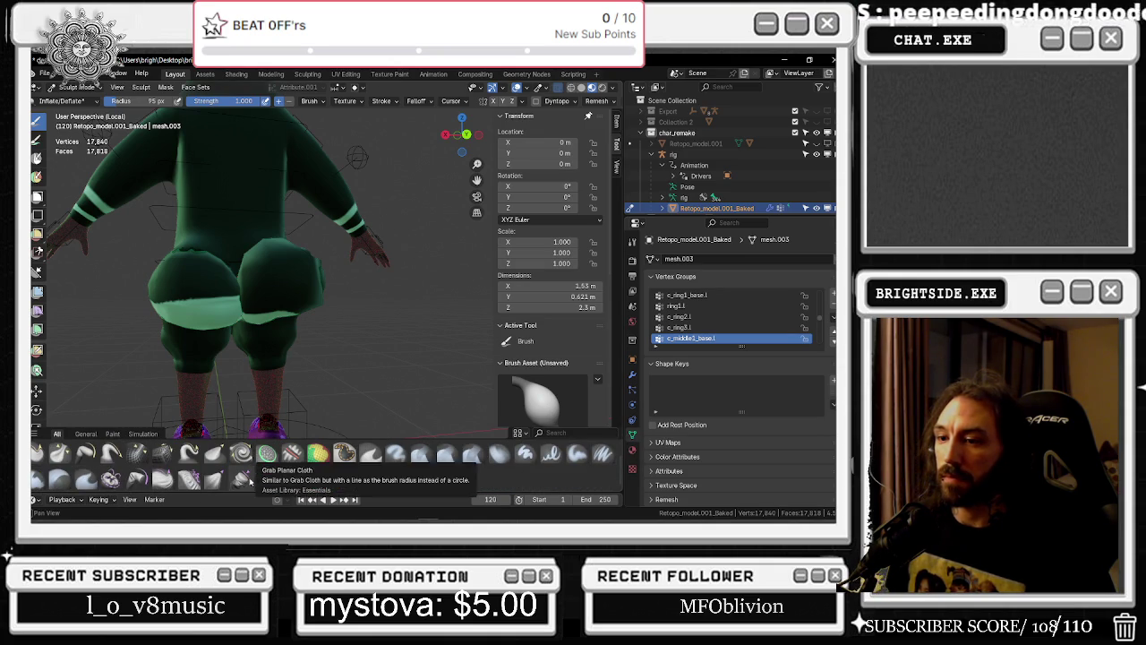
scroll(247, 479, up, 1)
Reduce the brush radius and strength and inflate both buttocks slightly further
drag(157, 102, 135, 101)
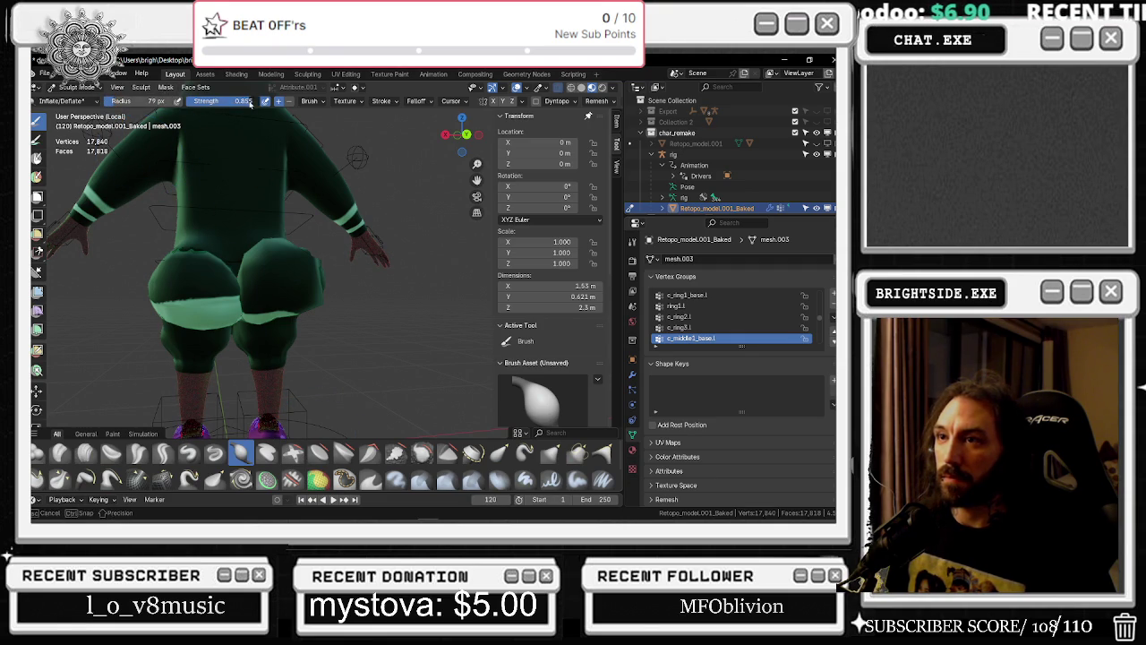
drag(305, 259, 265, 244)
middle_drag(267, 245, 286, 268)
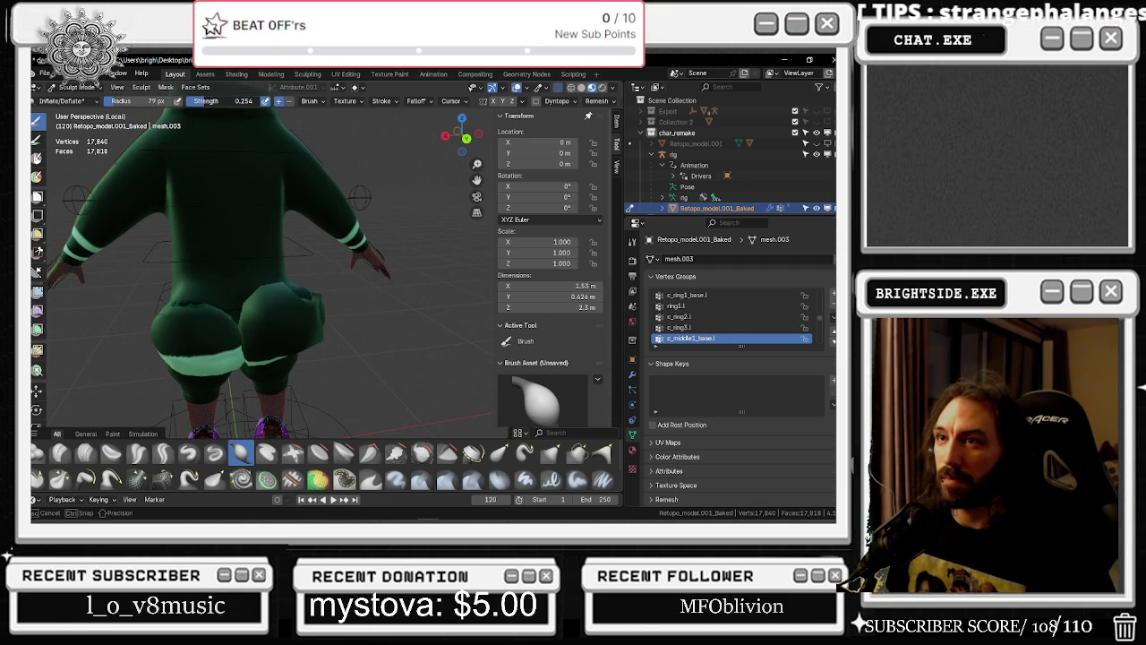
drag(244, 101, 246, 101)
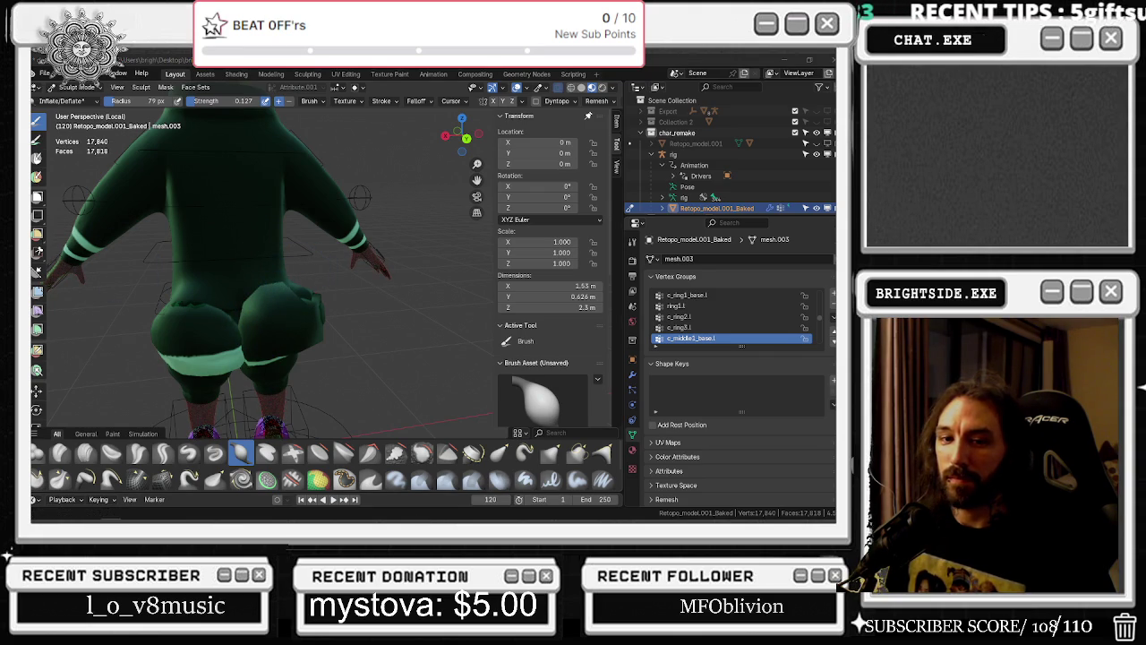
middle_drag(248, 218, 226, 301)
drag(198, 279, 223, 288)
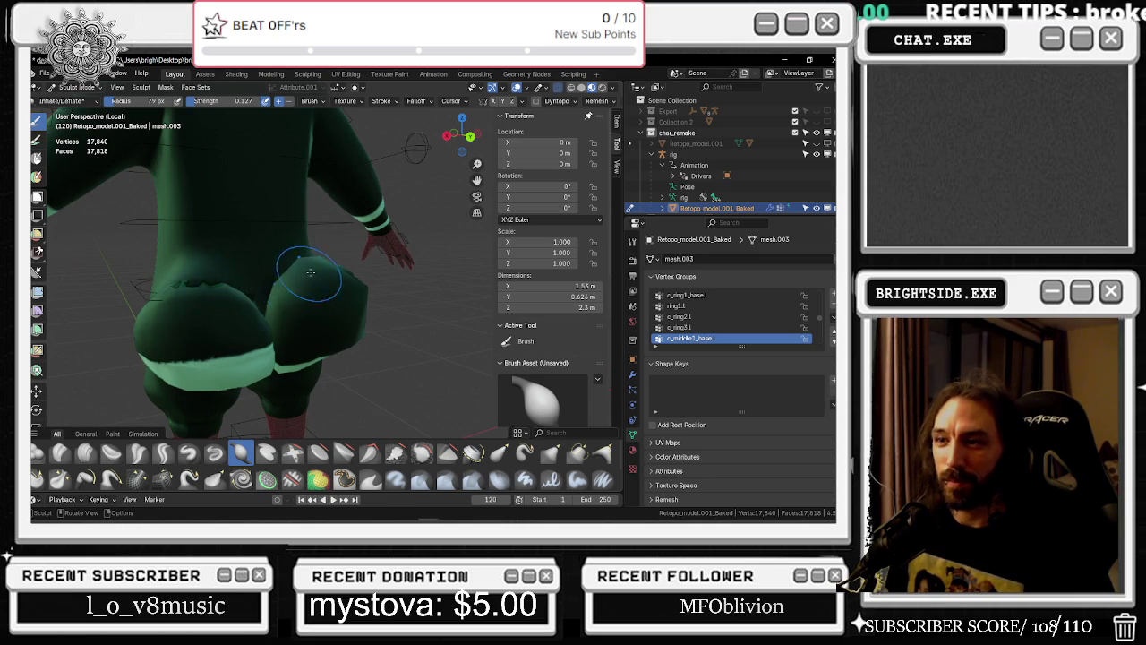
Revert to the last saved .blend file, discarding the unsaved sculpting changes
click(42, 72)
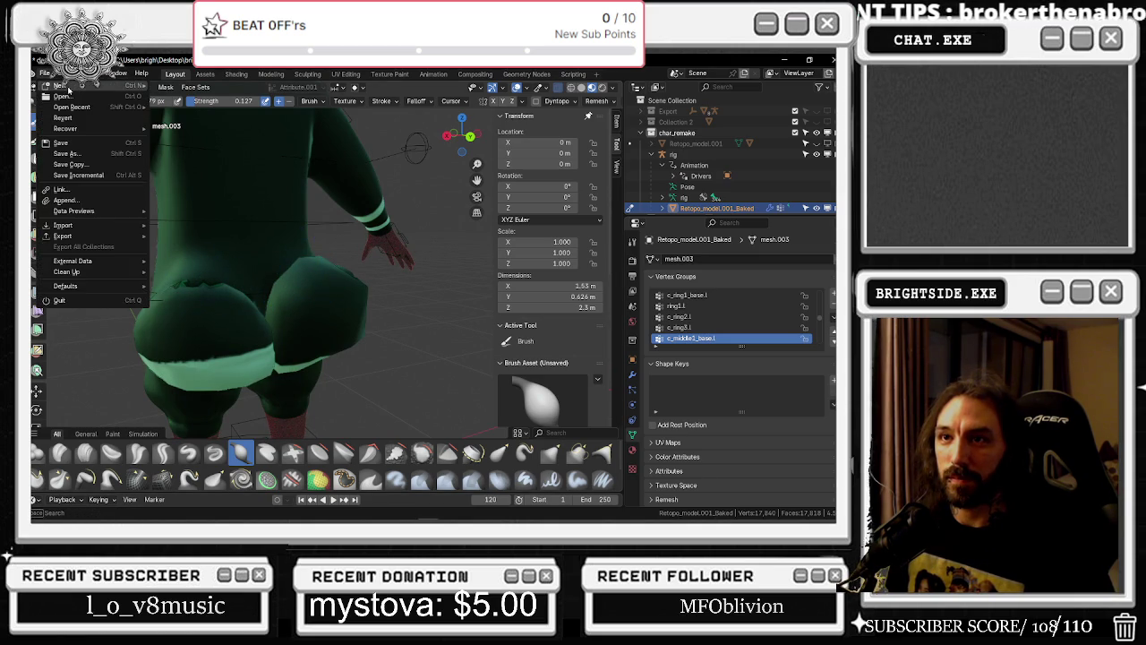
click(44, 75)
click(43, 73)
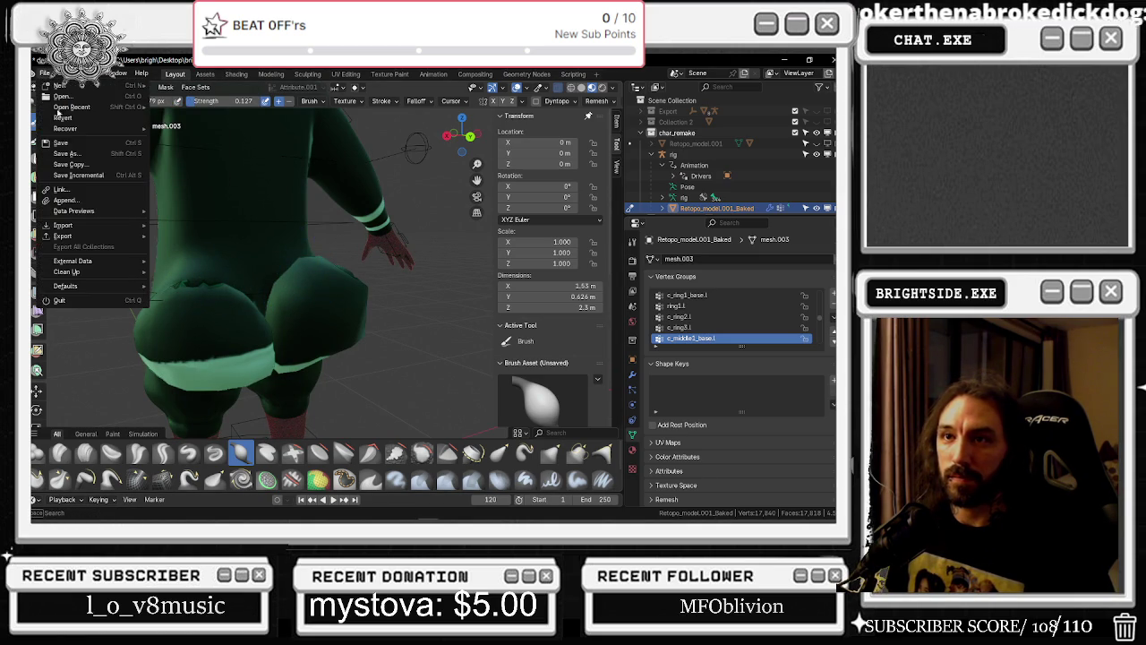
click(65, 117)
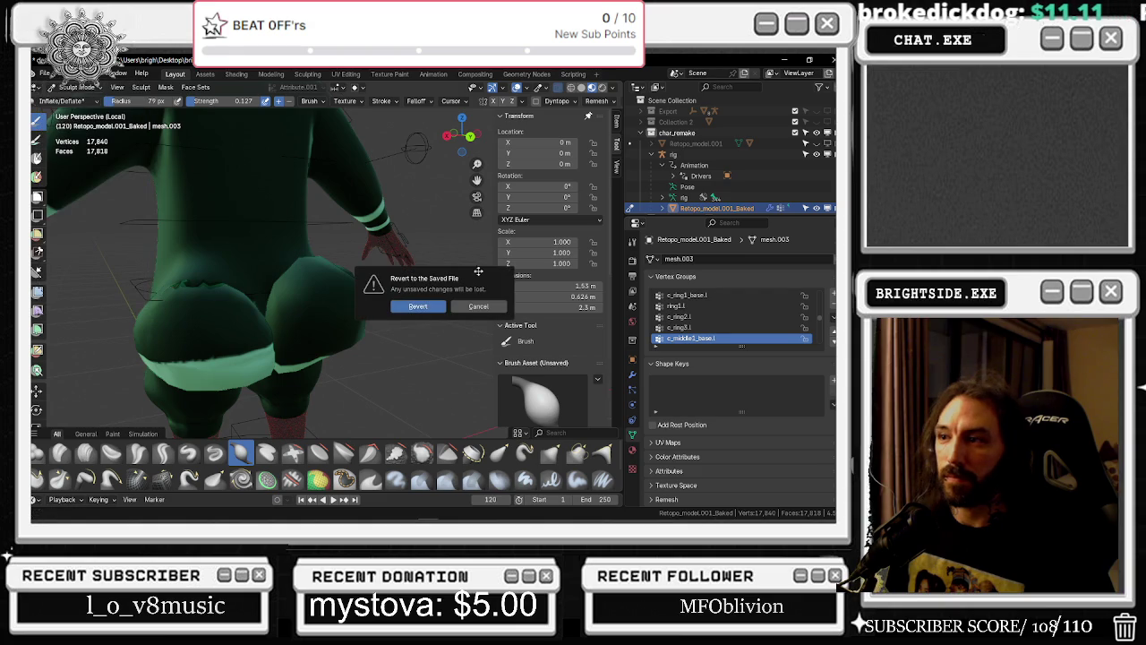
click(420, 306)
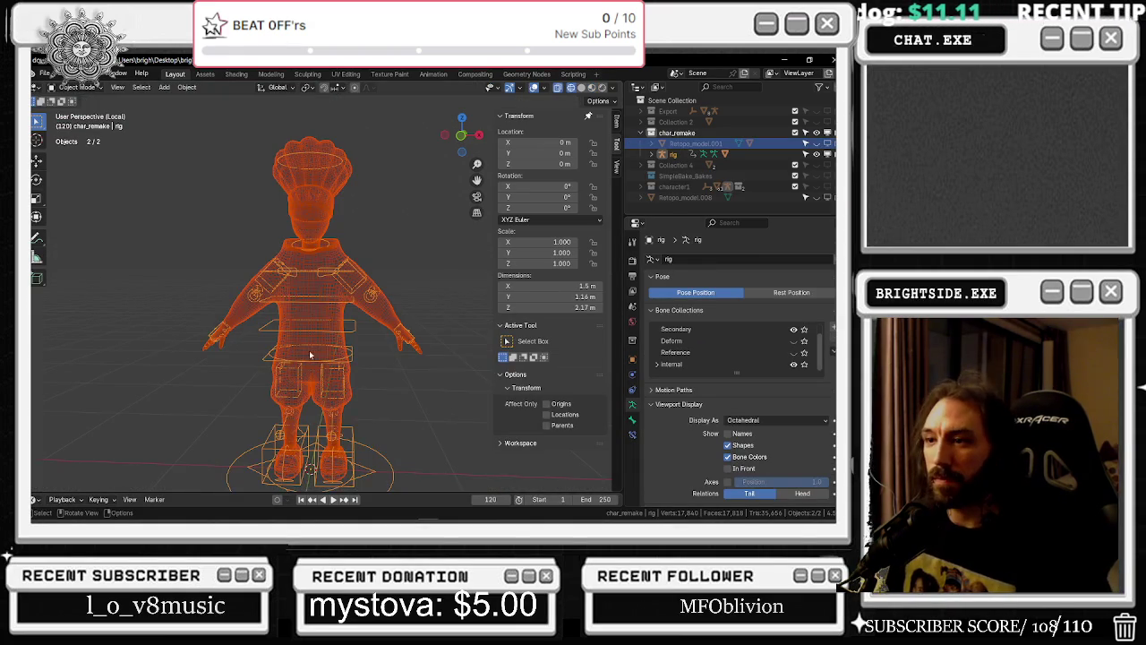
View the rigged character straight from behind and zoom in
middle_drag(313, 356, 312, 375)
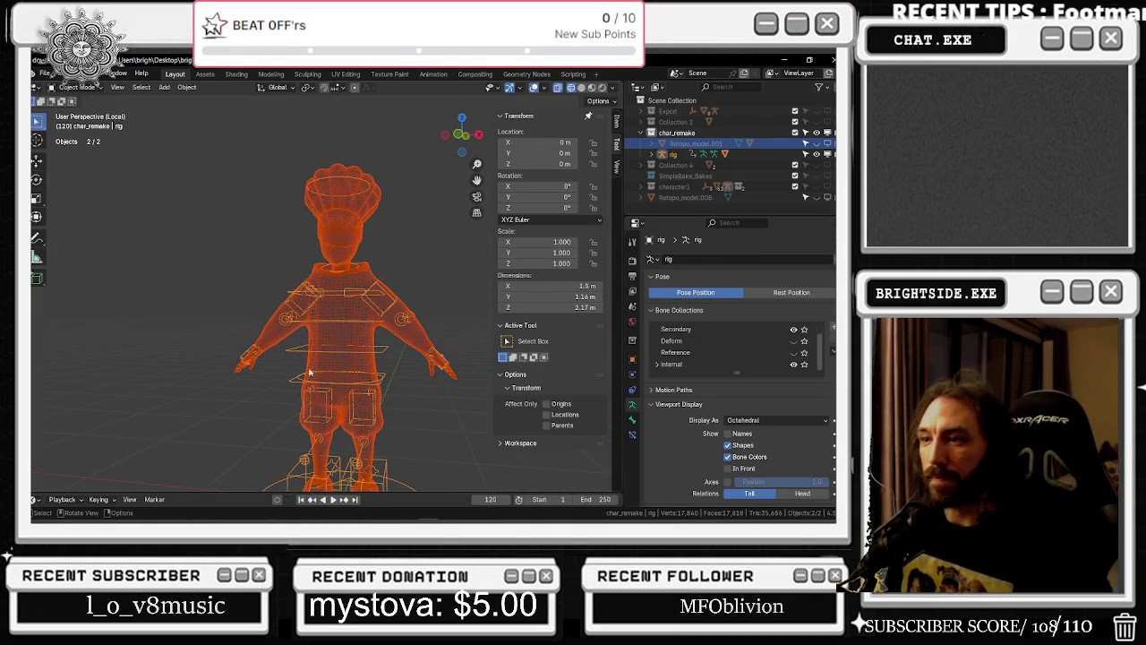
key(ctrl+KP_1)
scroll(347, 343, up, 3)
scroll(347, 343, up, 2)
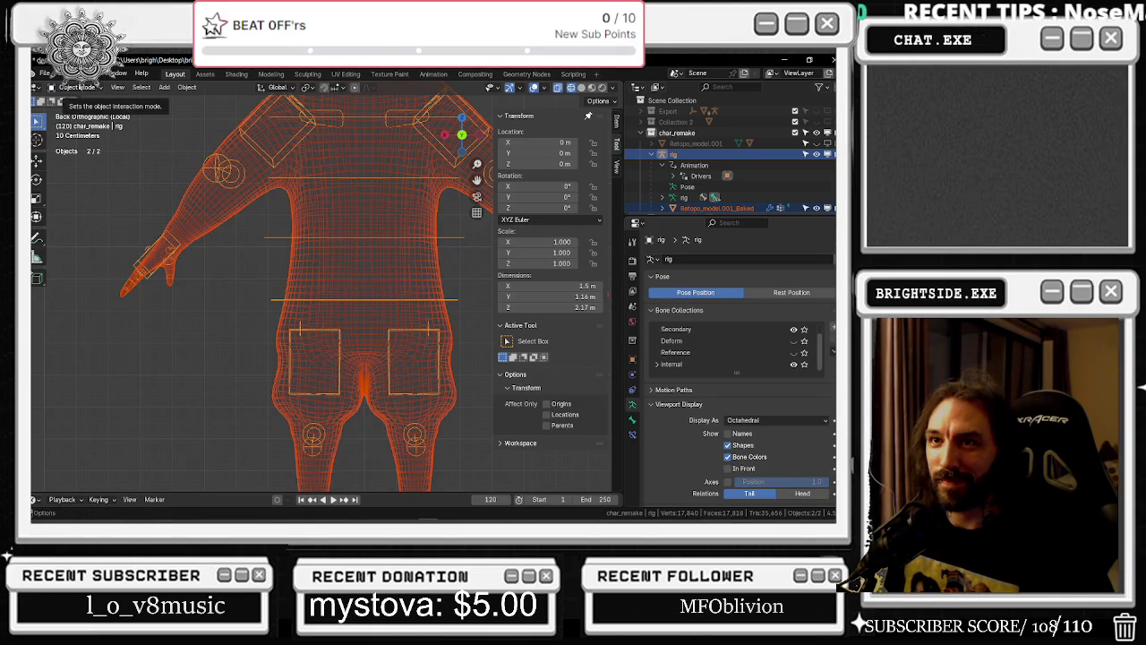
Select the Retopo_model.001_Baked mesh, toggle Edit Mode and back, then enter Sculpt Mode
click(78, 88)
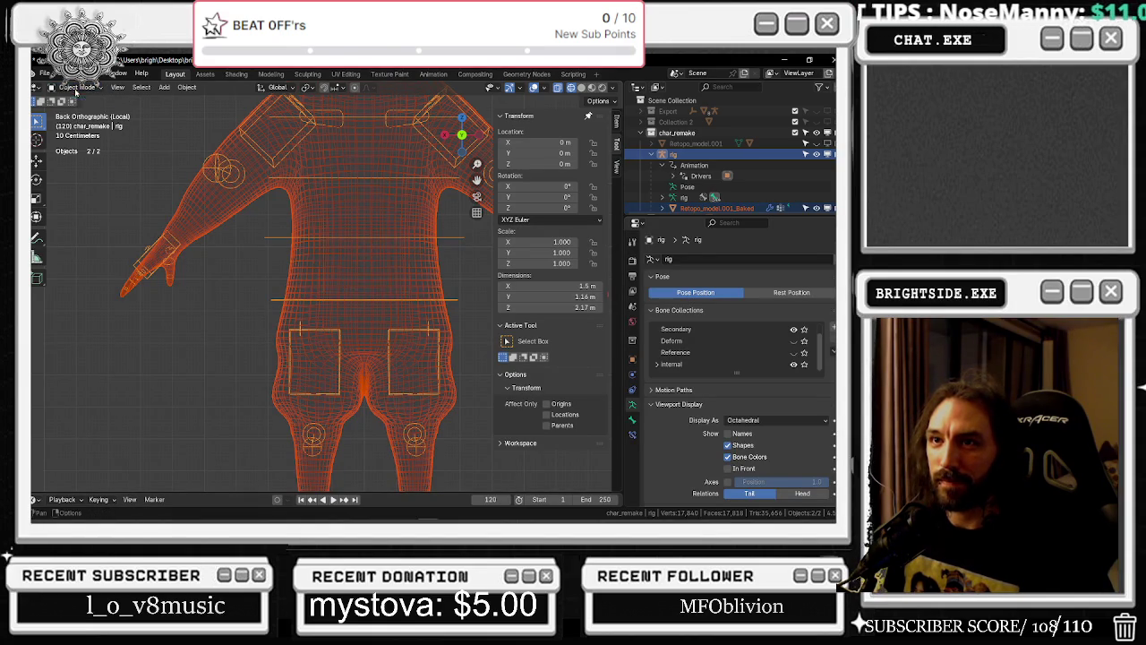
click(80, 99)
click(222, 173)
key(Tab)
click(73, 87)
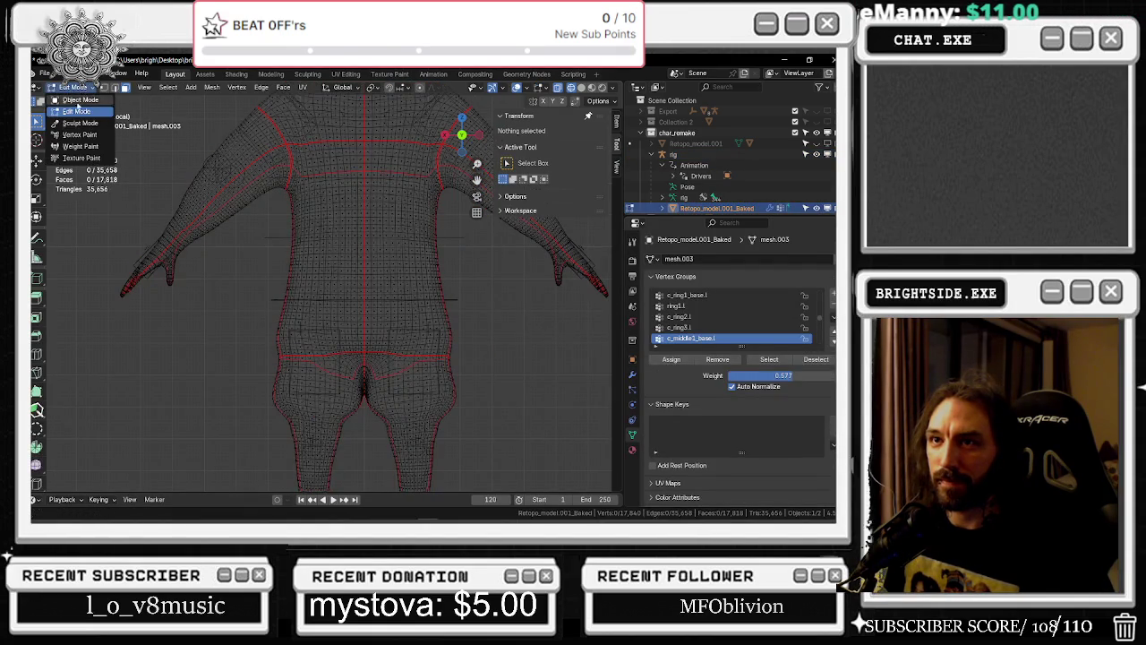
click(79, 99)
click(77, 87)
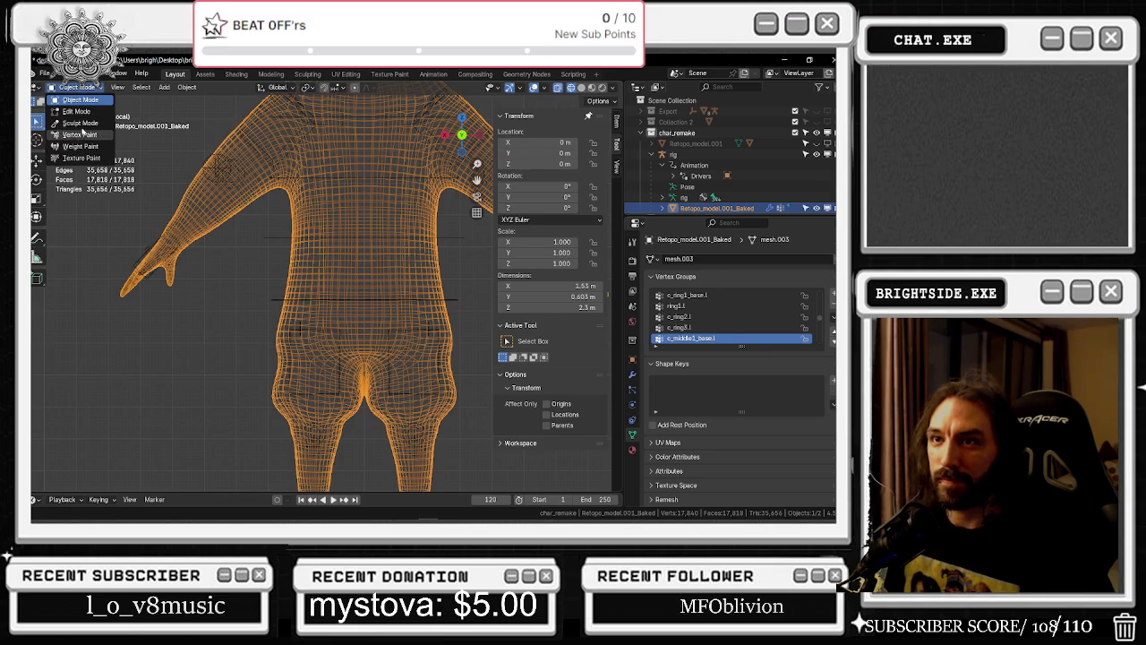
click(79, 123)
shift+middle_drag(296, 269, 269, 211)
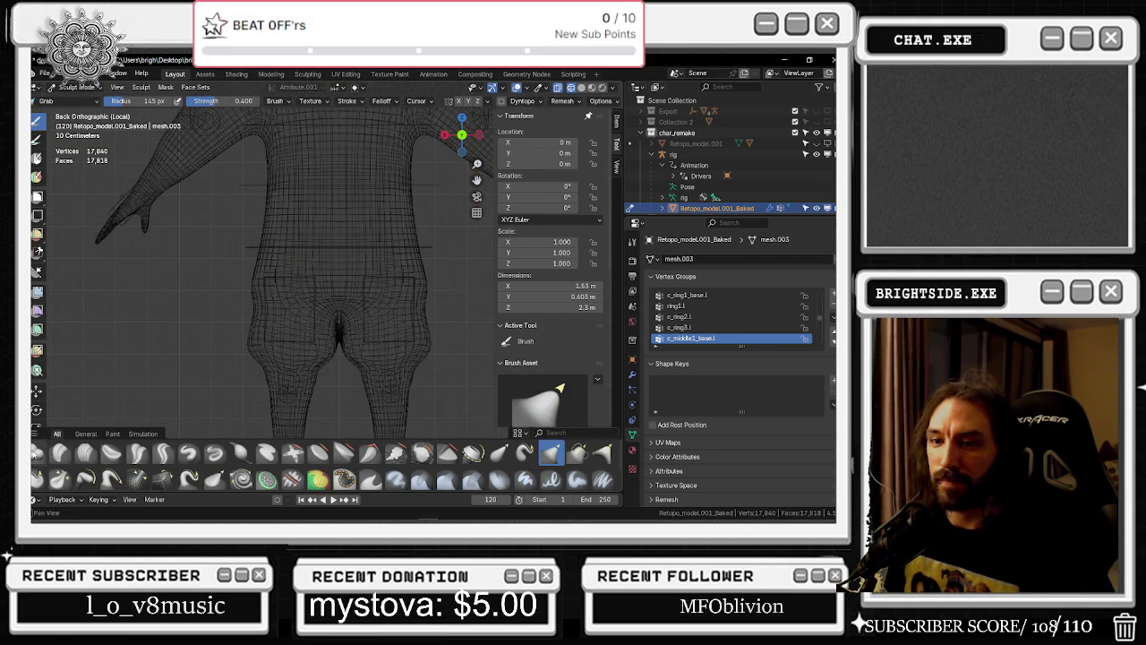
Select the Blob brush (145 px, 0.500 strength) and switch the viewport to Material Preview shading
click(37, 452)
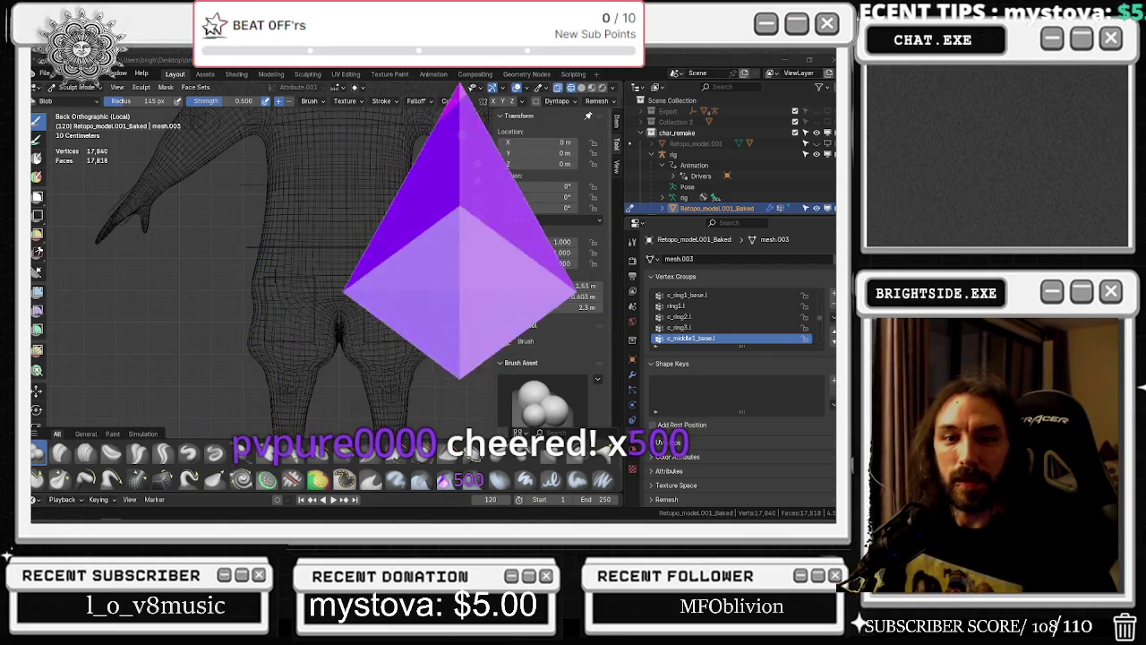
mouse_move(285, 278)
middle_down()
mouse_move(294, 260)
mouse_move(349, 282)
middle_up()
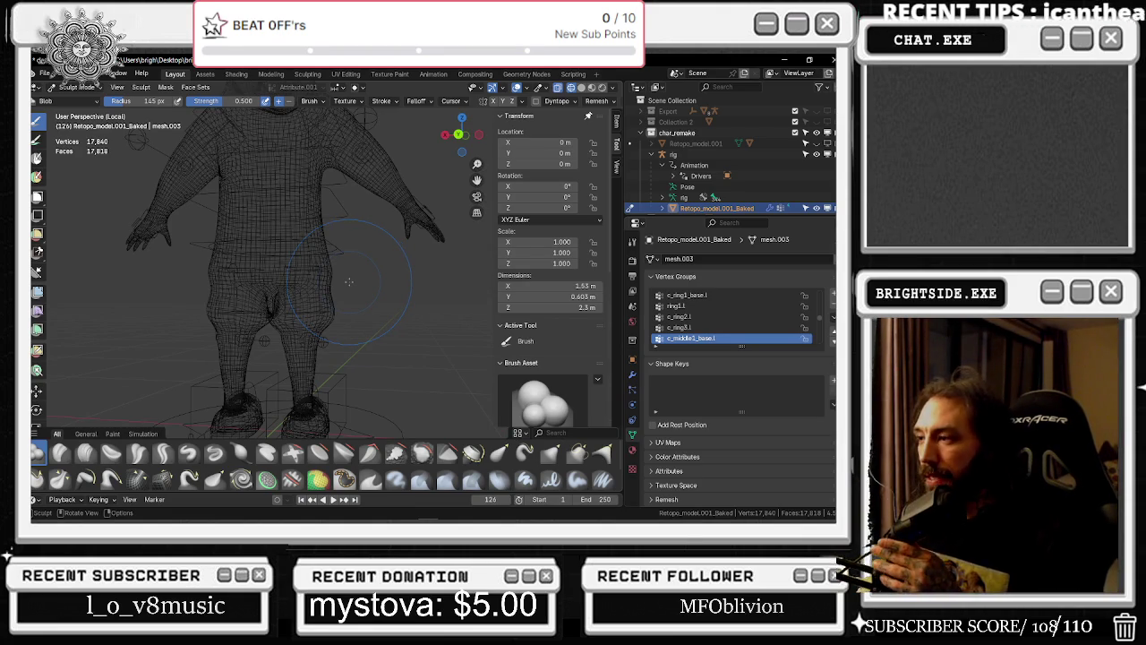
scroll(283, 273, up, 1)
scroll(283, 265, up, 1)
scroll(284, 259, up, 2)
scroll(278, 260, down, 2)
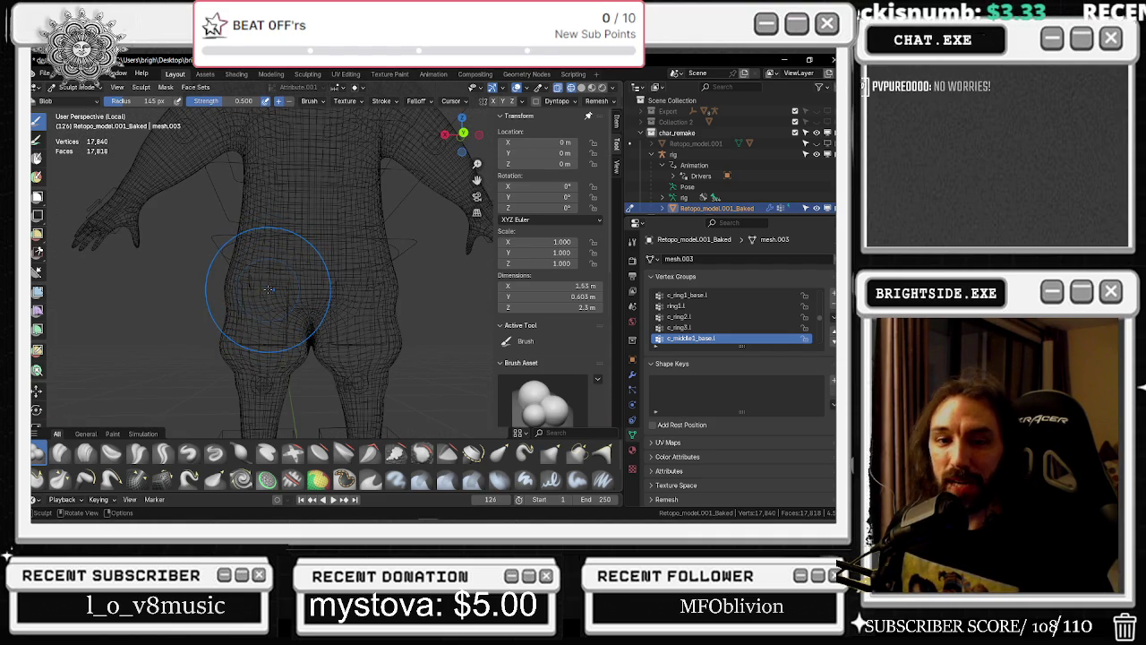
click(580, 88)
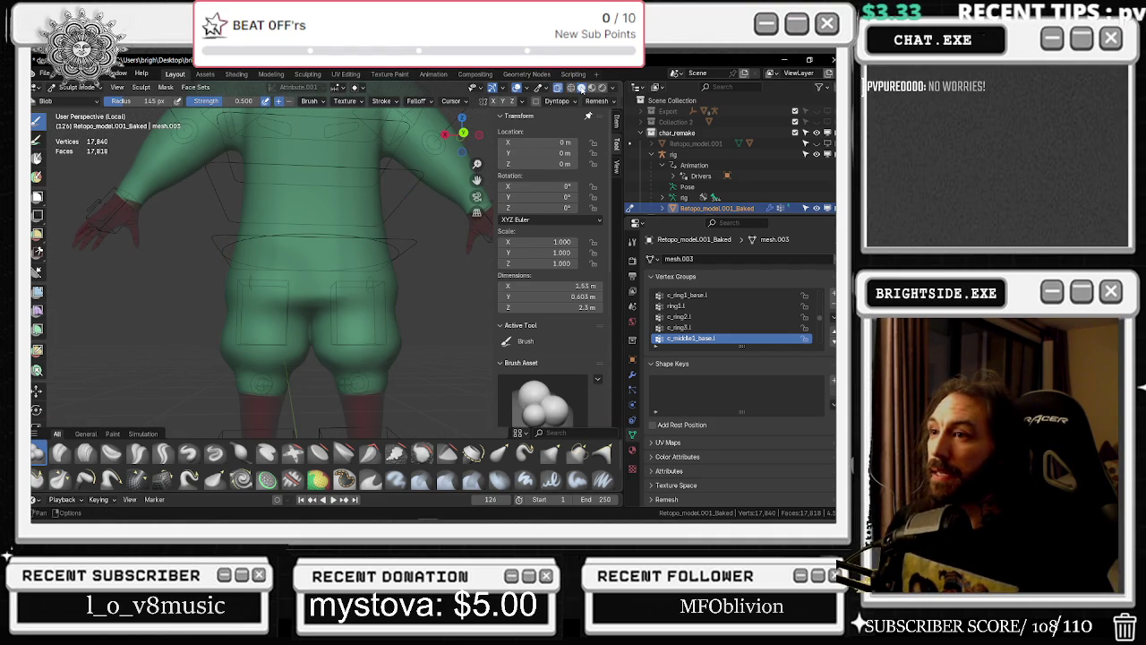
Orbit to a straight left side view, then snap to a back view of the character
mouse_move(374, 225)
middle_down()
mouse_move(353, 257)
mouse_move(372, 266)
middle_up()
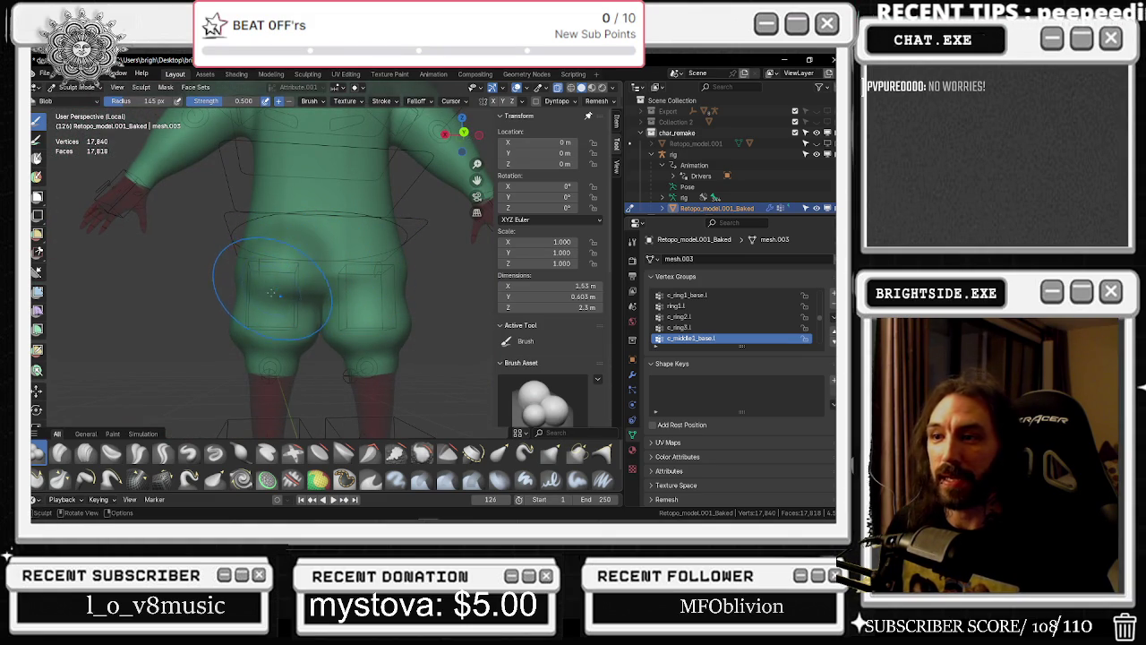
mouse_move(286, 267)
middle_down()
mouse_move(260, 259)
mouse_move(130, 290)
middle_up()
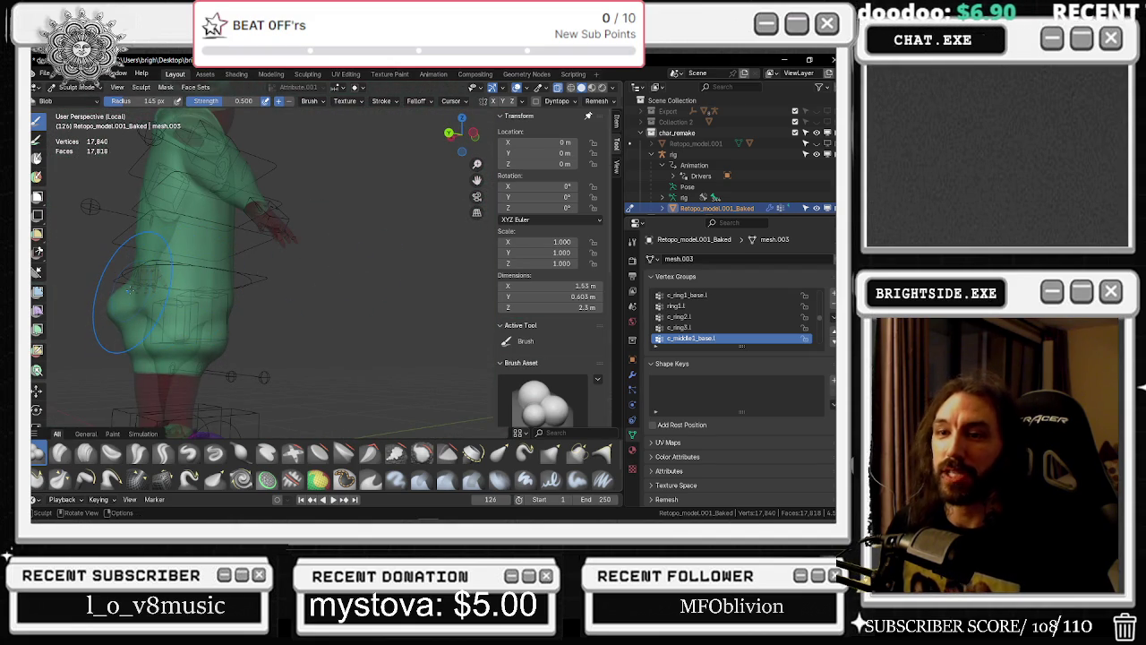
middle_drag(135, 289, 144, 286)
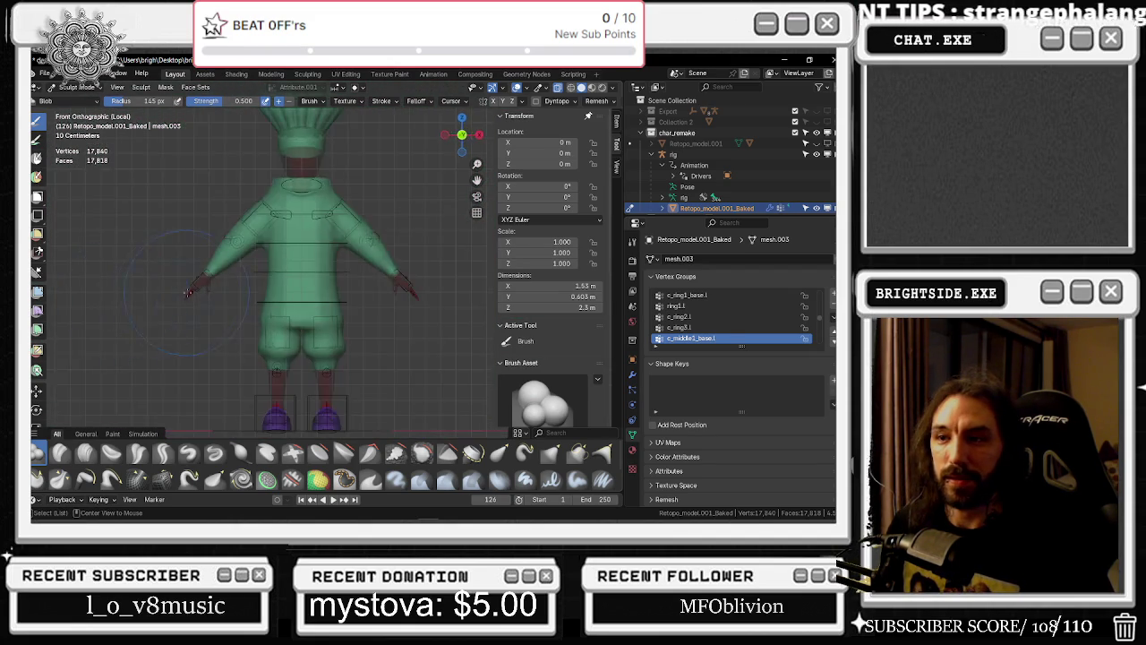
middle_drag(143, 286, 297, 309)
scroll(296, 309, up, 3)
scroll(313, 308, up, 2)
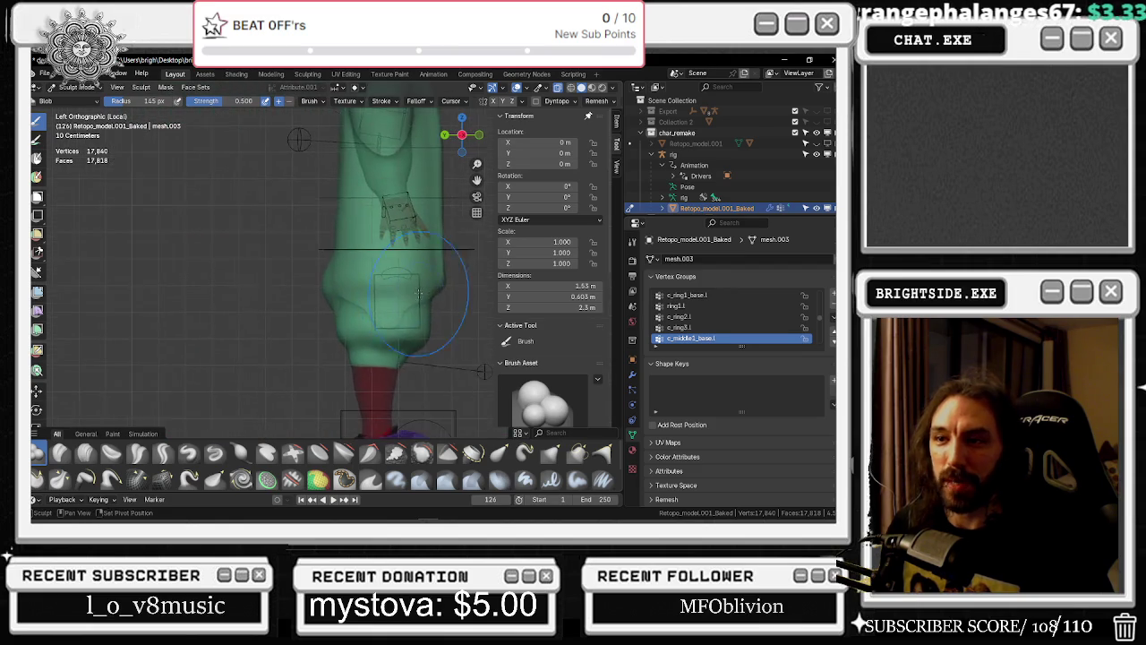
scroll(330, 307, up, 3)
scroll(344, 276, down, 3)
scroll(356, 256, down, 3)
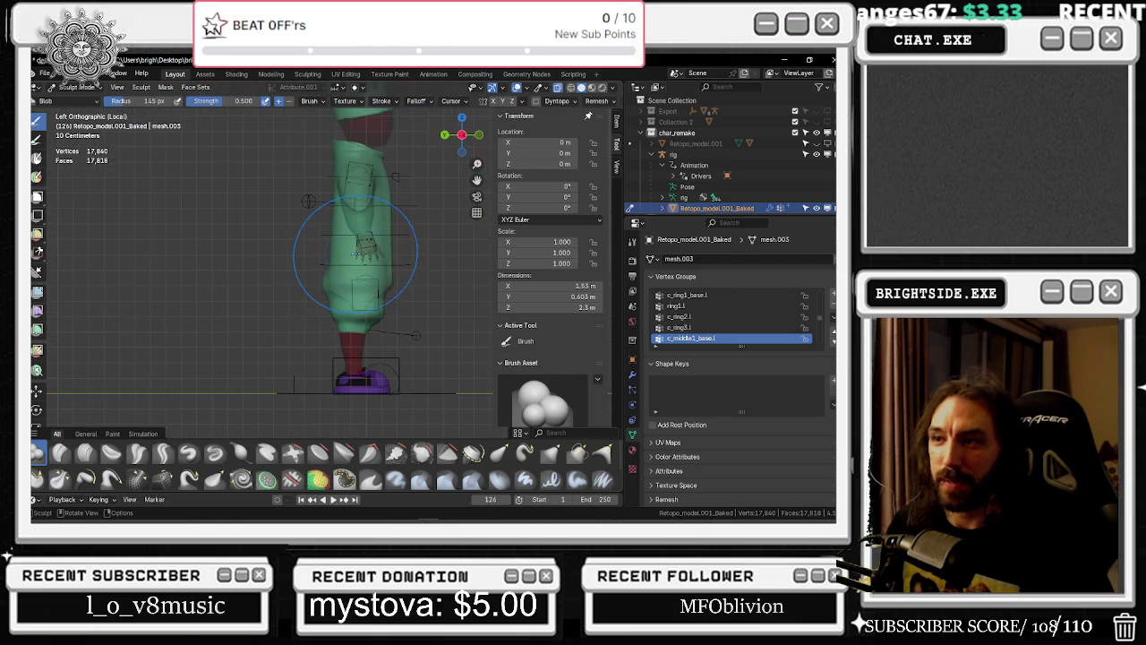
key(ctrl+KP_1)
scroll(336, 280, up, 2)
scroll(336, 288, up, 3)
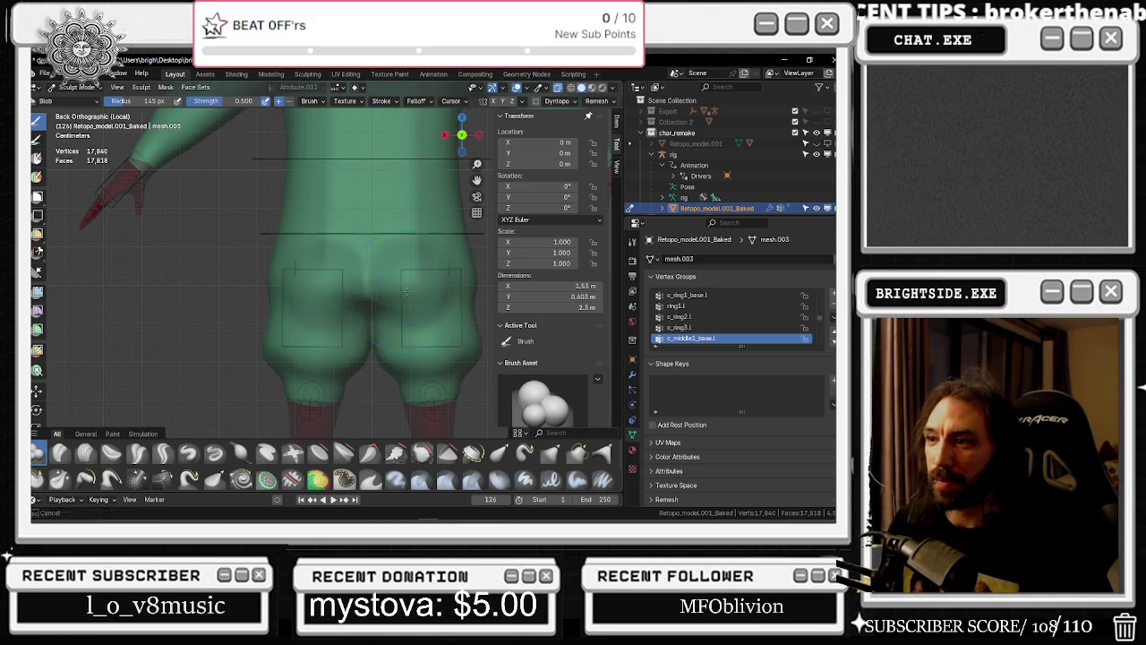
Build up the buttocks with the Blob brush from perspective side and rear angles
mouse_move(413, 294)
middle_down()
mouse_move(297, 292)
mouse_move(439, 304)
mouse_move(418, 295)
mouse_move(416, 266)
middle_up()
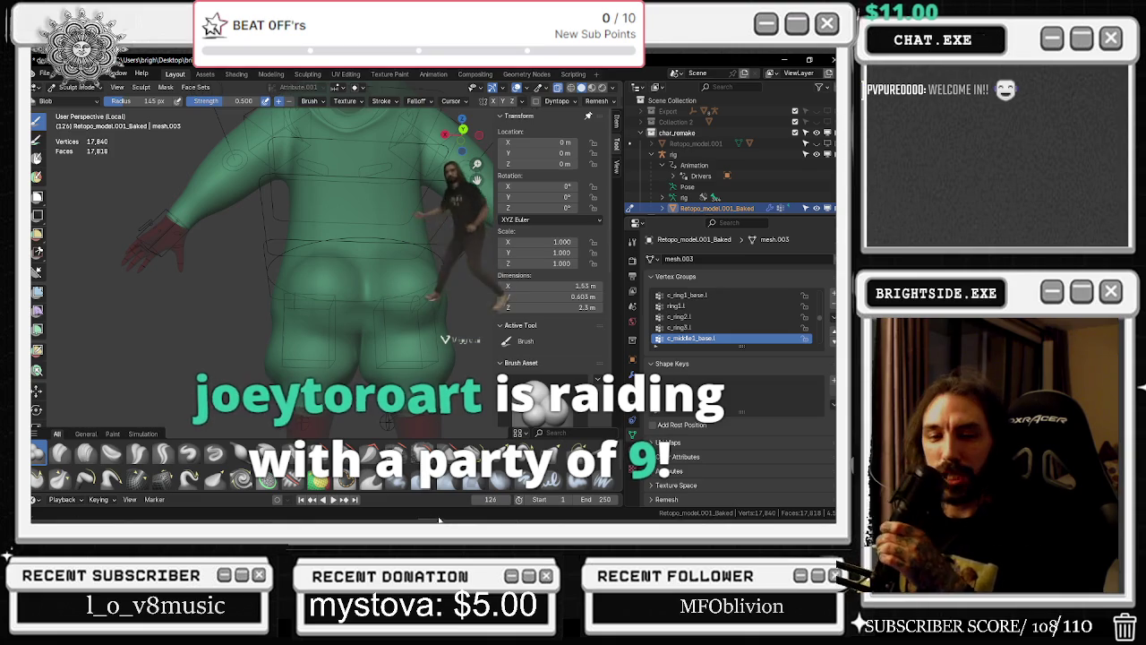
mouse_move(386, 422)
middle_down()
mouse_move(414, 288)
mouse_move(396, 302)
middle_up()
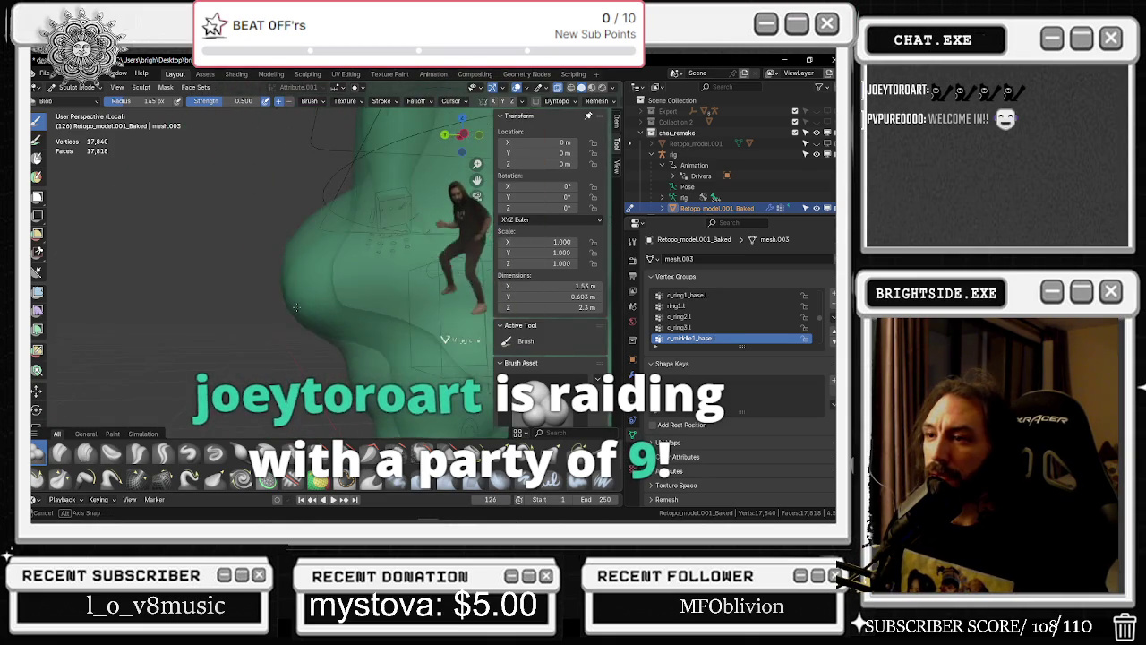
middle_drag(397, 303, 287, 305)
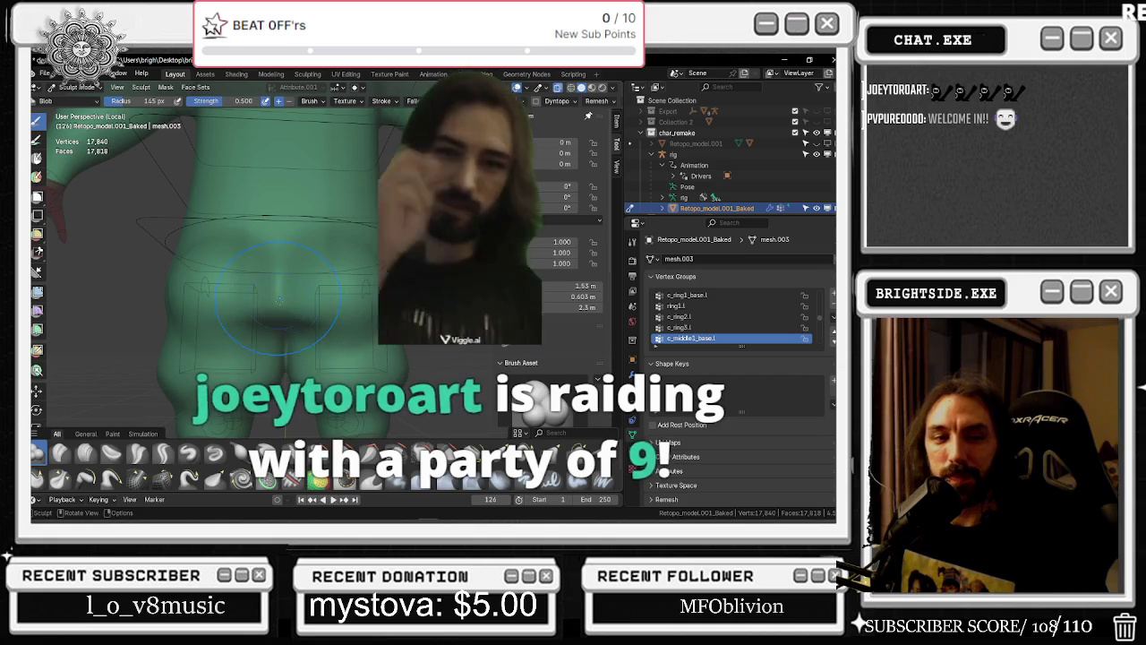
scroll(287, 305, up, 3)
scroll(286, 301, down, 3)
scroll(287, 301, up, 2)
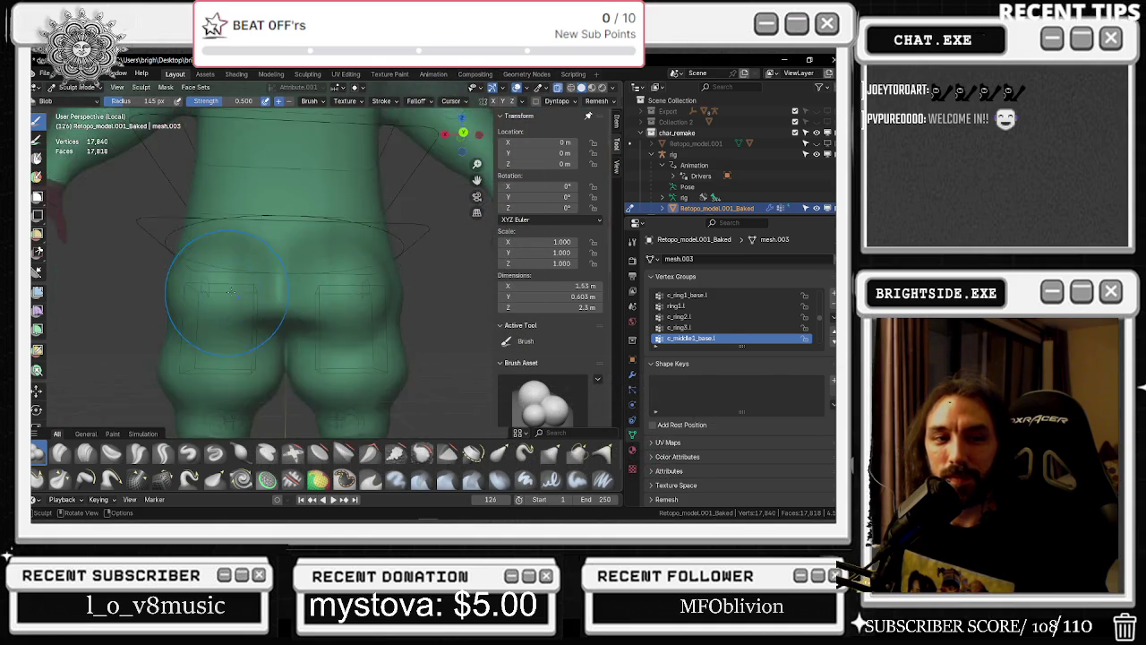
Orbit and zoom around the enlarged hips from the side-rear, left side and front
scroll(287, 301, up, 2)
mouse_move(287, 301)
middle_down()
mouse_move(170, 288)
mouse_move(372, 283)
middle_up()
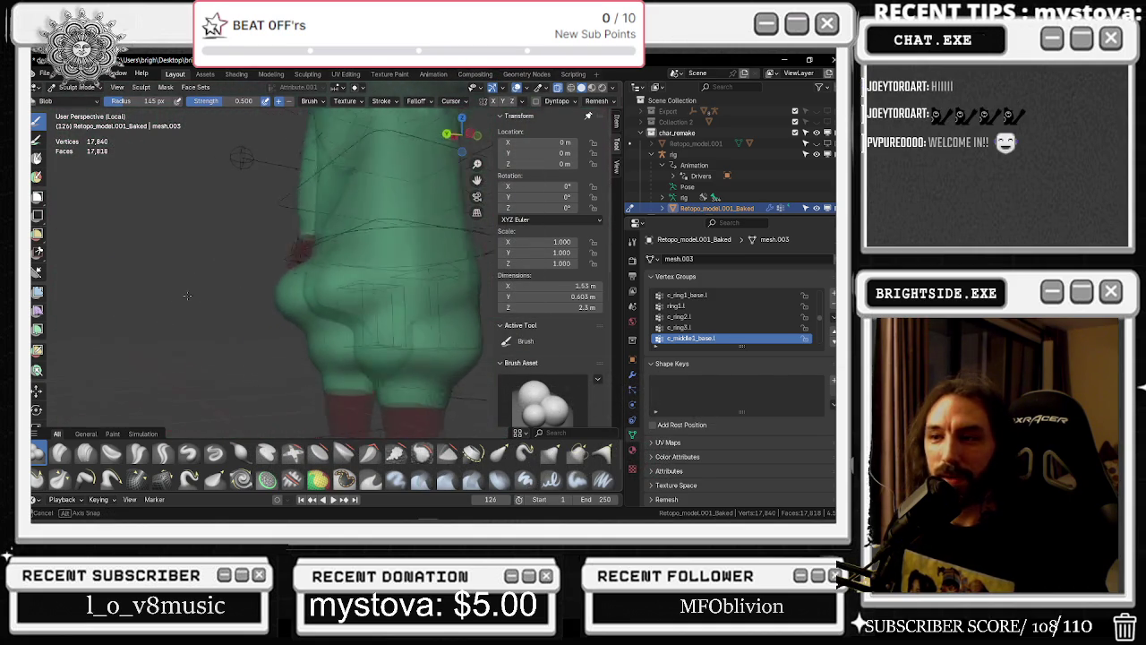
scroll(372, 283, up, 2)
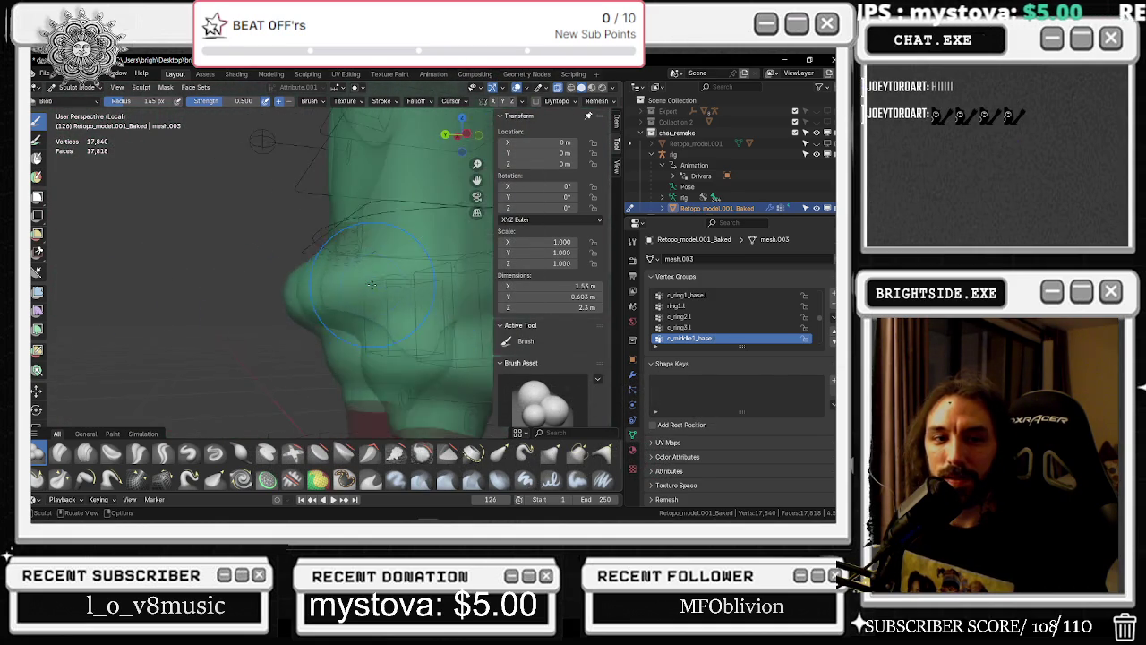
scroll(370, 285, down, 1)
scroll(368, 289, up, 1)
mouse_move(368, 290)
middle_down()
mouse_move(421, 291)
mouse_move(345, 284)
middle_up()
scroll(345, 284, down, 2)
scroll(342, 284, up, 2)
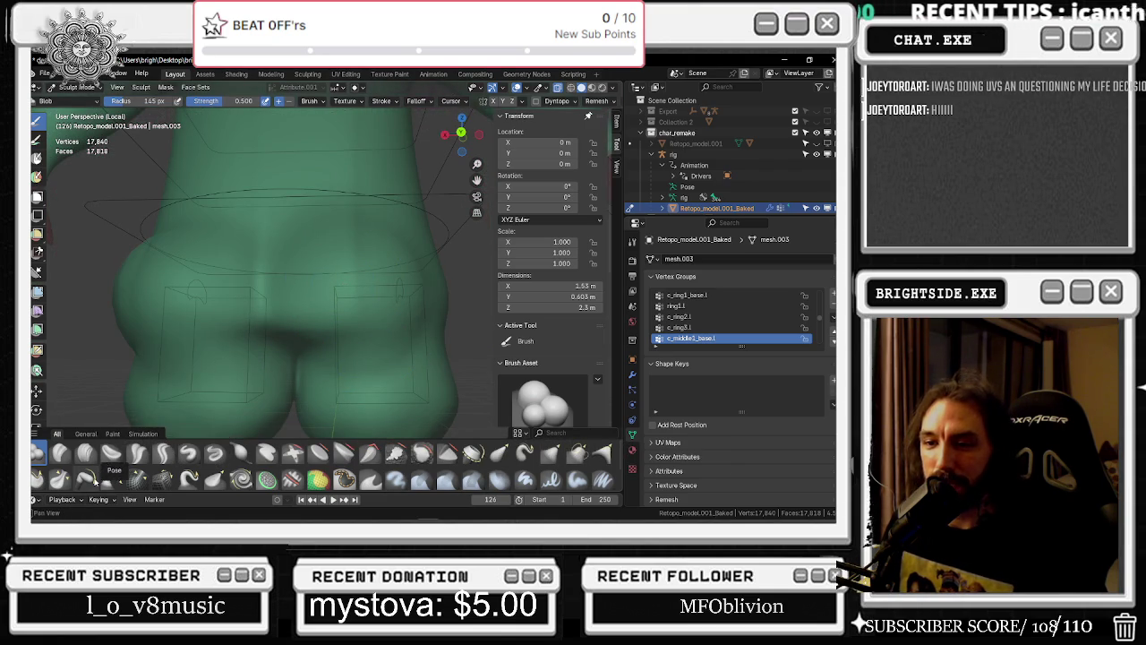
scroll(250, 317, down, 3)
alt+middle_drag(289, 311, 150, 304)
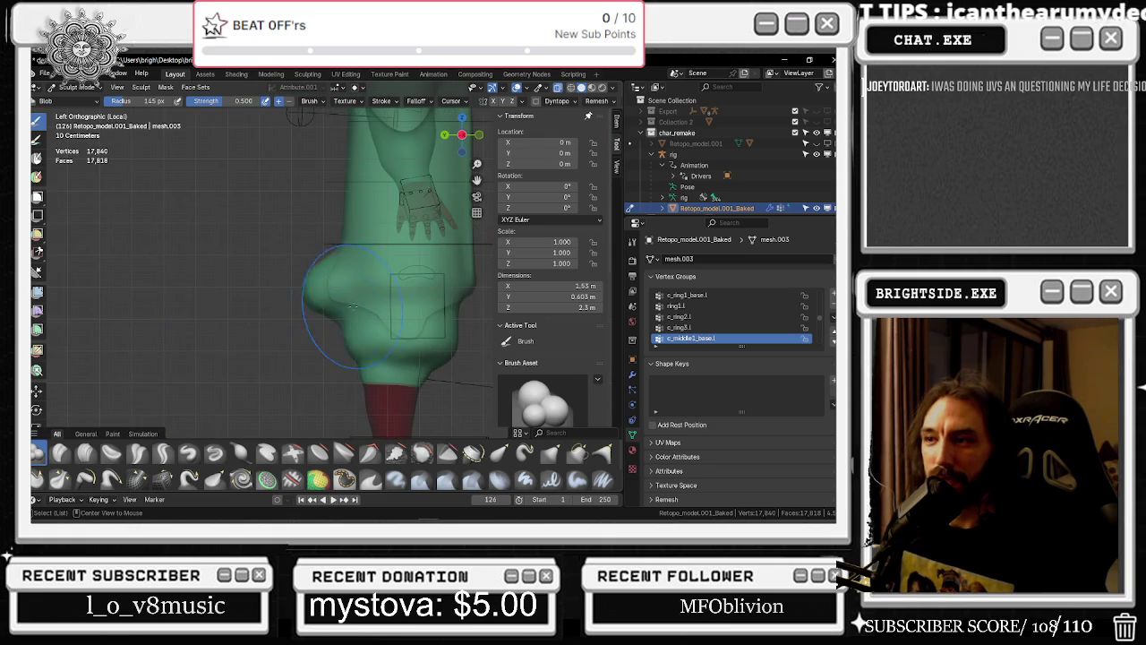
alt+middle_drag(342, 306, 272, 315)
scroll(334, 311, down, 4)
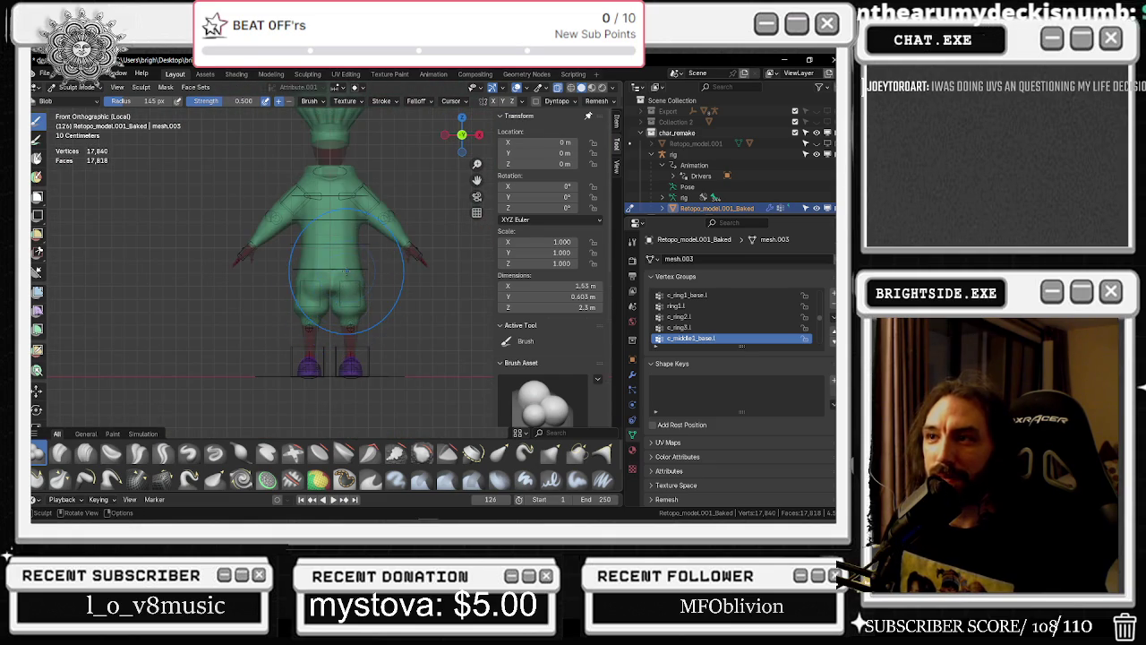
Look at the hips from above, behind and level, then bring up the Alt+Tab window switcher
middle_drag(347, 271, 346, 250)
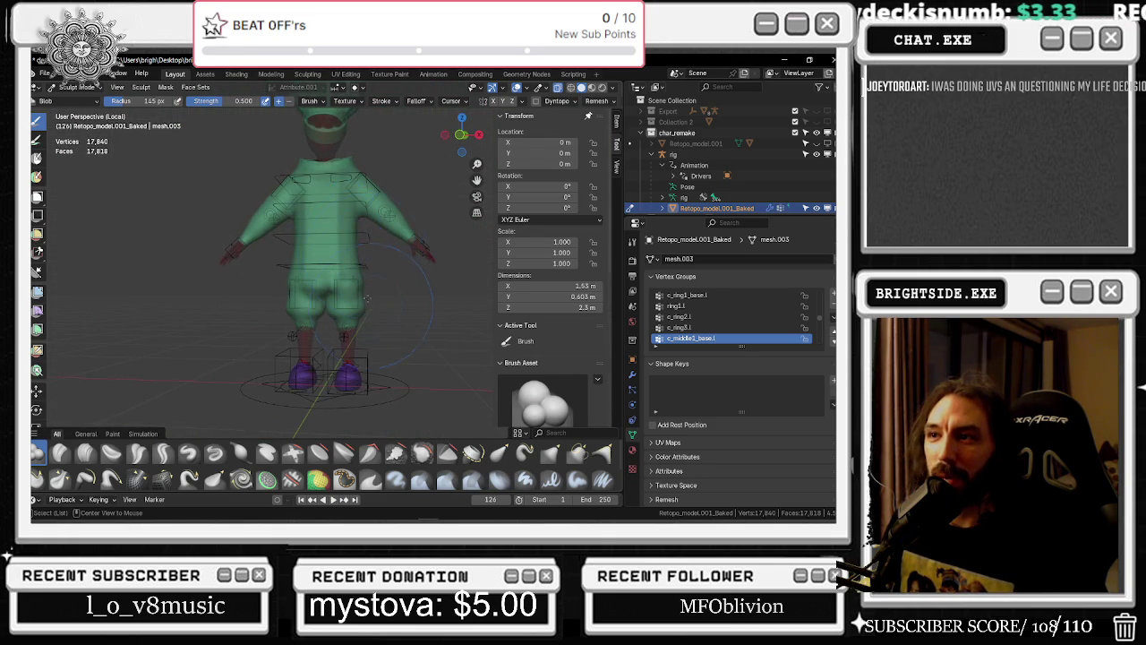
mouse_move(369, 208)
middle_down()
mouse_move(257, 369)
mouse_move(358, 206)
mouse_move(502, 228)
middle_up()
scroll(363, 190, up, 5)
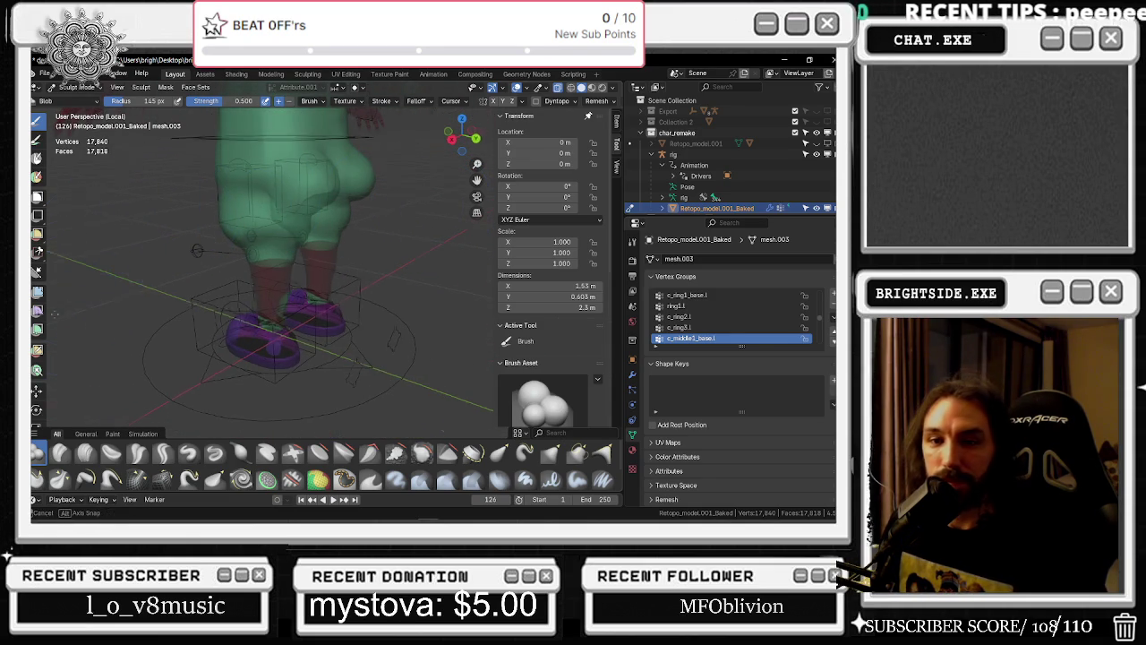
middle_drag(58, 314, 555, 339)
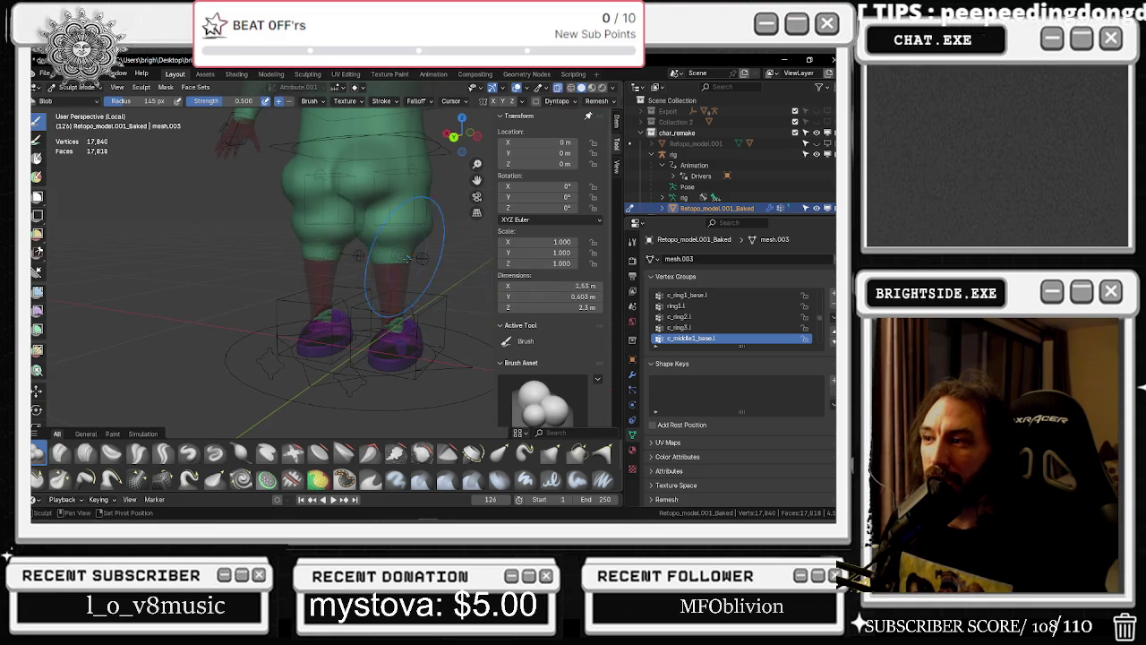
scroll(410, 262, up, 3)
middle_drag(410, 262, 336, 297)
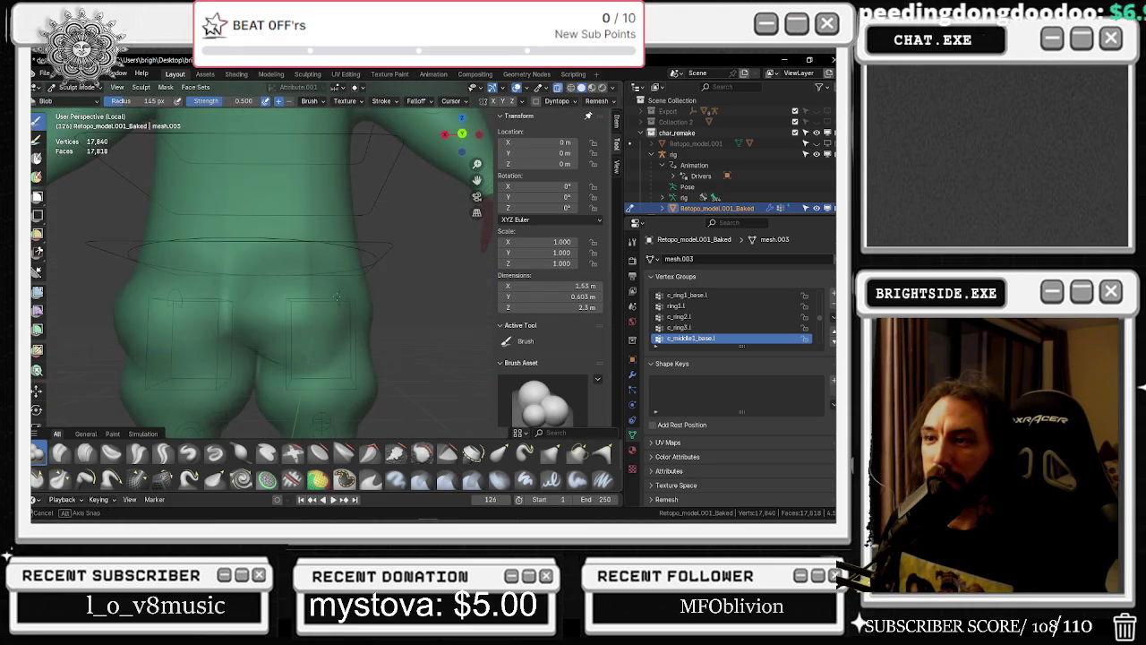
scroll(333, 295, down, 3)
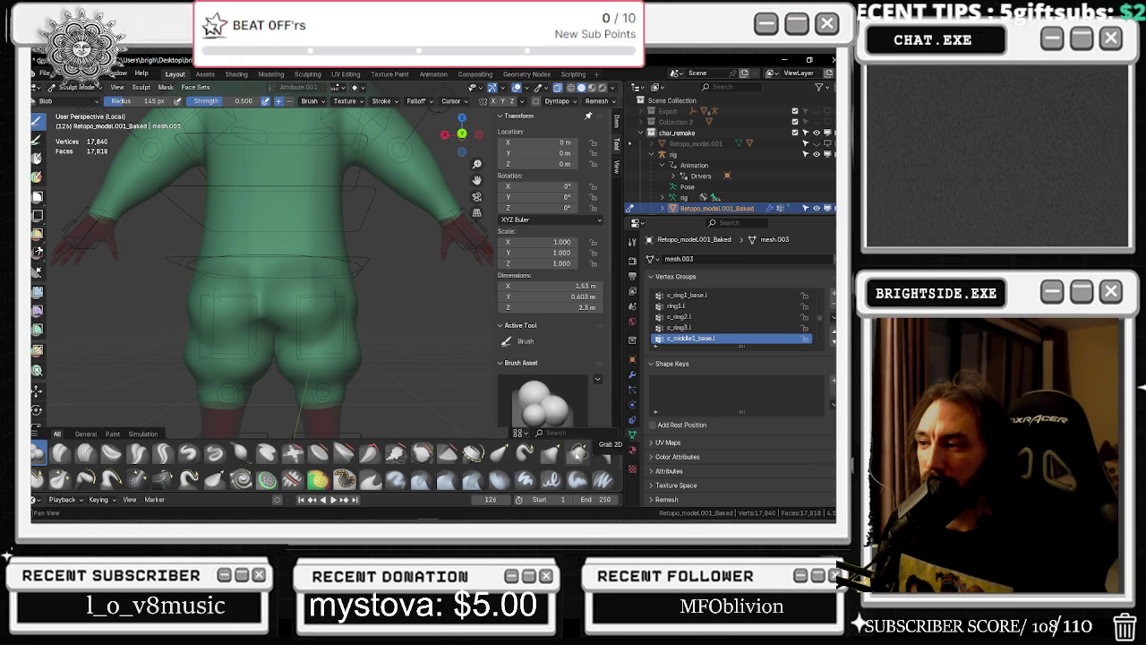
key(alt+Tab)
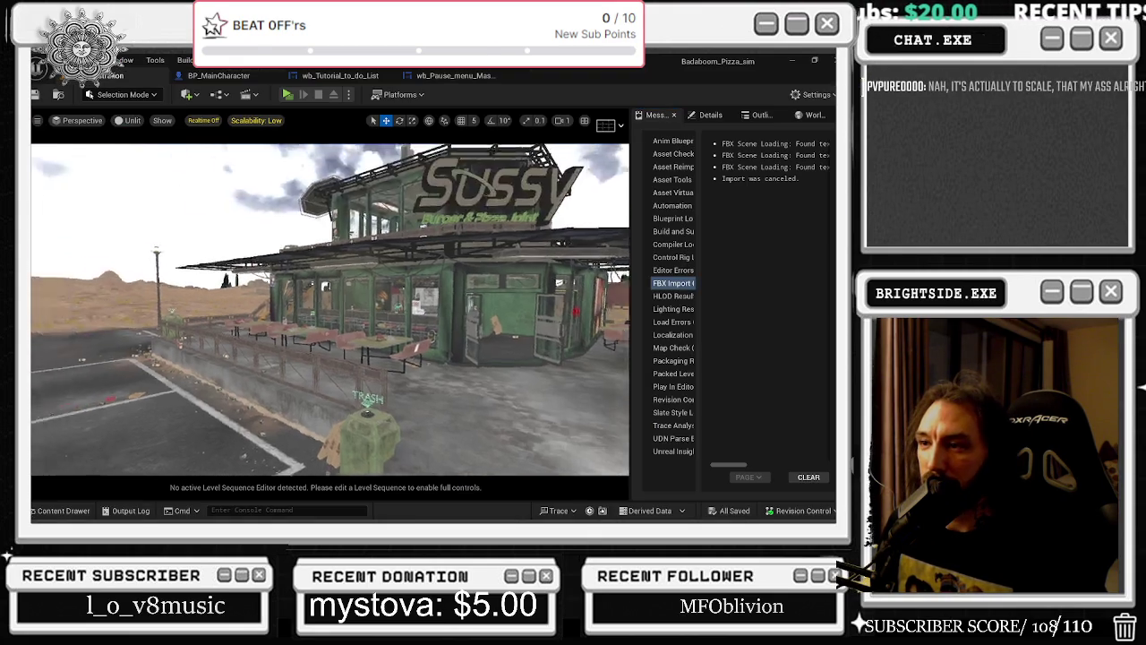
right_drag(329, 309, 329, 309)
click(287, 94)
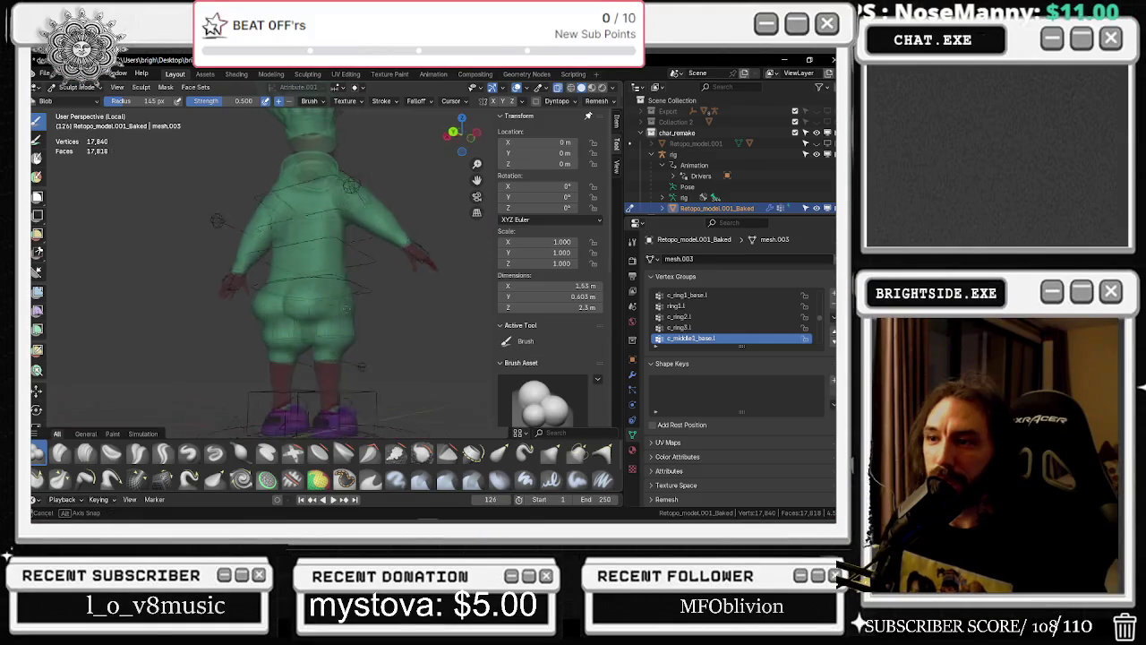
Orbit around the hips from side-rear, rear three-quarter and three-quarter front views
middle_drag(361, 309, 304, 376)
scroll(304, 376, up, 2)
scroll(302, 385, up, 3)
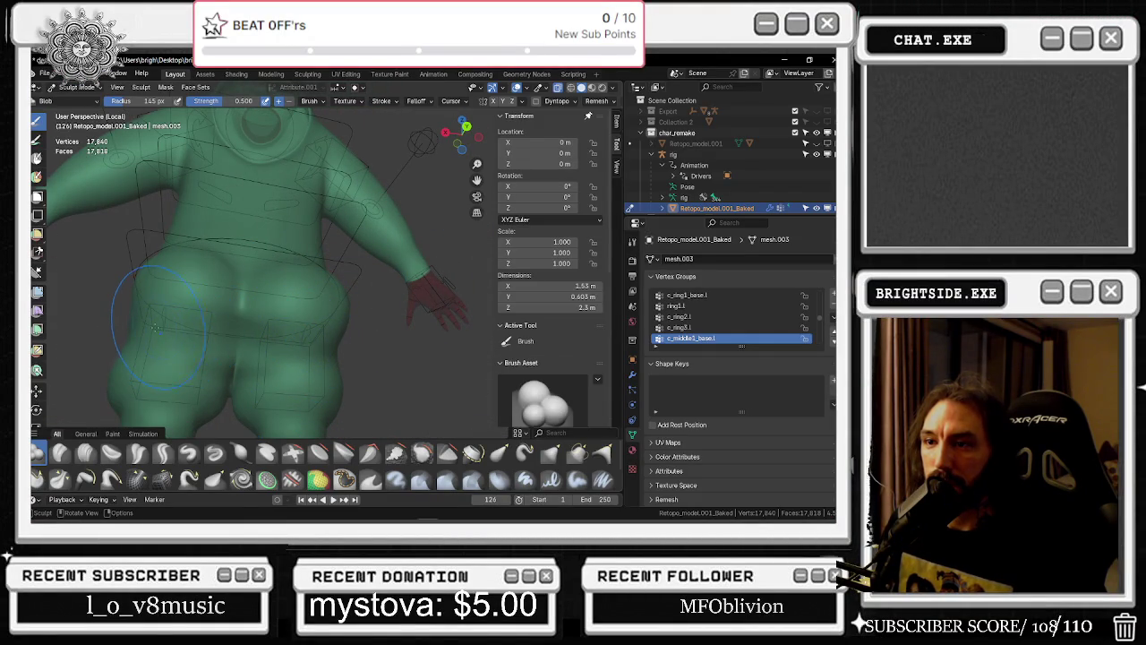
mouse_move(148, 322)
middle_down()
mouse_move(217, 326)
mouse_move(219, 225)
mouse_move(255, 268)
mouse_move(285, 258)
middle_up()
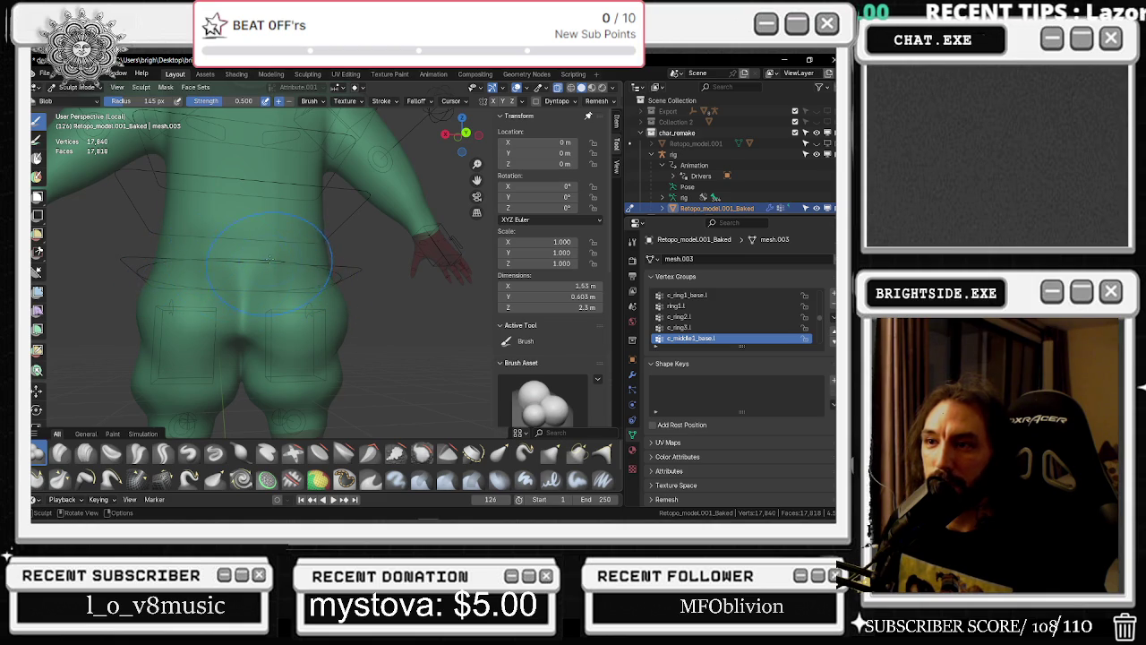
middle_drag(312, 264, 281, 283)
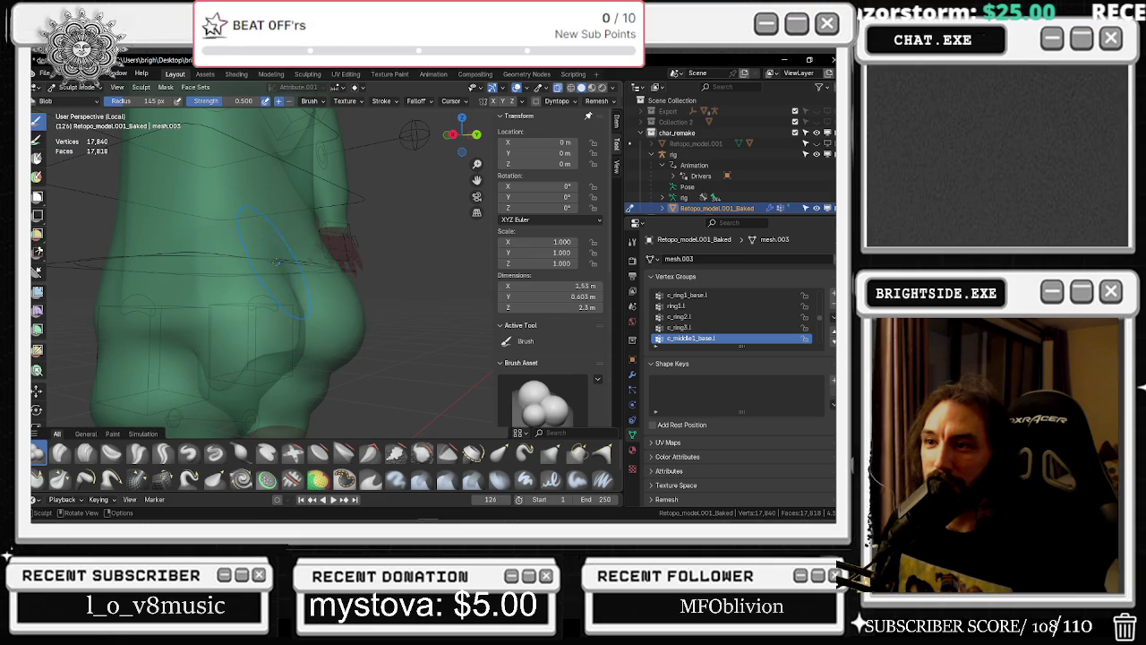
mouse_move(275, 261)
middle_down()
mouse_move(432, 313)
mouse_move(109, 312)
mouse_move(296, 335)
middle_up()
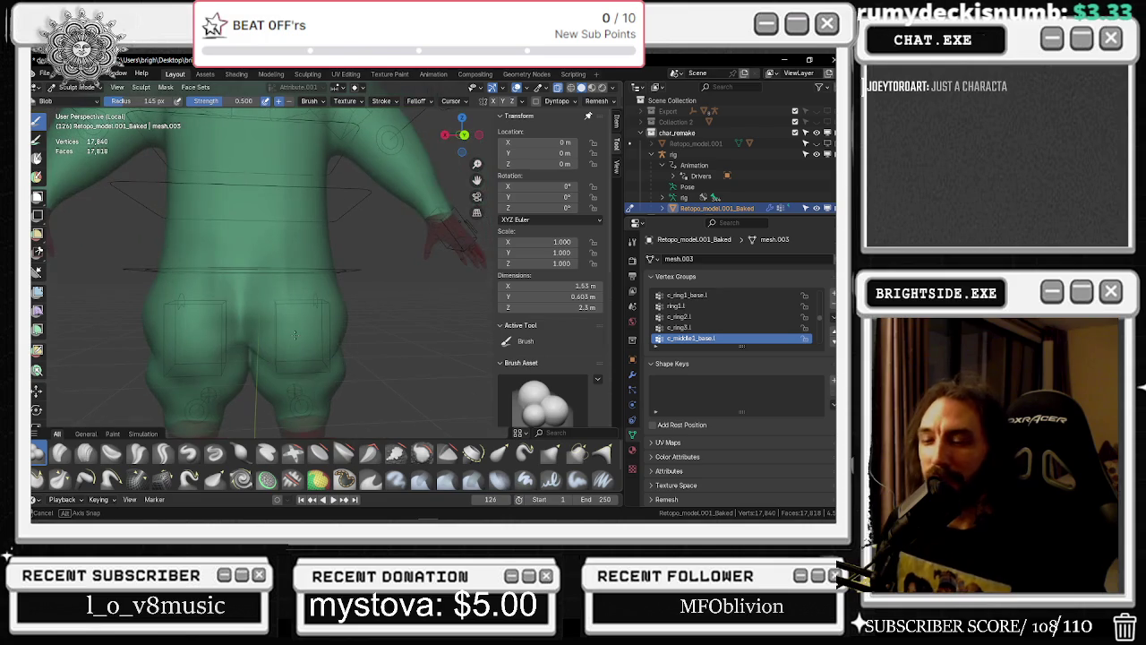
middle_drag(295, 335, 349, 348)
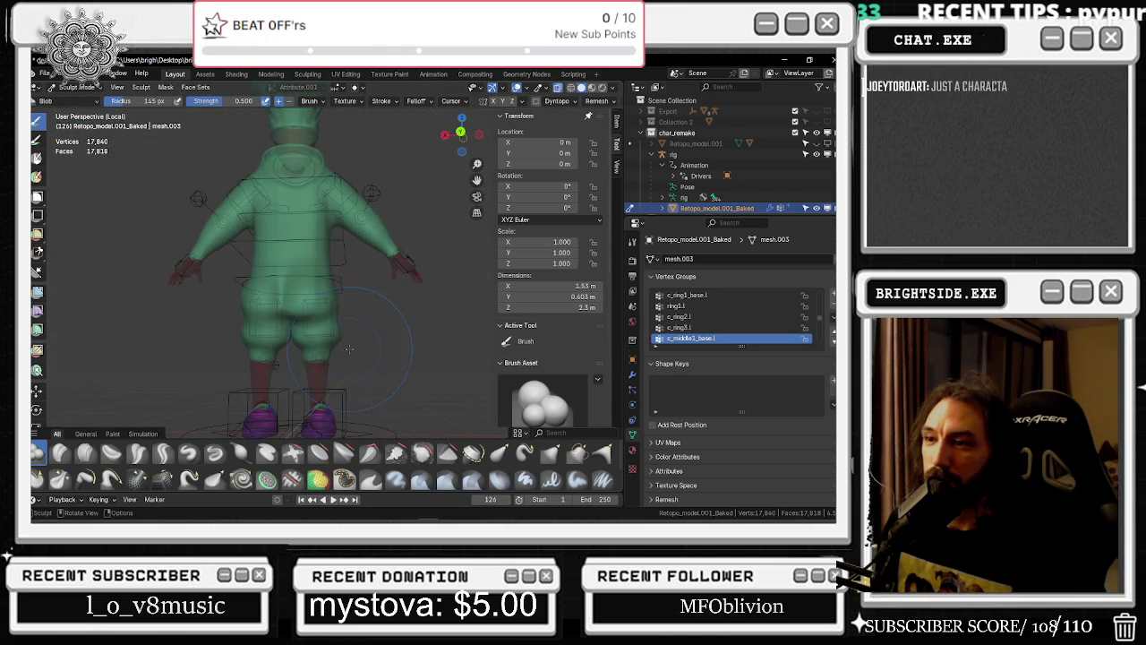
Switch the viewport to Rendered shading and view the character from the back
scroll(365, 345, up, 5)
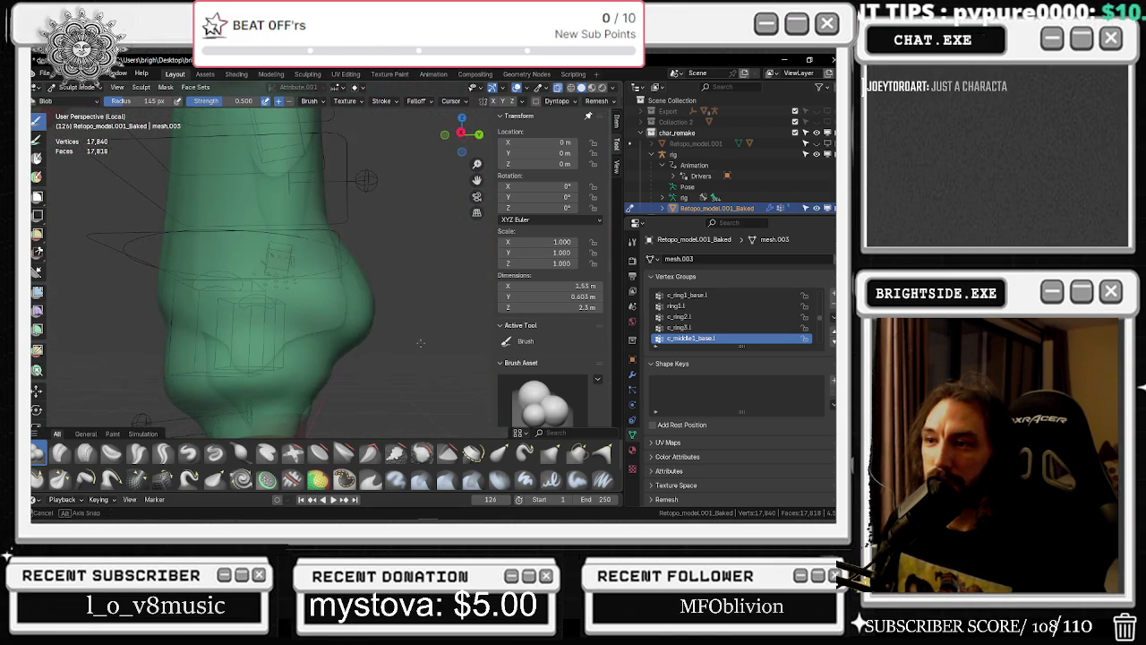
shift+middle_drag(365, 345, 599, 74)
click(600, 87)
scroll(358, 313, down, 3)
middle_drag(359, 314, 433, 293)
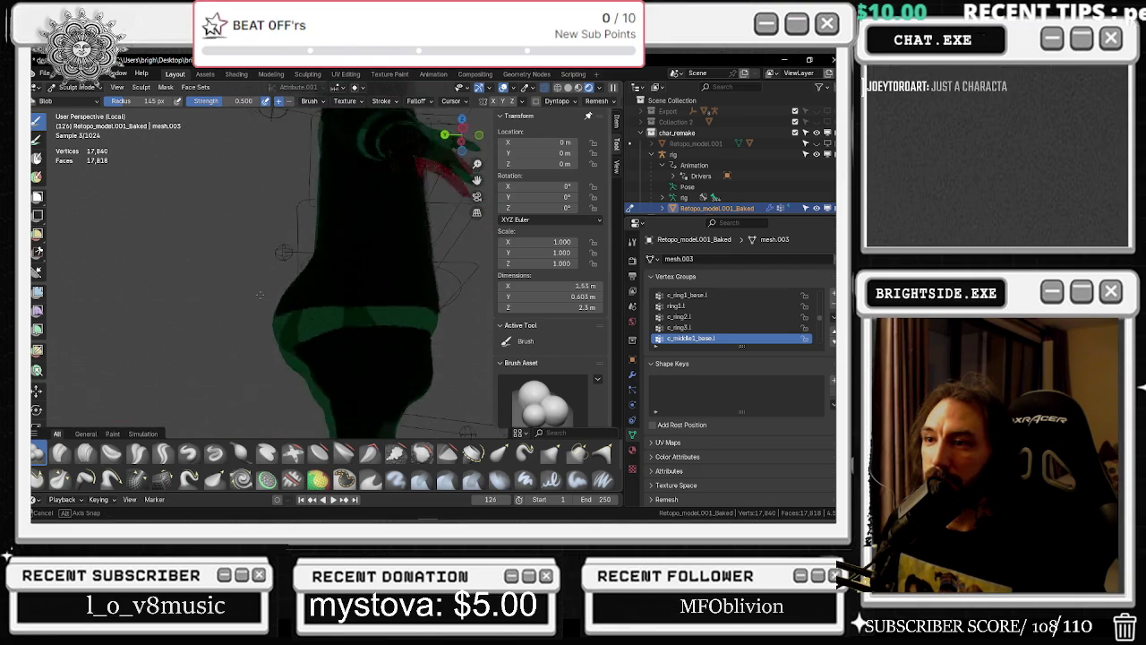
Switch to Material Preview shading and view the whole character from the back side
scroll(368, 256, up, 4)
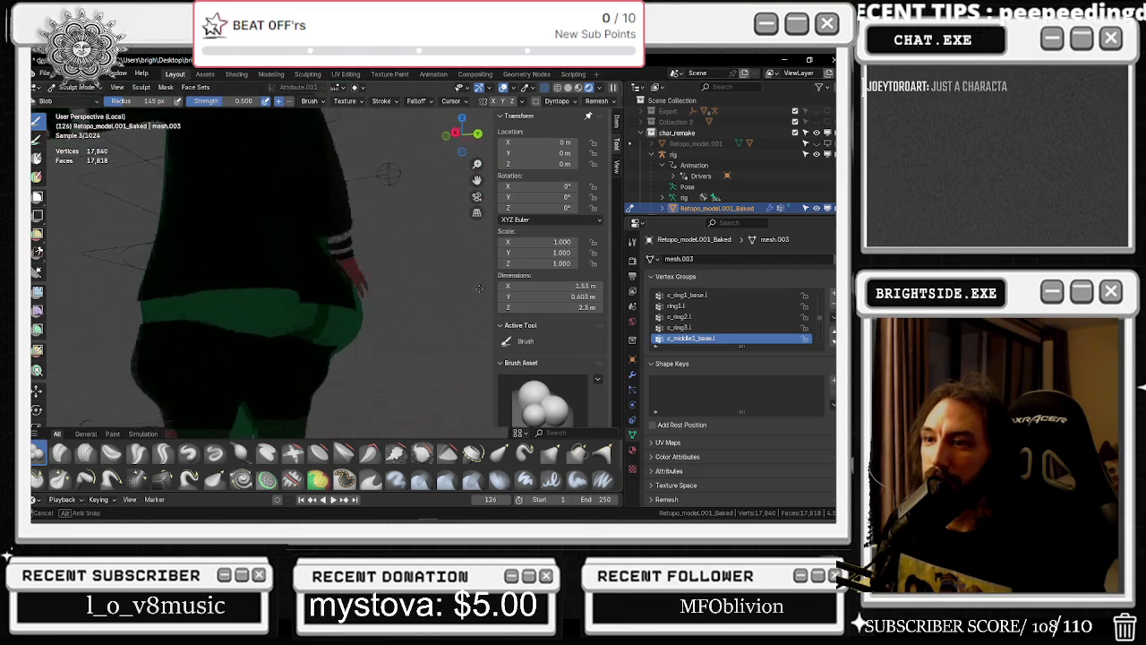
shift+middle_drag(368, 256, 582, 95)
click(581, 90)
scroll(322, 289, down, 4)
mouse_move(323, 290)
middle_down()
mouse_move(294, 281)
mouse_move(266, 311)
middle_up()
scroll(294, 280, up, 4)
scroll(230, 306, up, 1)
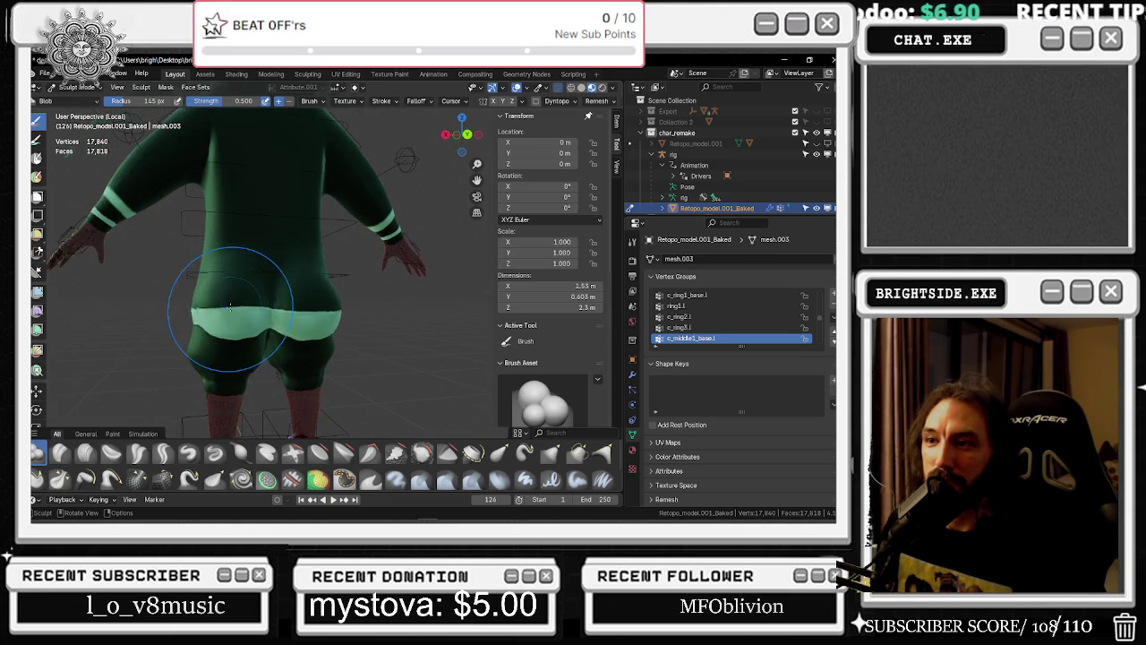
scroll(179, 308, up, 2)
scroll(174, 313, up, 2)
Orbit to close lower-back and right side views of the hips
middle_drag(161, 336, 208, 315)
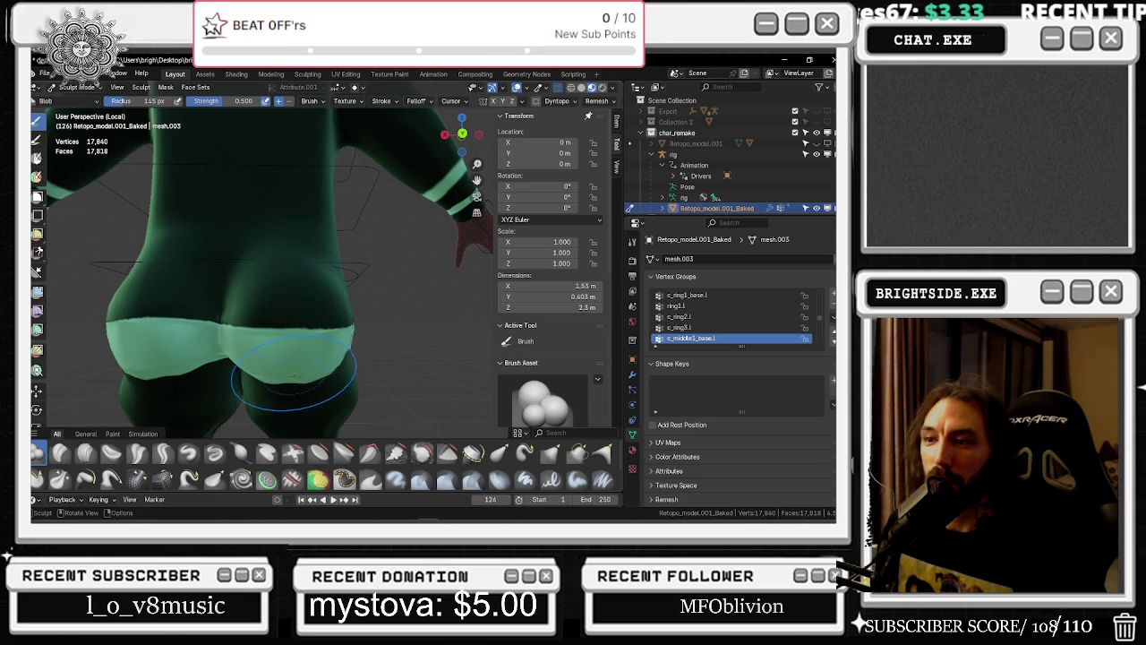
middle_drag(286, 381, 224, 376)
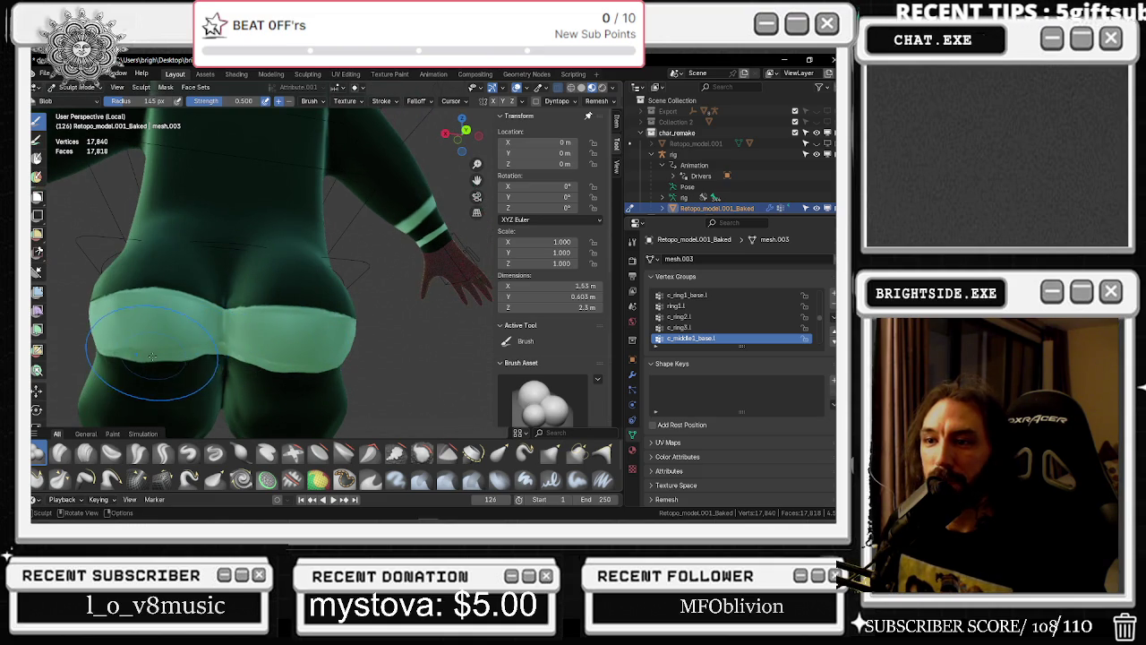
mouse_move(153, 358)
middle_down()
mouse_move(381, 374)
mouse_move(325, 328)
mouse_move(237, 320)
mouse_move(267, 311)
mouse_move(459, 335)
mouse_move(439, 317)
middle_up()
scroll(316, 319, down, 3)
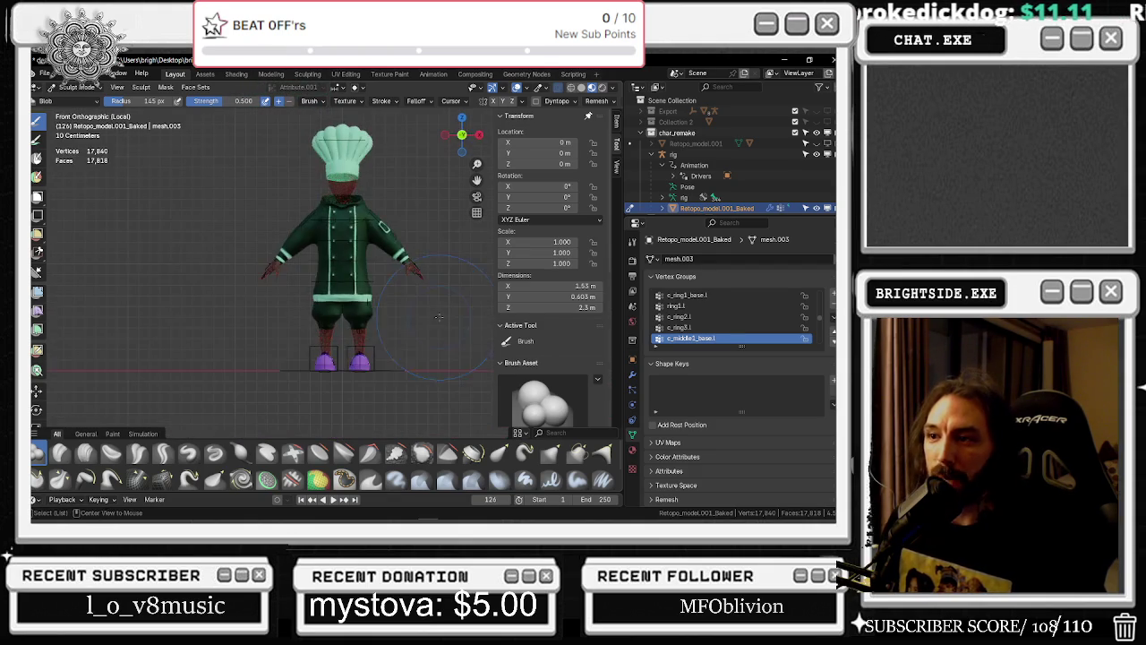
Snap between Back and Right orthographic views, then switch to Edge and open a new tab
alt+middle_drag(290, 314, 486, 318)
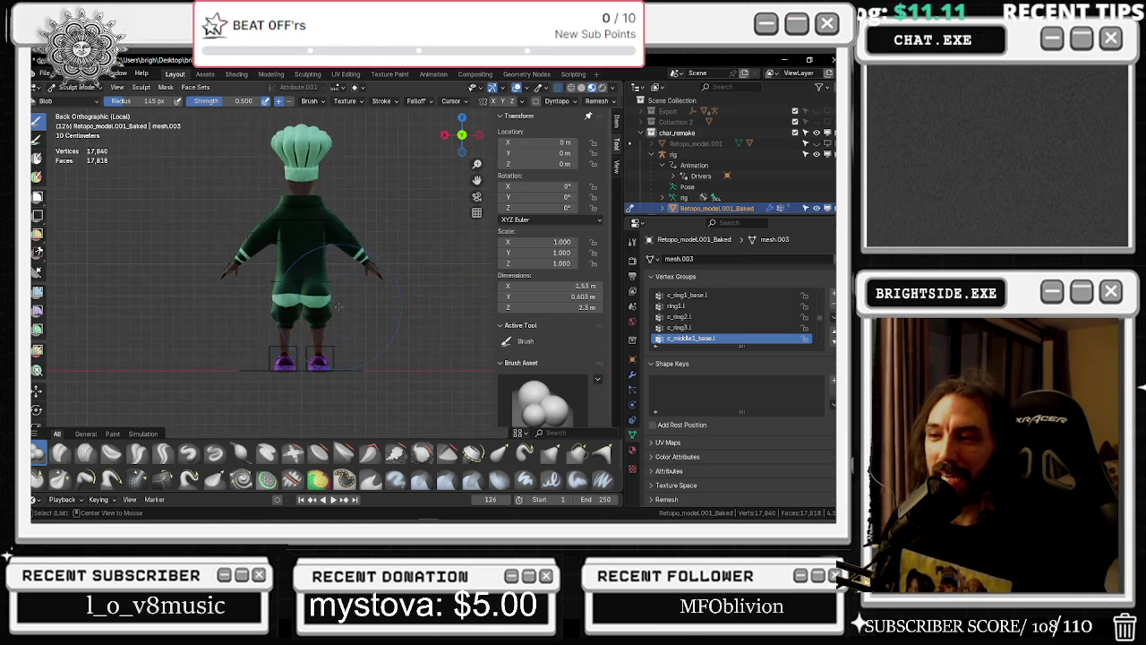
alt+middle_drag(339, 307, 467, 308)
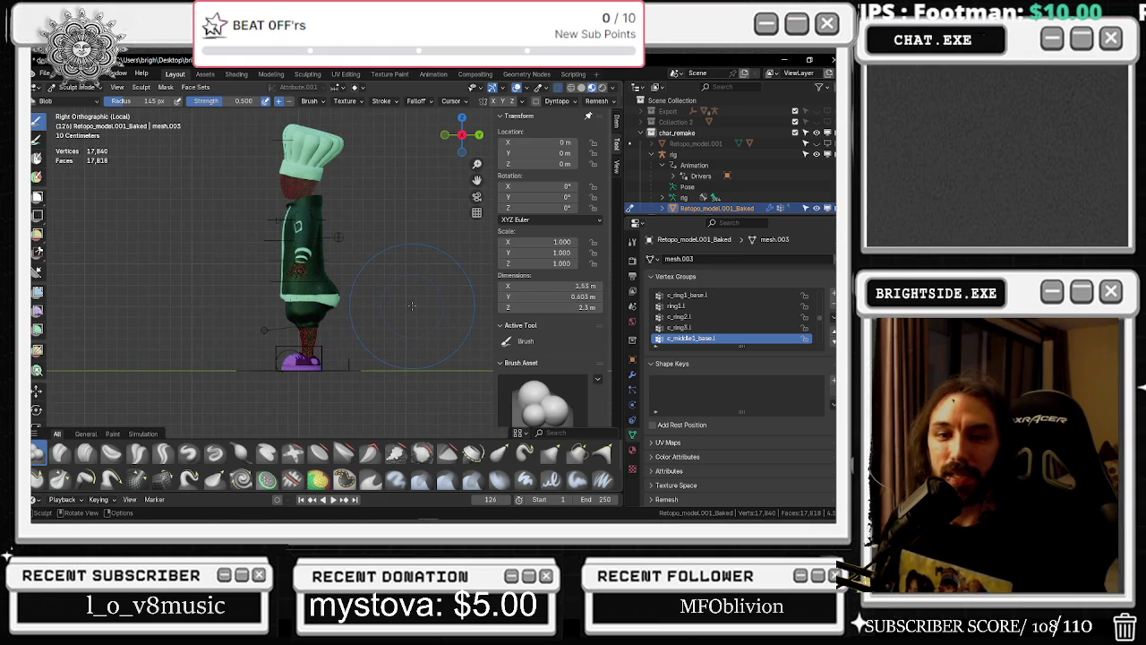
alt+middle_drag(411, 307, 324, 287)
scroll(324, 286, up, 3)
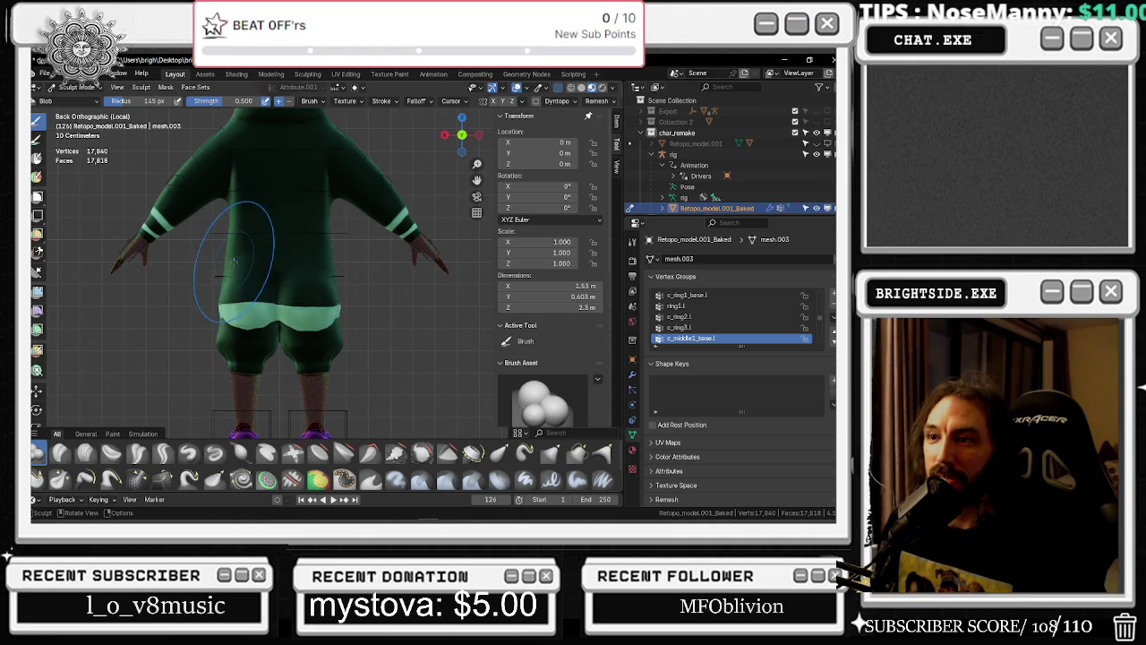
alt+middle_drag(295, 256, 378, 256)
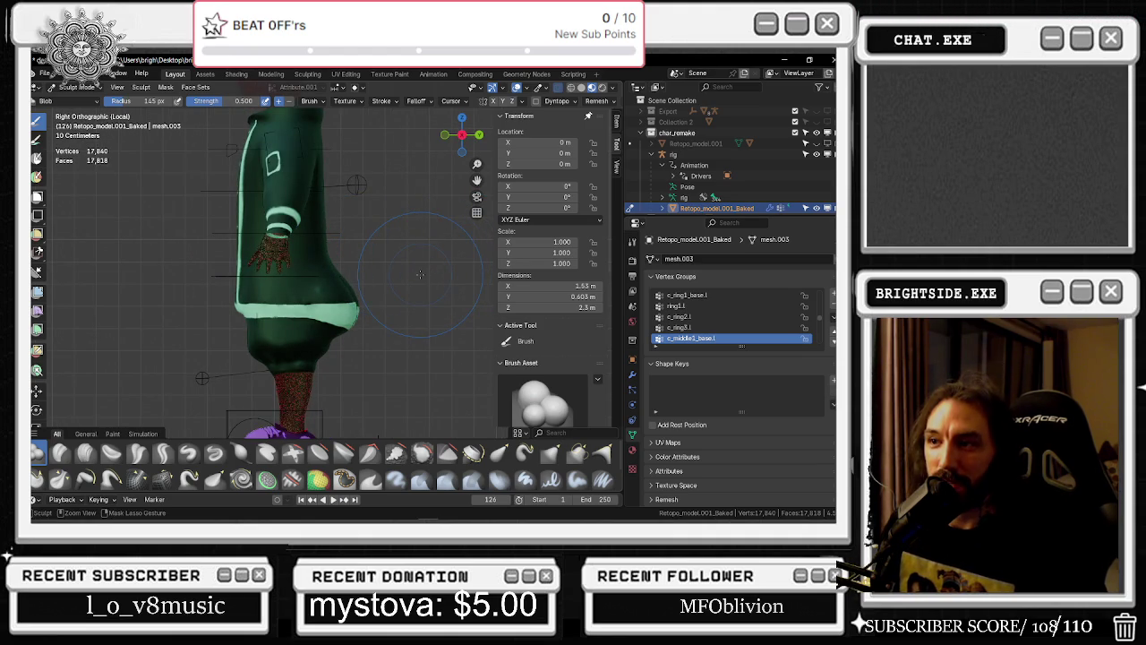
middle_drag(419, 274, 309, 299)
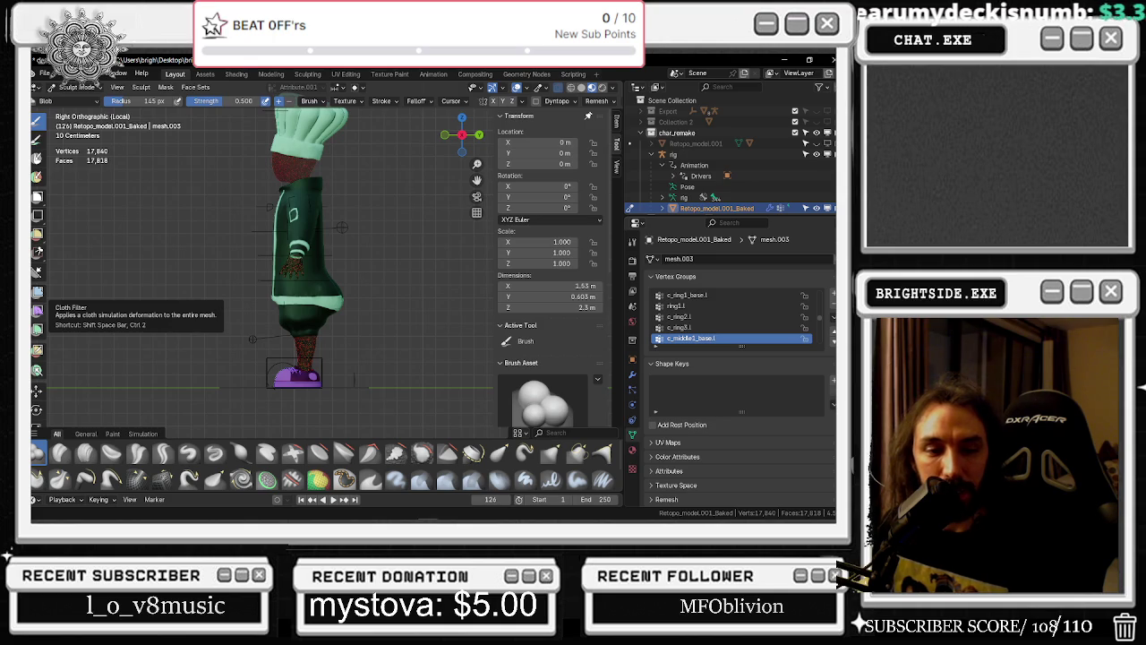
key(alt+Tab)
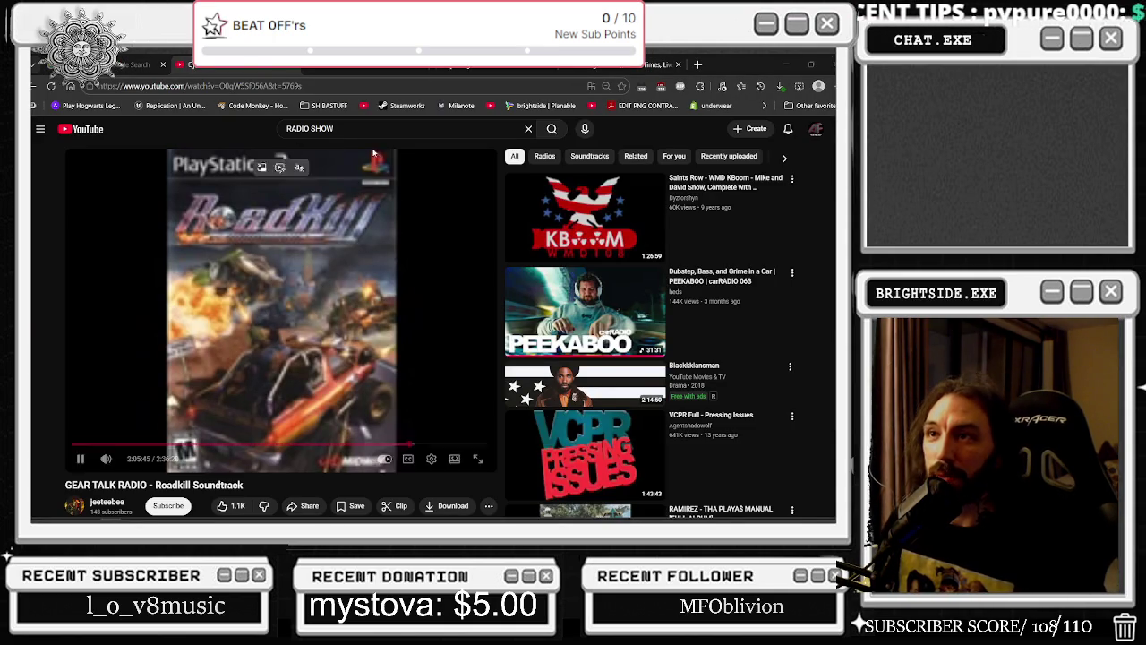
click(698, 64)
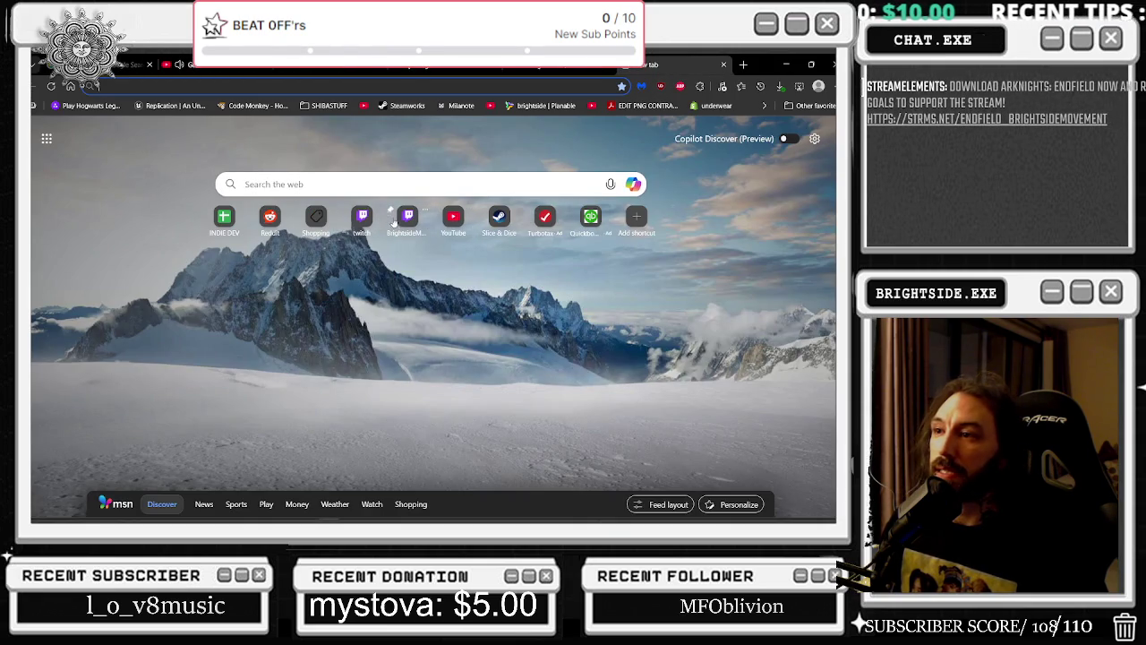
Open the Slice & Dice: Pizza Survival Steam page, play its trailer, and pause it near the end
click(501, 217)
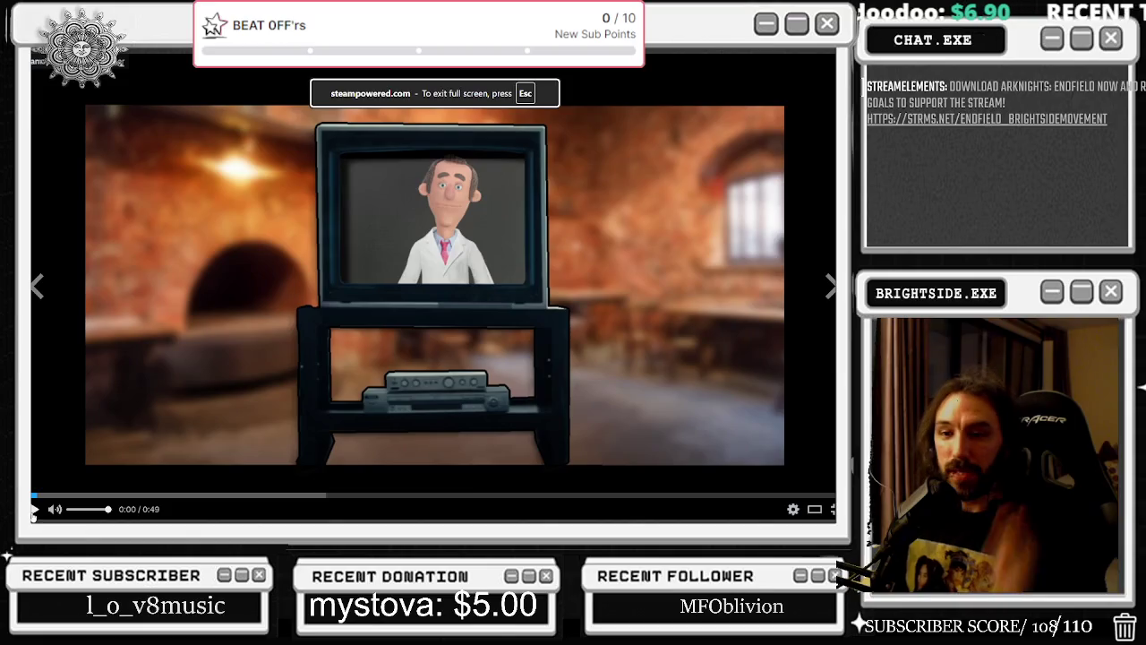
click(34, 508)
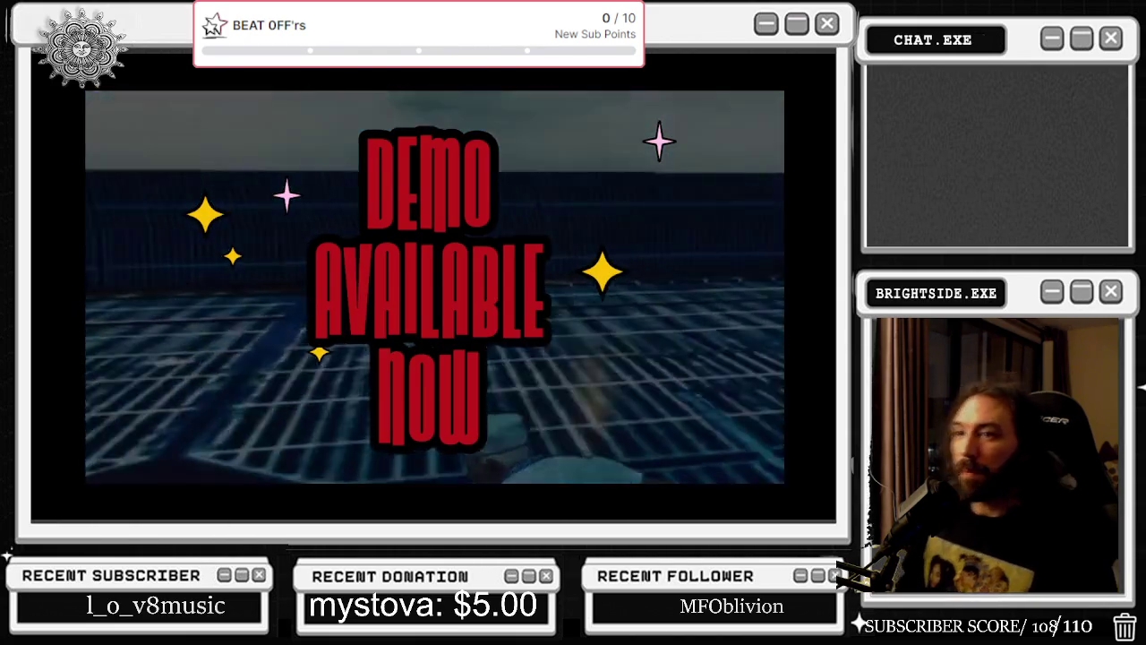
key(Escape)
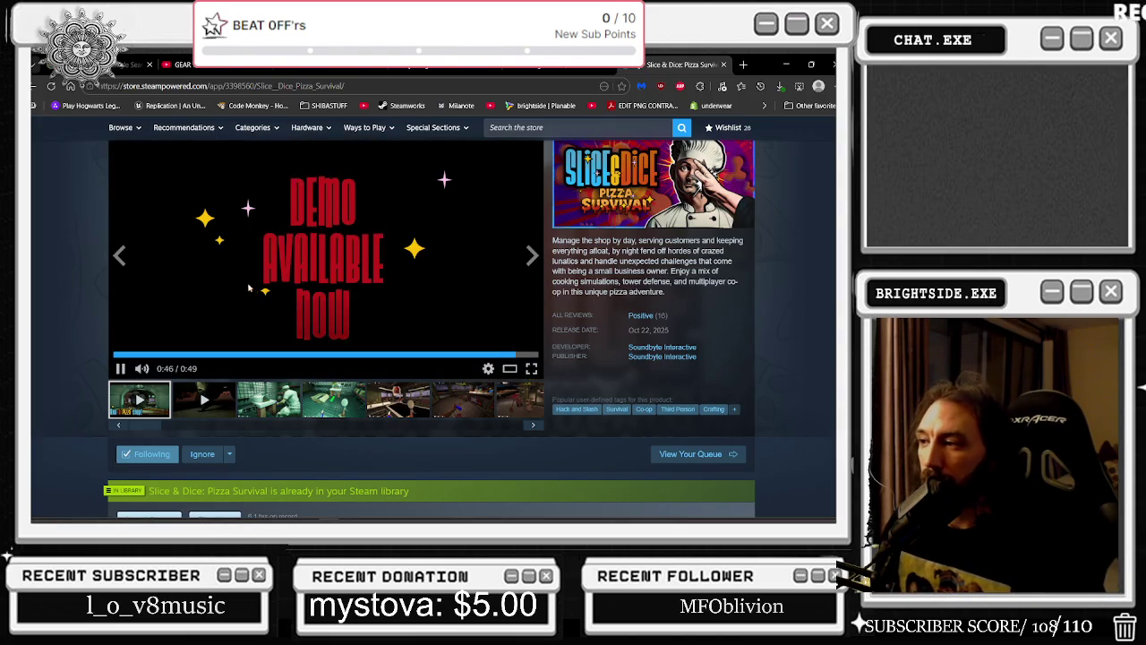
click(121, 368)
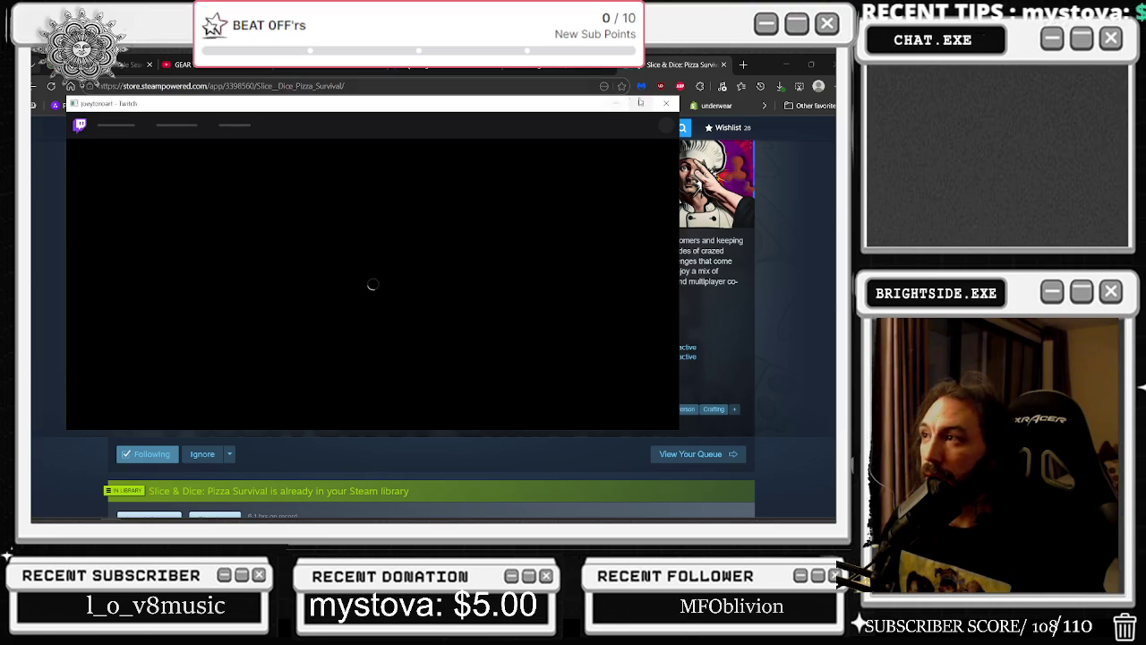
Enlarge the Twitch window and open the channel's newest recent broadcast from Videos
click(639, 102)
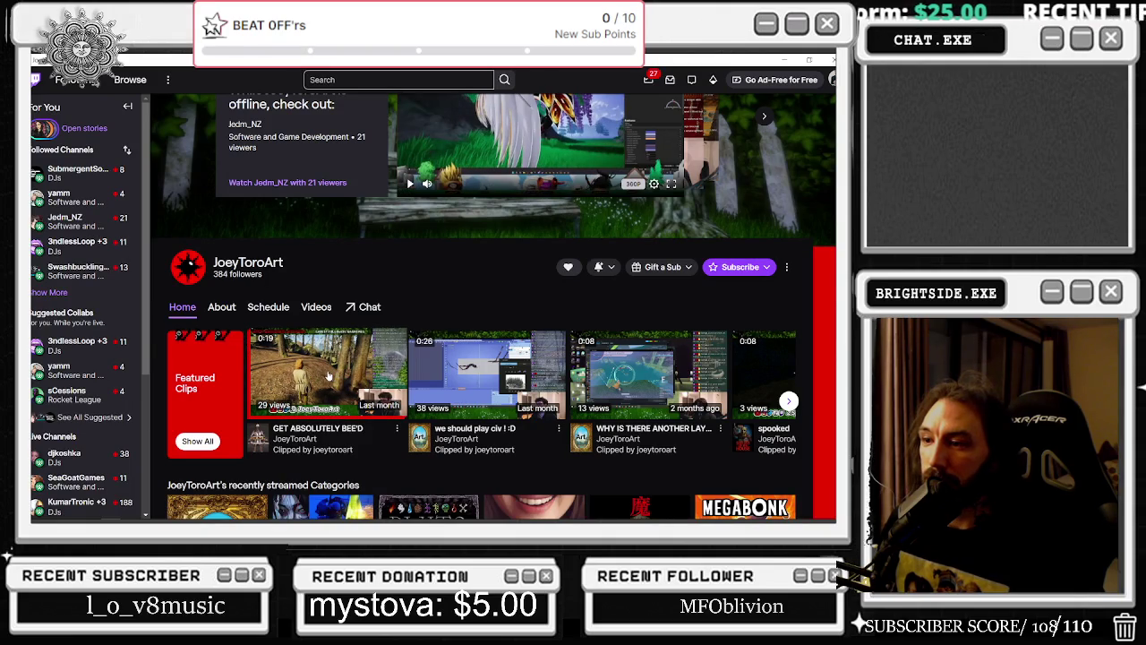
scroll(305, 309, down, 1)
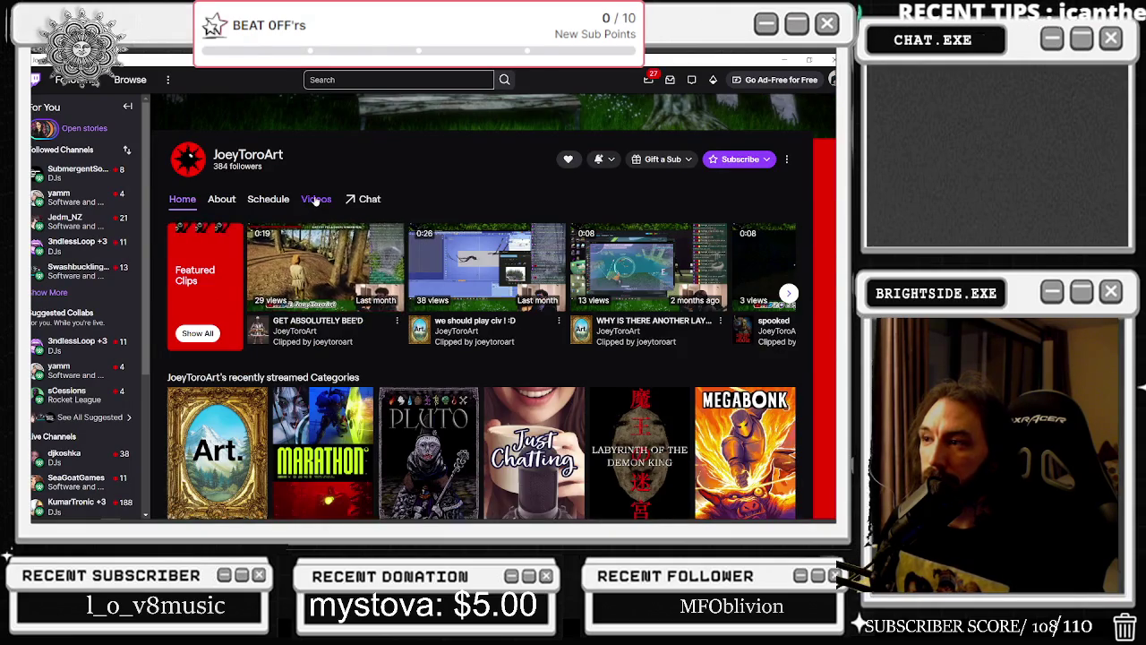
click(313, 199)
scroll(305, 259, down, 1)
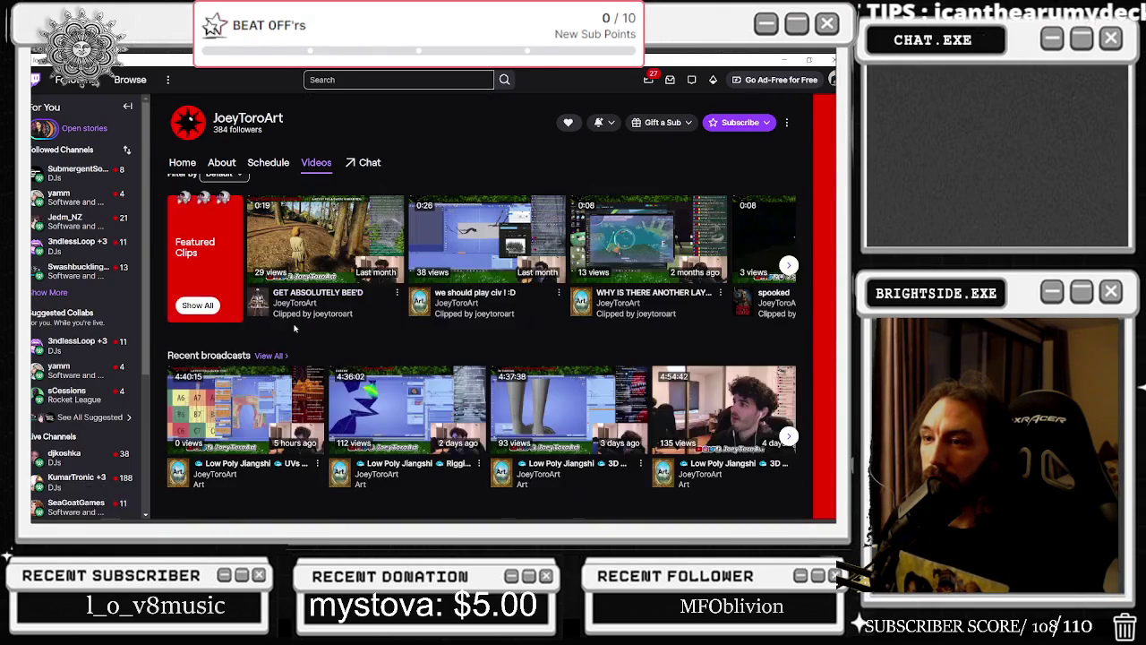
click(251, 403)
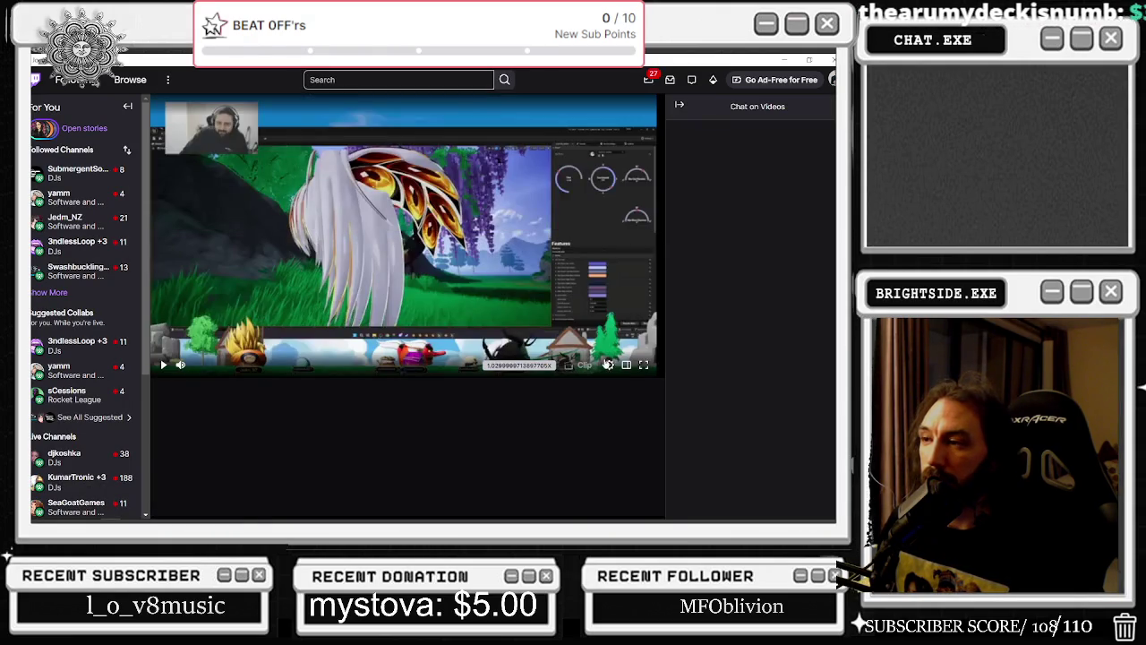
Skip ahead through the broadcast's later hours, past 04:15:29 and 04:31:14, to near the end
click(548, 350)
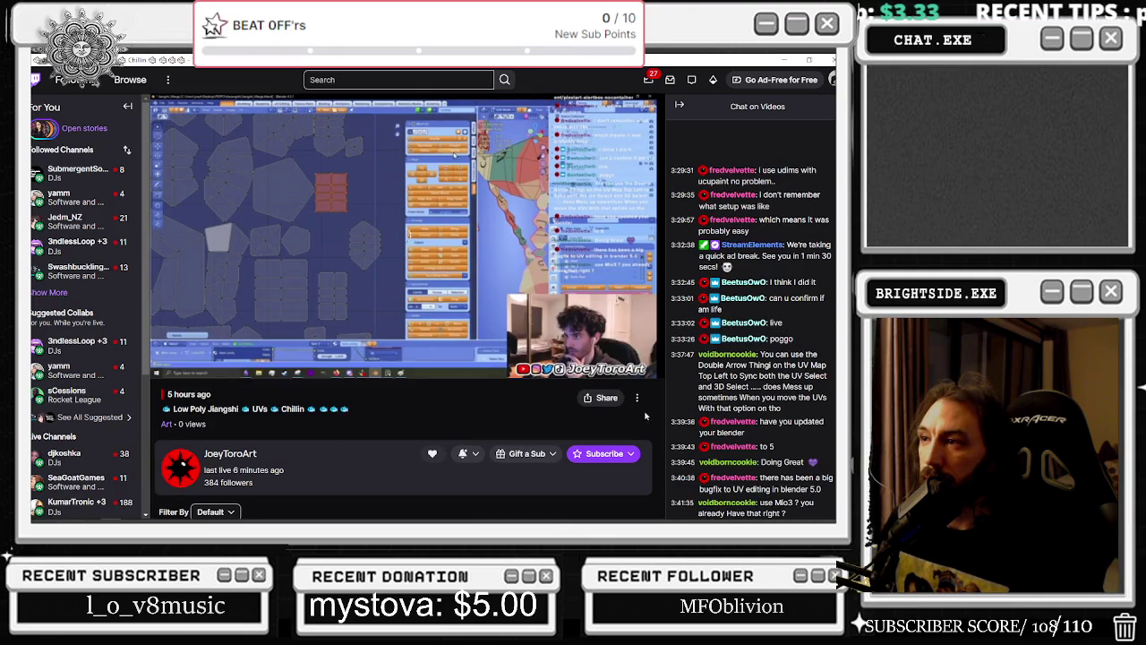
click(563, 350)
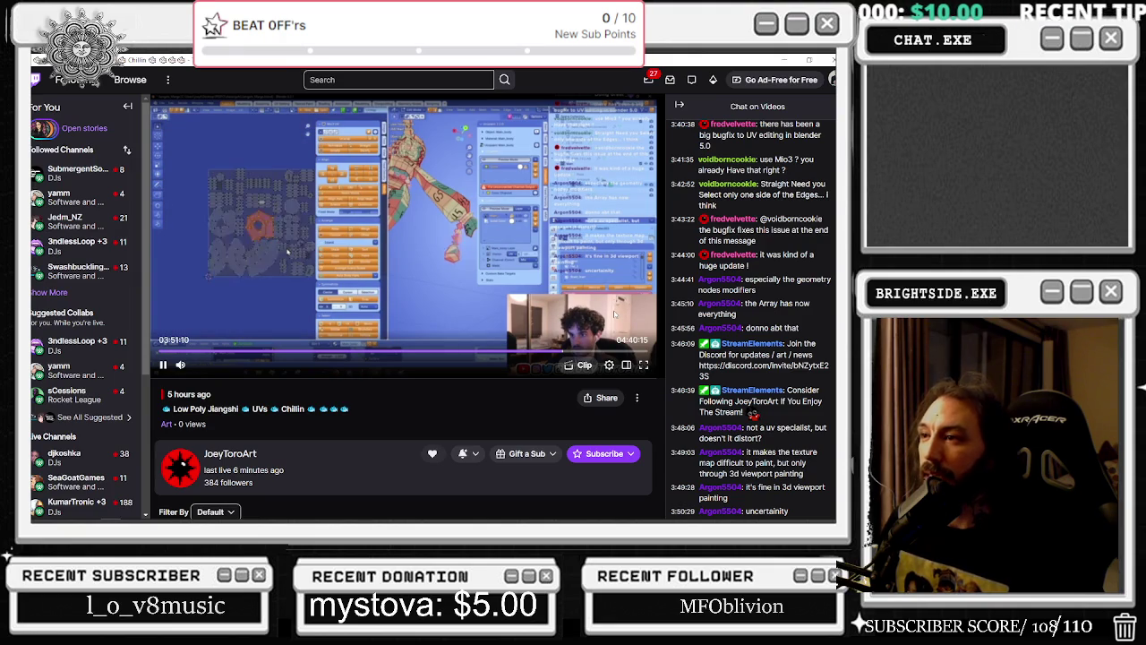
click(581, 351)
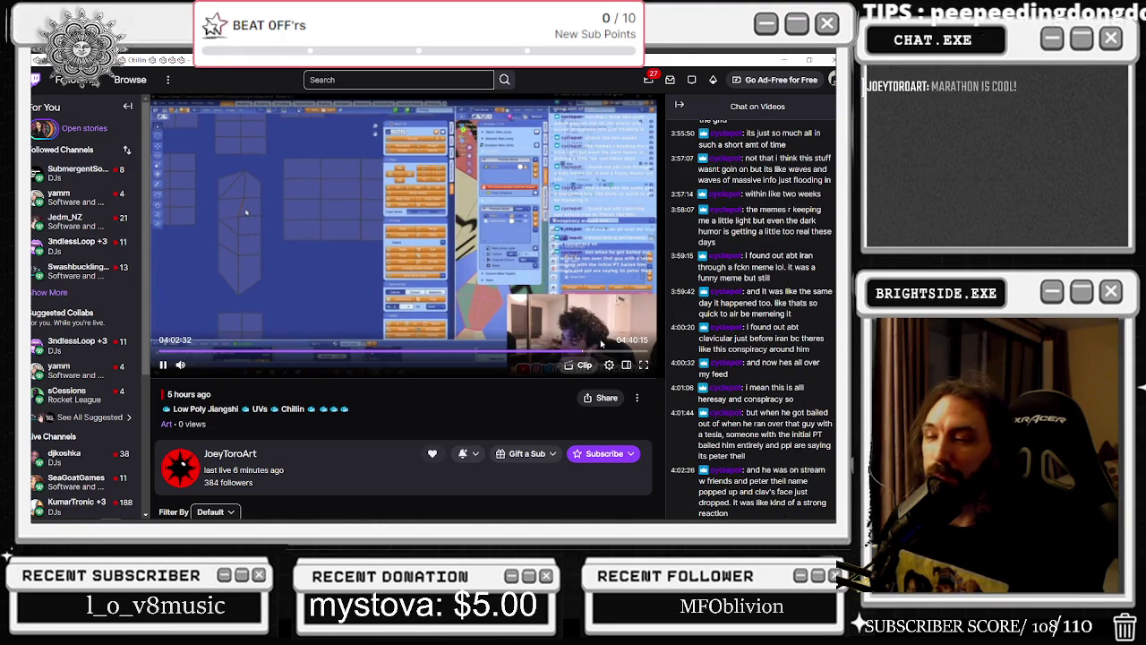
click(606, 351)
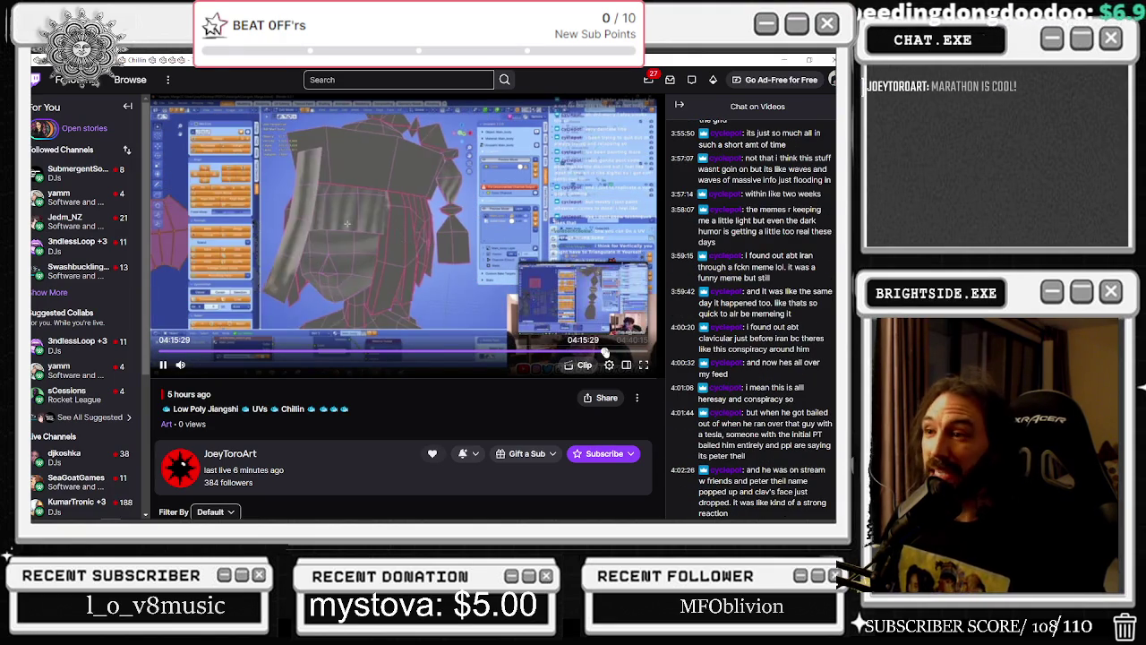
click(617, 351)
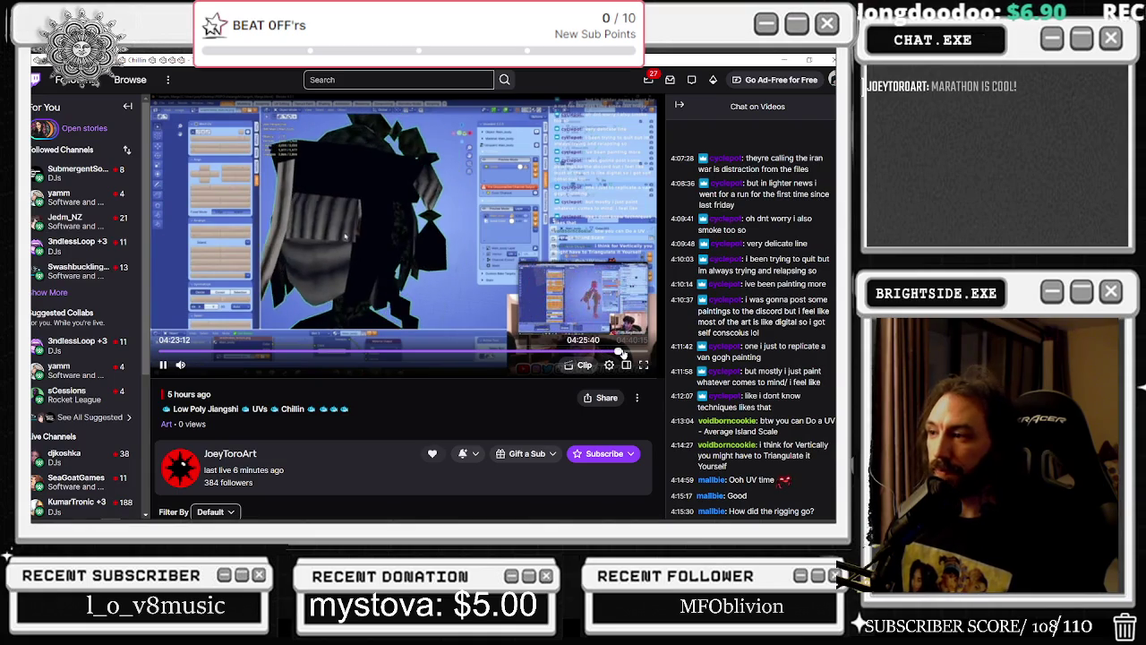
click(629, 352)
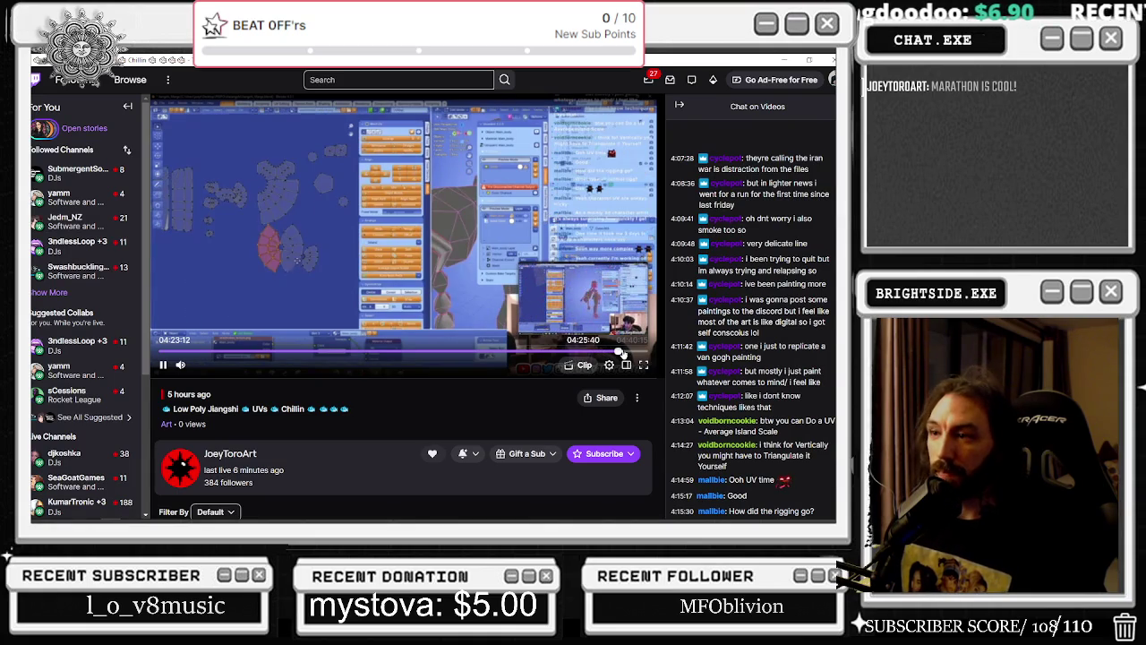
click(635, 351)
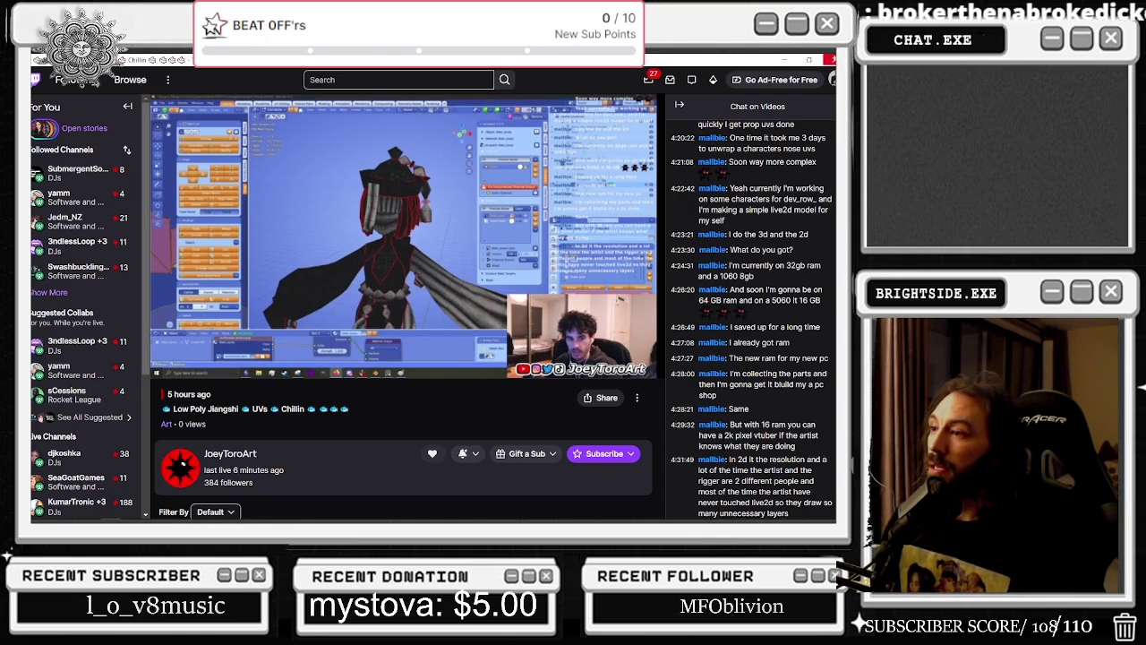
Close the broadcast, resume the GEAR TALK RADIO video, and minimize the browser back to Blender
click(830, 59)
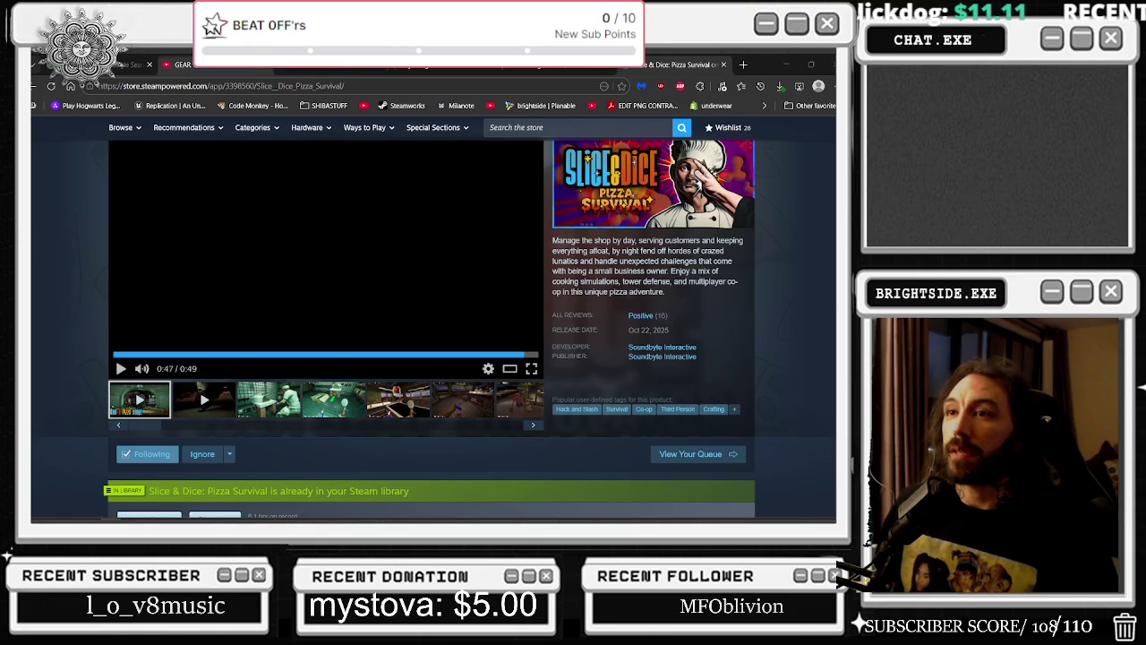
click(193, 64)
key(space)
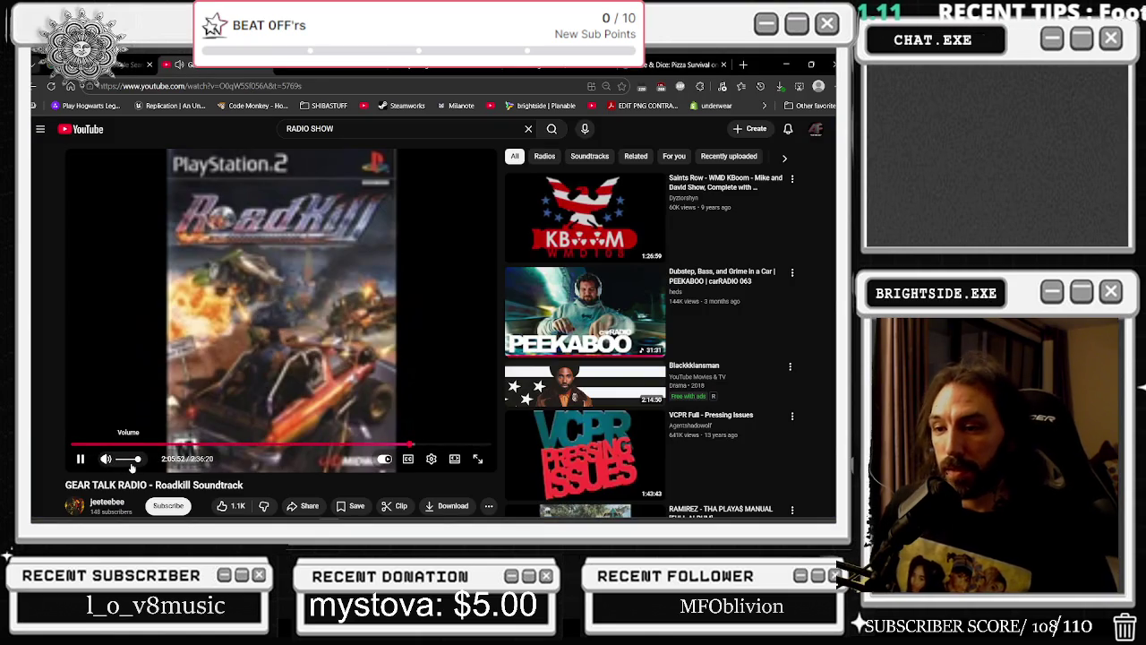
click(786, 64)
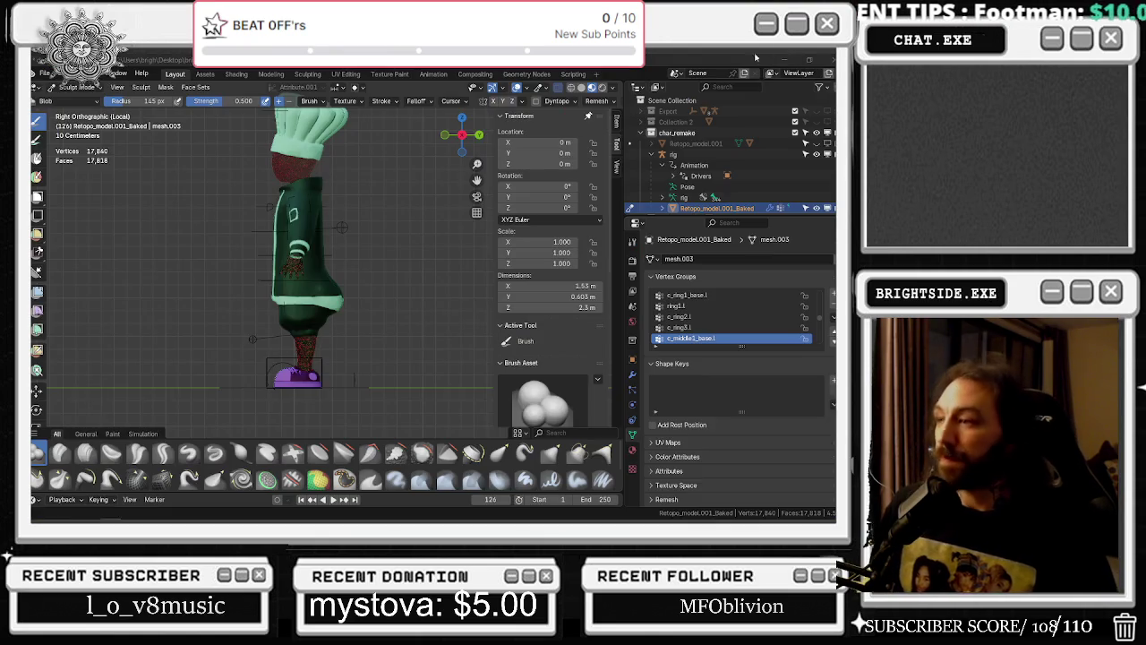
mouse_move(296, 351)
middle_down()
mouse_move(286, 307)
mouse_move(246, 300)
middle_up()
scroll(286, 308, up, 4)
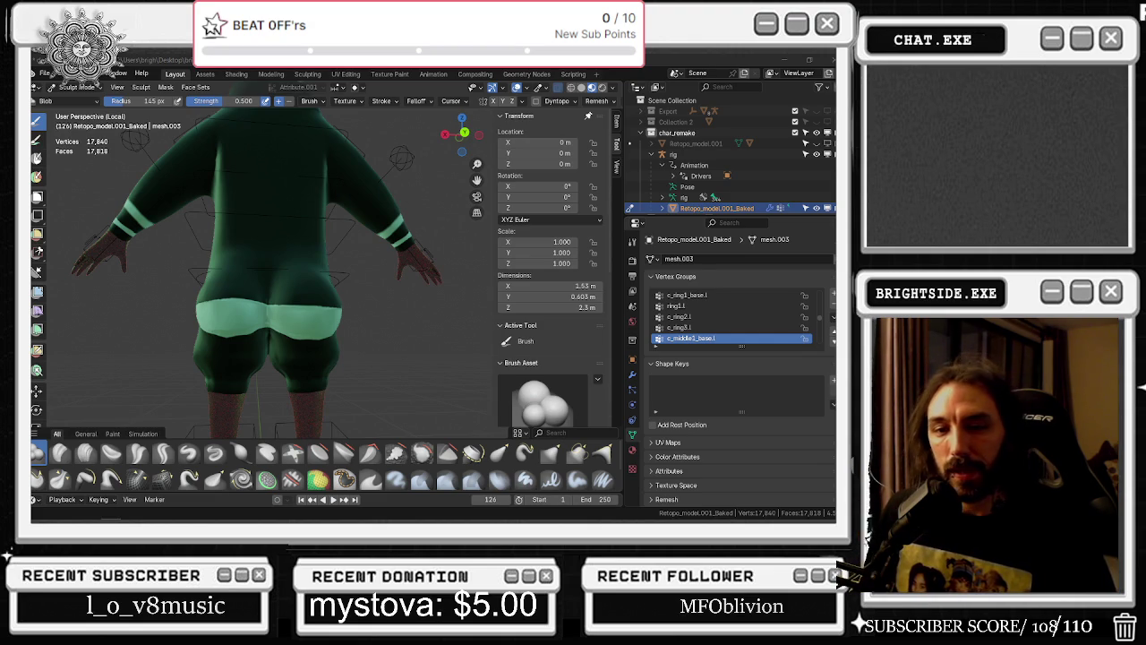
mouse_move(269, 258)
middle_down()
mouse_move(235, 265)
mouse_move(226, 333)
mouse_move(336, 300)
middle_up()
scroll(235, 265, down, 4)
scroll(234, 265, up, 5)
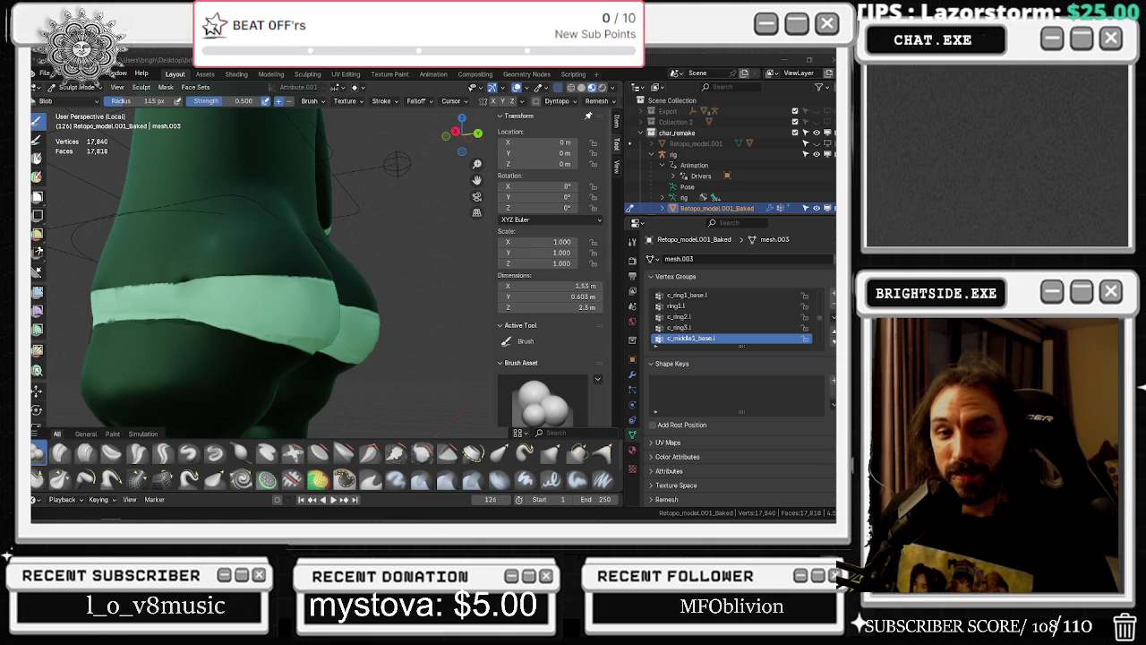
mouse_move(320, 203)
middle_down()
mouse_move(370, 245)
mouse_move(341, 295)
mouse_move(207, 328)
mouse_move(300, 376)
mouse_move(240, 344)
mouse_move(407, 337)
middle_up()
scroll(314, 342, up, 3)
scroll(282, 307, down, 3)
scroll(407, 337, down, 3)
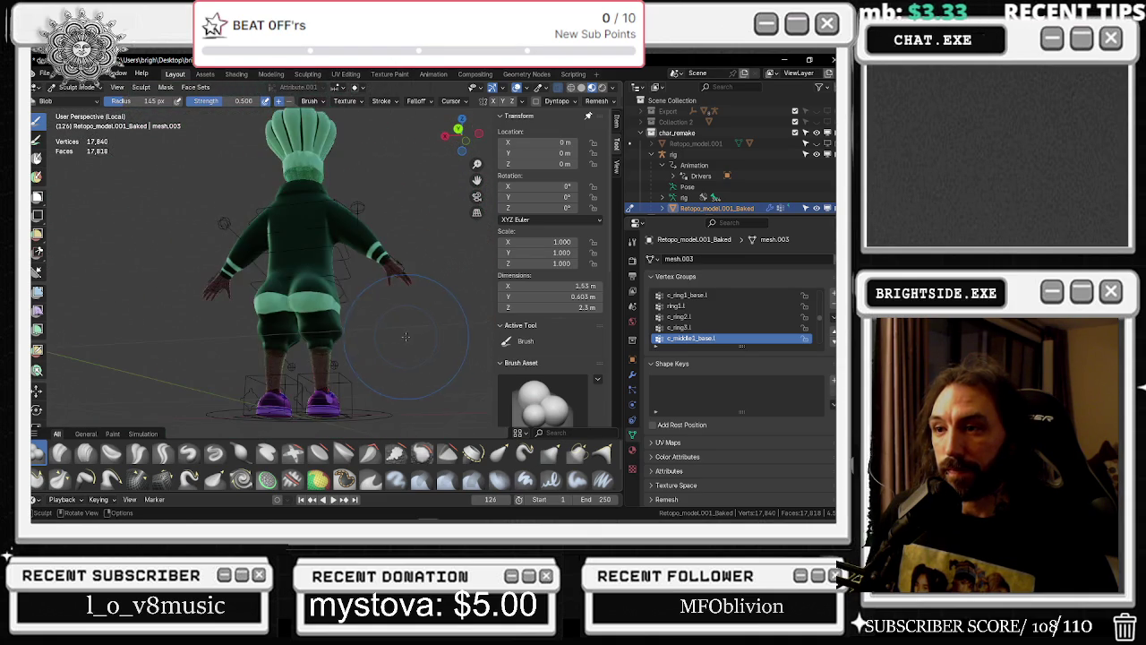
mouse_move(276, 320)
middle_down()
mouse_move(347, 345)
mouse_move(243, 283)
middle_up()
scroll(348, 344, up, 3)
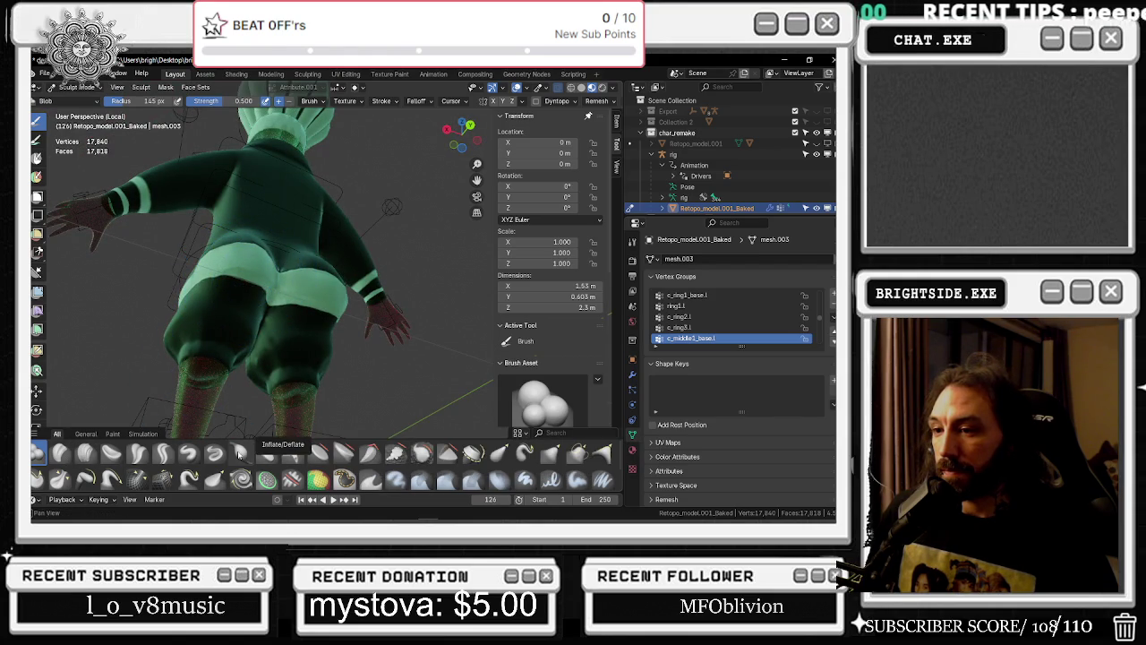
click(315, 460)
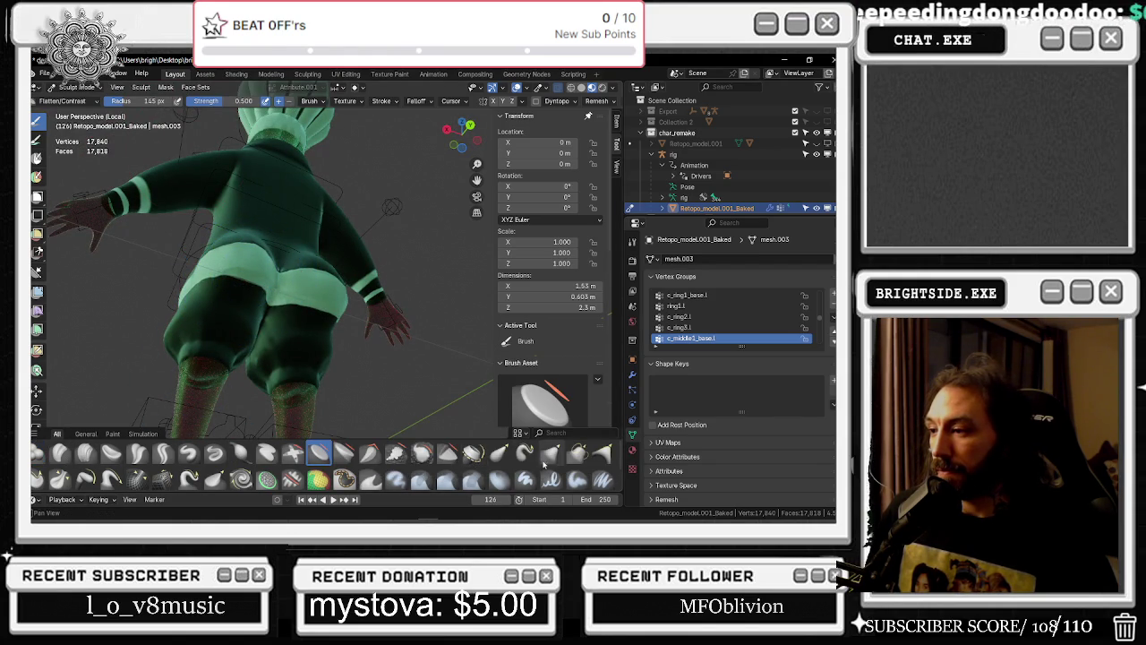
Make Crease Sharp the active sculpt brush (145 px, 0.600 strength) and orbit in on the character's hips from behind
scroll(543, 461, down, 1)
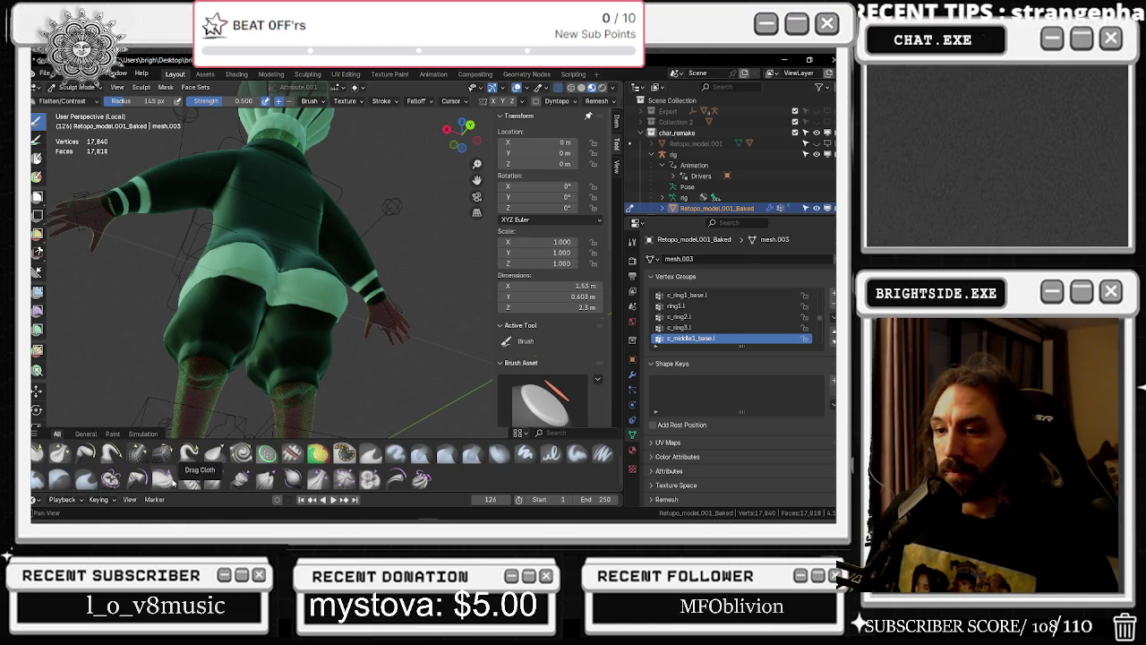
scroll(231, 475, up, 1)
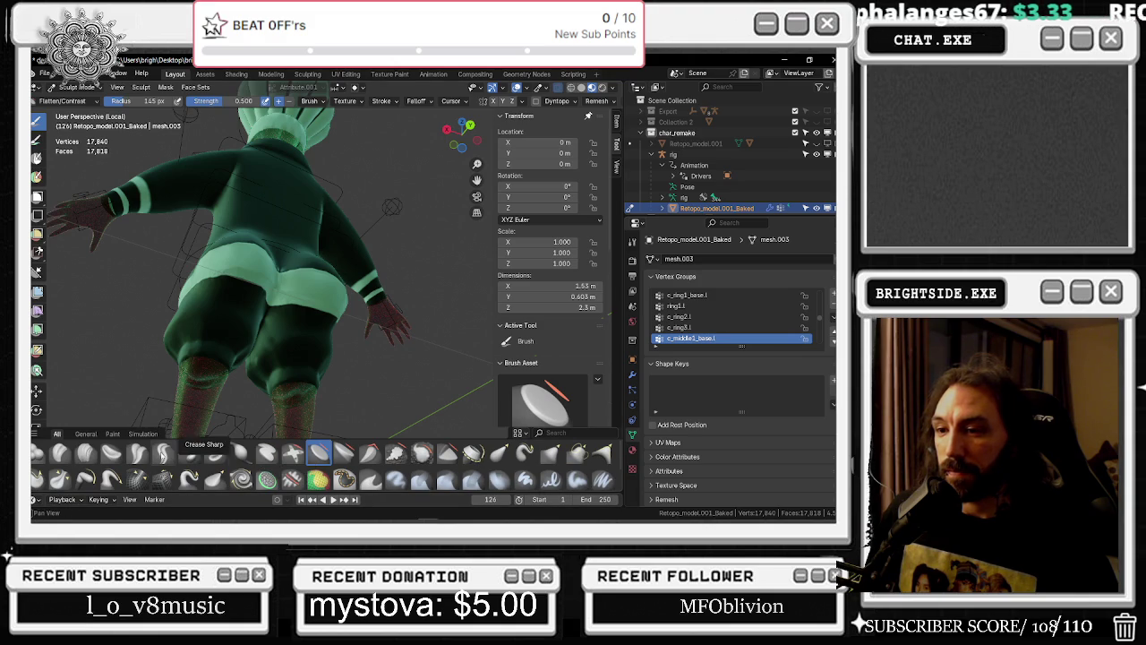
click(161, 457)
scroll(233, 300, up, 4)
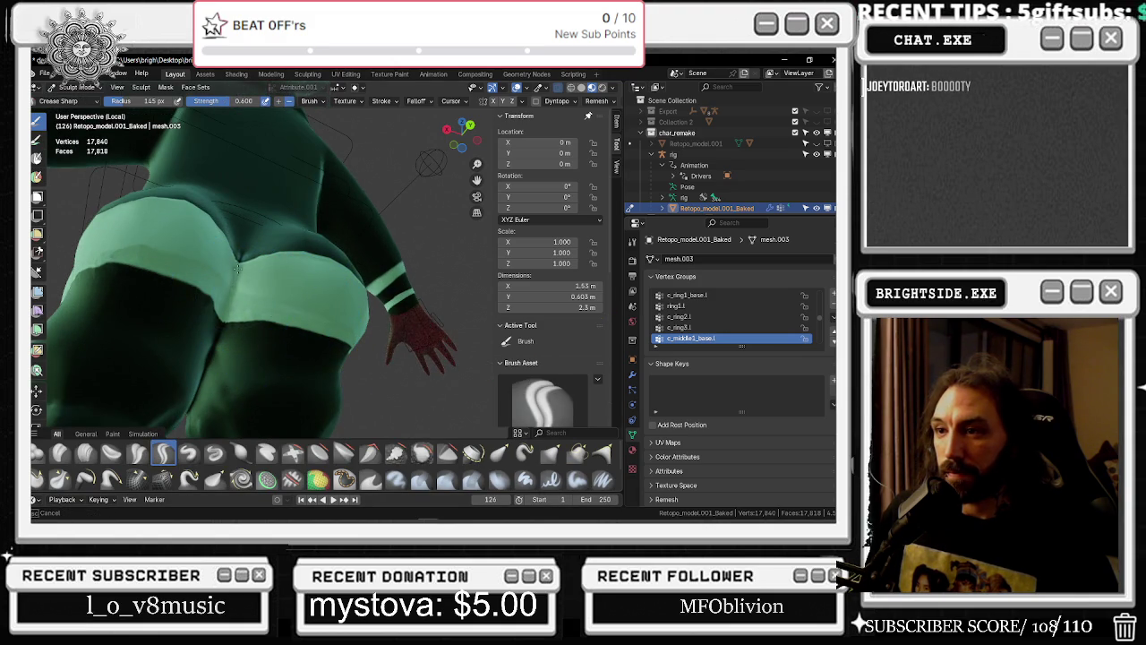
mouse_move(233, 297)
middle_down()
mouse_move(183, 289)
mouse_move(296, 298)
mouse_move(256, 281)
mouse_move(317, 352)
mouse_move(457, 372)
mouse_move(393, 388)
middle_up()
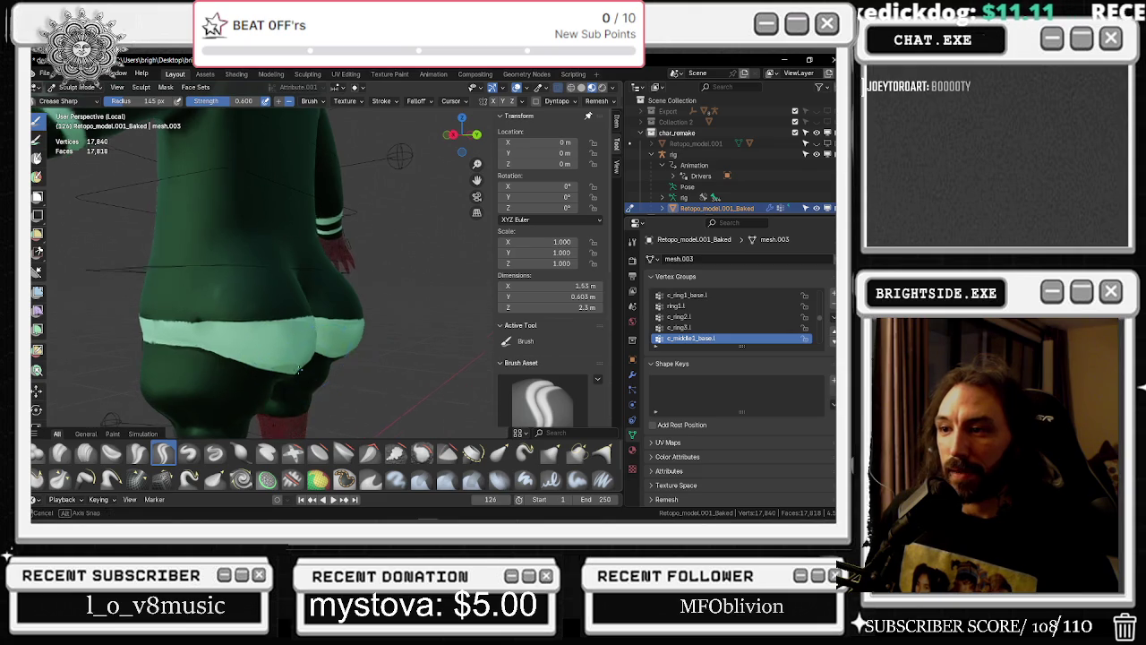
middle_drag(296, 372, 183, 469)
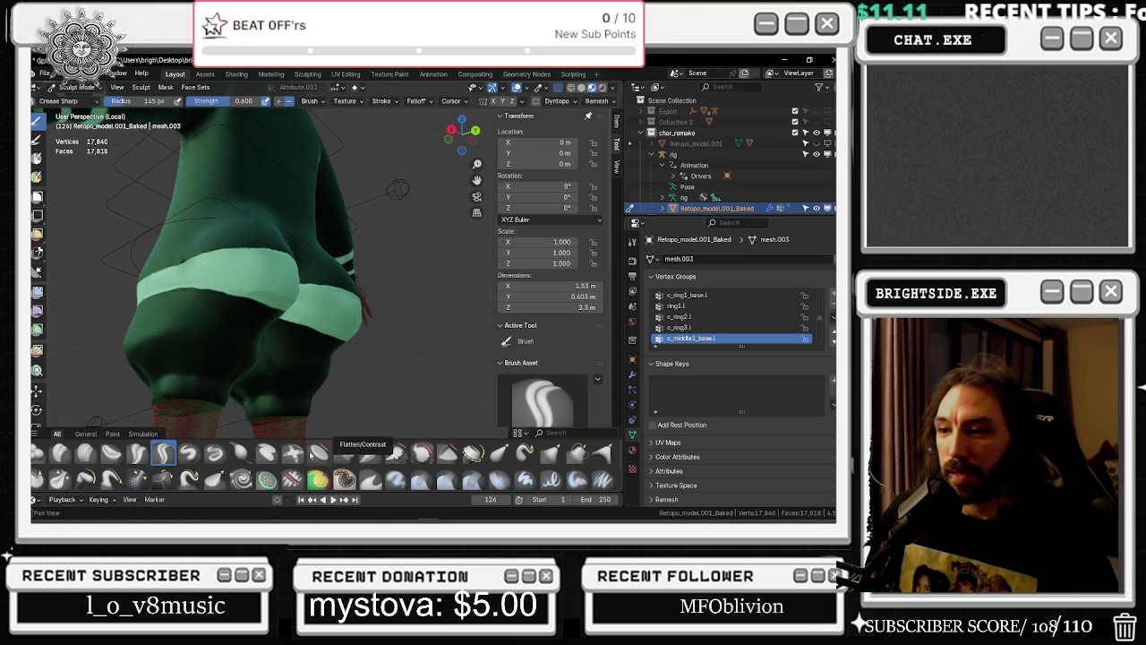
Find 'smoo' in the brush search, pick Smooth (0.700 strength), clear the search, and orbit to the rear
click(551, 432)
text(smoo)
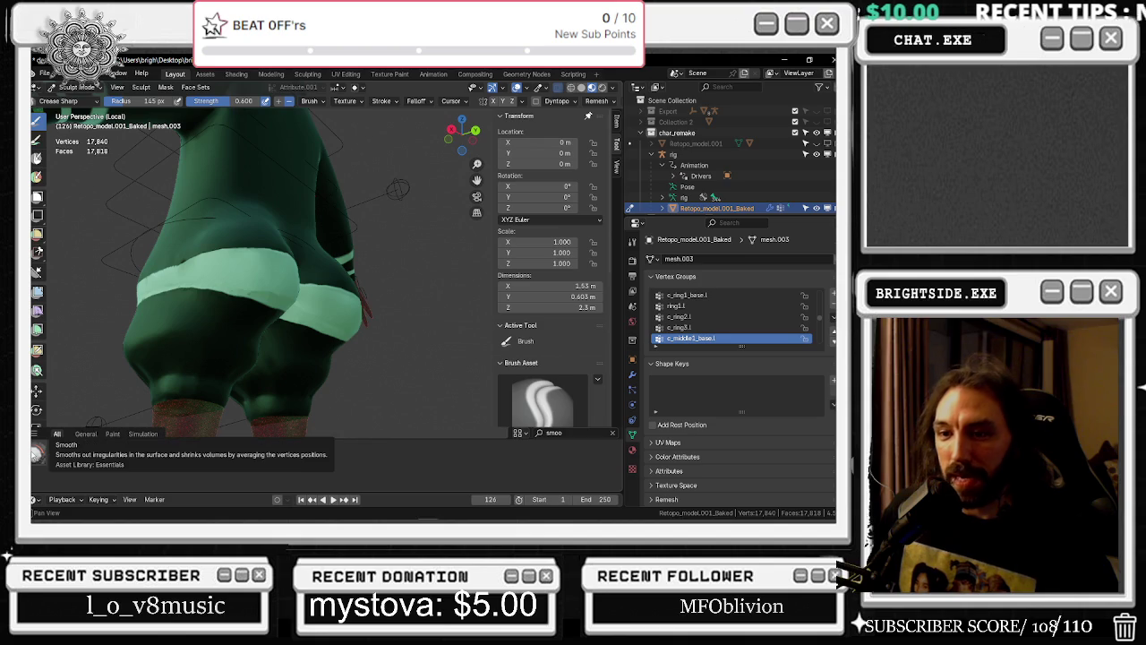
click(36, 454)
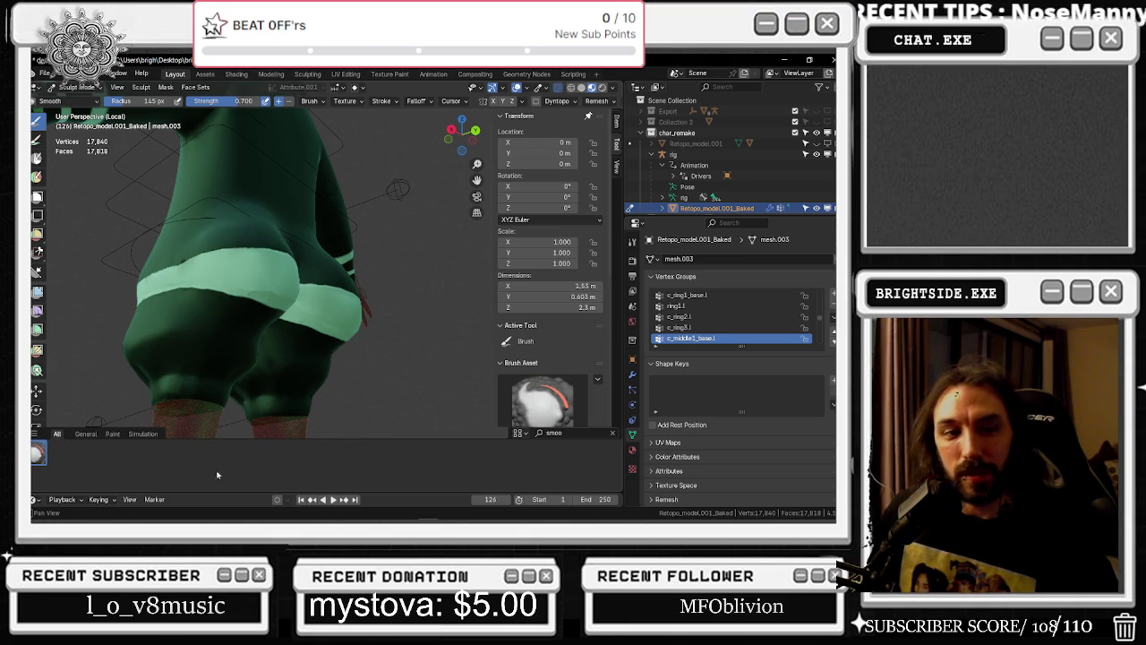
click(614, 433)
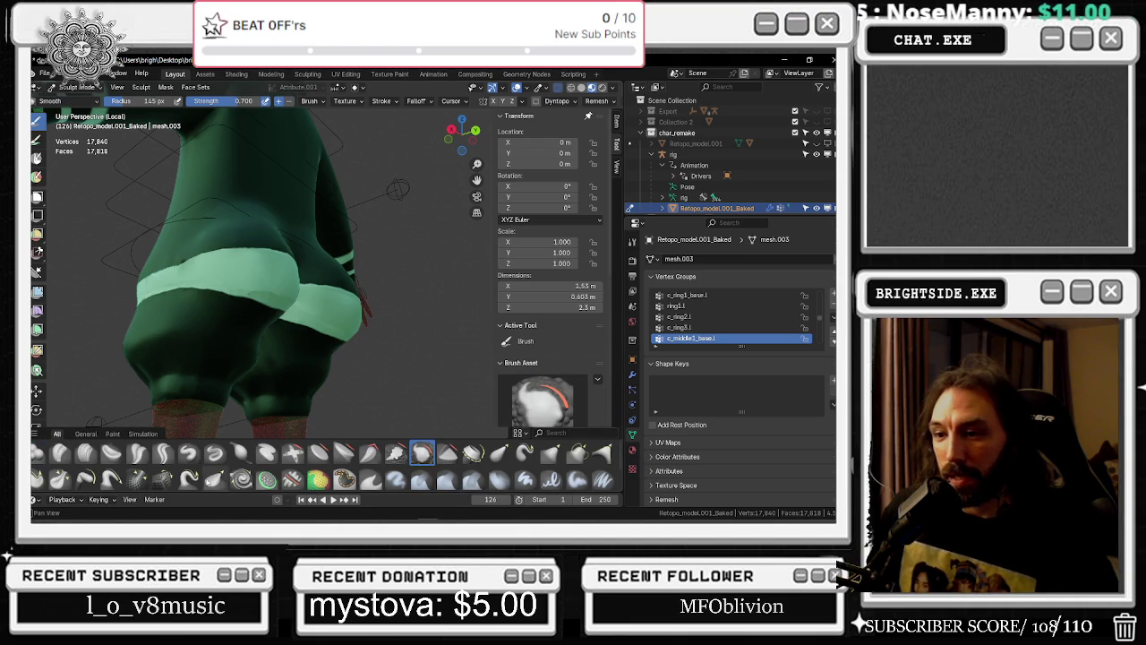
scroll(140, 455, down, 1)
scroll(126, 454, up, 1)
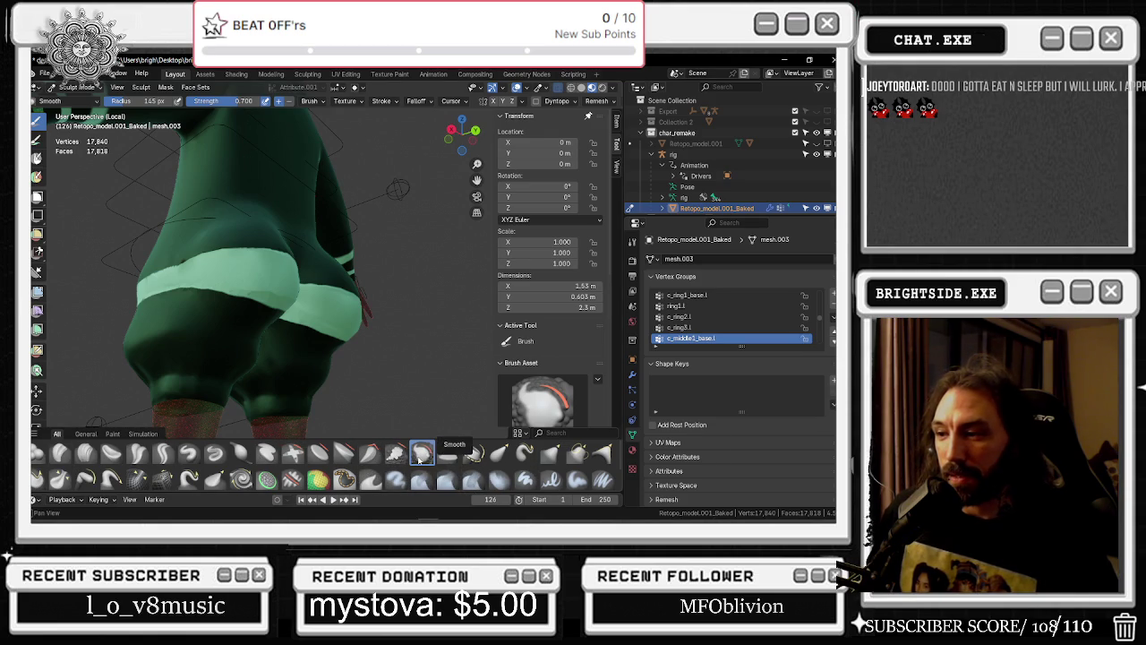
scroll(266, 309, up, 4)
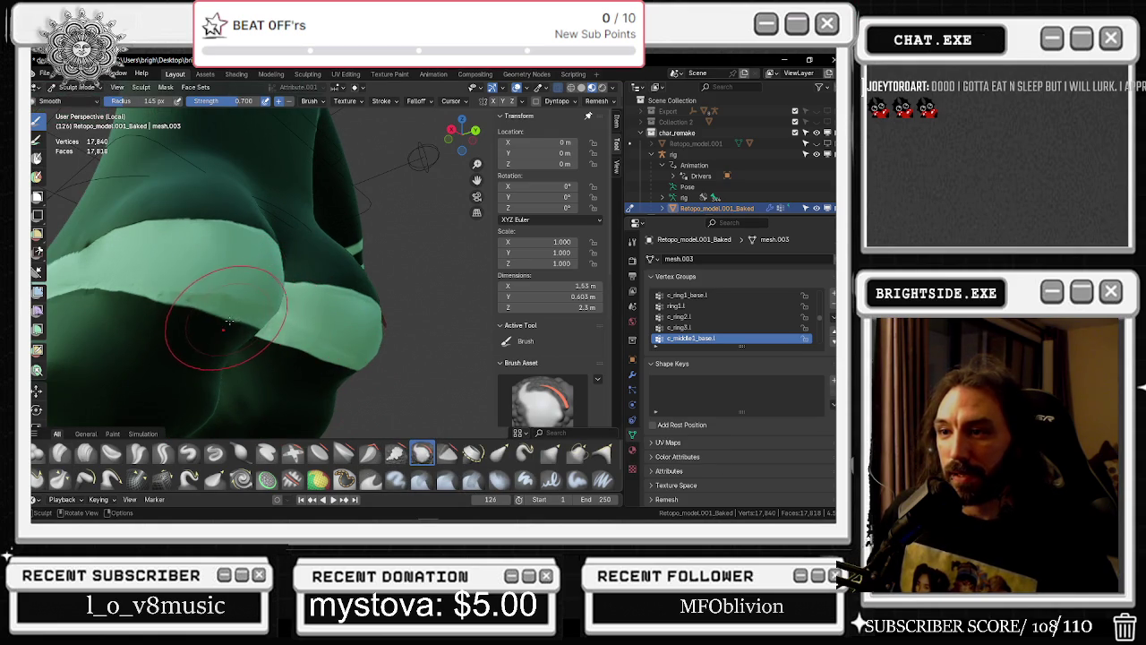
mouse_move(233, 312)
middle_down()
mouse_move(198, 320)
mouse_move(327, 383)
mouse_move(187, 374)
middle_up()
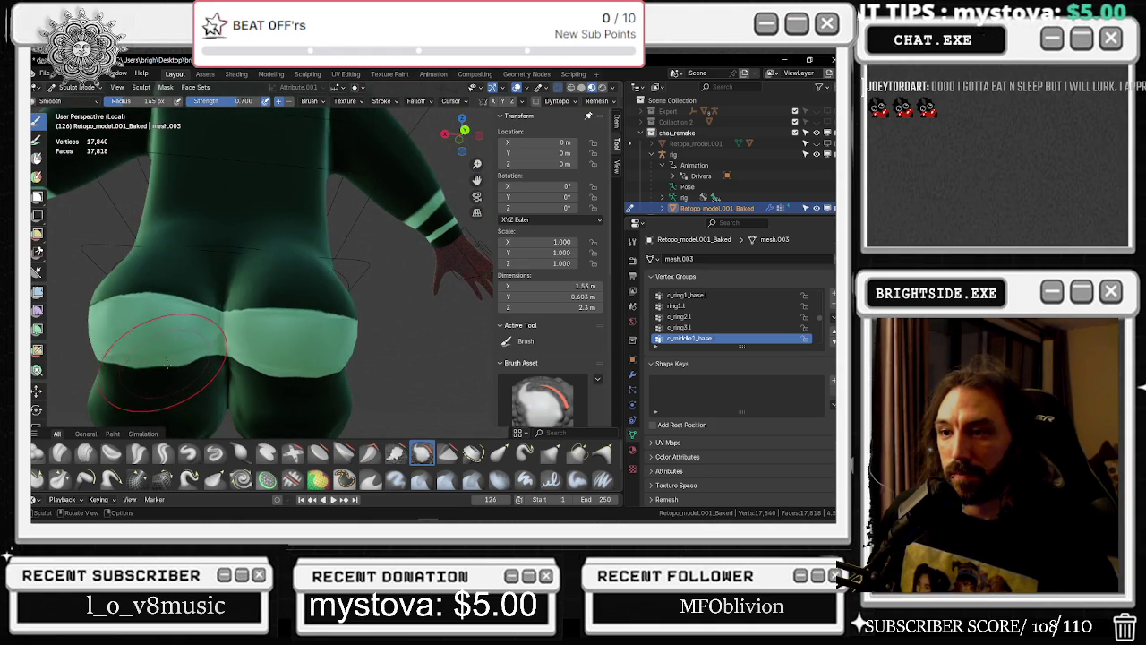
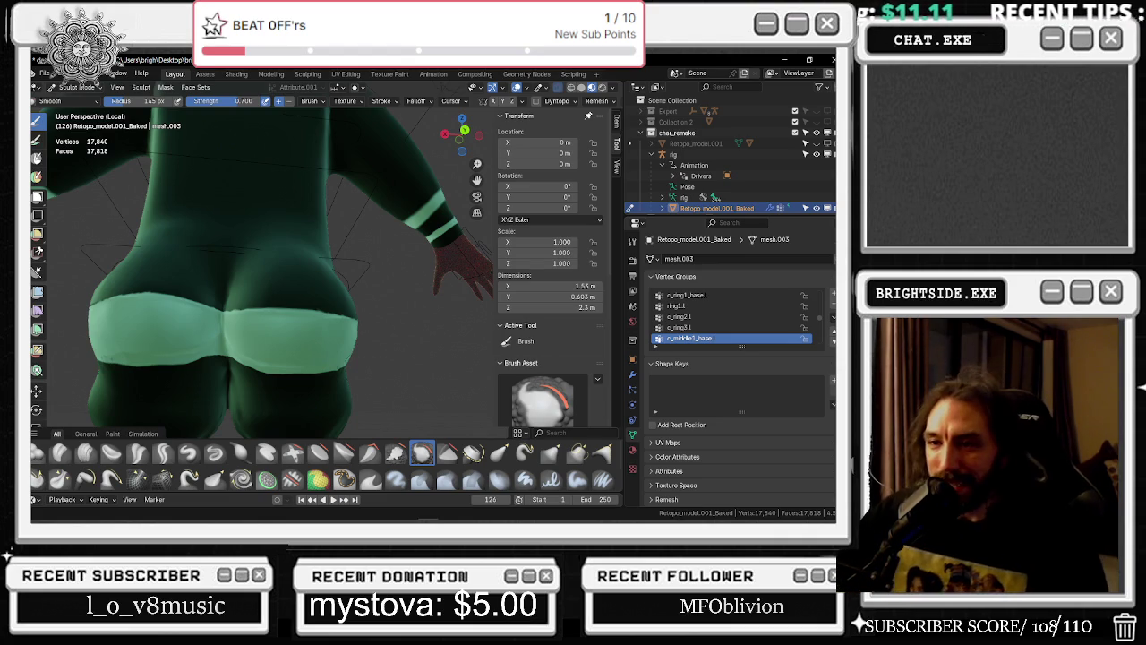
Orbit around the chef character to inspect the hips from the back and sides
middle_drag(188, 213, 277, 221)
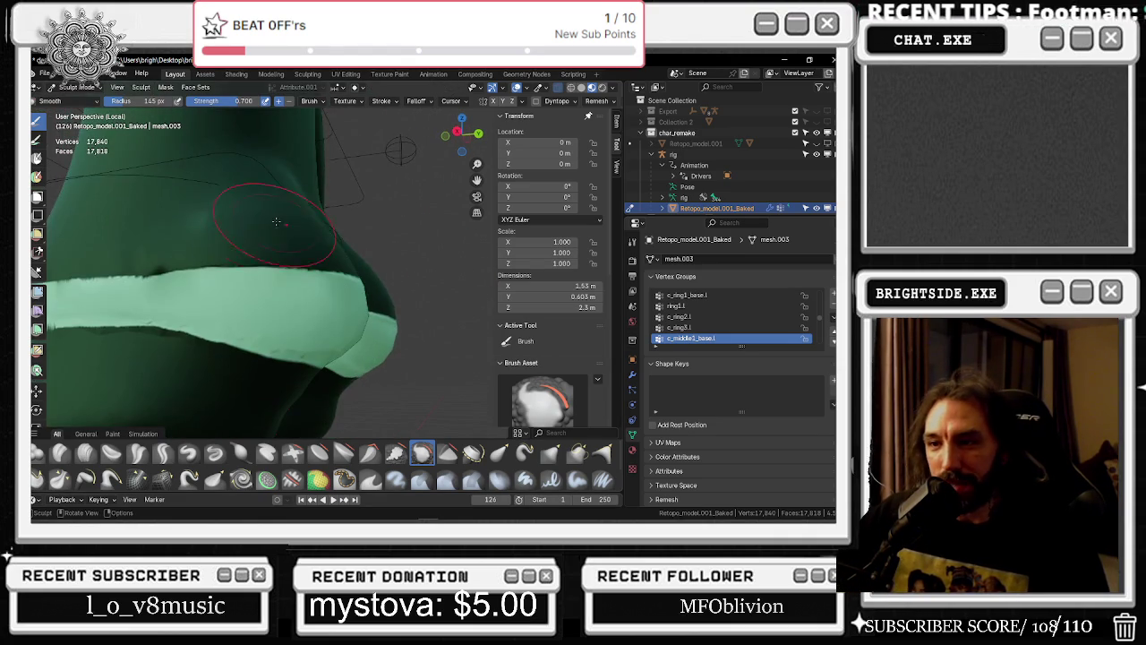
scroll(167, 261, down, 3)
mouse_move(167, 262)
middle_down()
mouse_move(212, 274)
mouse_move(231, 306)
middle_up()
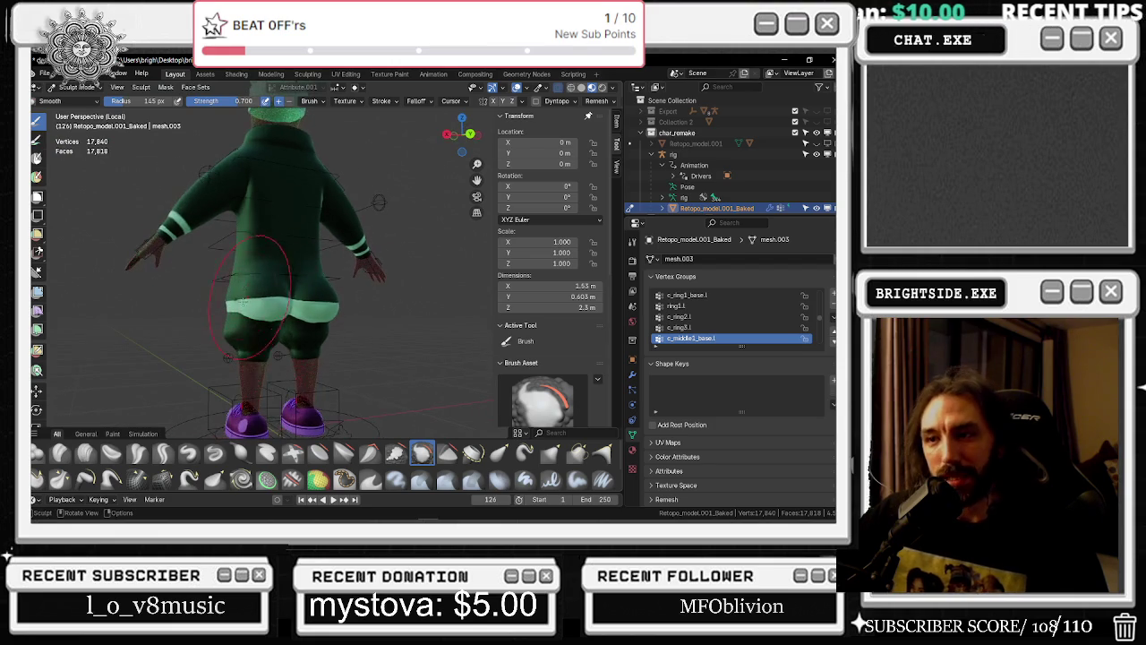
scroll(231, 307, up, 2)
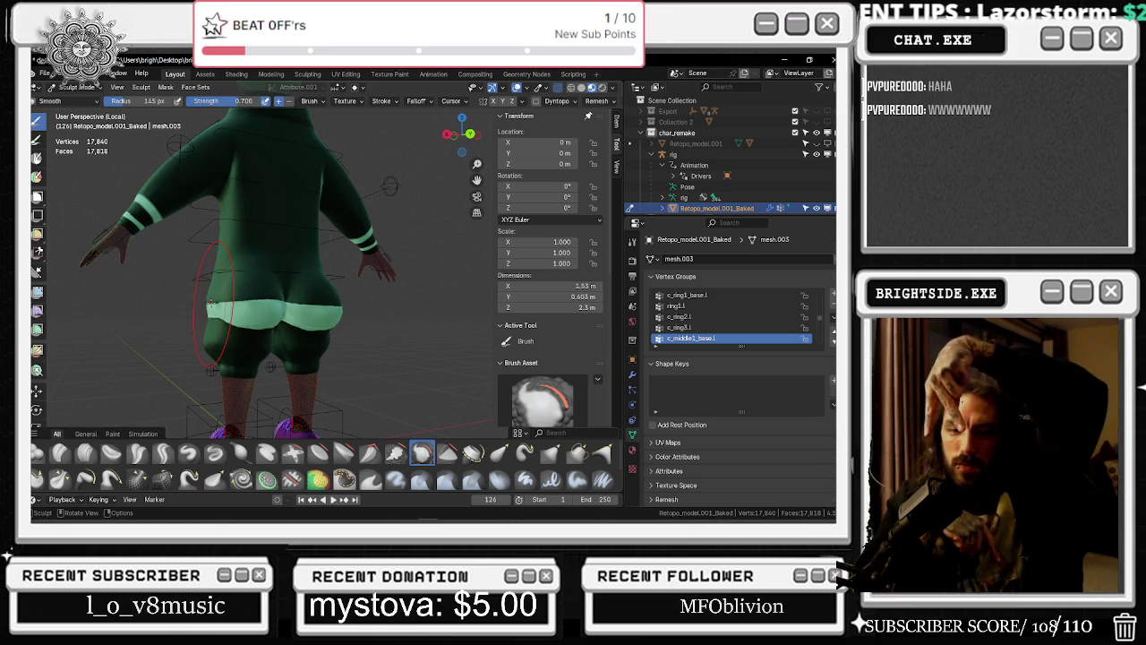
mouse_move(215, 300)
middle_down()
mouse_move(364, 237)
mouse_move(295, 320)
mouse_move(325, 332)
middle_up()
scroll(294, 320, up, 3)
scroll(325, 333, down, 2)
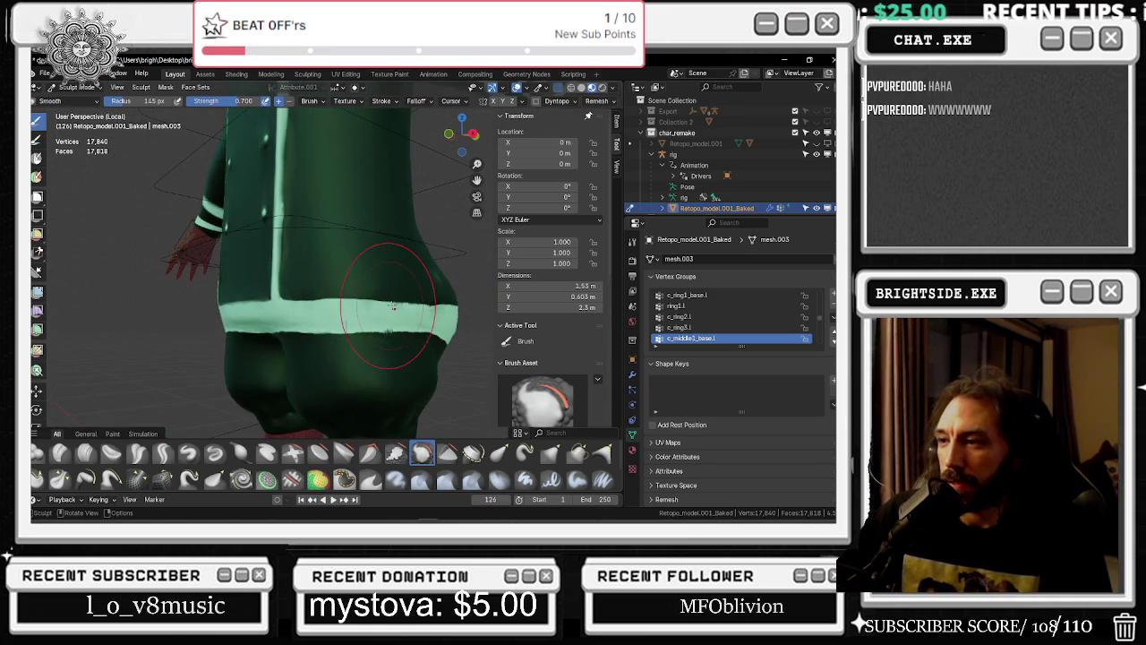
mouse_move(447, 260)
middle_down()
mouse_move(372, 295)
mouse_move(268, 261)
mouse_move(220, 295)
middle_up()
scroll(371, 296, down, 3)
scroll(268, 262, up, 3)
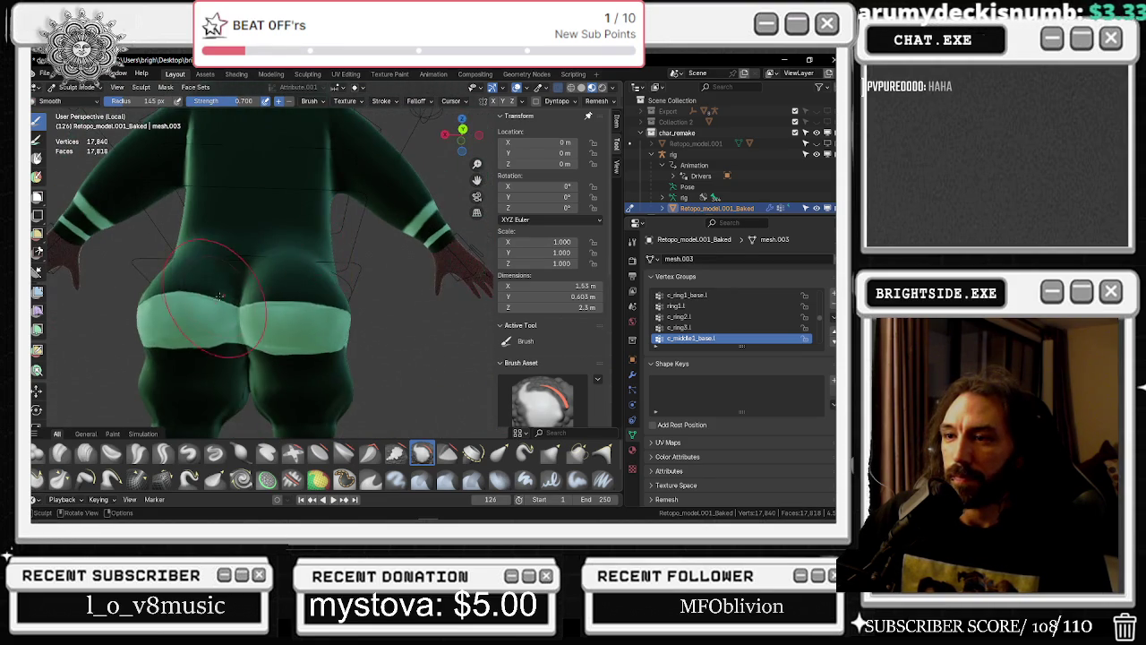
mouse_move(309, 280)
middle_down()
mouse_move(400, 314)
mouse_move(314, 335)
mouse_move(378, 378)
middle_up()
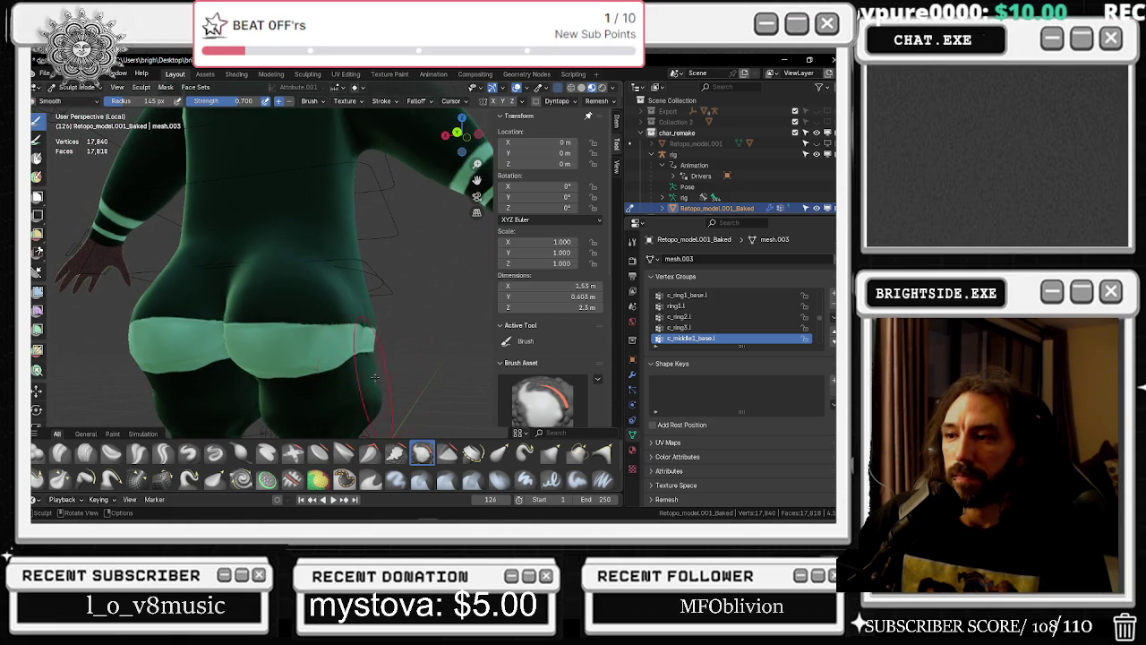
mouse_move(383, 333)
middle_down()
mouse_move(377, 320)
mouse_move(275, 305)
middle_up()
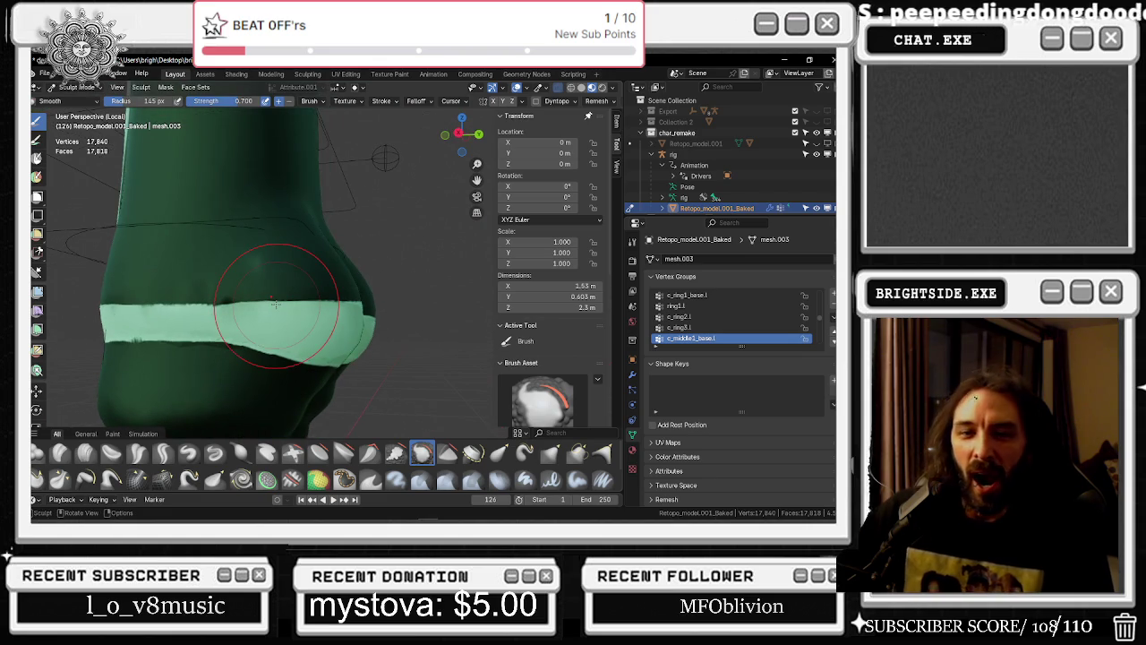
mouse_move(275, 305)
middle_down()
mouse_move(341, 249)
mouse_move(346, 269)
mouse_move(325, 223)
middle_up()
mouse_move(374, 299)
middle_down()
mouse_move(320, 284)
mouse_move(415, 211)
mouse_move(234, 269)
middle_up()
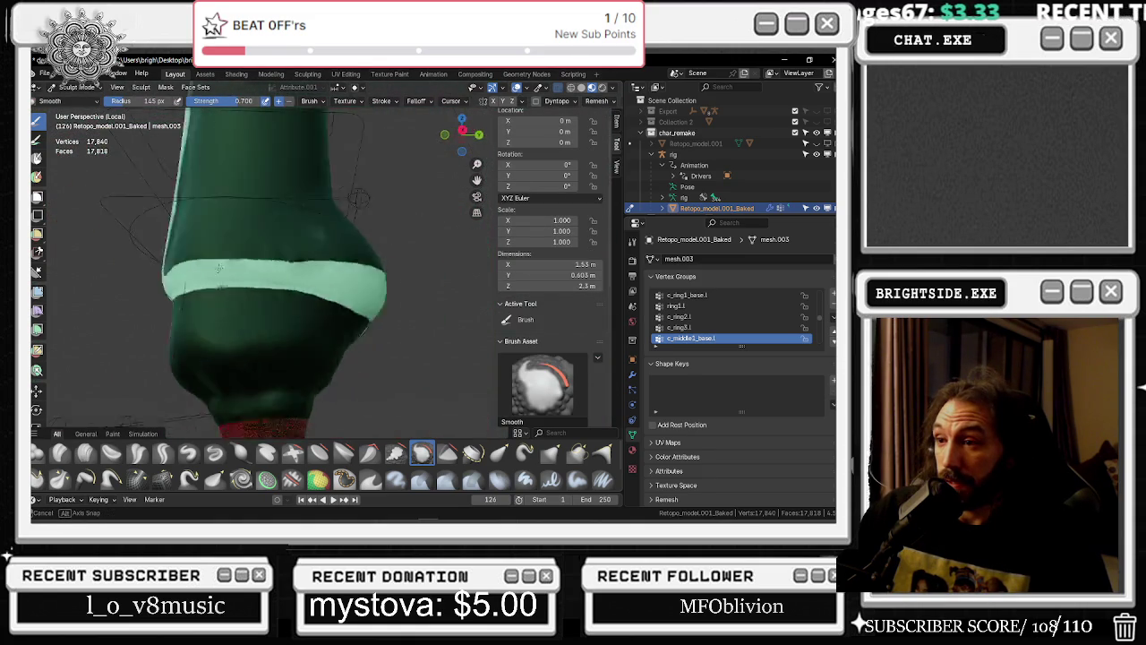
middle_drag(234, 269, 217, 240)
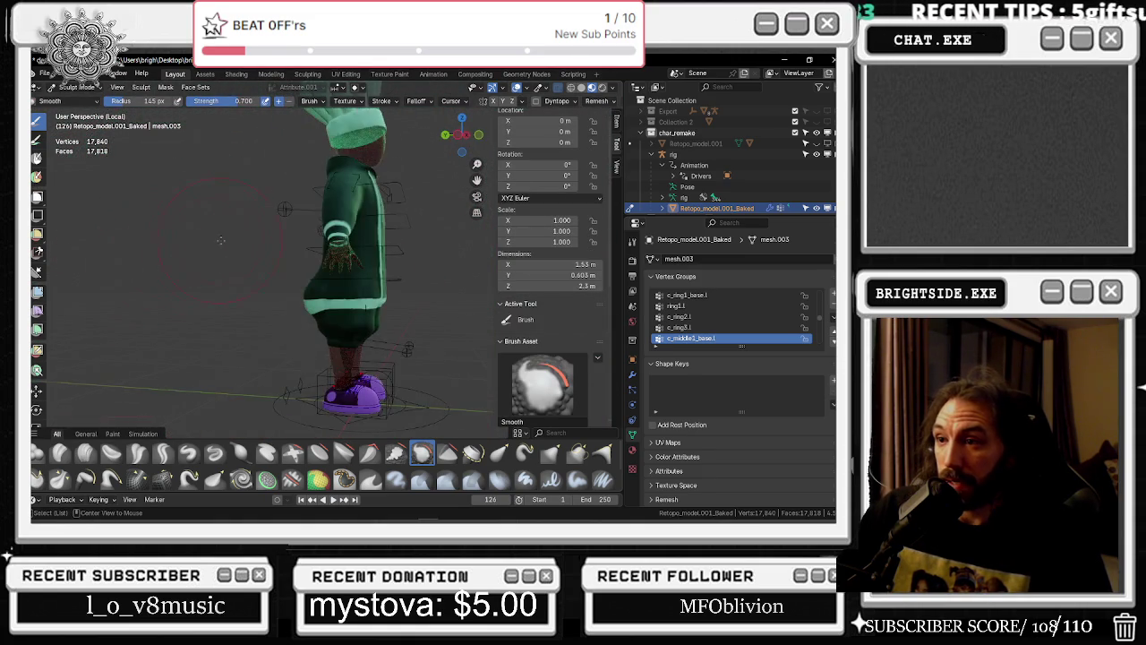
key(KP_1)
key(KP_3)
mouse_move(380, 232)
middle_down()
mouse_move(302, 315)
mouse_move(474, 235)
middle_up()
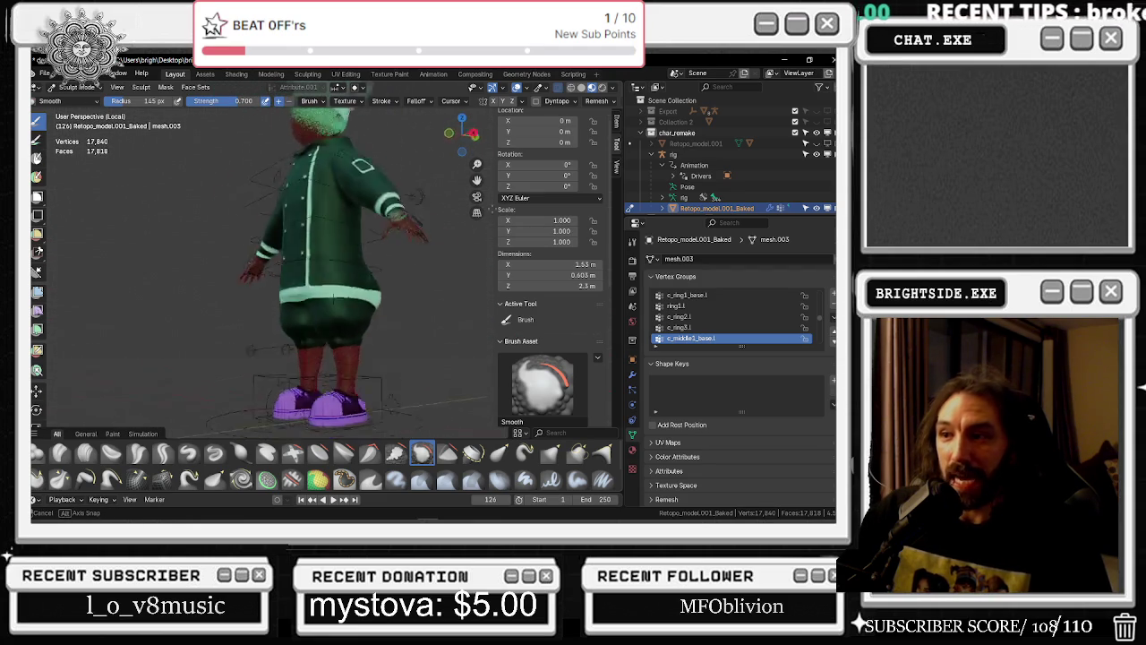
middle_drag(474, 235, 573, 237)
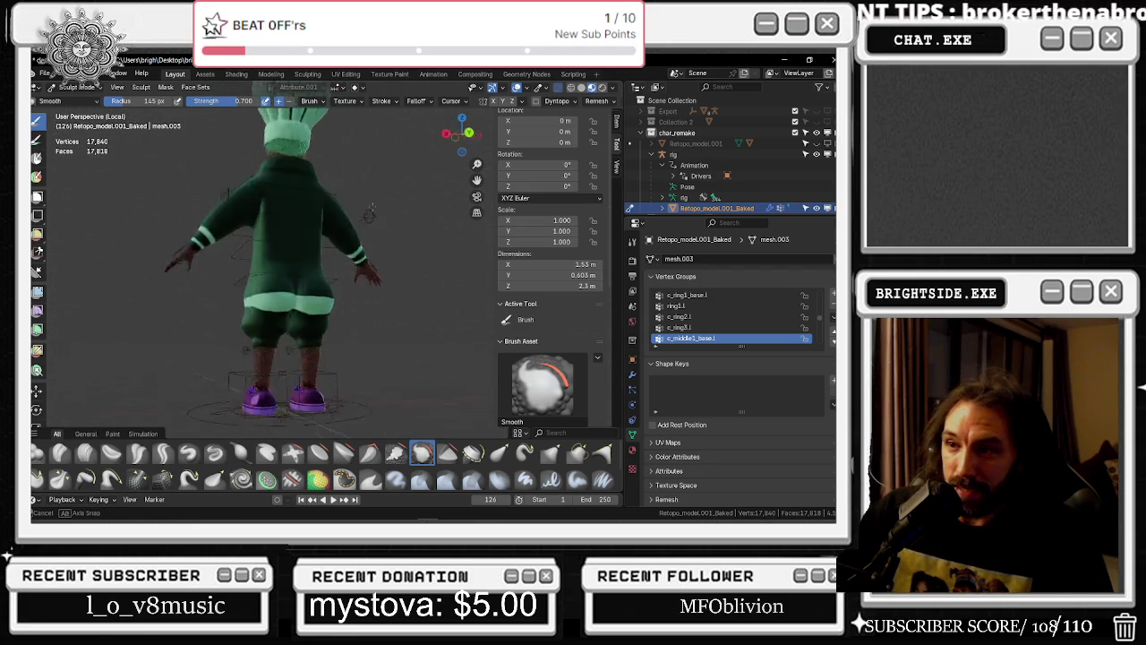
middle_drag(358, 224, 465, 224)
Compare solid and material preview shading, glance at the chat window, then orbit to a front view
click(581, 88)
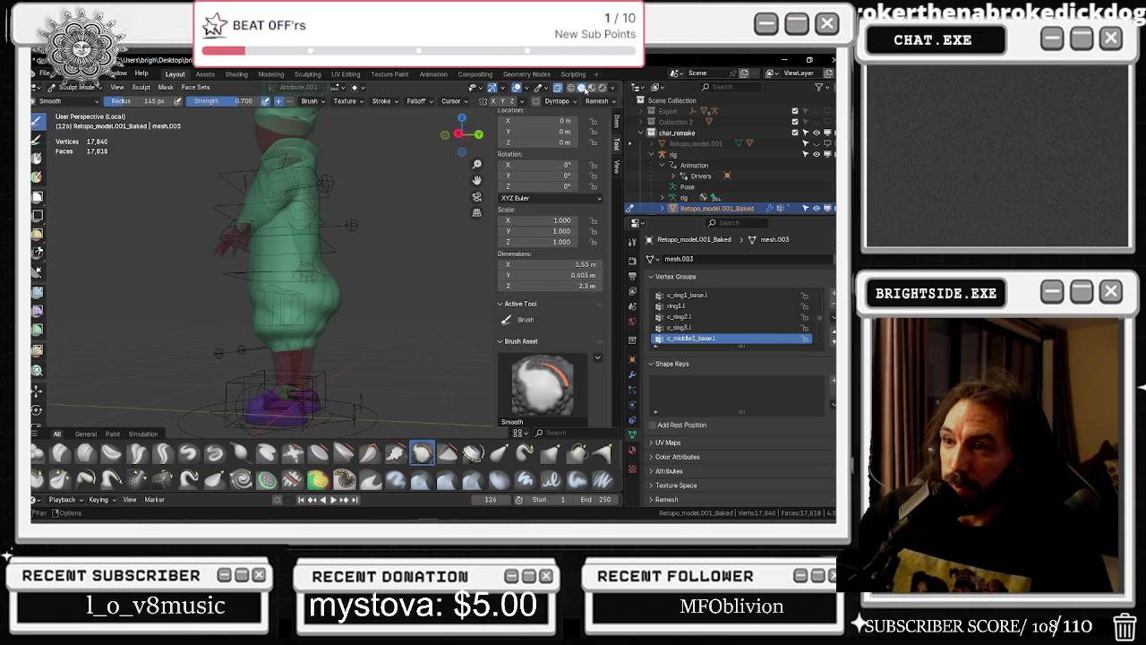
click(598, 88)
mouse_move(376, 233)
middle_down()
mouse_move(247, 239)
mouse_move(247, 199)
middle_up()
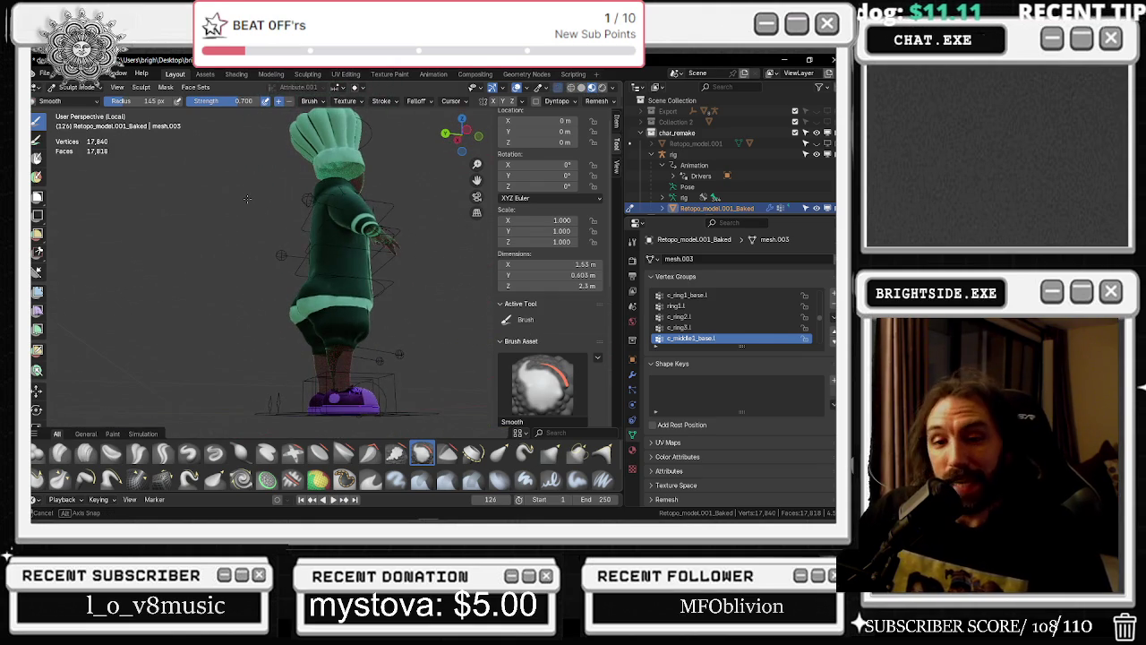
key(alt+Tab)
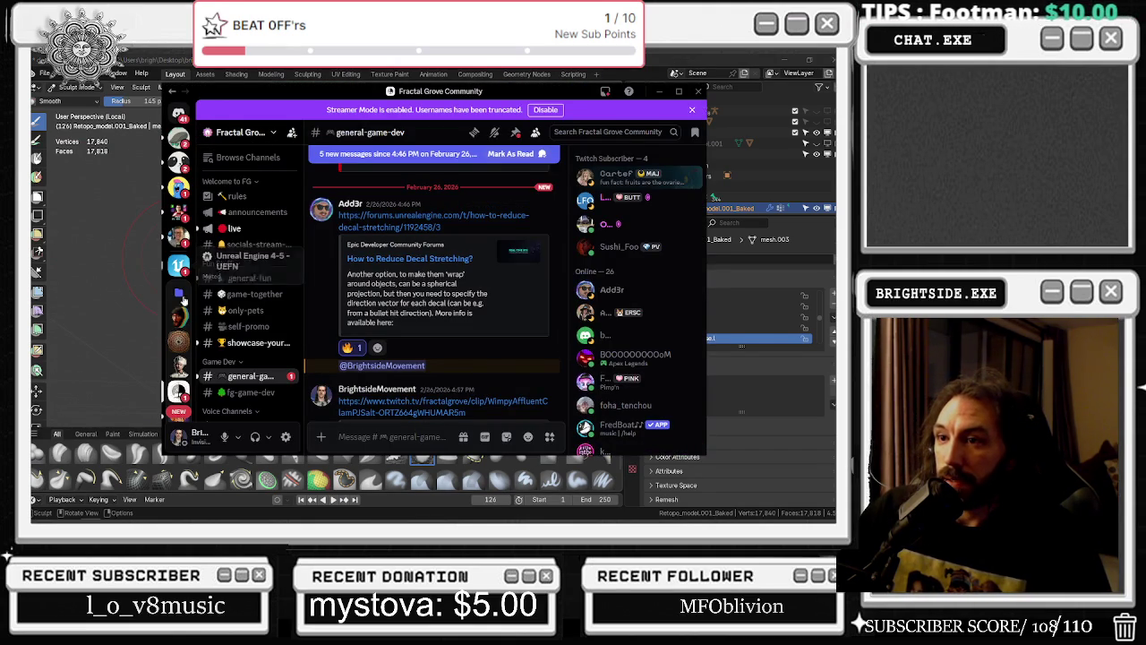
click(660, 91)
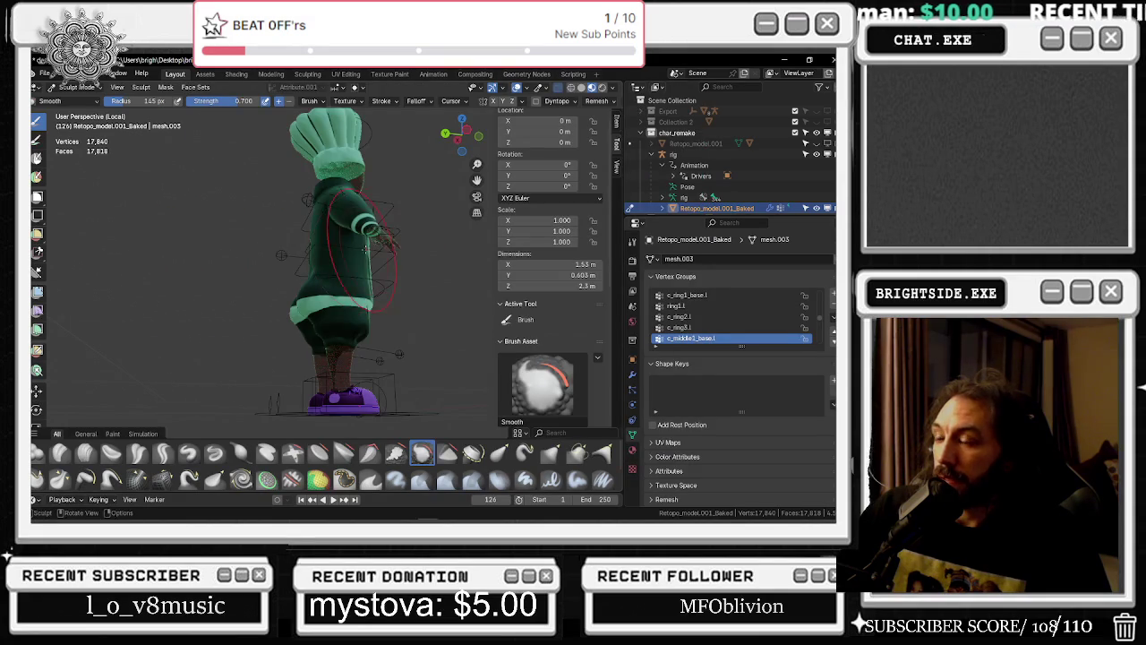
middle_drag(224, 268, 191, 270)
scroll(300, 324, up, 3)
scroll(301, 324, down, 3)
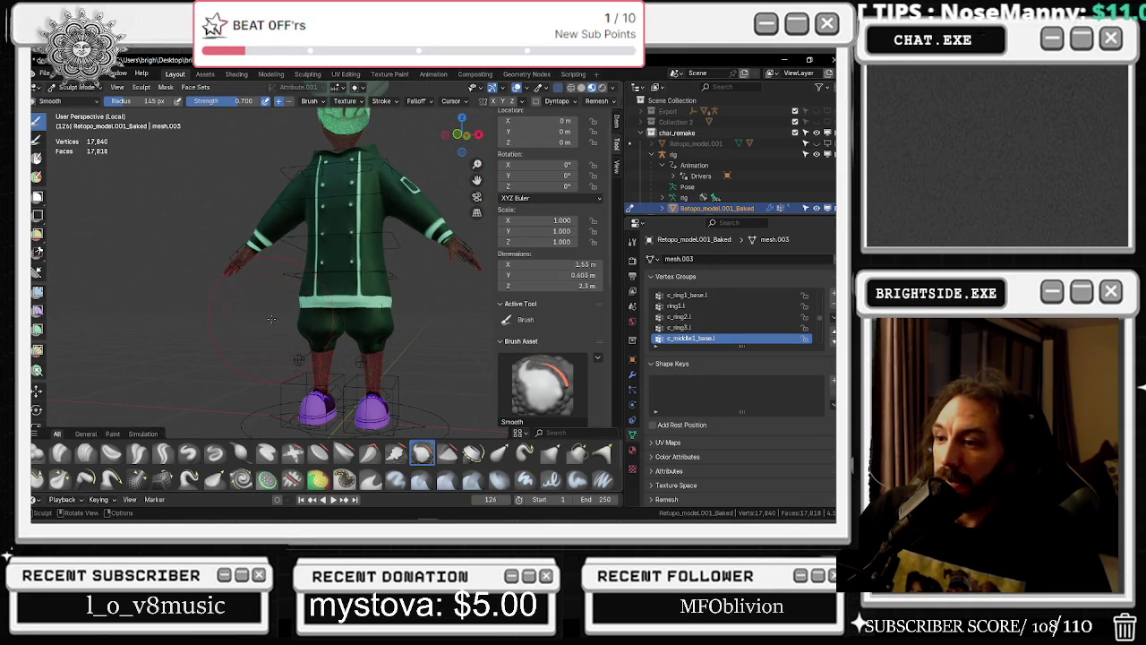
scroll(273, 321, down, 2)
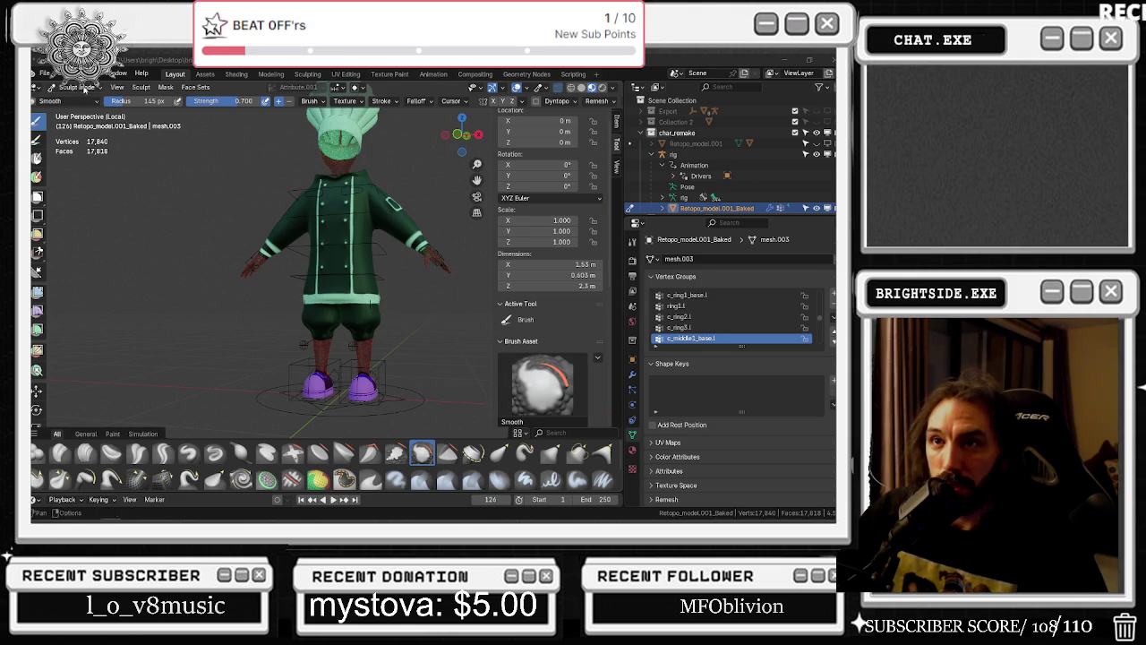
Return from Sculpt to Object Mode and add the rig to the mesh selection
click(85, 90)
click(89, 105)
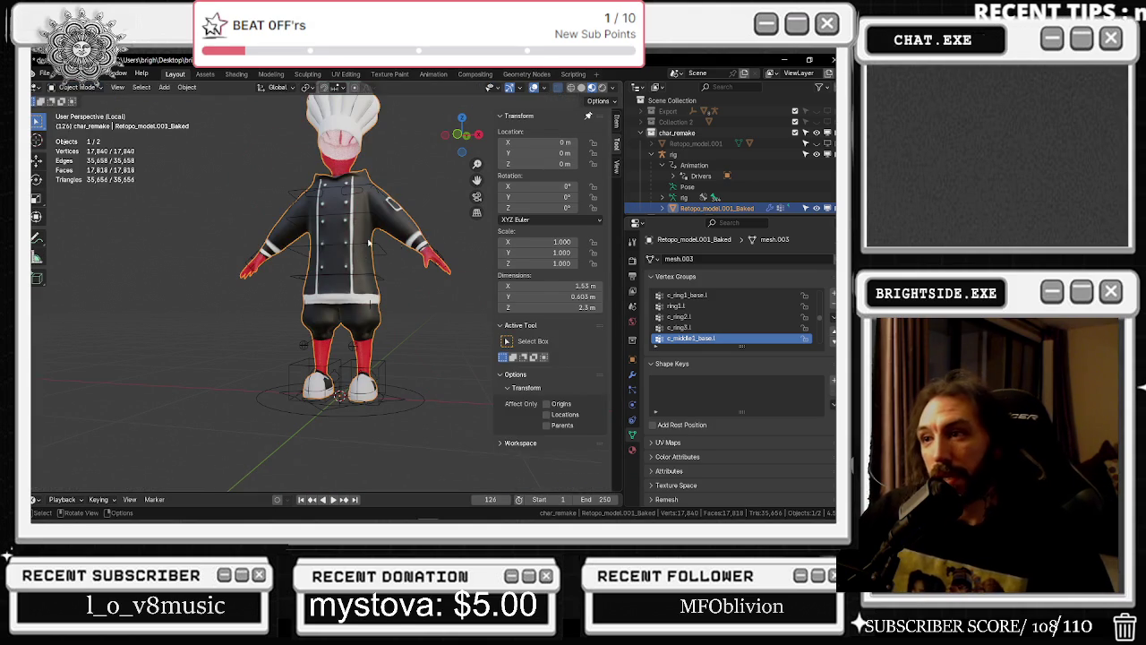
shift+click(285, 294)
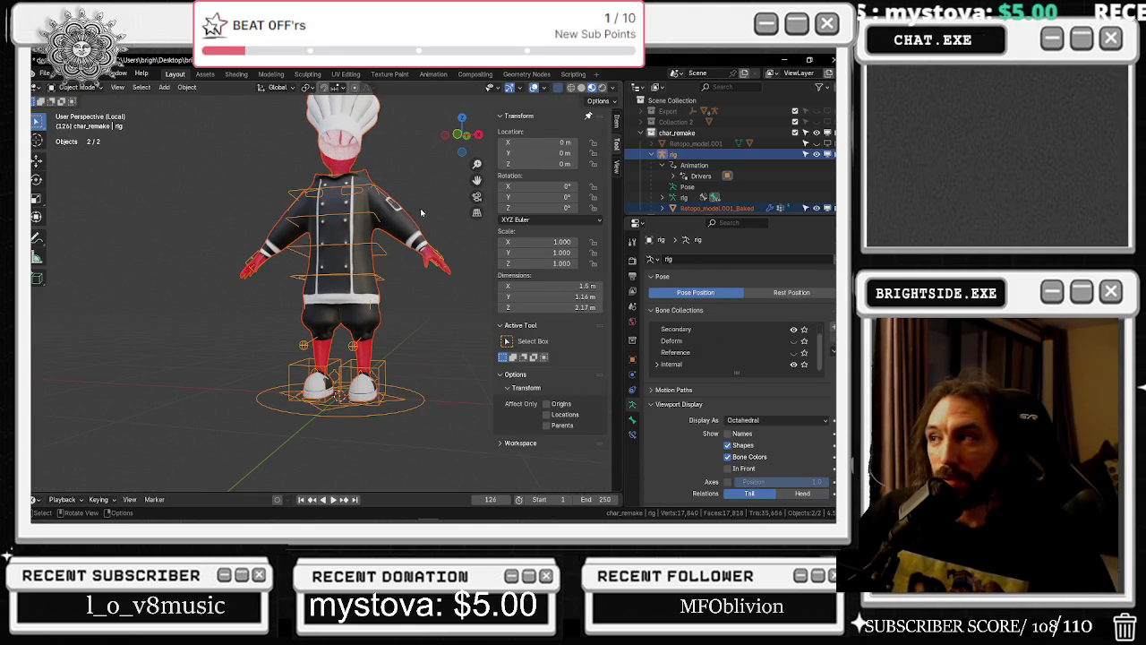
Start an FBX export with Geometry smoothing set to Face
click(44, 72)
mouse_move(62, 235)
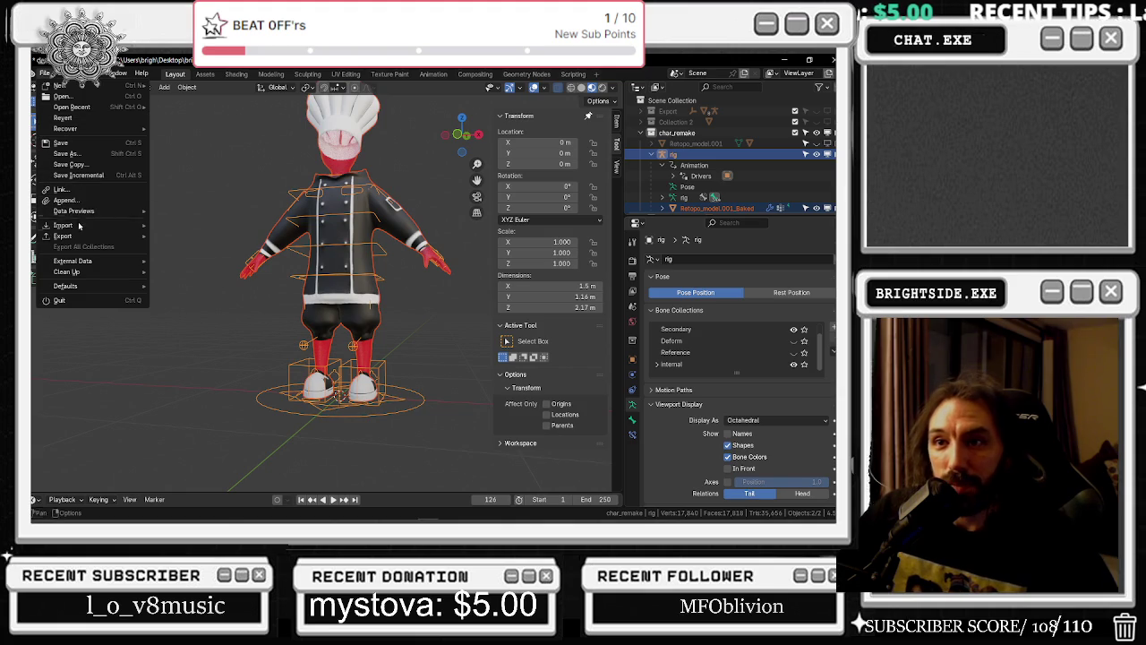
click(201, 332)
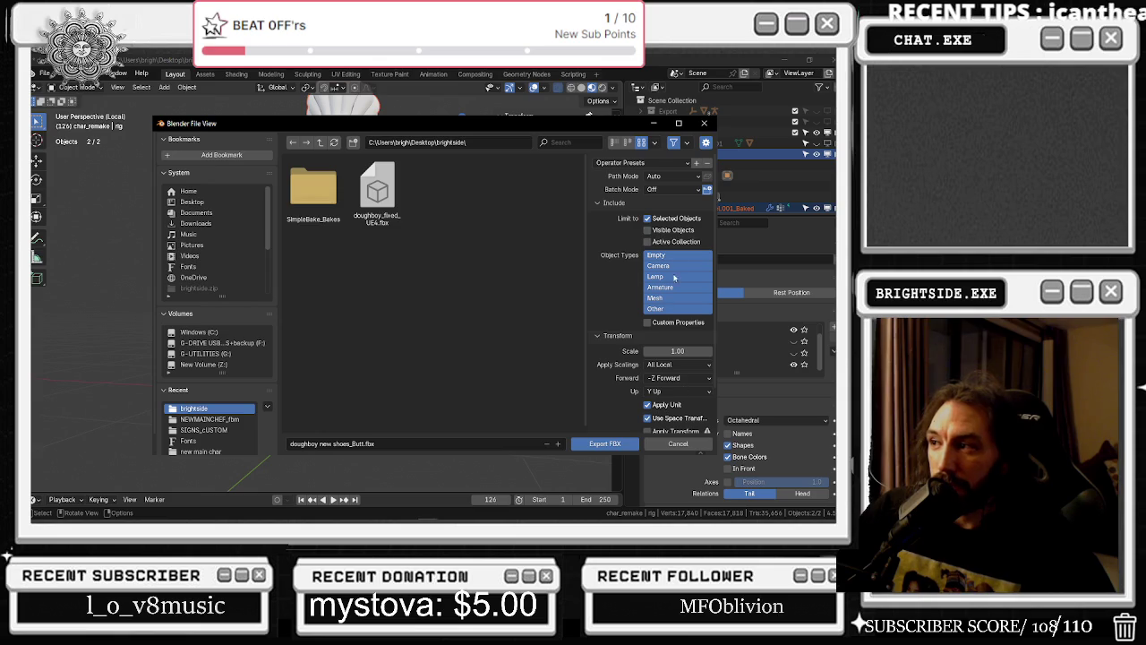
scroll(685, 360, down, 2)
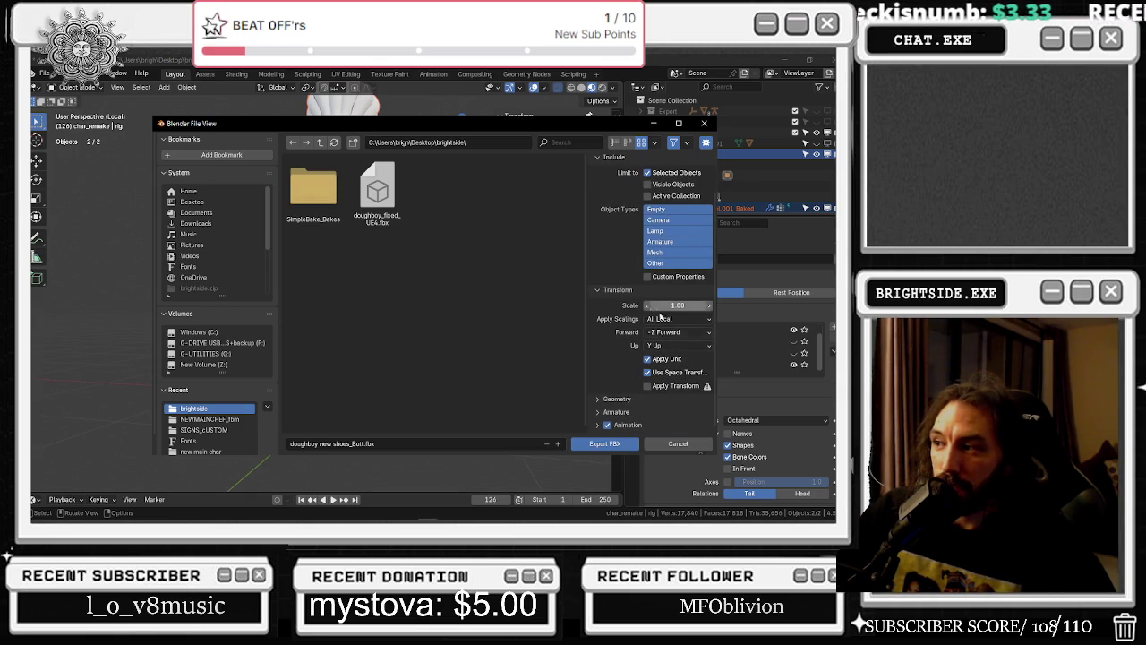
click(609, 399)
scroll(650, 361, down, 4)
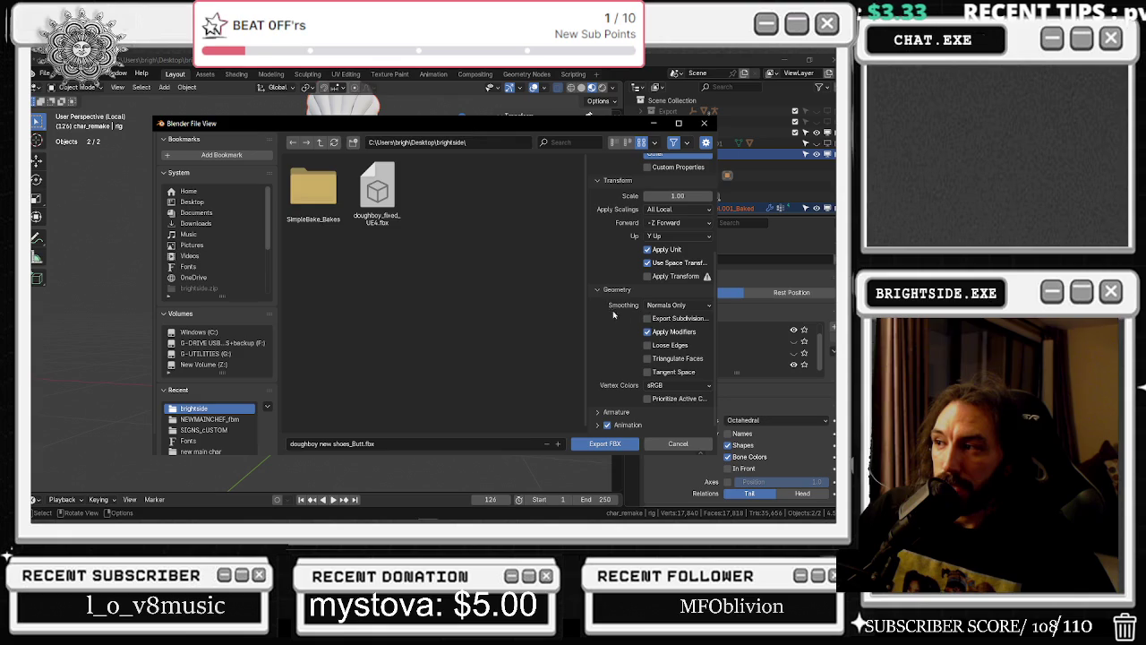
click(703, 307)
click(666, 329)
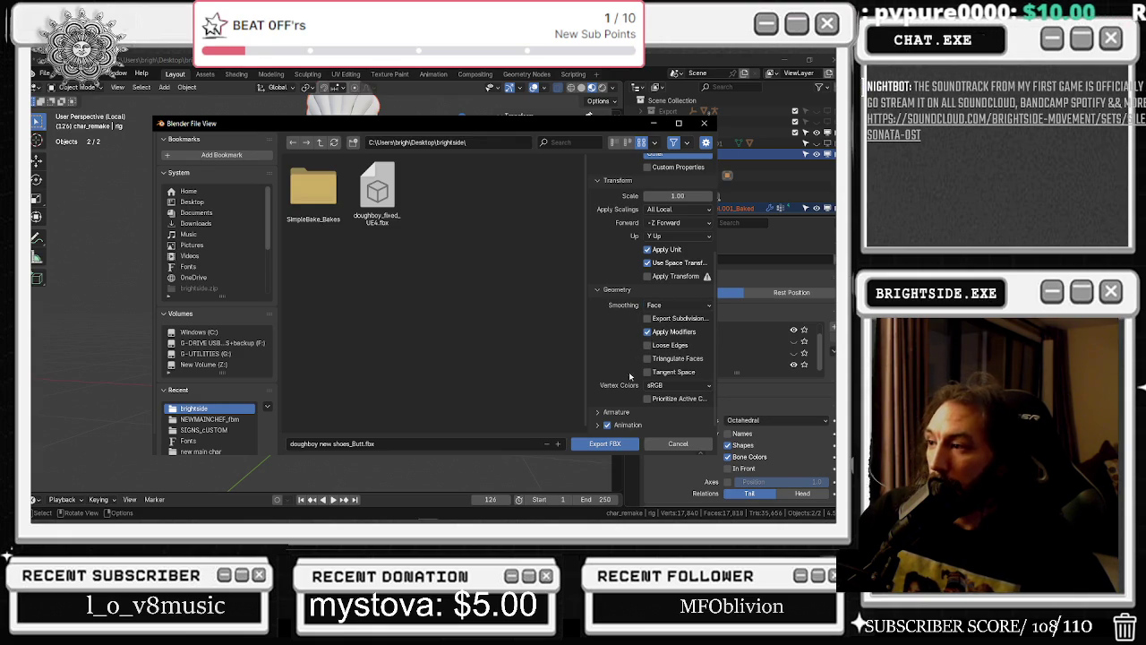
scroll(617, 398, down, 3)
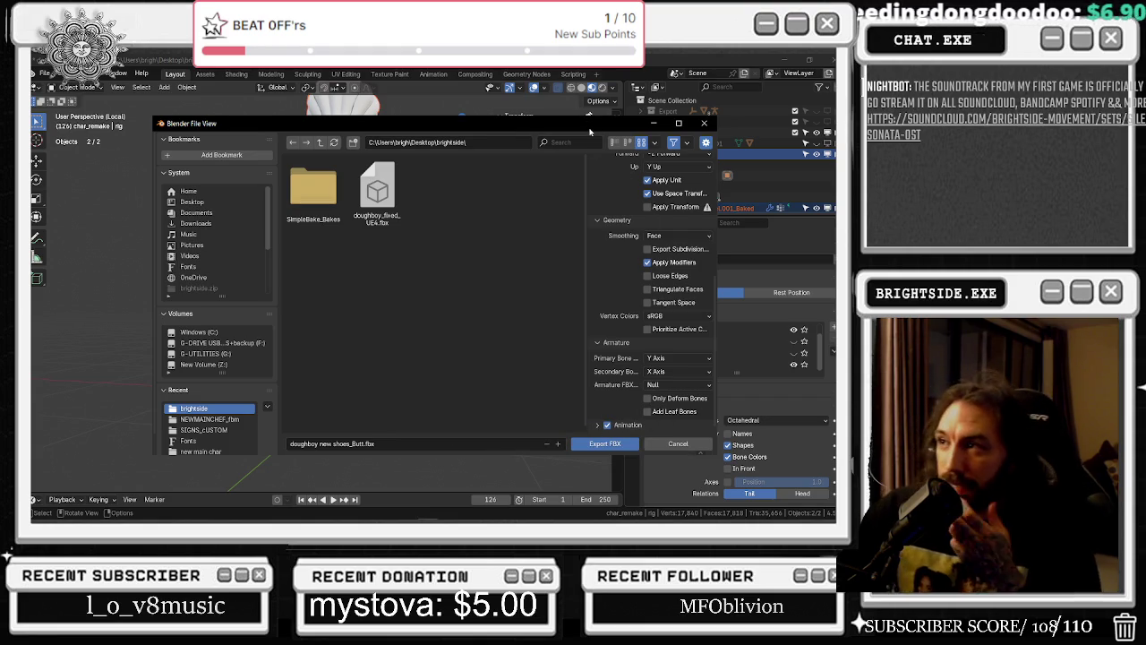
drag(403, 122, 200, 145)
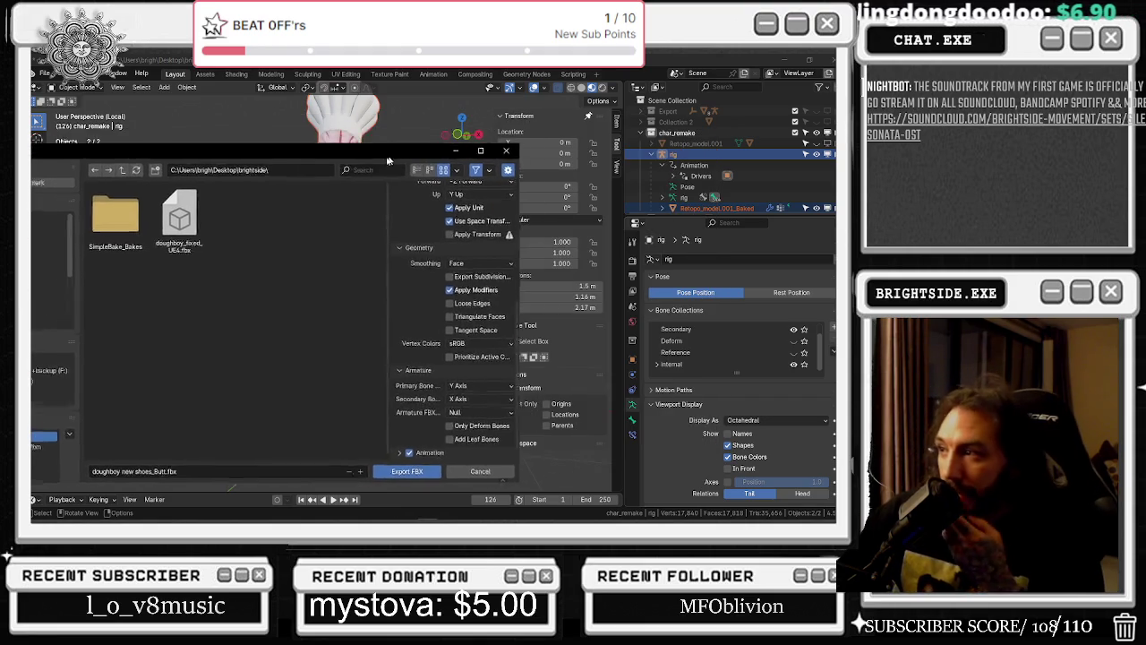
Turn off animation export, then browse the physics, collection and view layer property pages
click(404, 447)
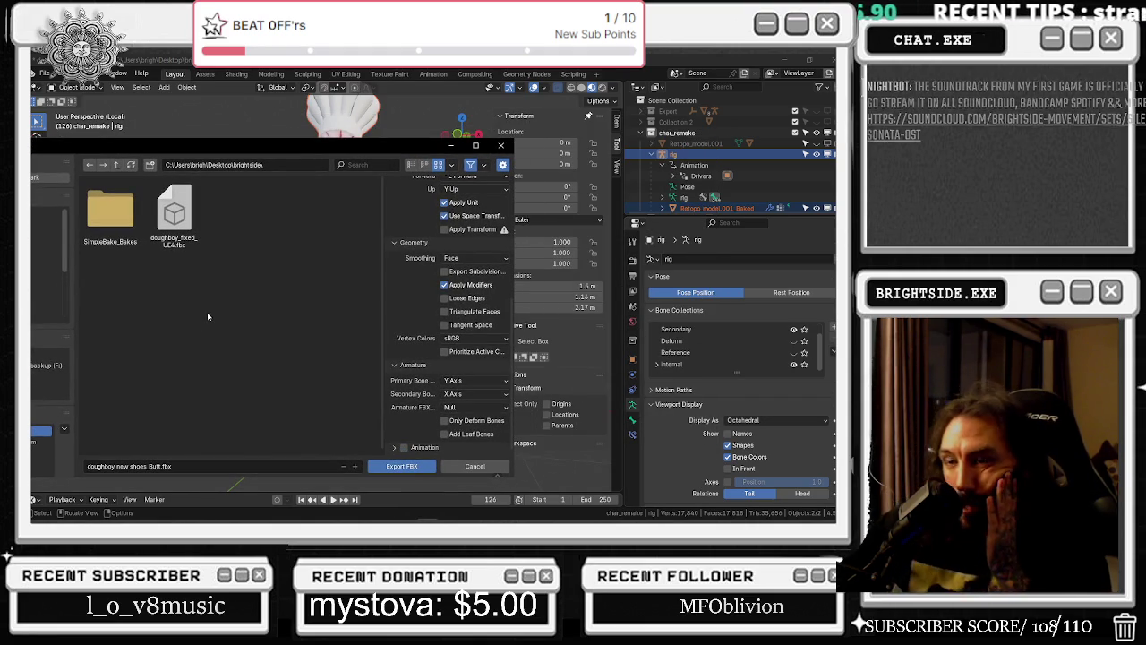
click(633, 376)
click(633, 342)
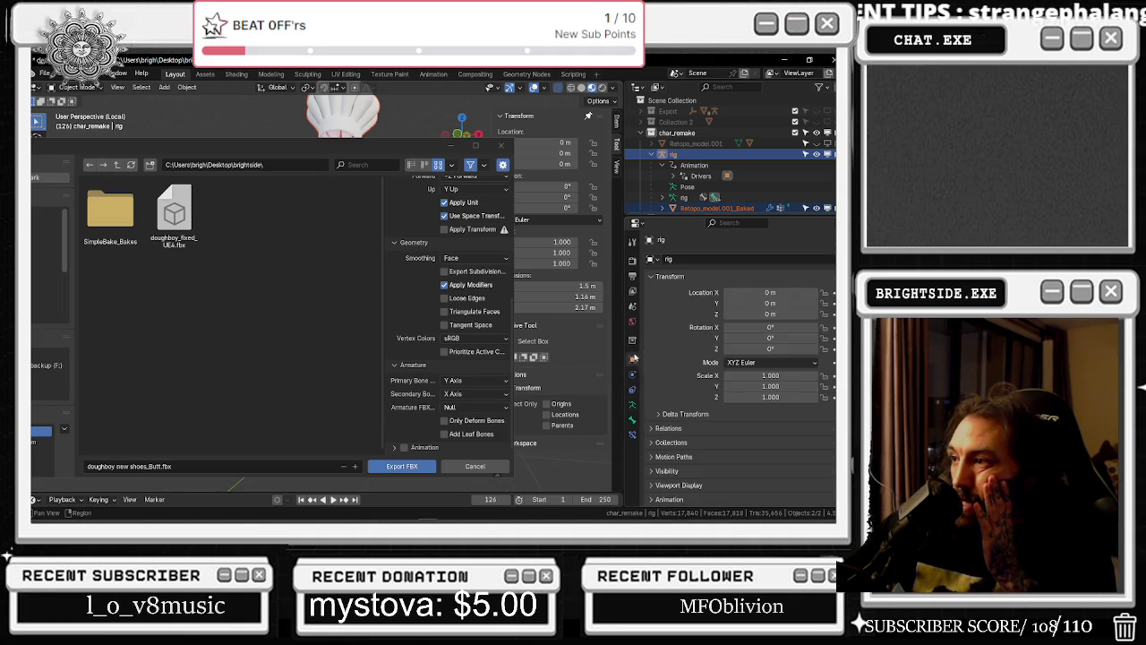
click(633, 320)
click(633, 306)
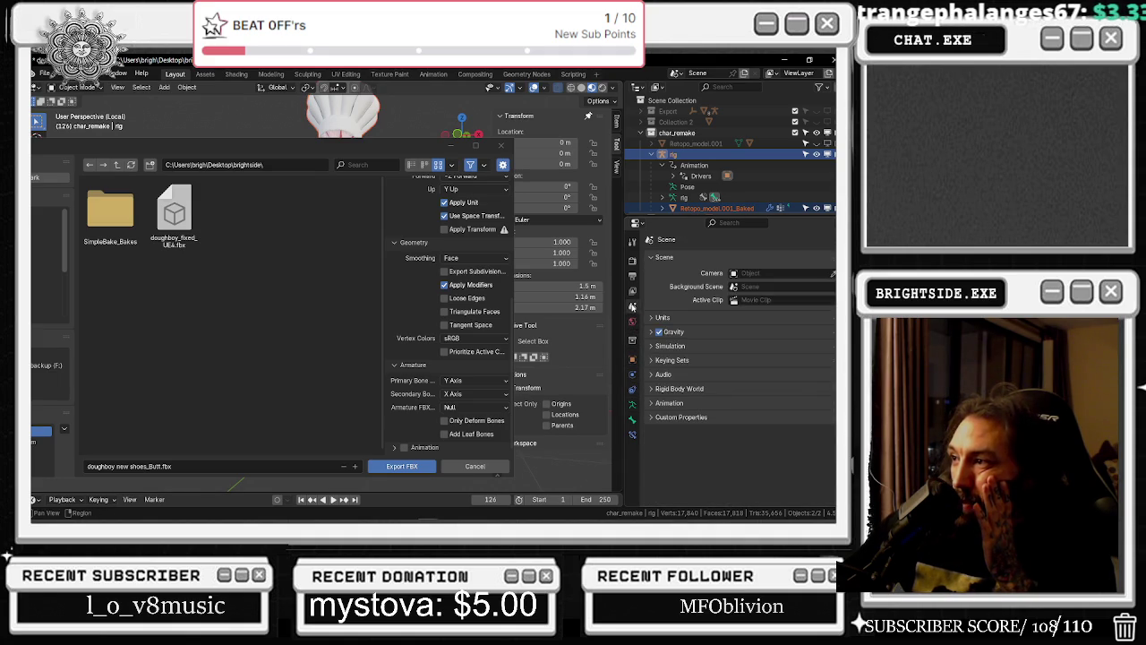
click(633, 276)
click(633, 291)
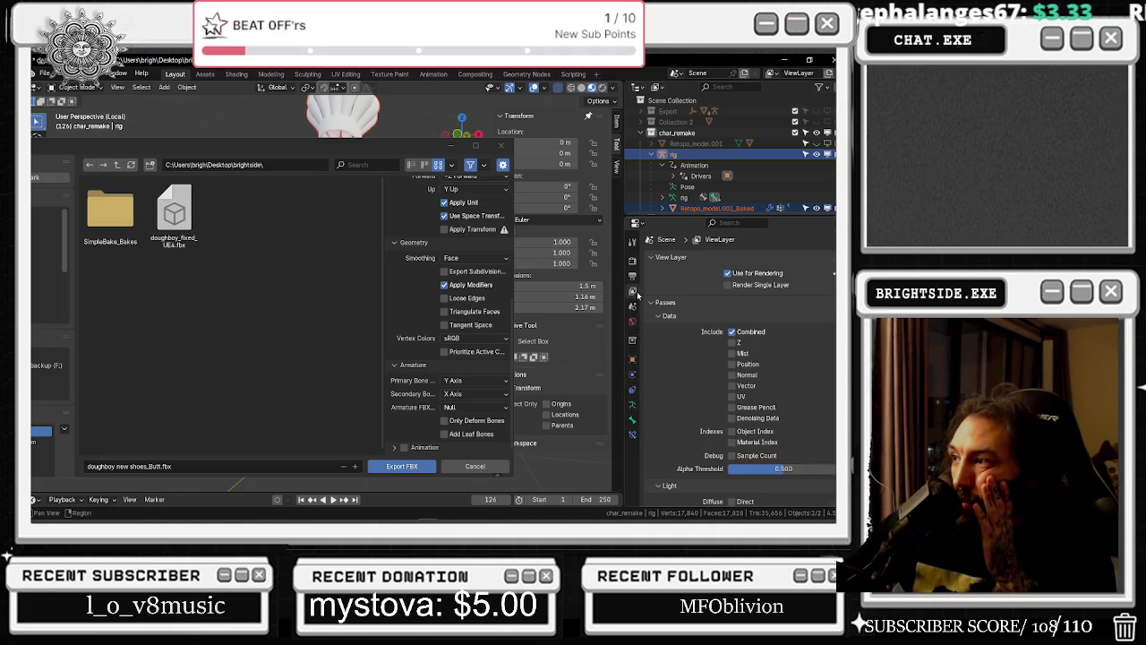
Check c_foot_ik.r's bone constraints and the scene output settings, then switch to the YouTube window
click(637, 375)
click(635, 404)
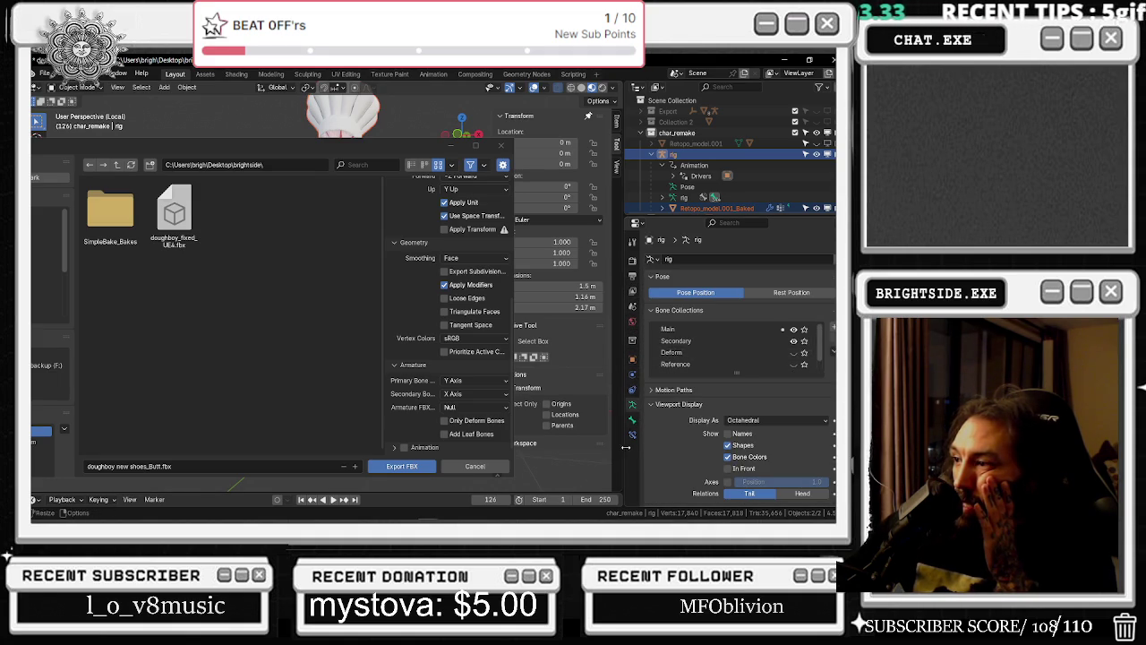
click(632, 419)
click(632, 435)
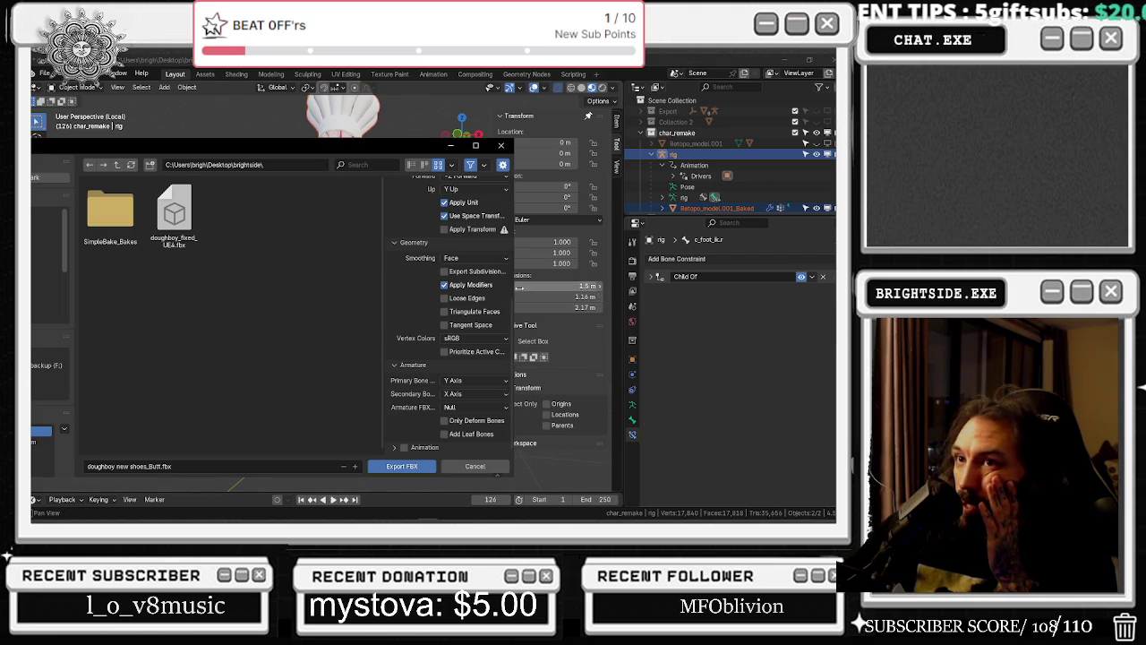
click(632, 262)
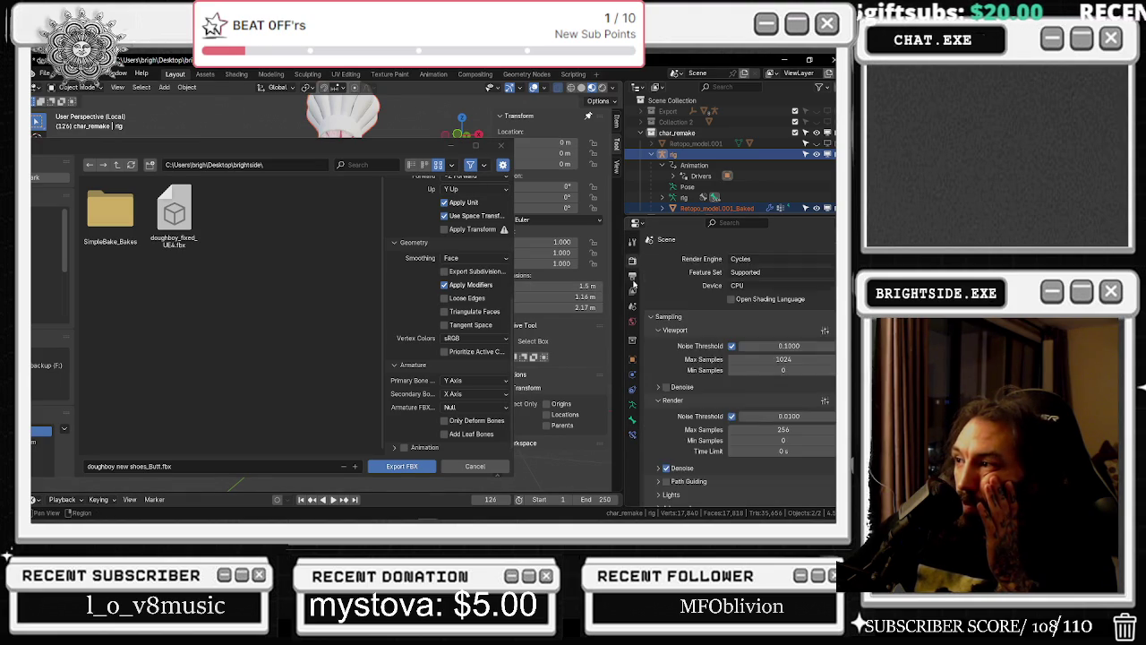
click(633, 291)
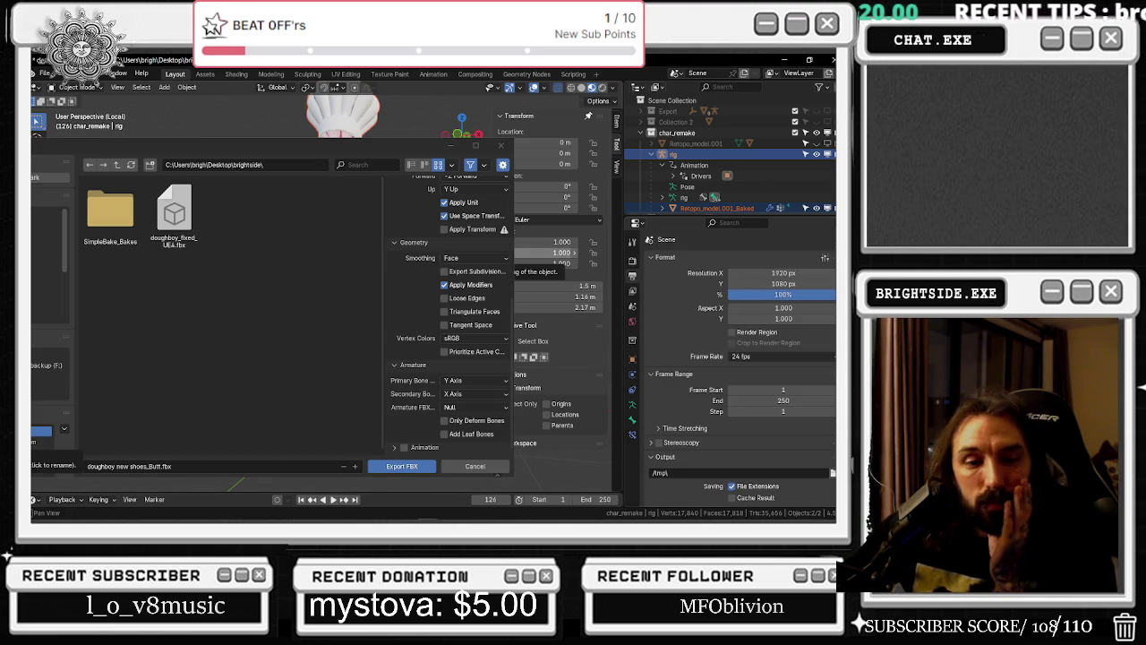
key(alt+Tab)
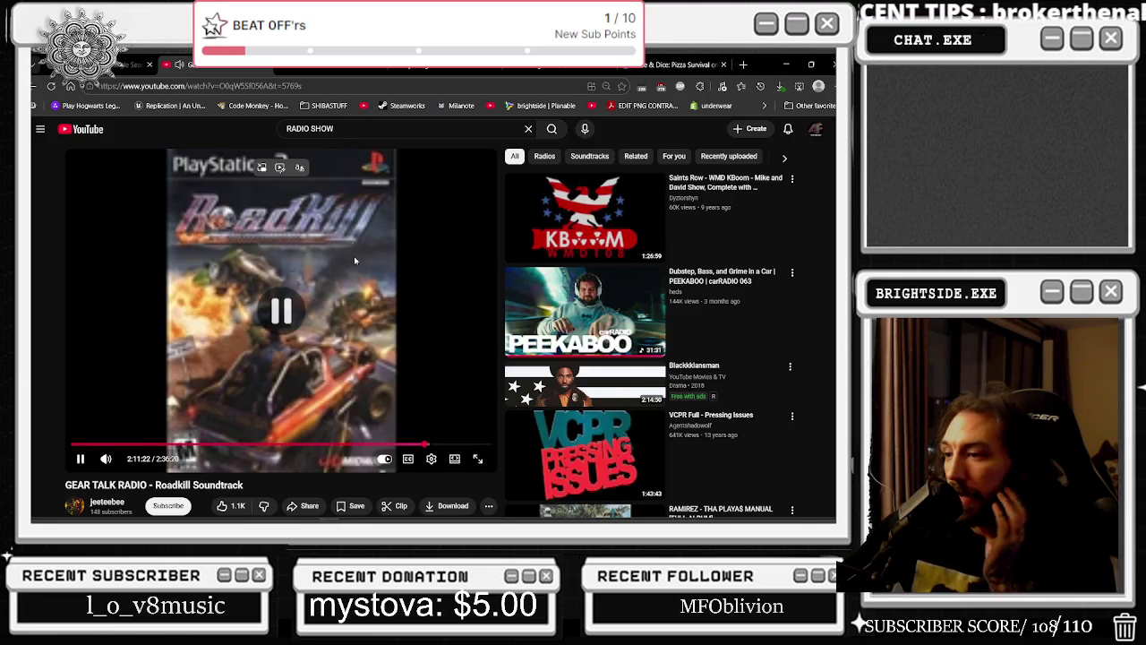
Play the PEEKABOO carRADIO dubstep mix on YouTube, then return to Blender
click(573, 336)
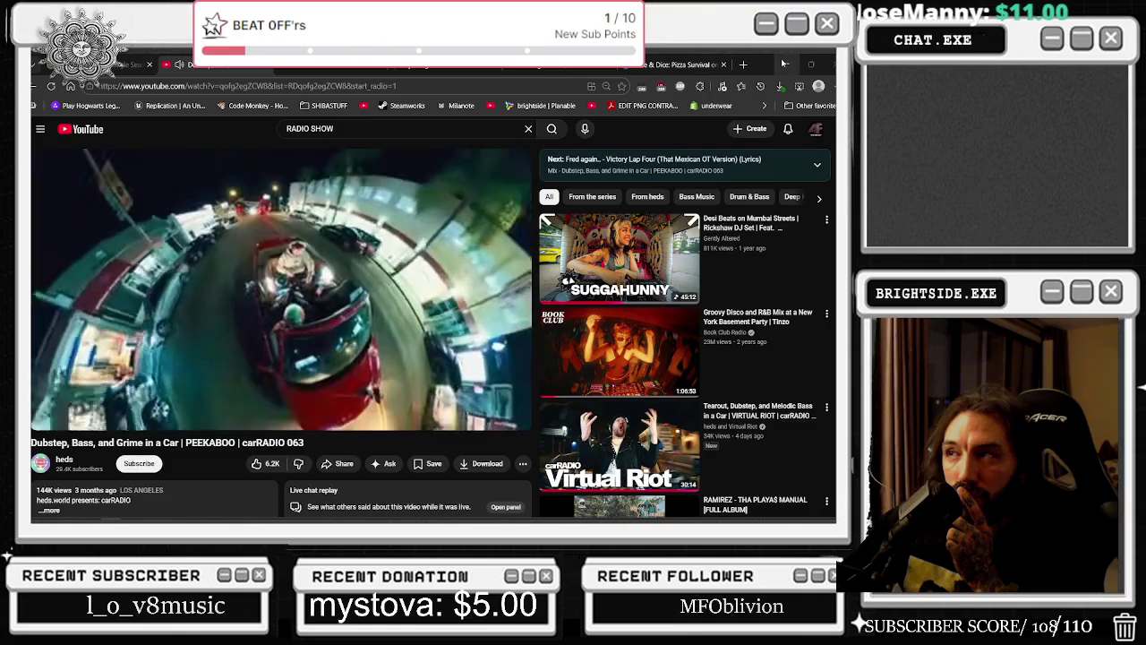
key(alt+Tab)
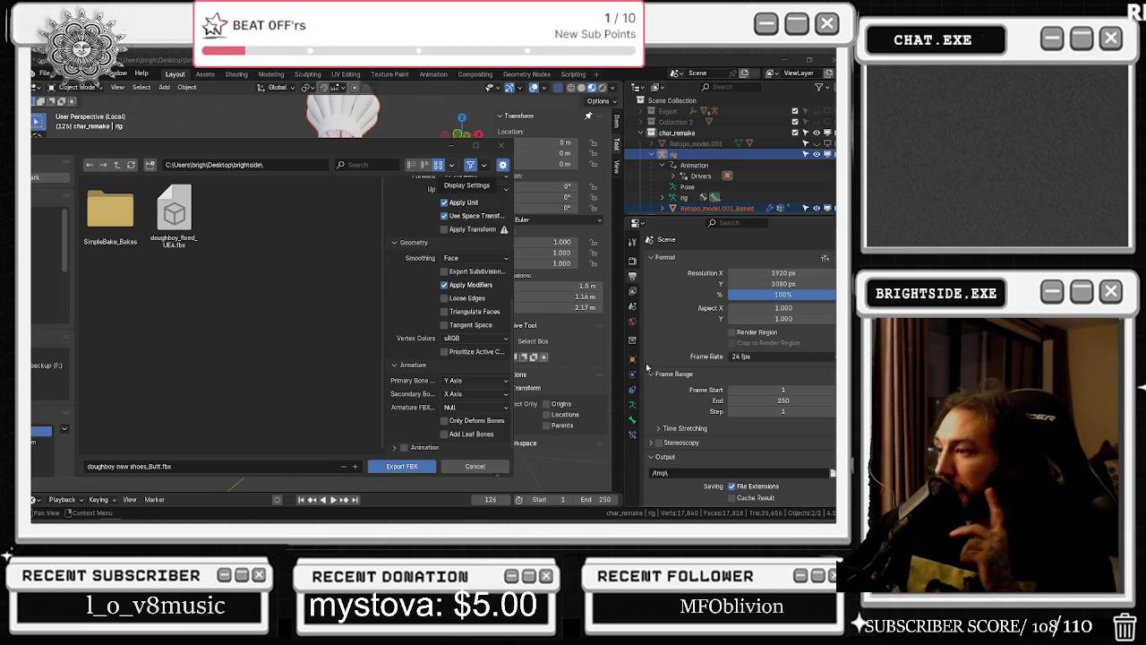
Review the bone's Child Of constraint, the armature data and the rig's physics settings
click(633, 435)
click(632, 406)
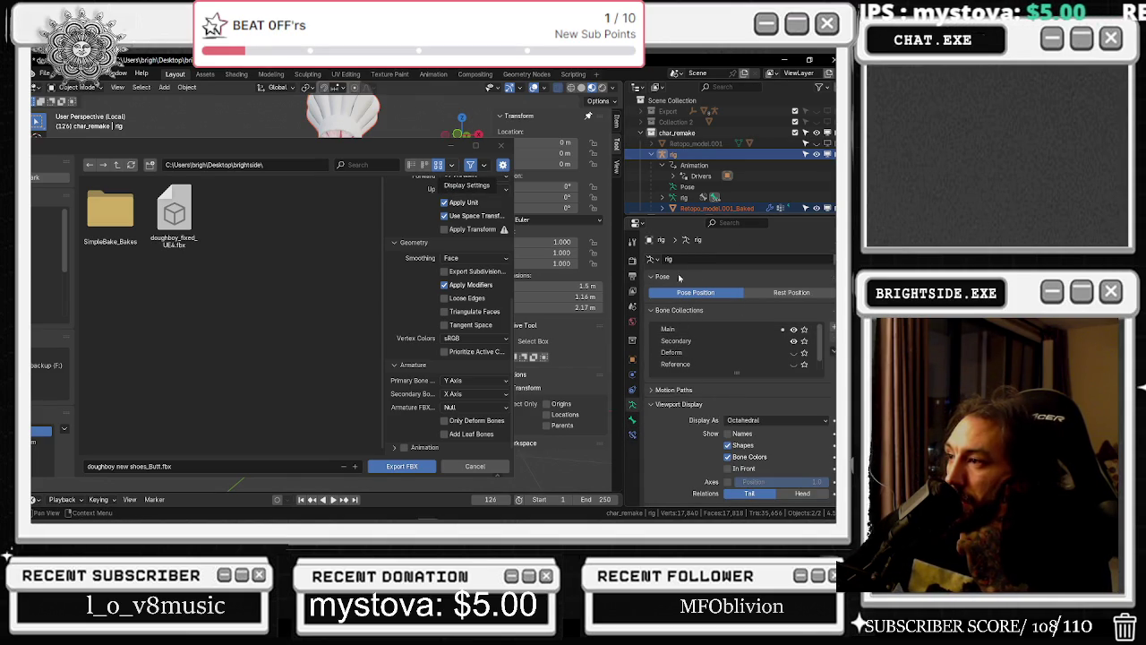
scroll(701, 352, down, 1)
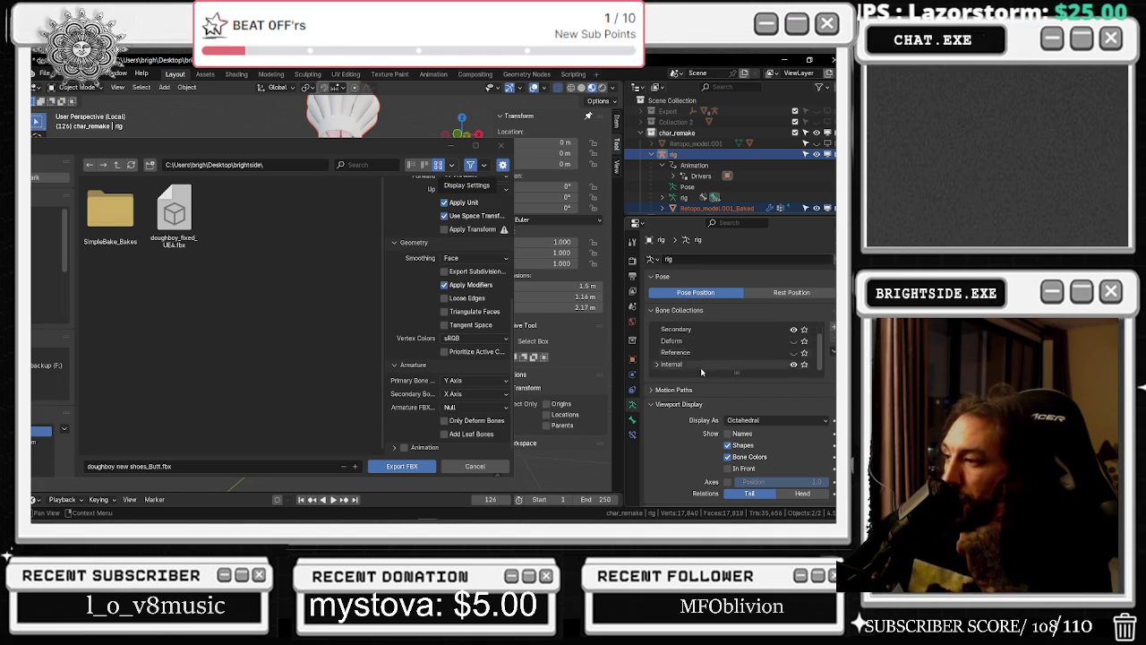
scroll(685, 367, down, 2)
click(632, 374)
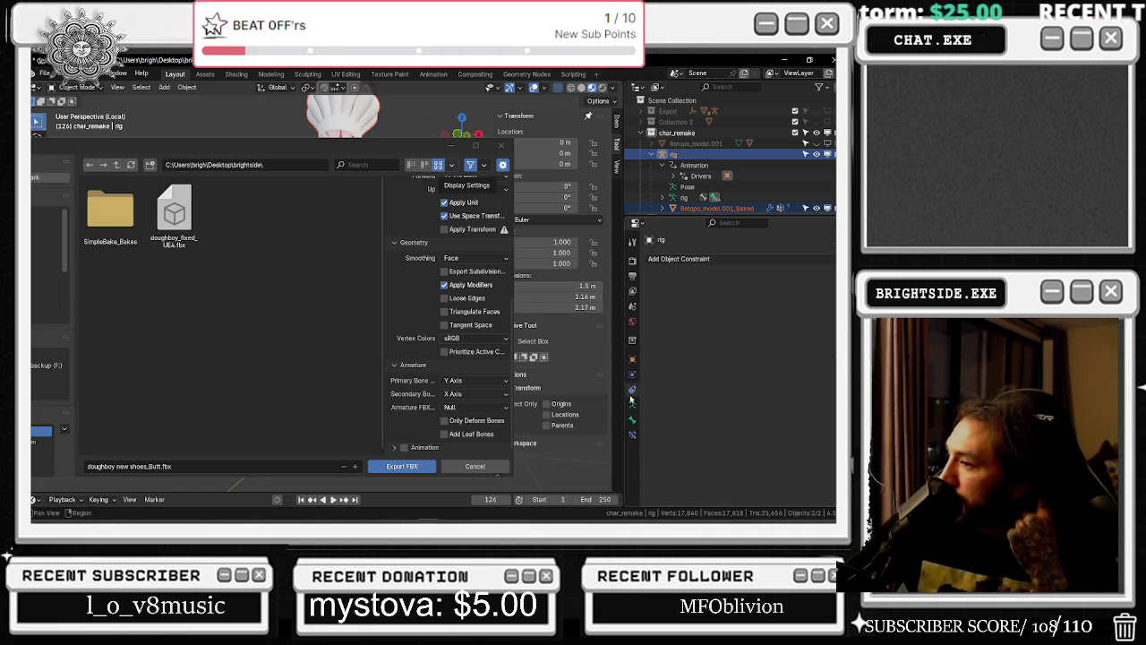
Move the FBX export window off the character, close it without exporting, and view armature data
click(376, 148)
drag(376, 147, 346, 245)
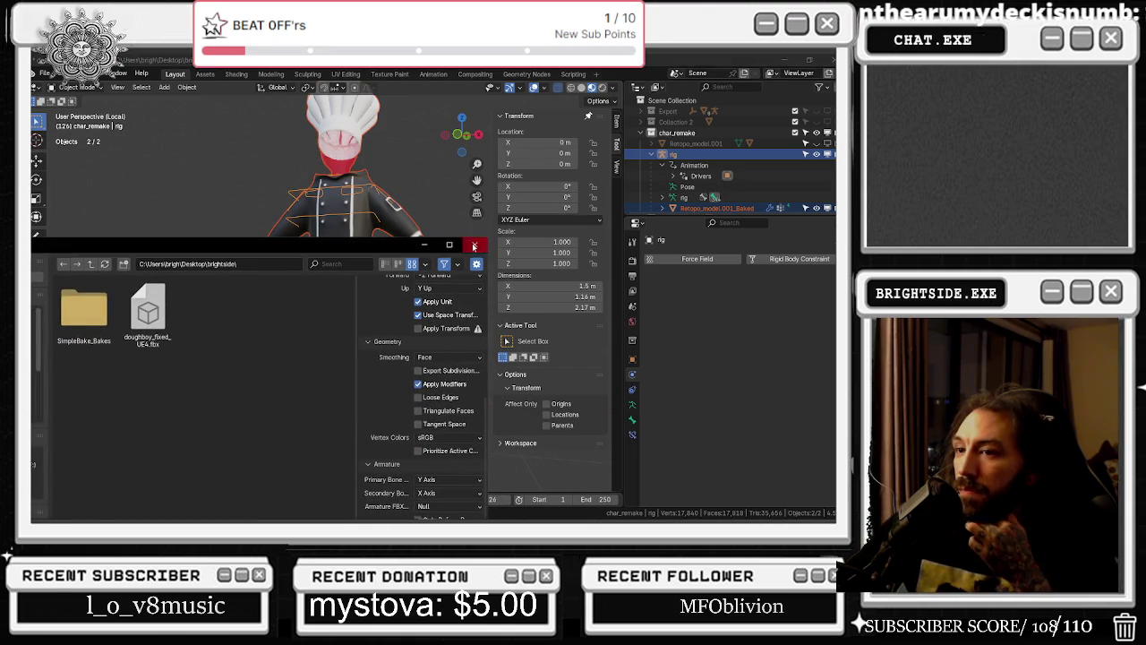
click(474, 246)
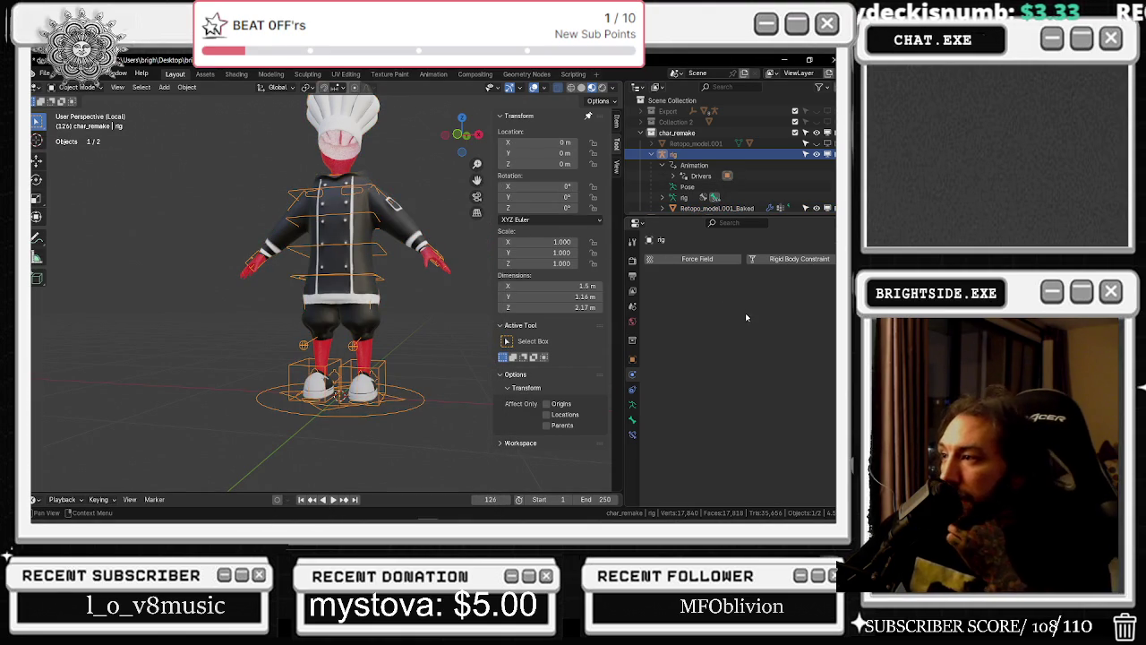
click(632, 389)
click(633, 406)
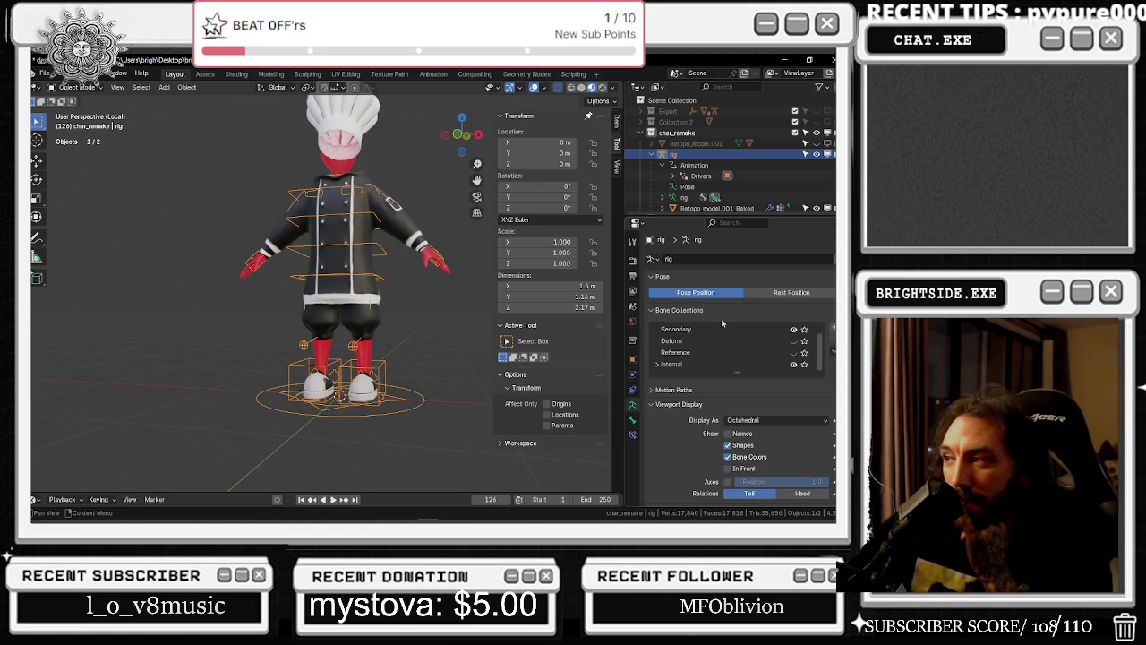
Make Main then Secondary the active bone collection, toggling the display and IK panels
scroll(725, 328, up, 1)
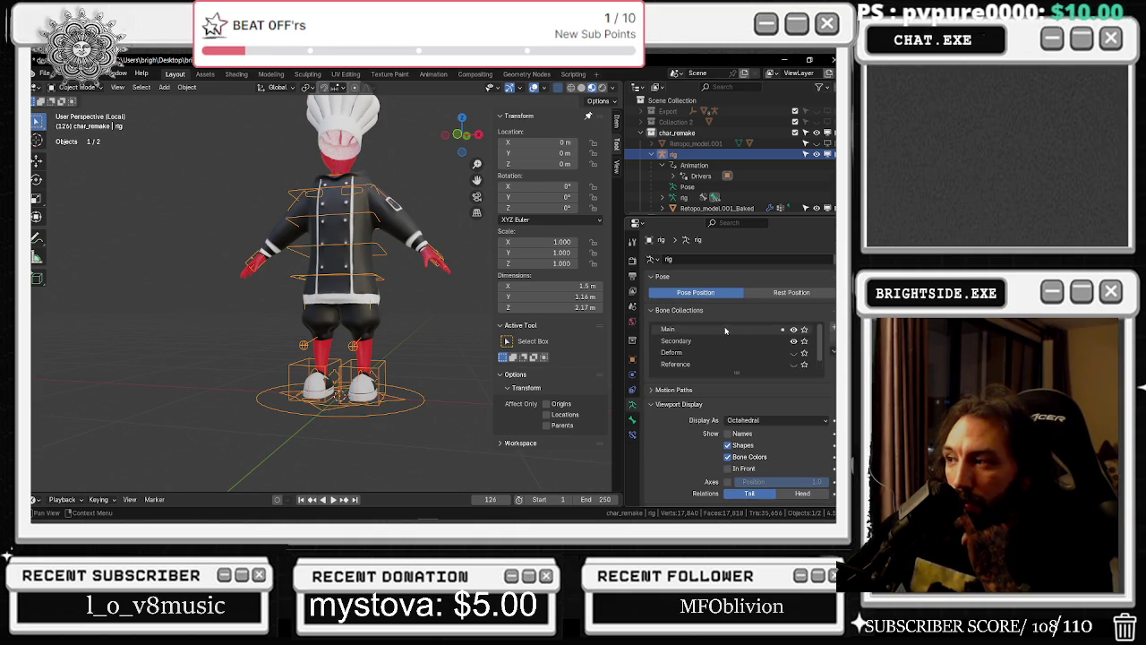
click(727, 329)
click(657, 418)
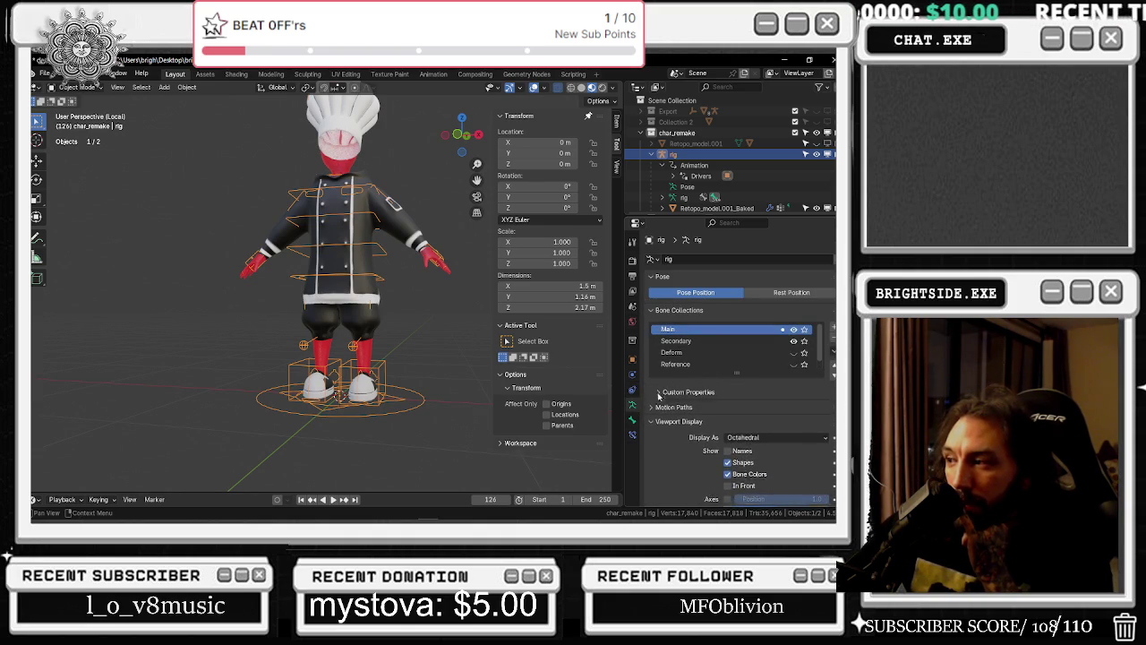
click(656, 421)
click(657, 421)
click(658, 435)
click(658, 436)
click(656, 461)
click(655, 461)
click(655, 461)
click(655, 462)
click(676, 342)
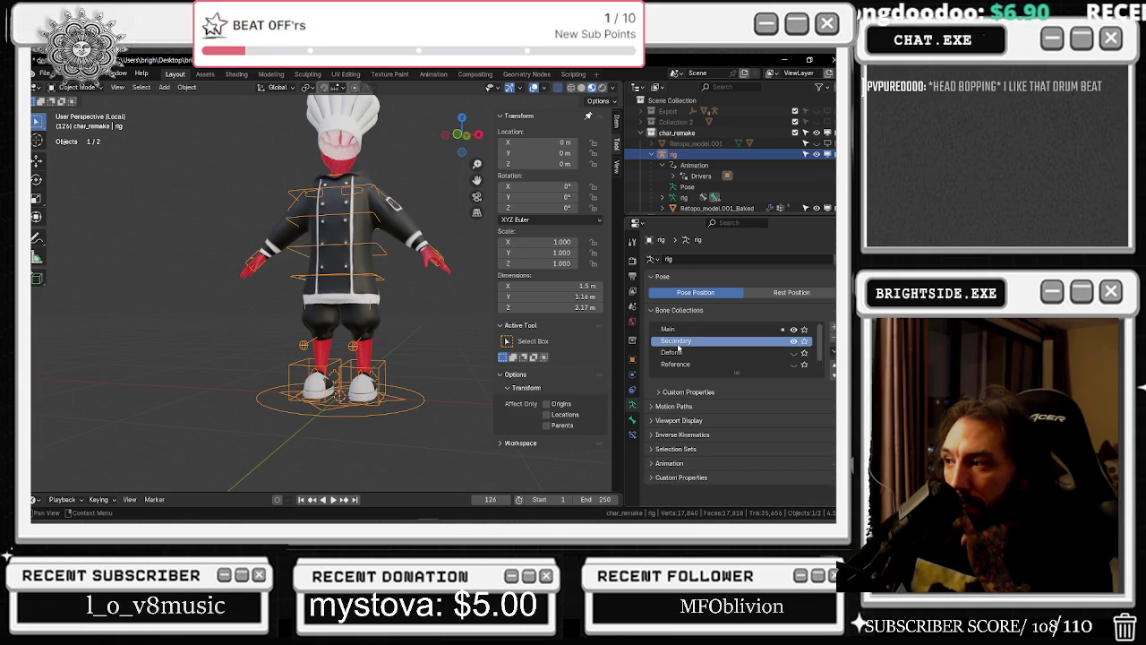
Expand c_foot_ik.r's parent Relations in the Bone tab, then show its constraints
click(633, 419)
click(660, 291)
click(660, 291)
click(661, 292)
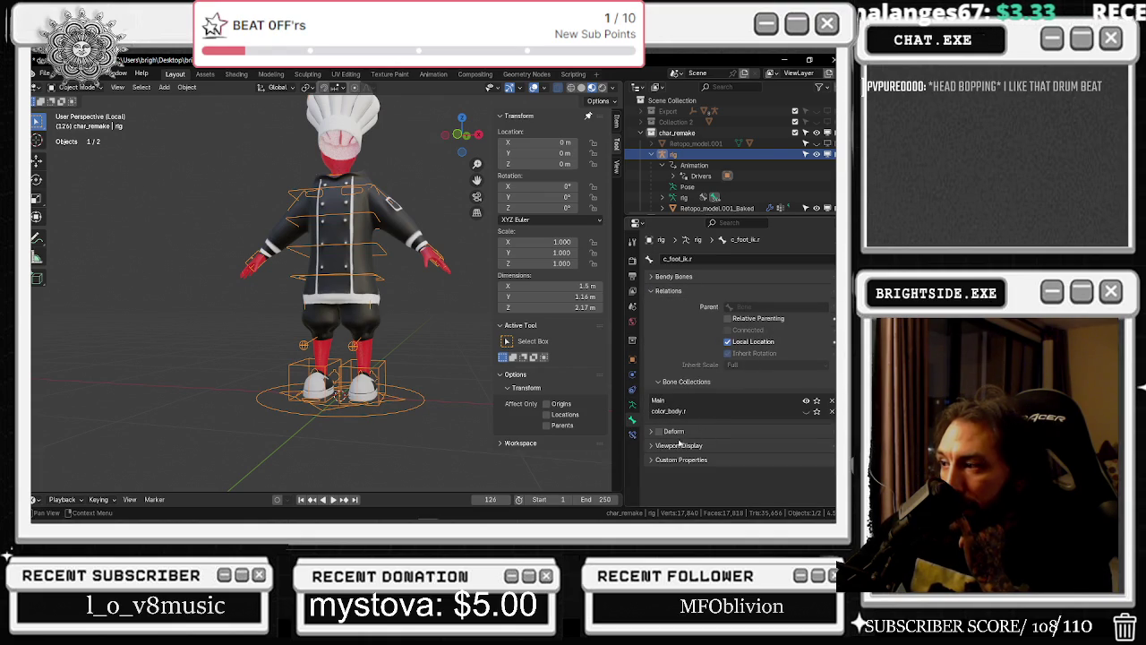
click(634, 435)
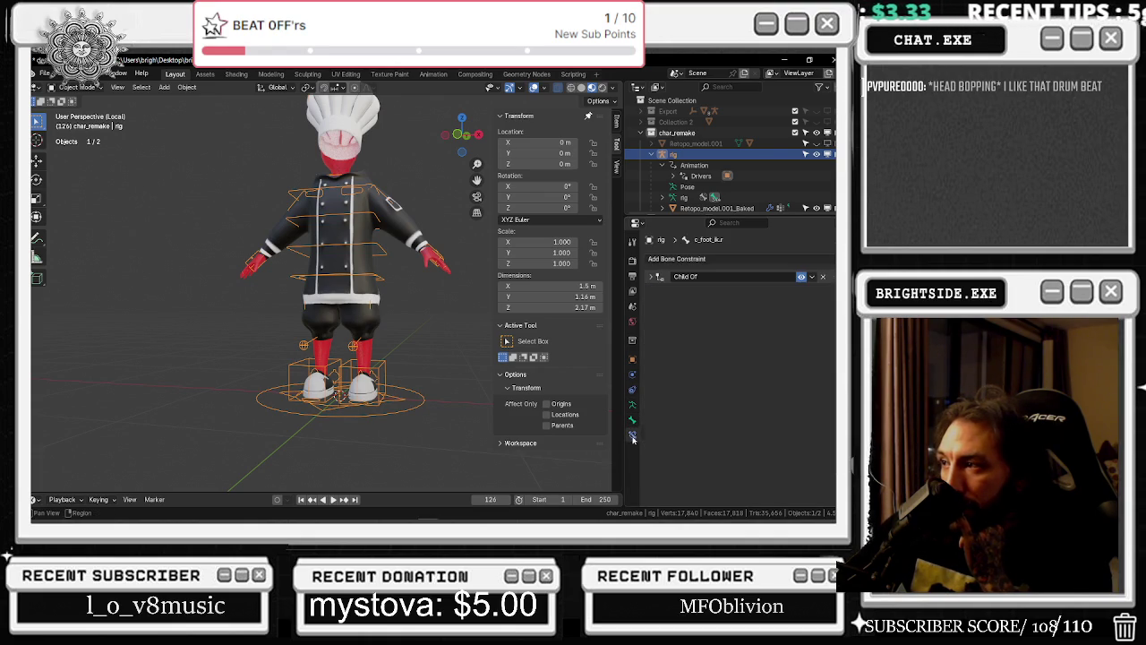
Expand the foot bone's Child Of constraint targeting c_traj, then switch the rig to Pose Mode
click(650, 277)
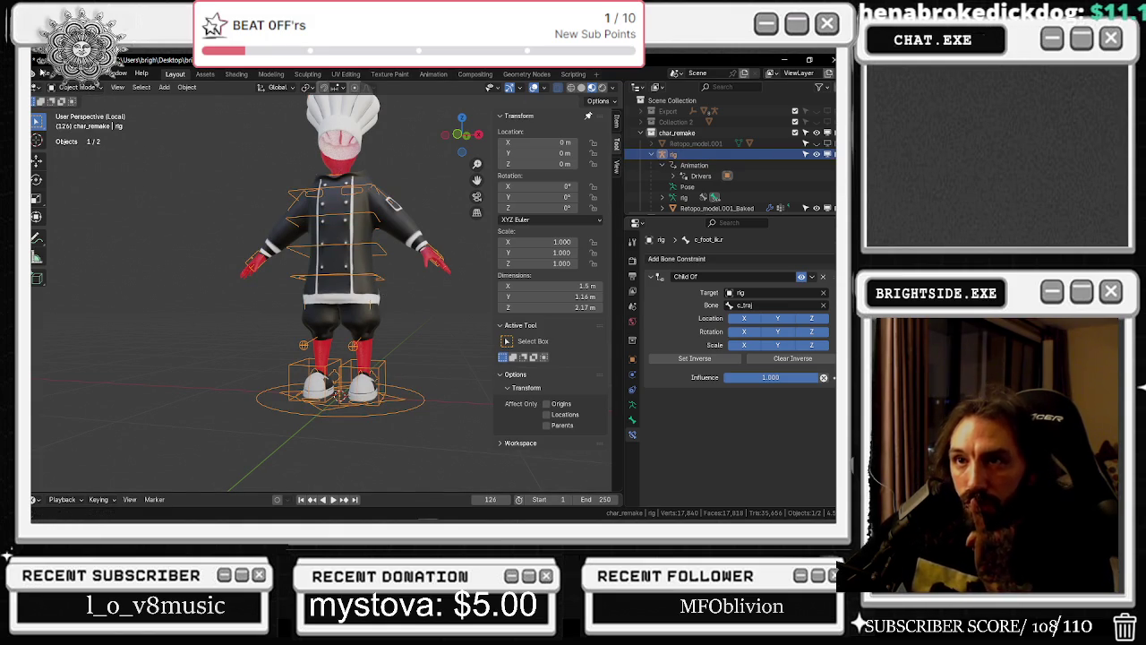
click(76, 87)
click(79, 131)
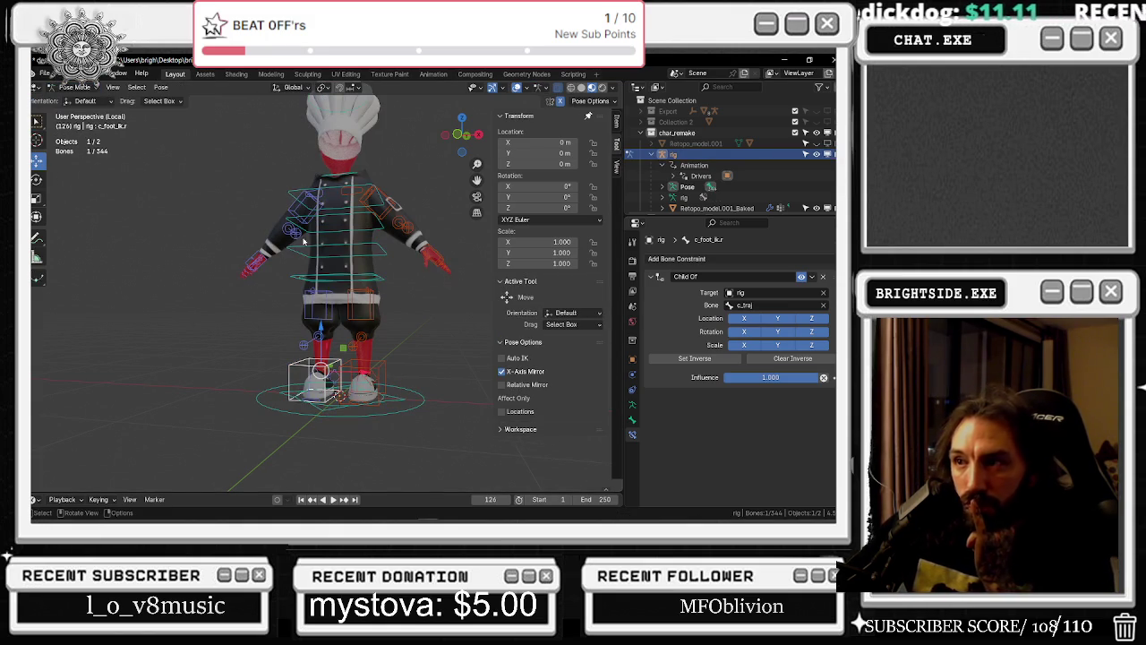
Select c_root_master.x, c_spine_01.x, c_spine_02.x and c_spine_03.x, ending on the chest bone's properties
click(340, 271)
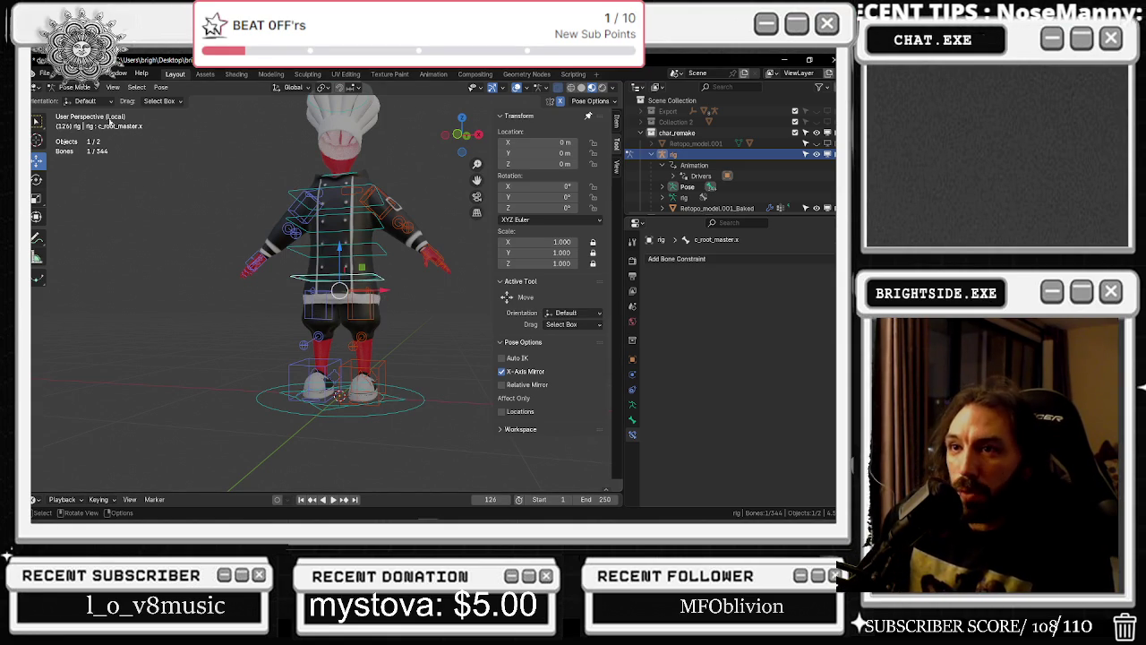
click(329, 244)
click(318, 217)
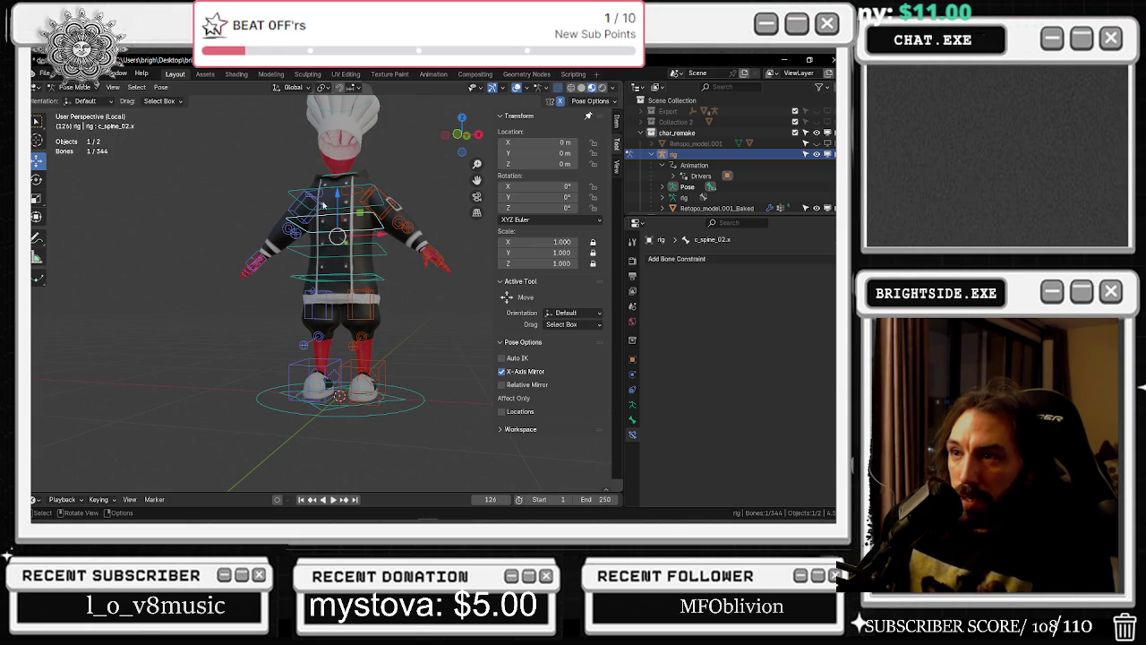
click(322, 190)
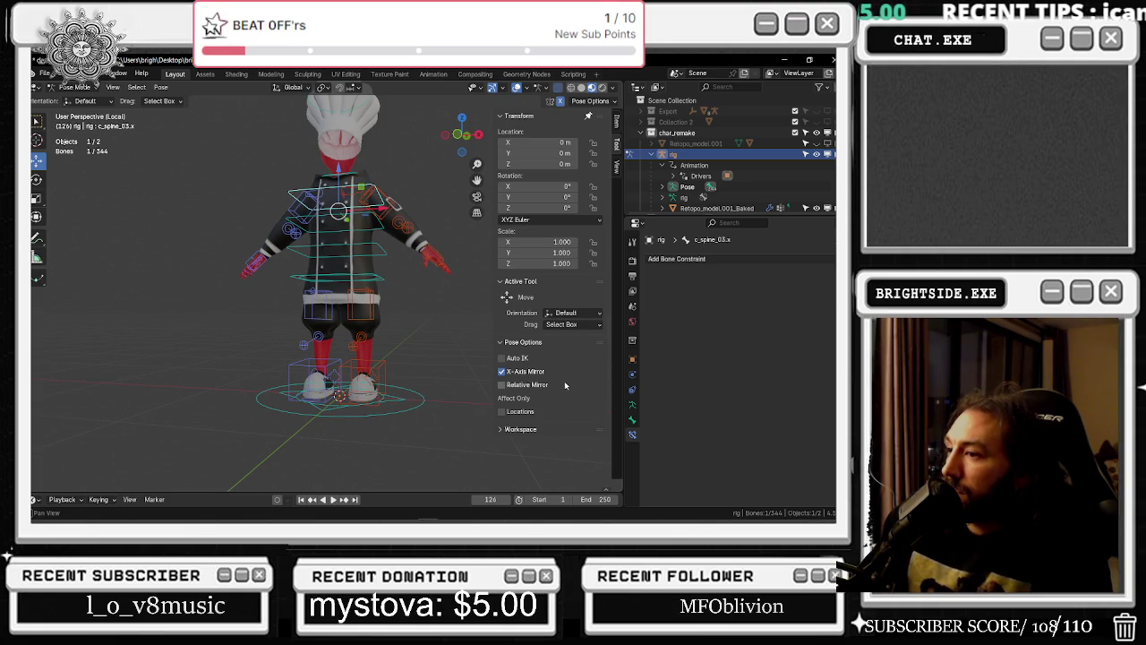
click(632, 421)
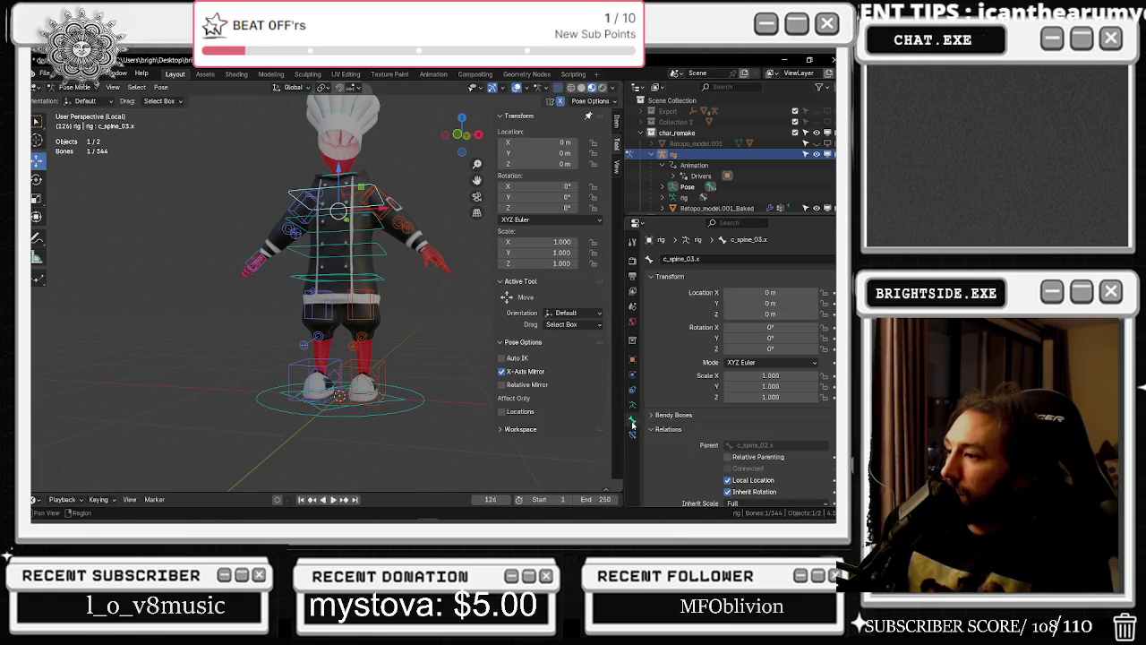
Review the bone's transform and relations, then go back to the armature's bone collections
click(633, 389)
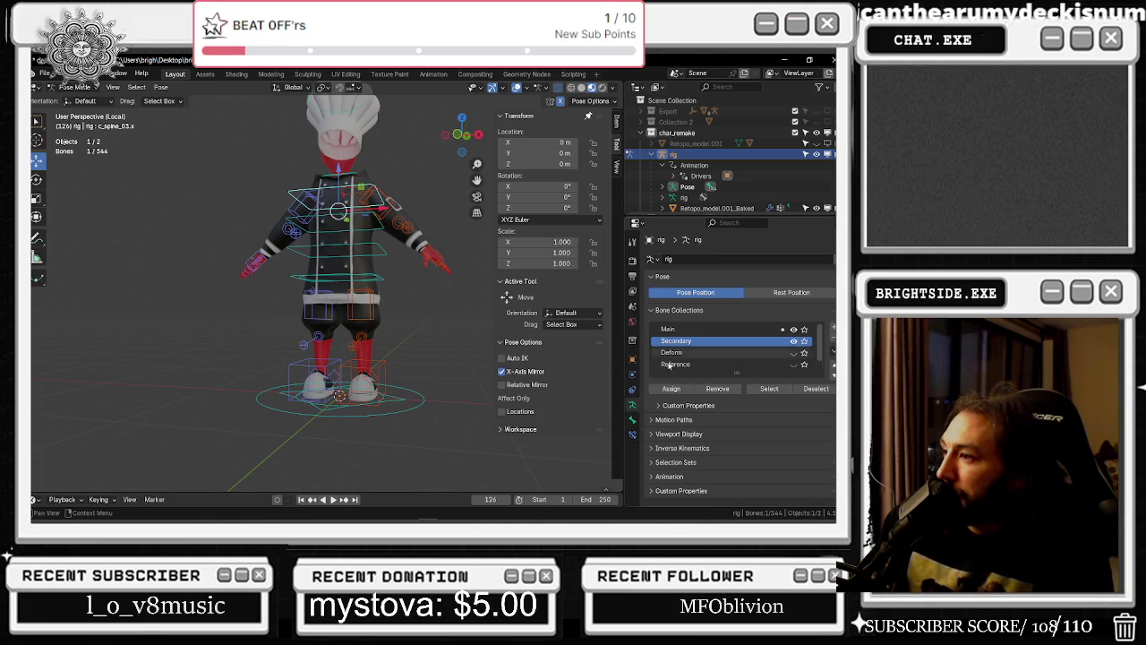
click(634, 393)
click(634, 419)
click(634, 434)
click(632, 419)
scroll(683, 292, down, 4)
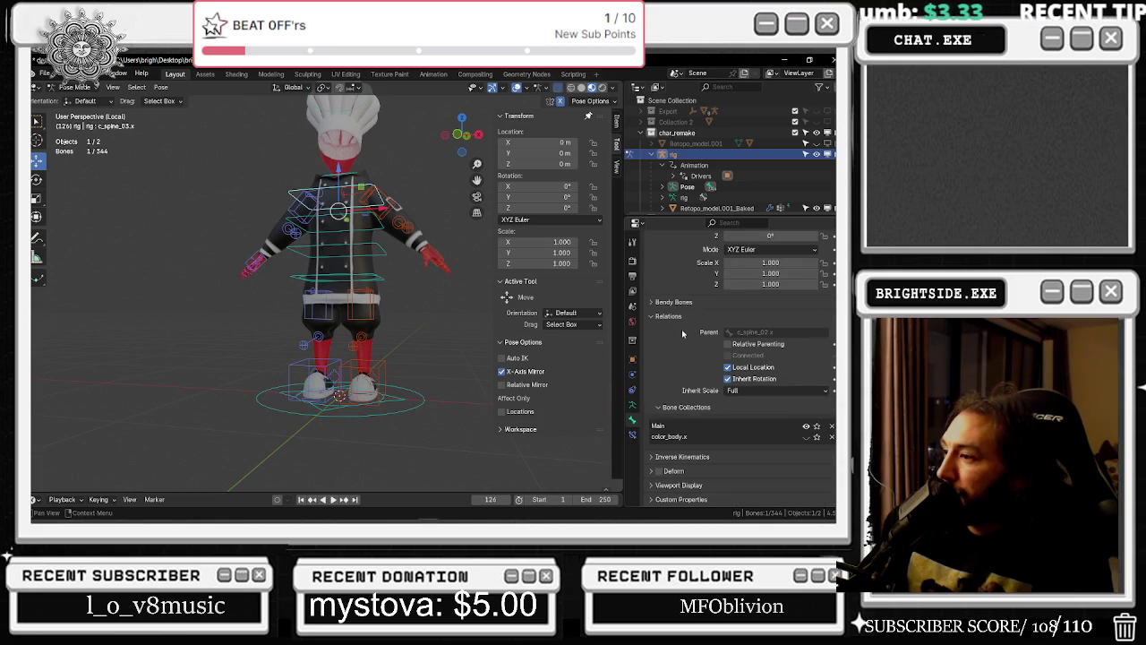
click(634, 433)
click(632, 407)
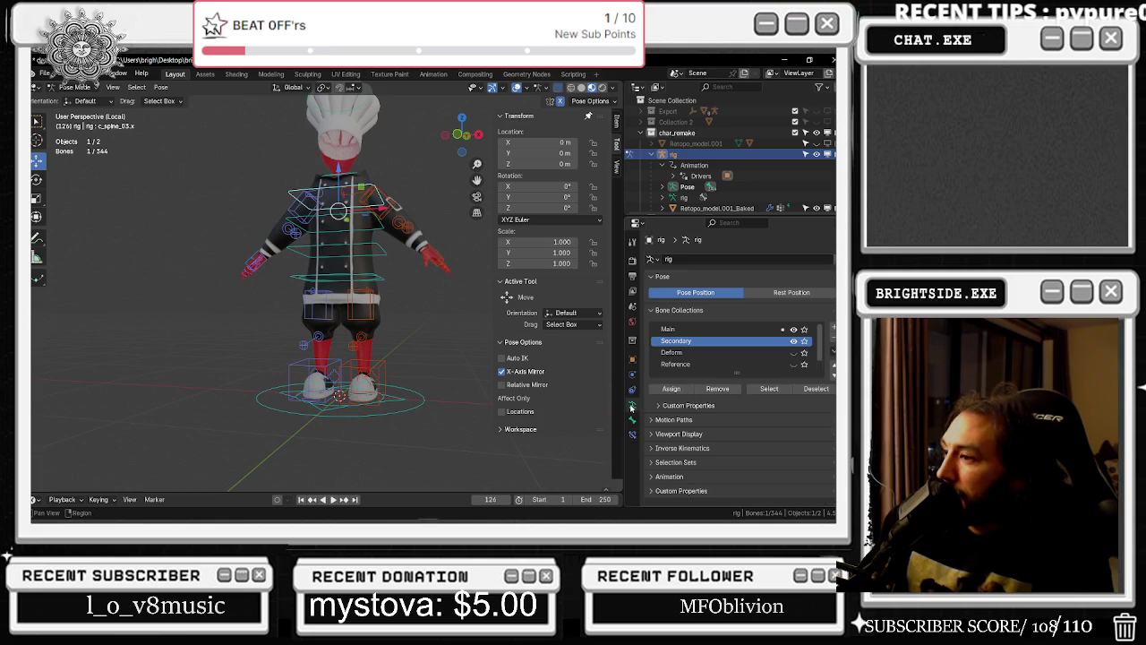
Check the rig object's transform, the char_remake collection and render settings, clearing the bone selection
click(632, 390)
click(632, 359)
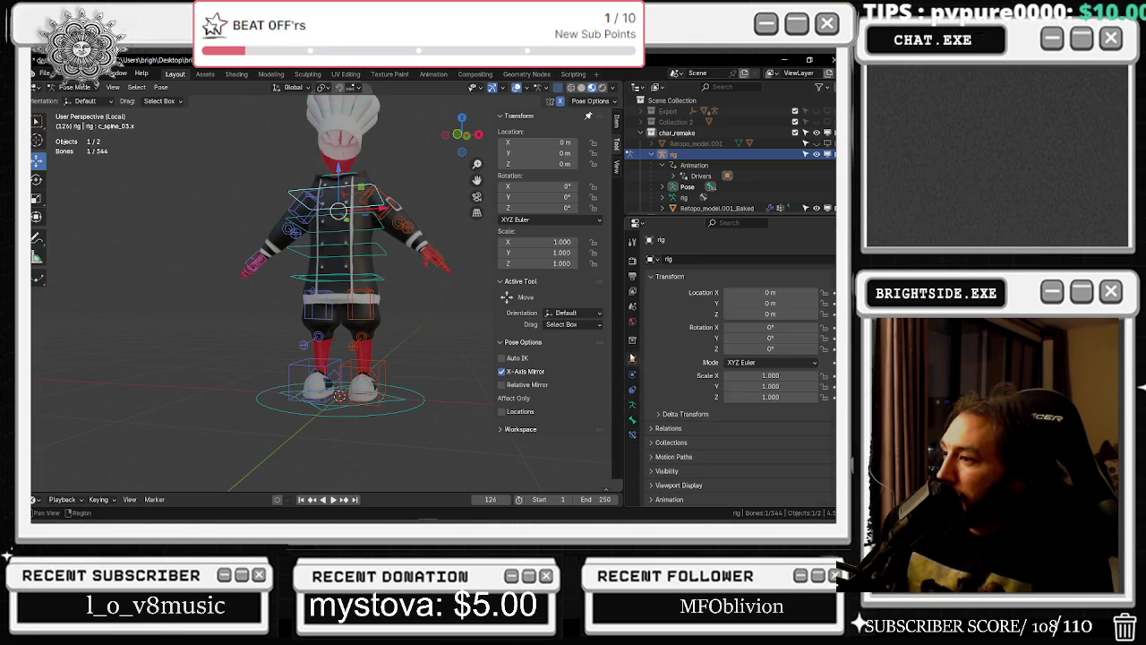
click(632, 340)
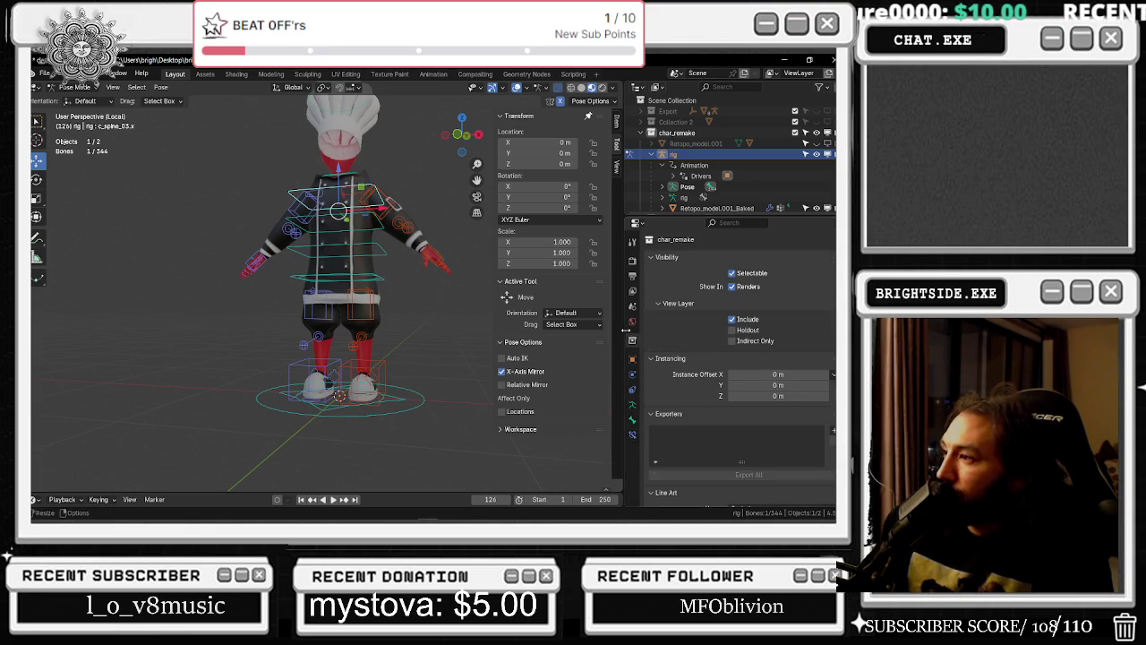
scroll(690, 347, down, 2)
click(689, 154)
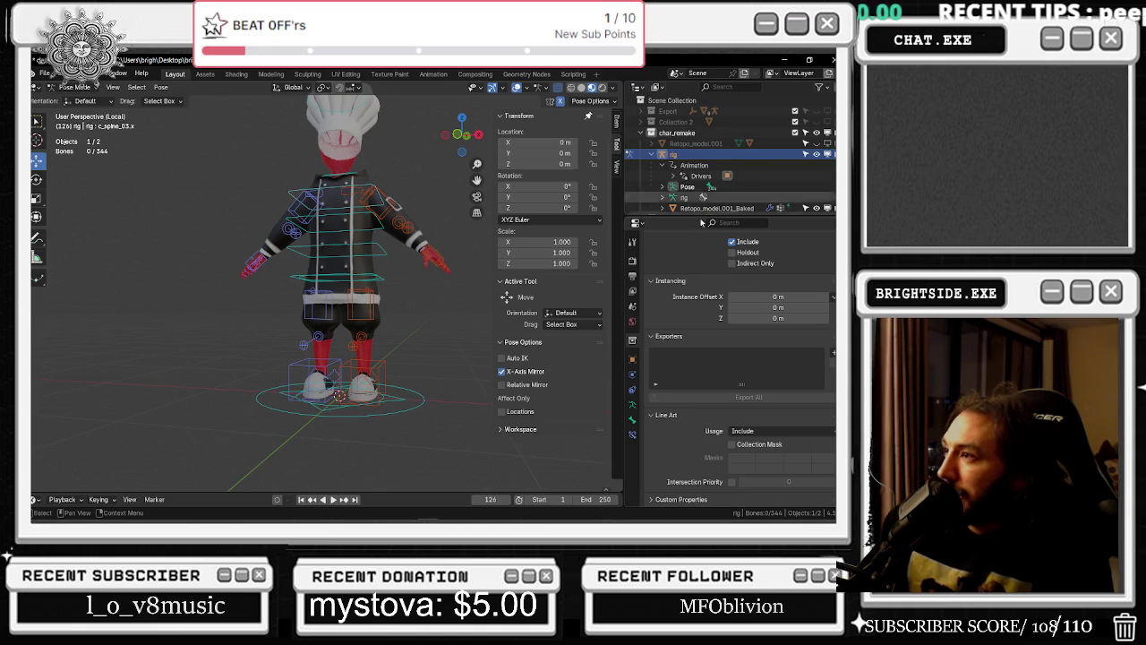
click(633, 275)
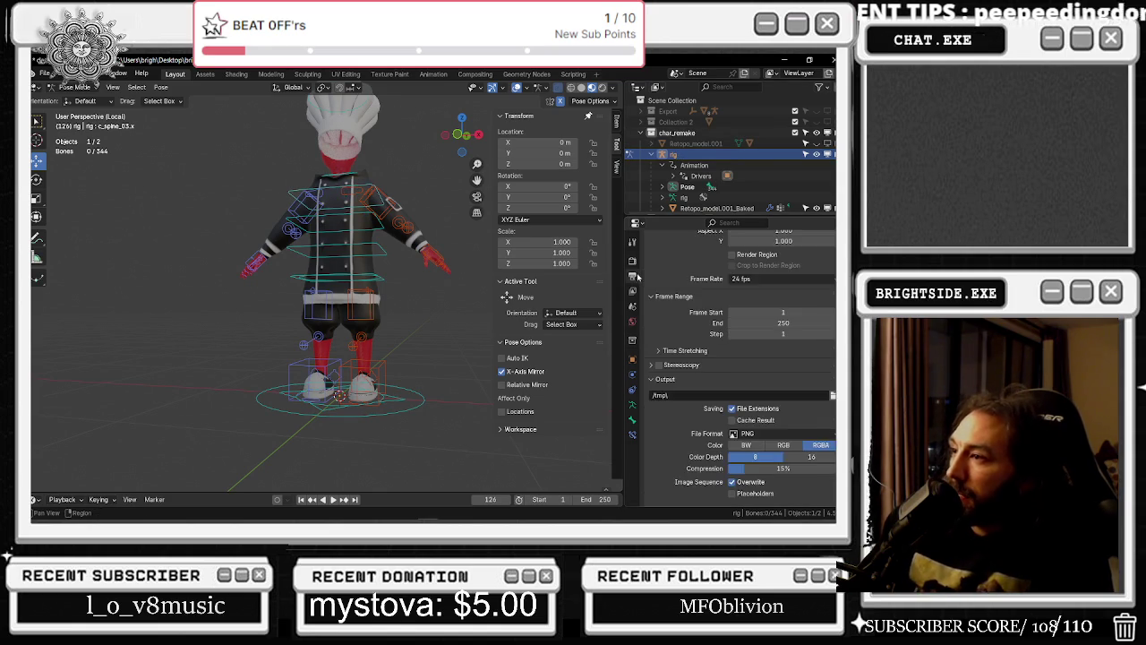
click(632, 260)
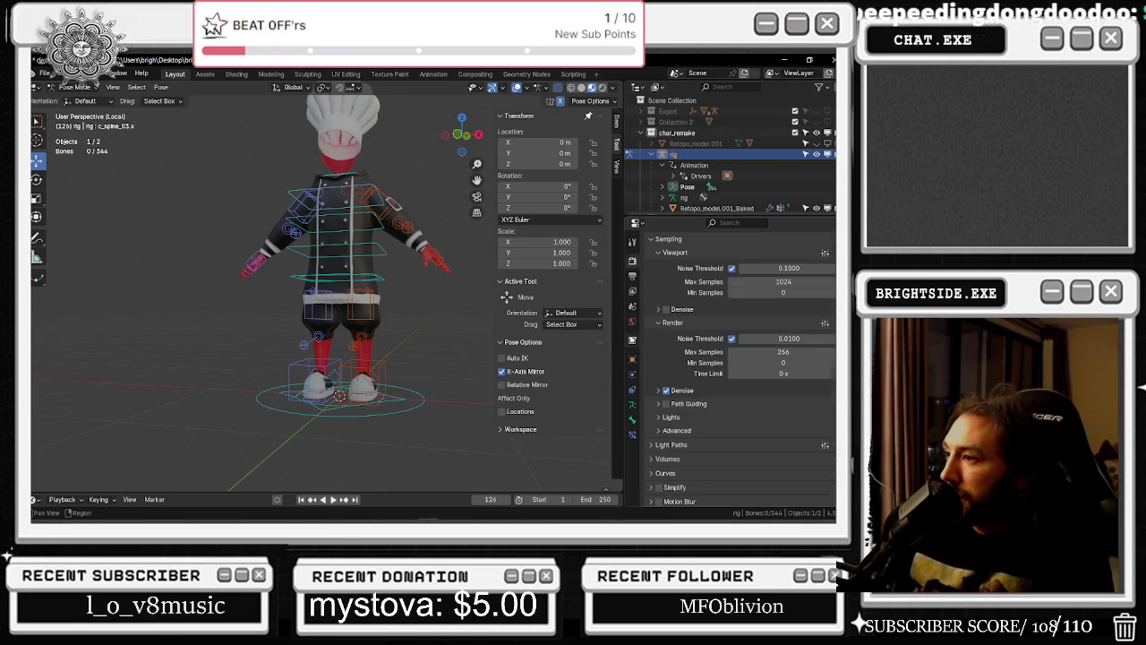
click(633, 341)
click(632, 359)
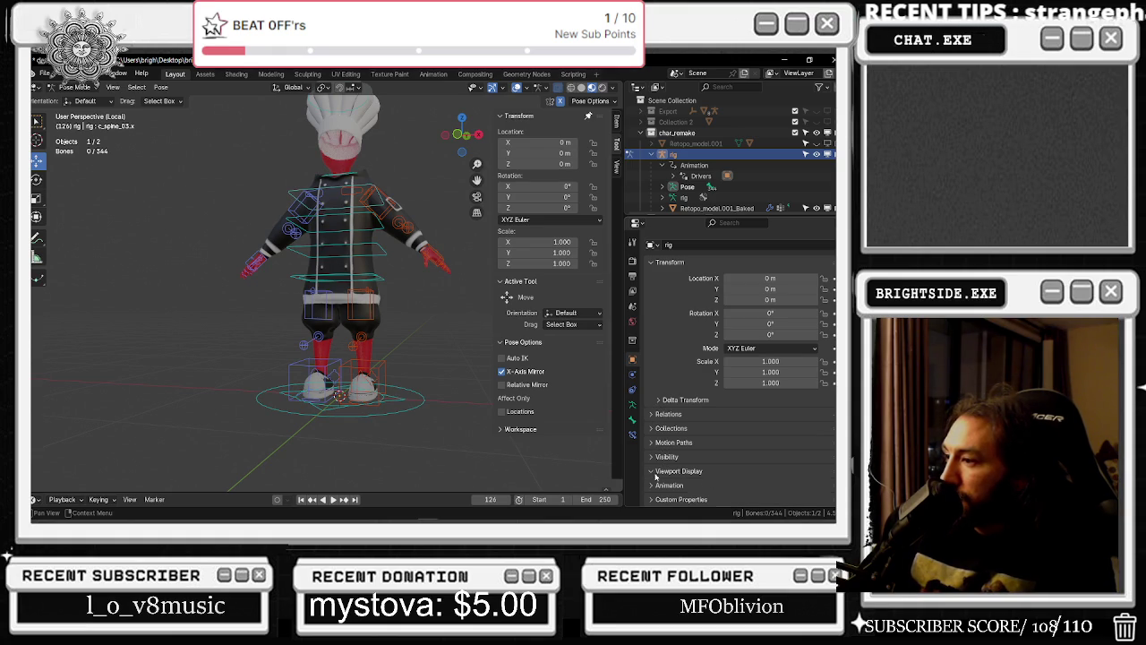
click(632, 404)
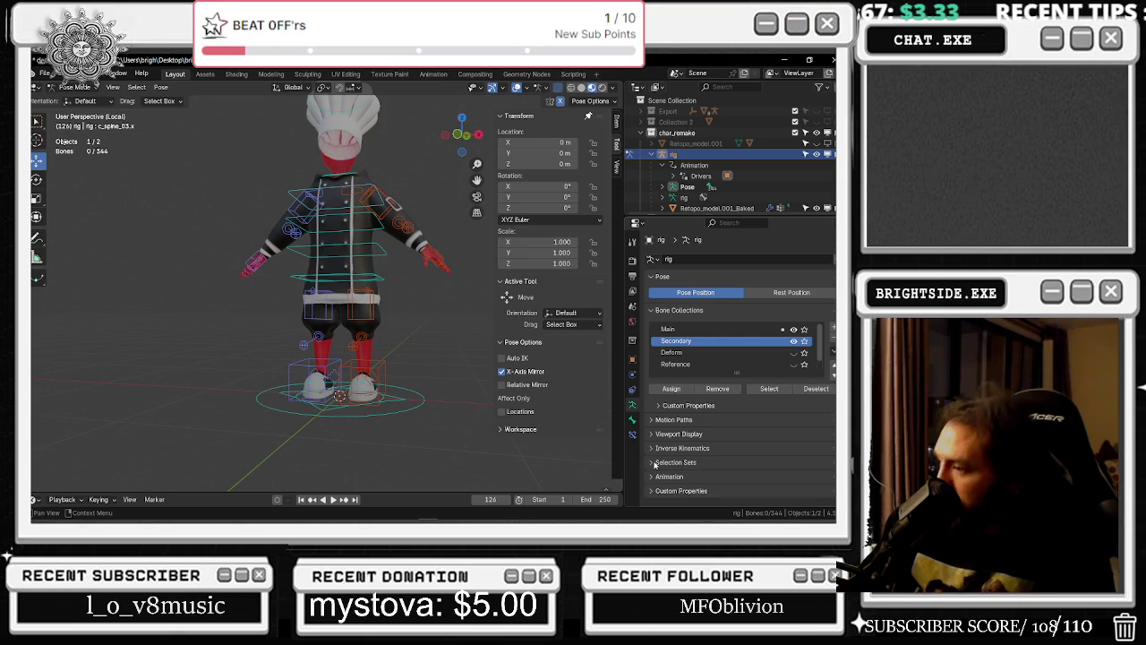
Recheck c_spine_03.x's settings and object constraints, select c_stretch_arm_pin.r, then leave Pose Mode
click(632, 419)
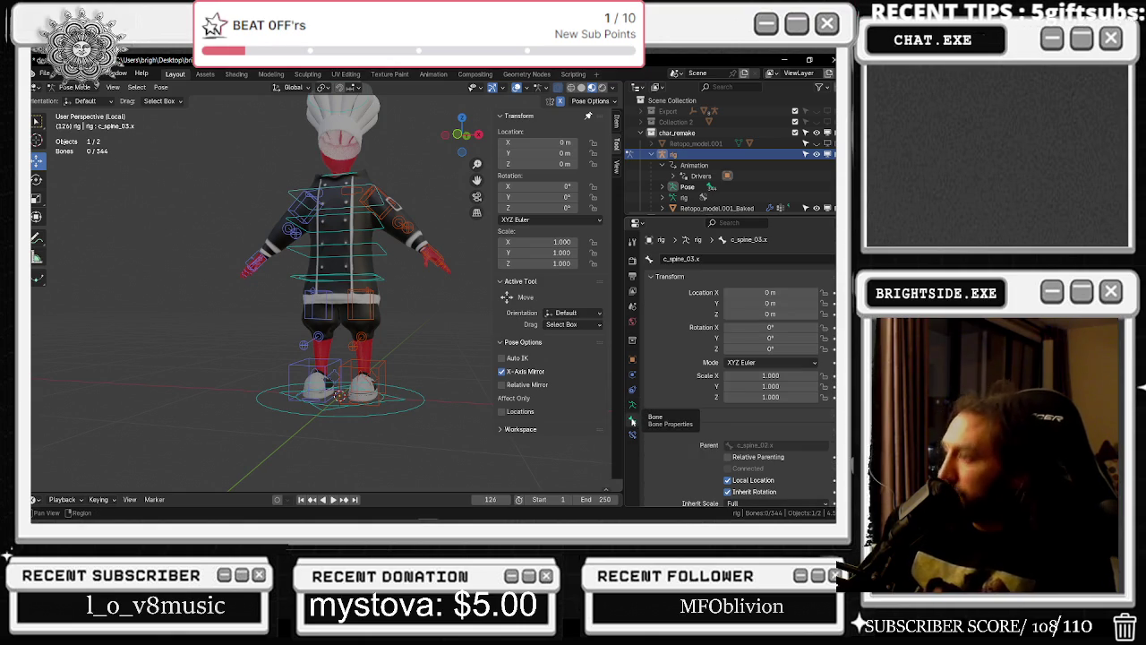
scroll(680, 454, down, 2)
scroll(688, 296, up, 2)
click(653, 280)
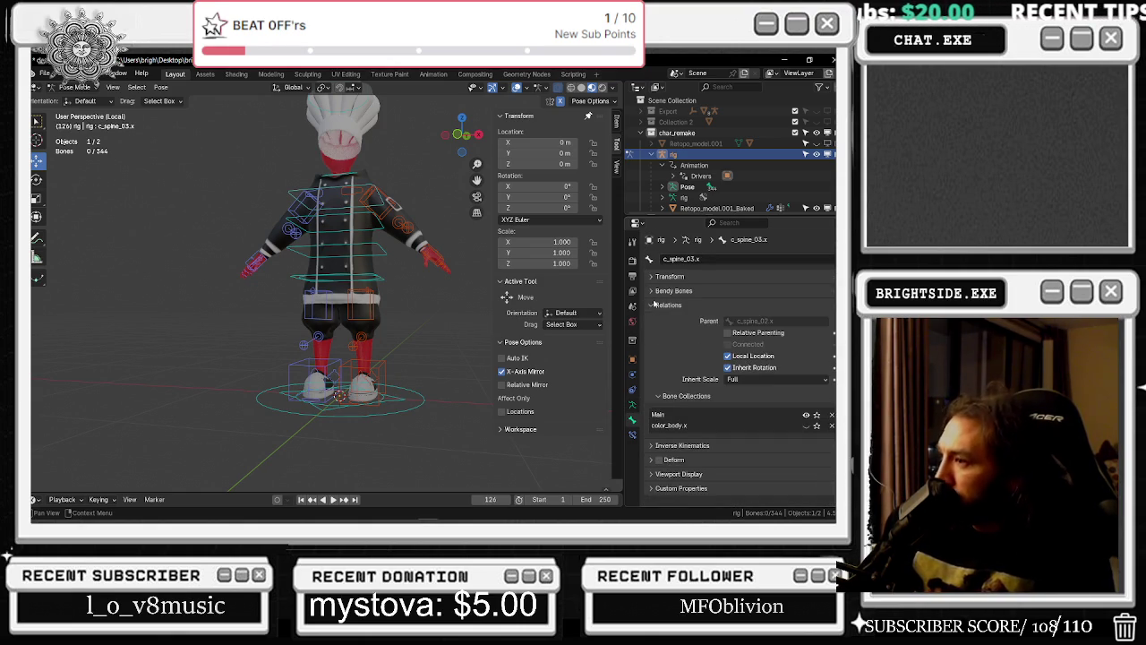
click(654, 304)
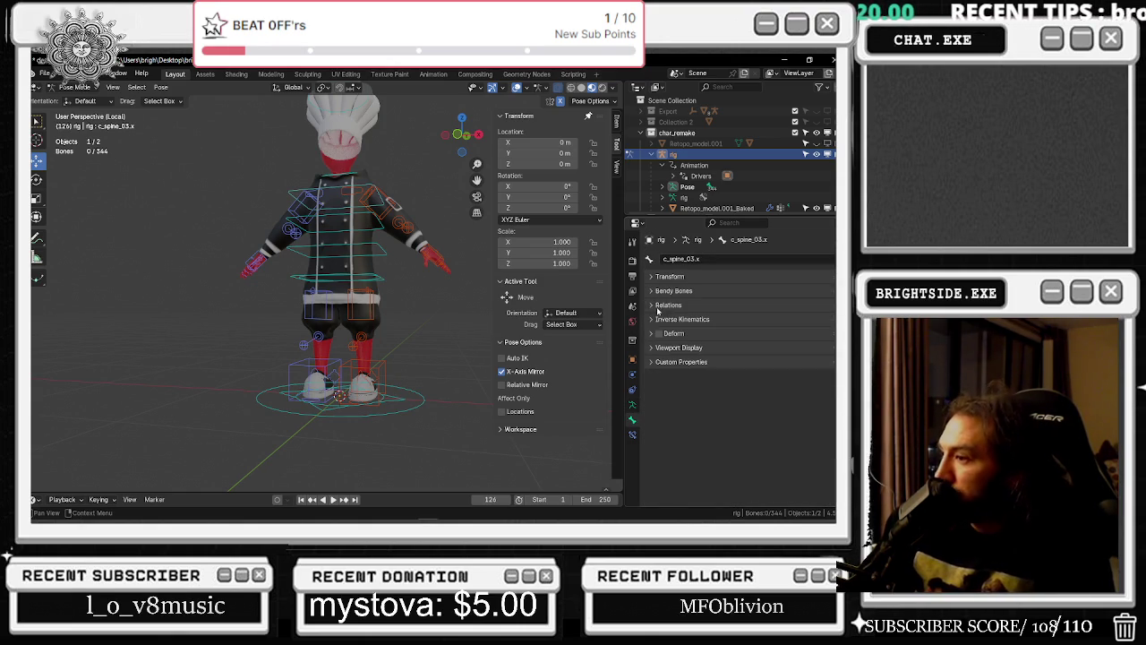
click(633, 405)
click(632, 389)
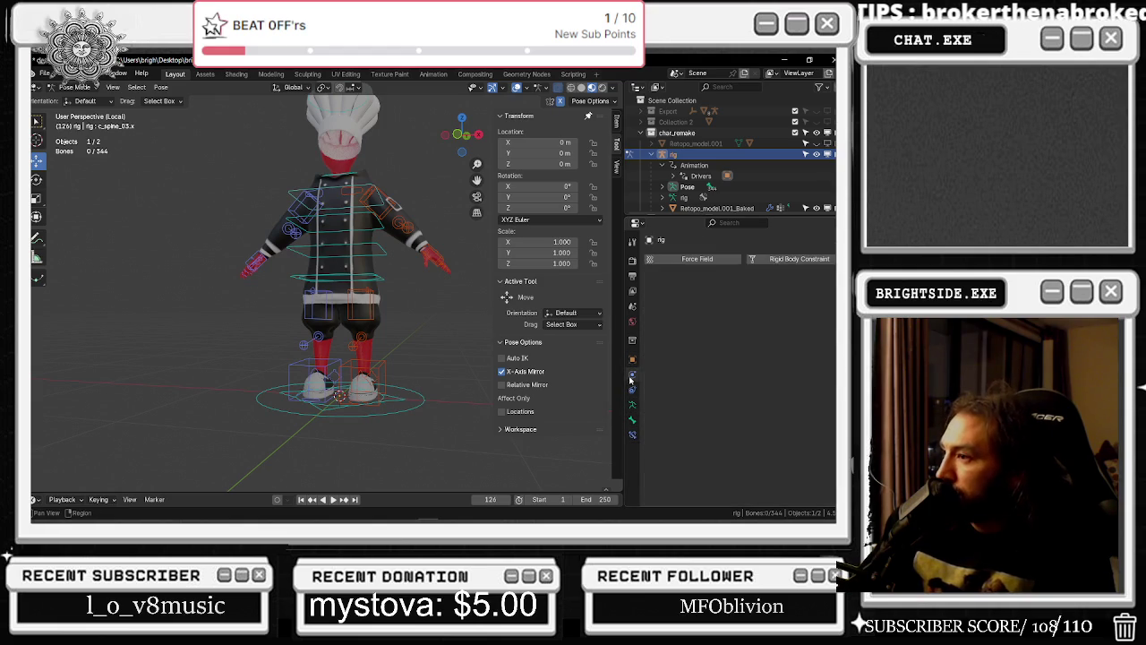
click(636, 407)
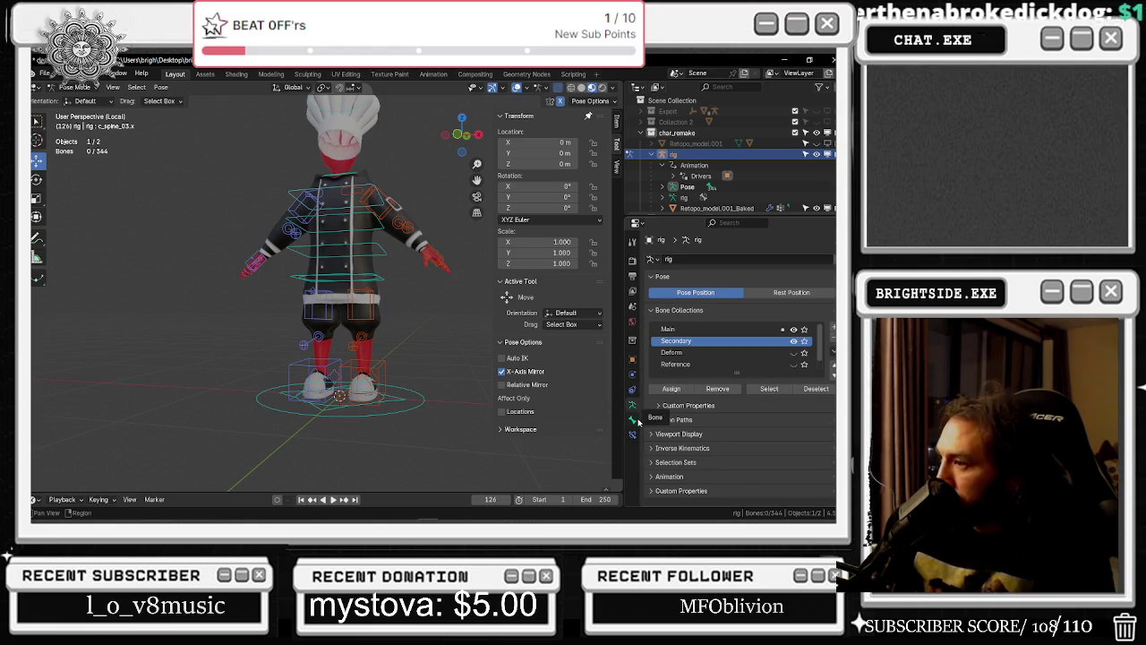
click(632, 419)
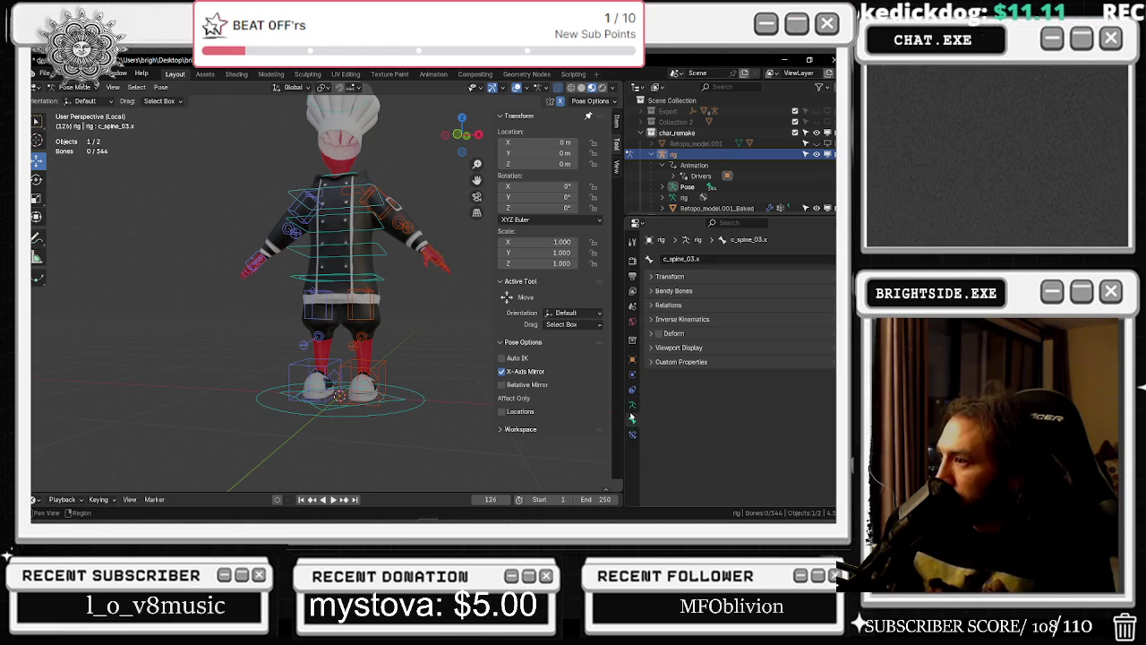
click(631, 406)
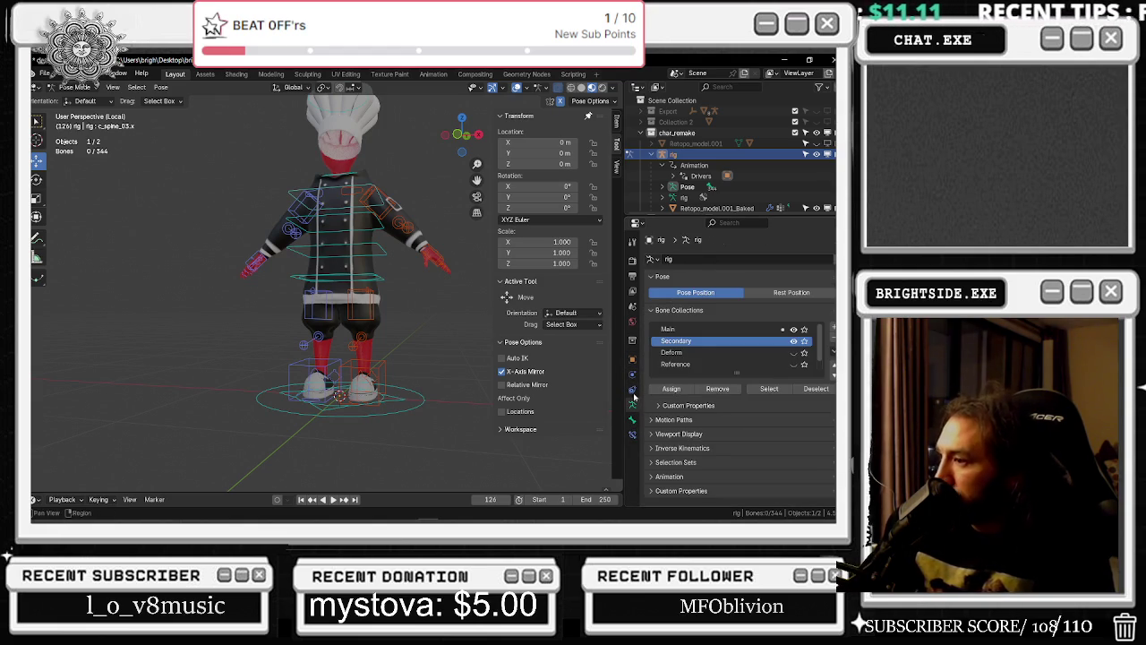
click(288, 227)
key(ctrl+Tab)
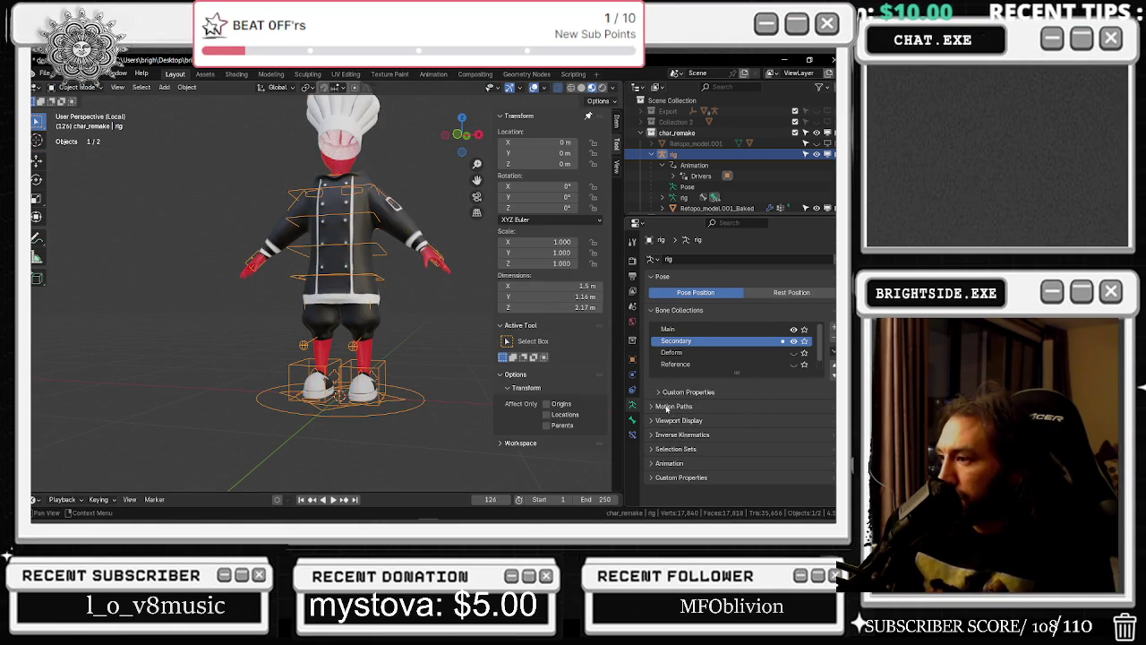
Select Retopo_model.001_Baked and show its CorrectiveSmooth and Armature modifiers
click(633, 420)
click(634, 405)
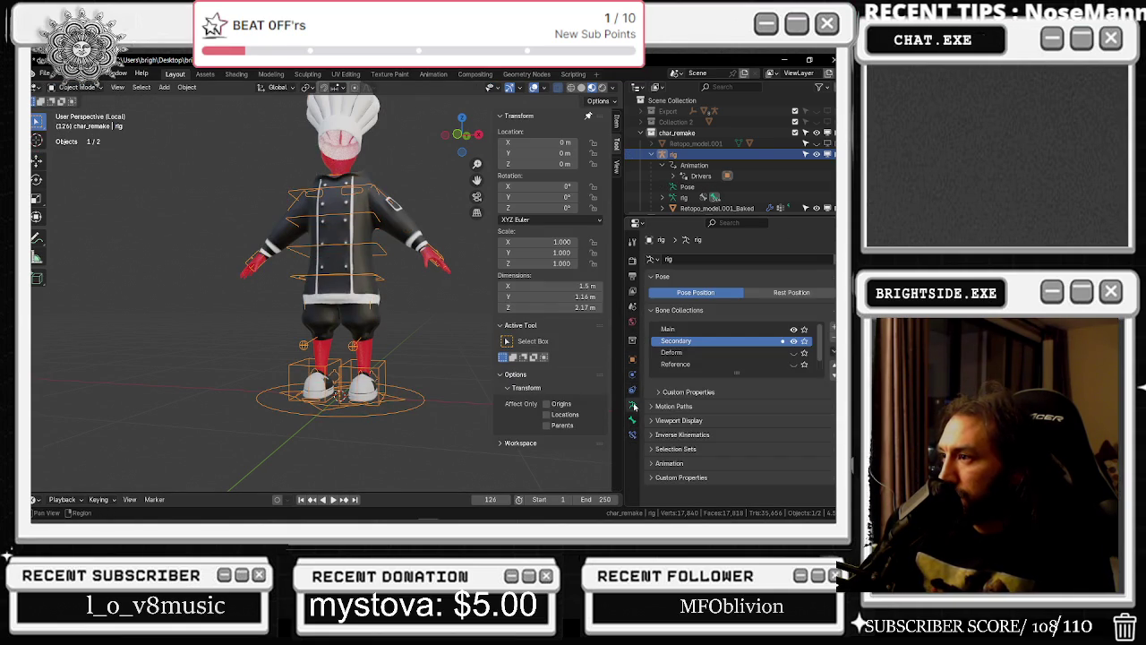
click(633, 358)
click(633, 375)
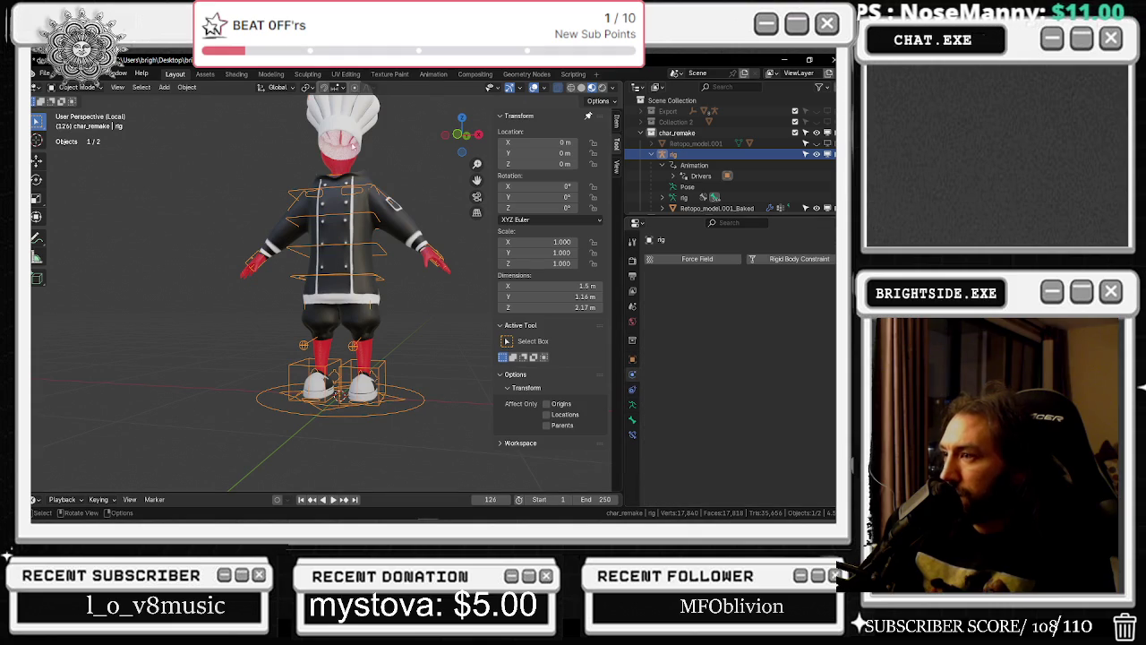
click(326, 157)
click(633, 374)
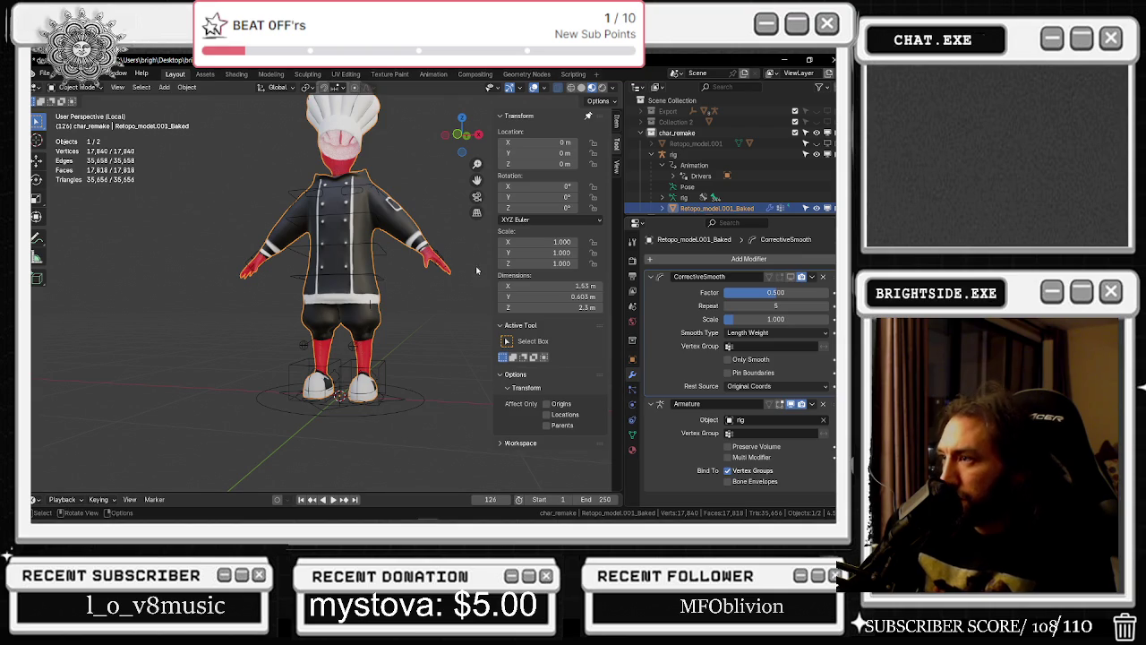
View the baked mesh's vertex groups, then select the rig's Pose and armature data entries in the outliner
click(632, 388)
click(633, 404)
click(632, 436)
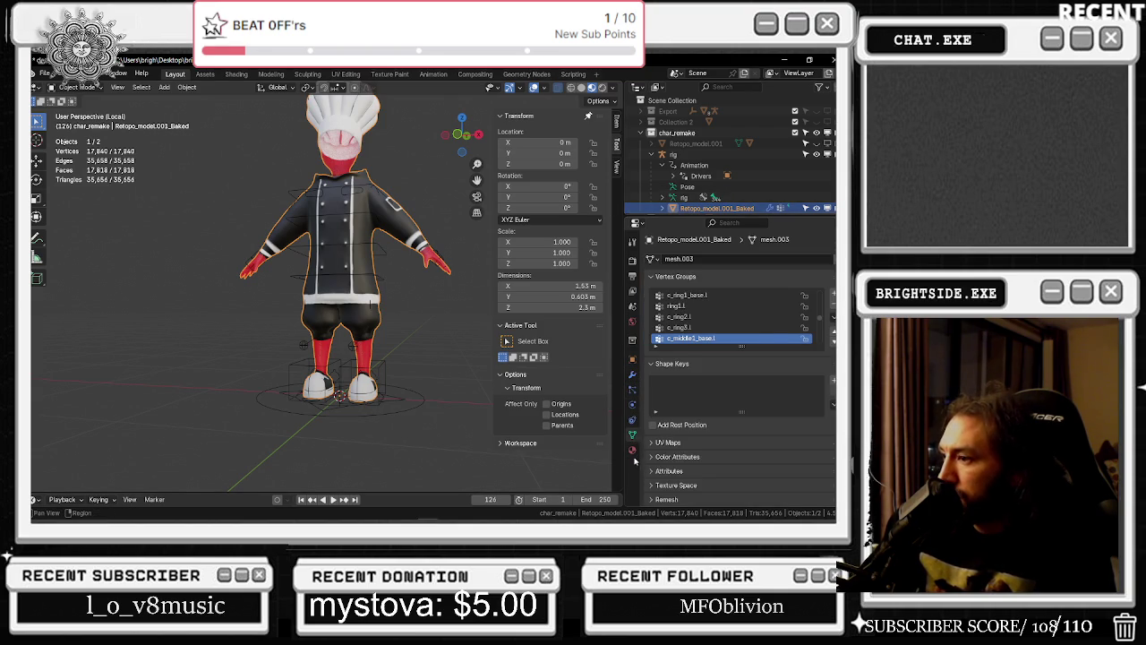
click(632, 450)
click(687, 186)
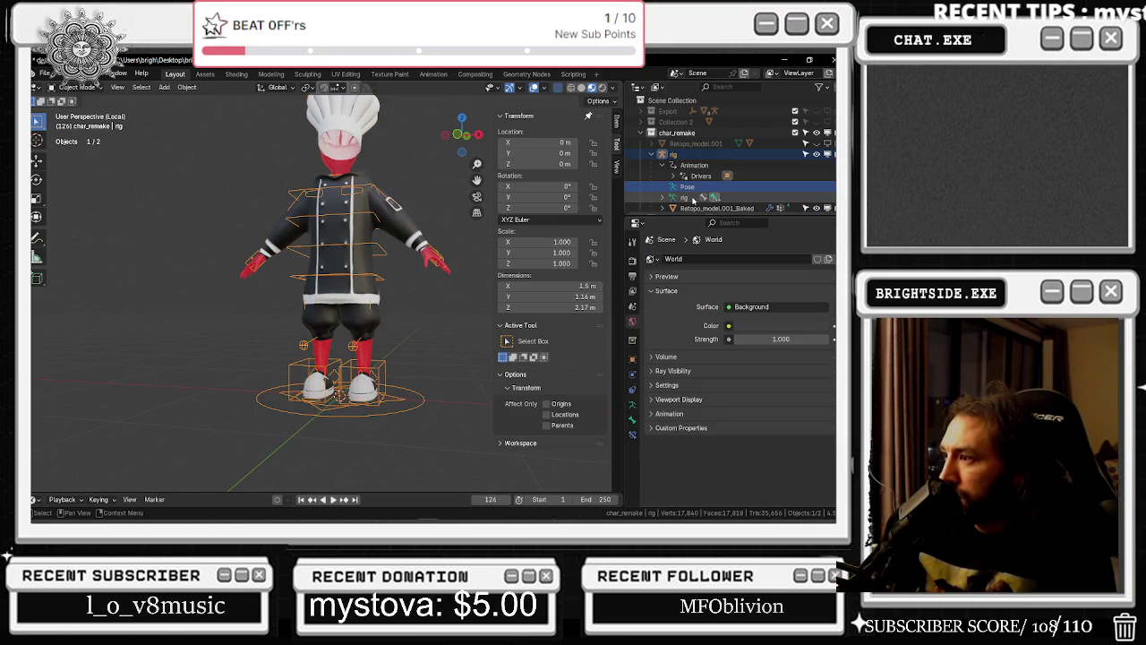
click(694, 198)
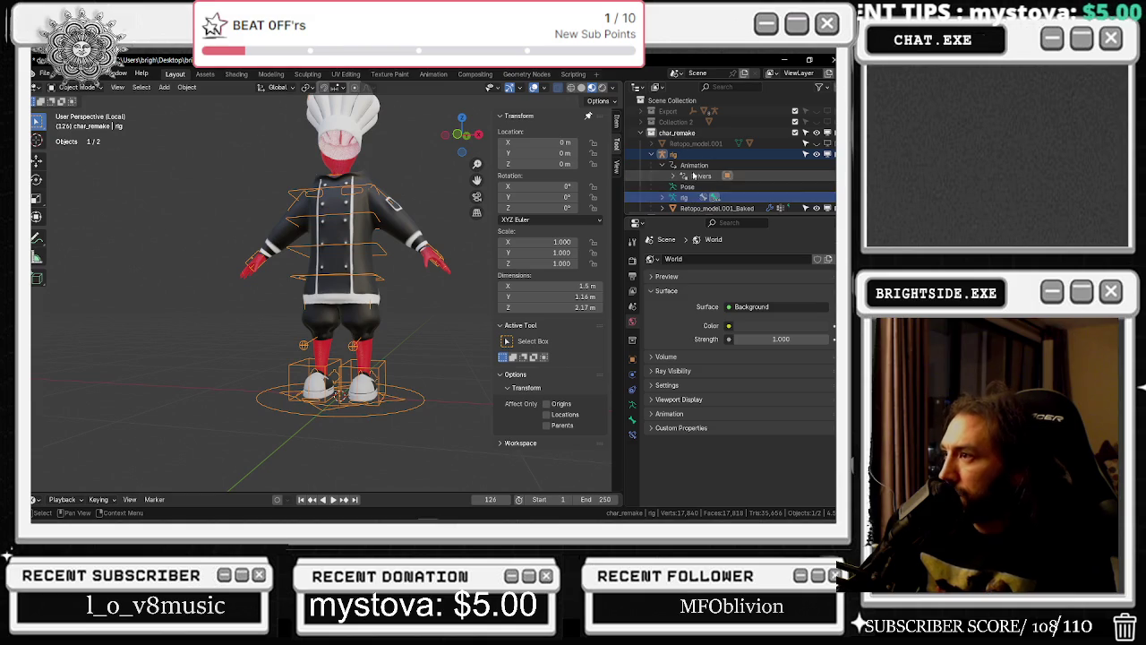
Select Retopo_model.001 and the baked mesh, show its modifiers, then select the rig armature
click(689, 144)
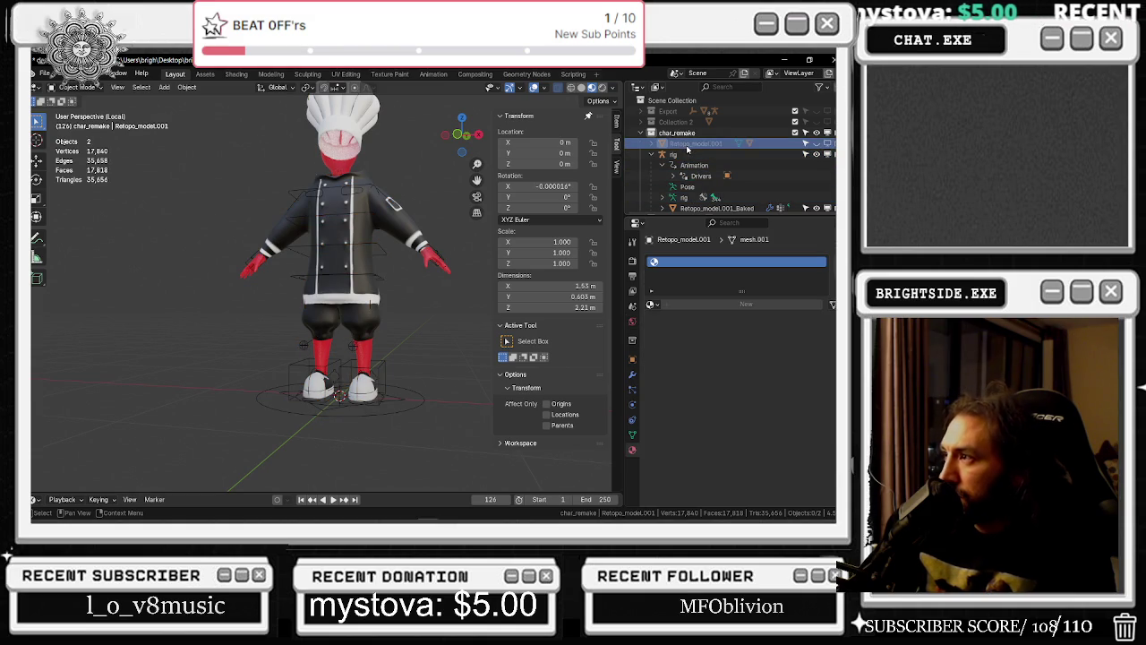
click(708, 160)
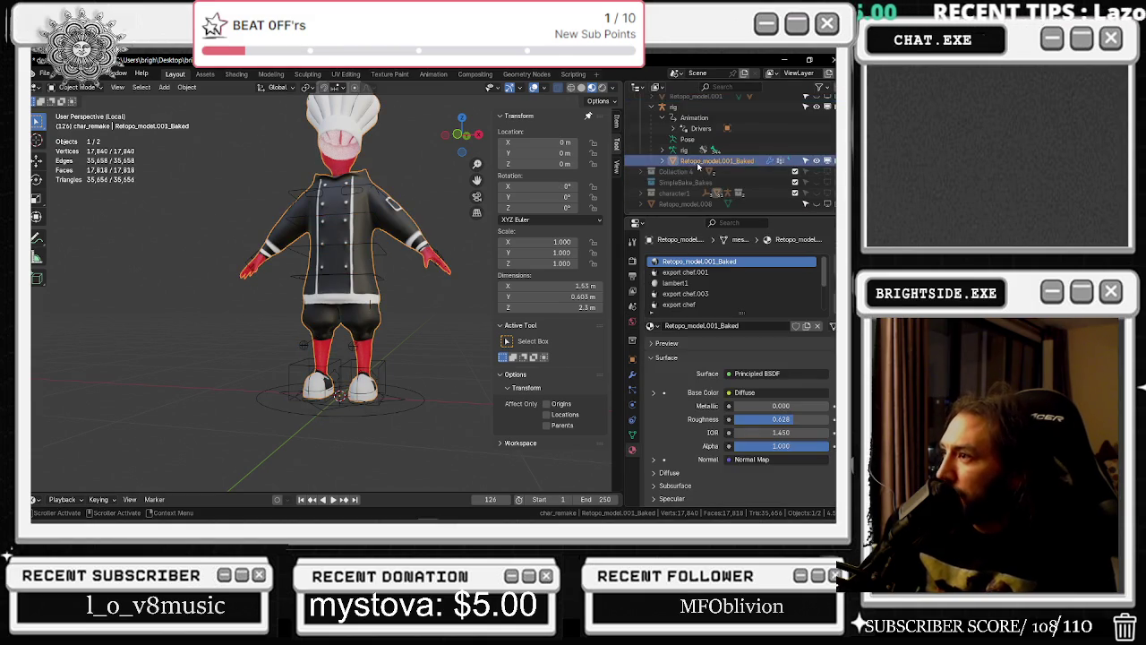
scroll(681, 358, down, 3)
click(633, 375)
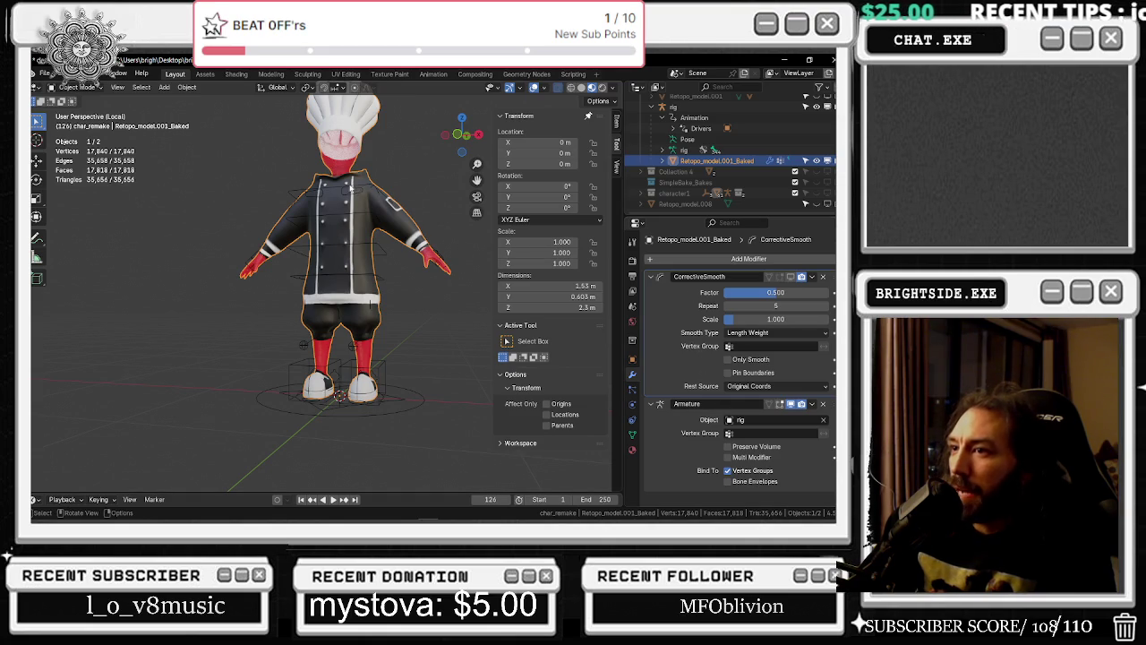
click(352, 188)
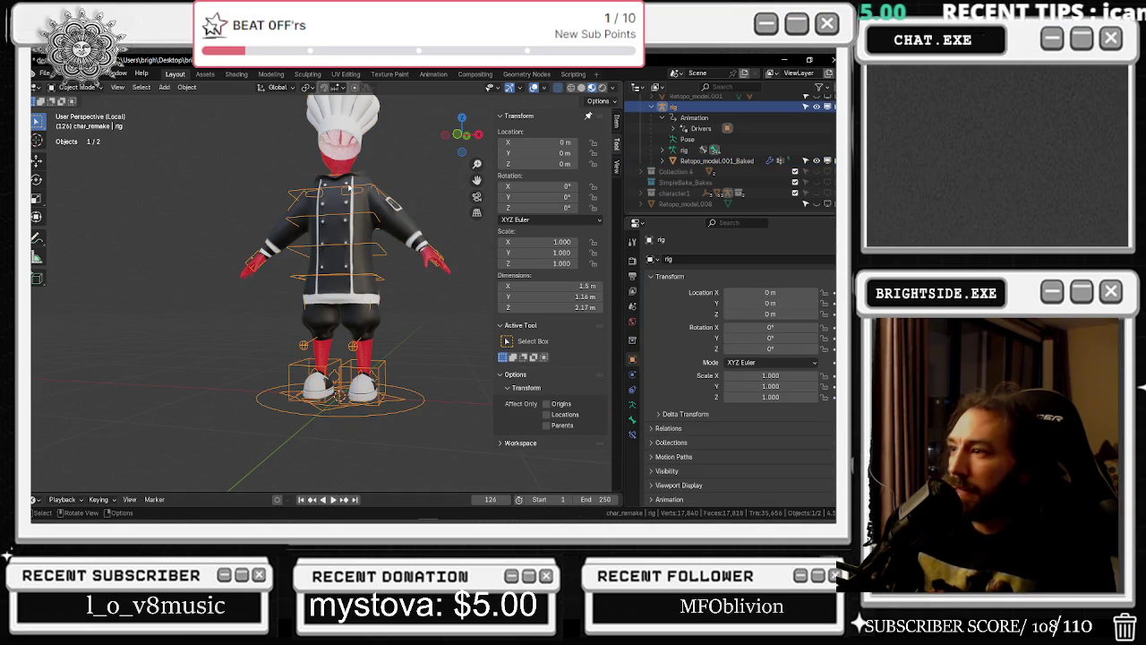
Inspect the c_stretch_arm_pin.r bone settings, its constraints and the rig's physics settings
click(633, 389)
click(633, 418)
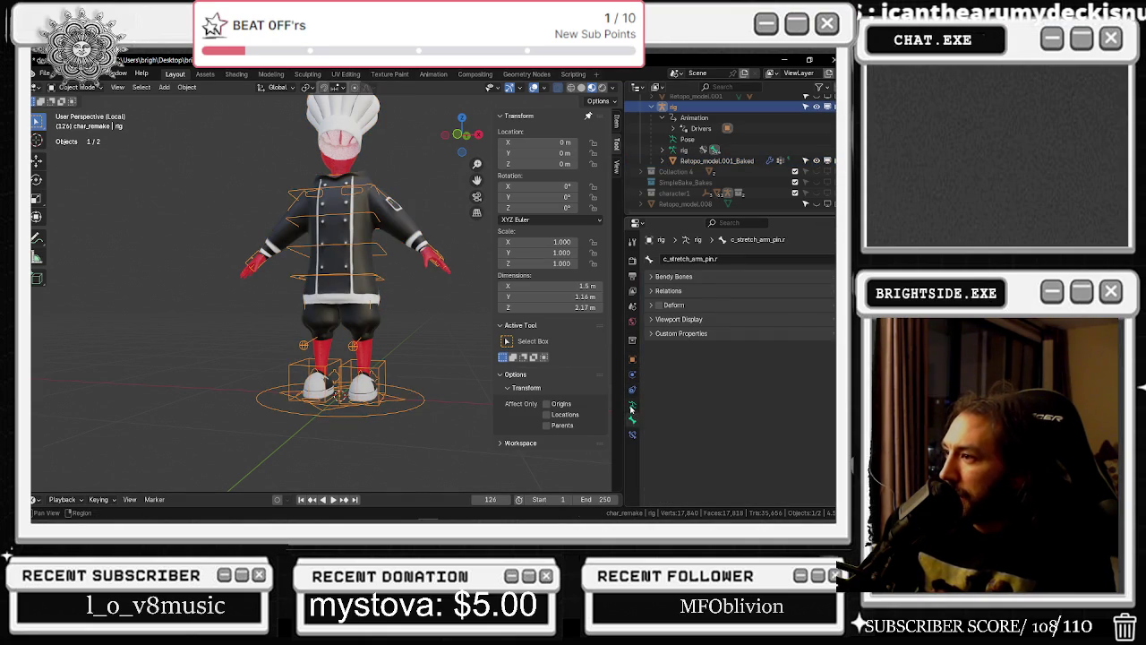
click(632, 434)
click(632, 358)
click(632, 375)
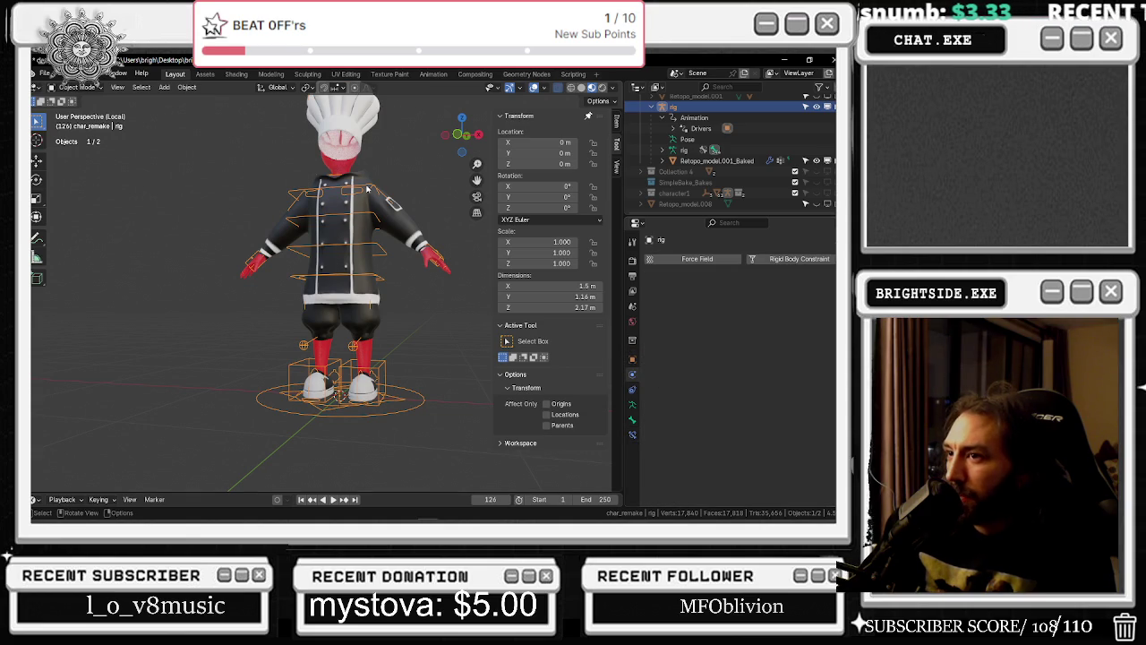
Select the Retopo_model.001_Baked mesh in the outliner and bring up File > Export formats
click(697, 161)
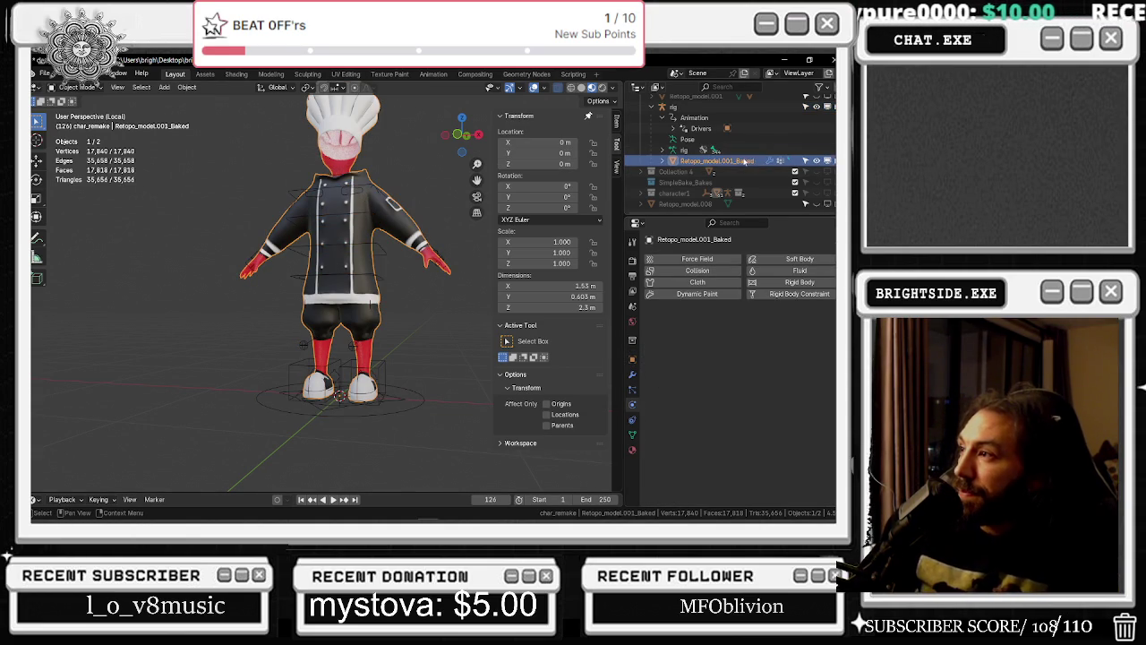
click(663, 161)
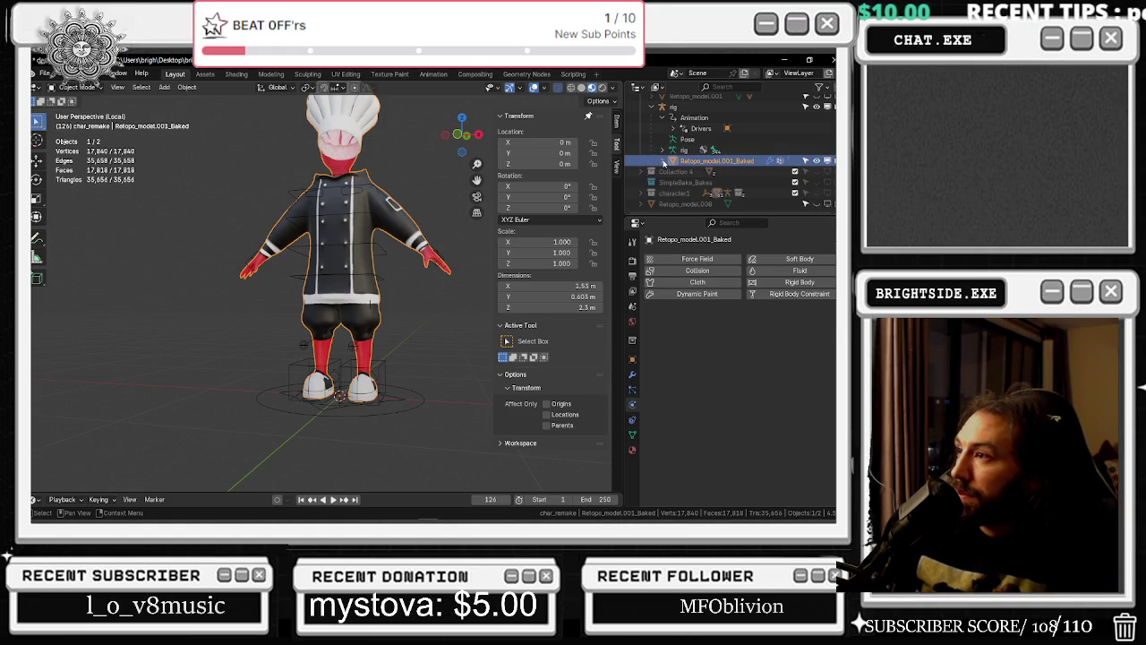
click(662, 161)
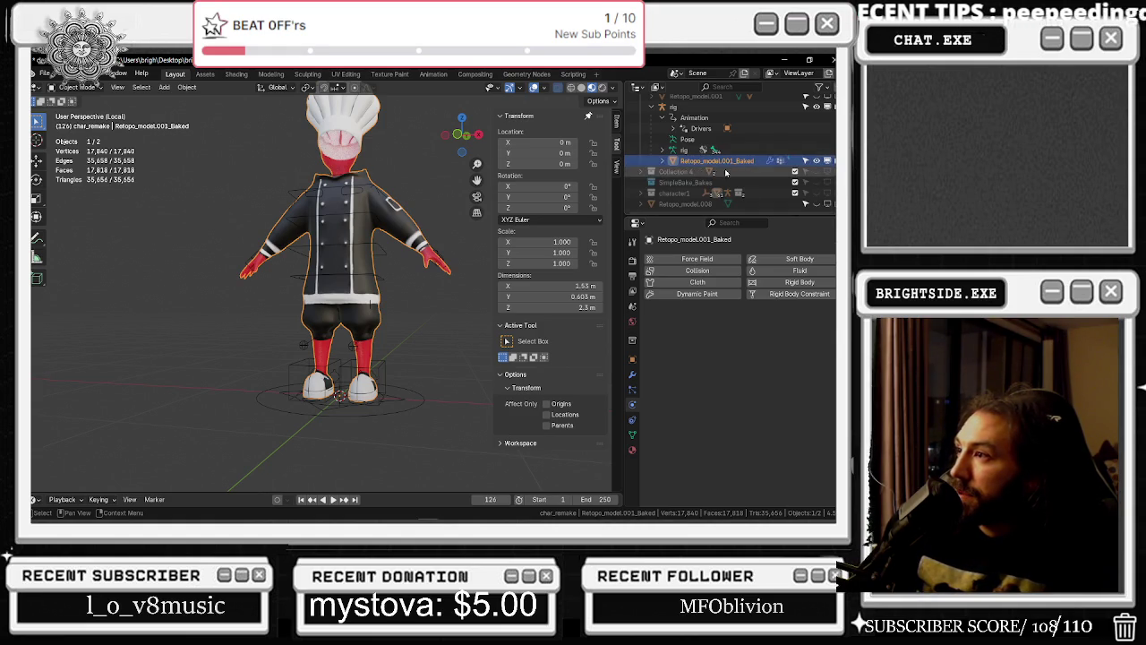
click(45, 72)
mouse_move(63, 235)
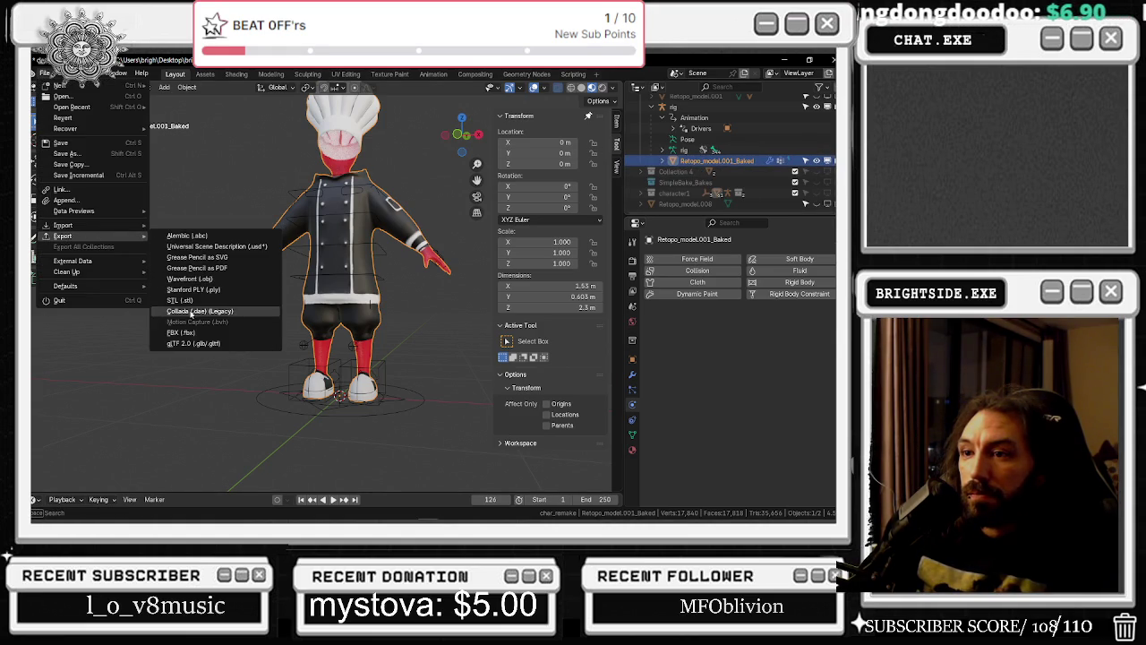
Start an FBX export and expand its armature export settings
click(181, 333)
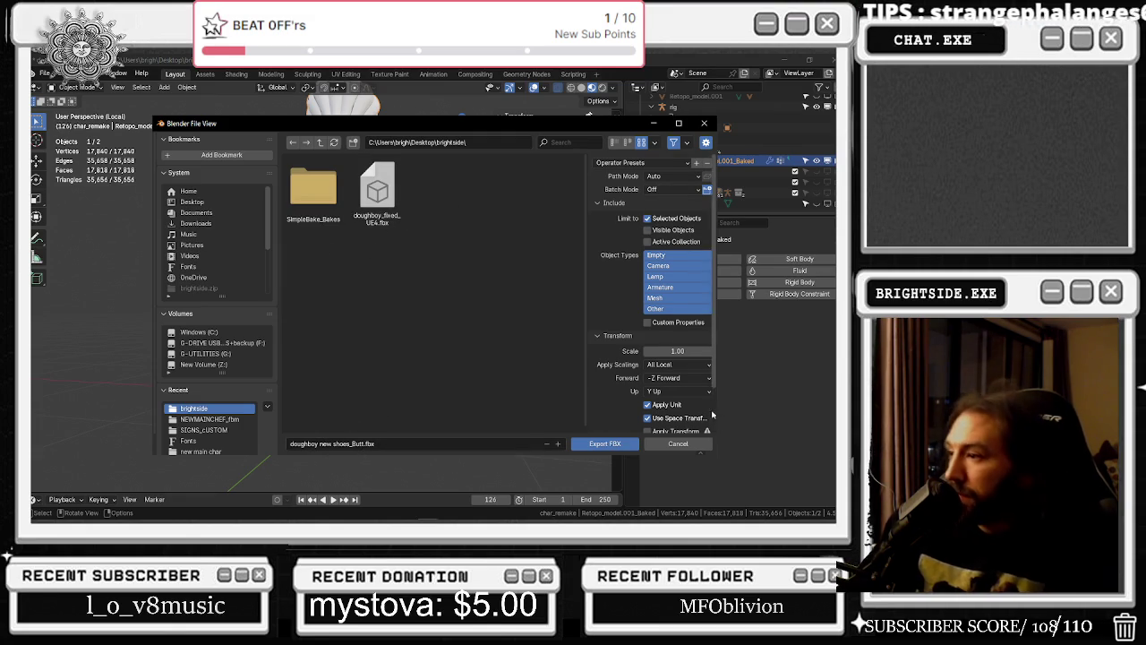
scroll(713, 417, down, 2)
scroll(644, 413, down, 3)
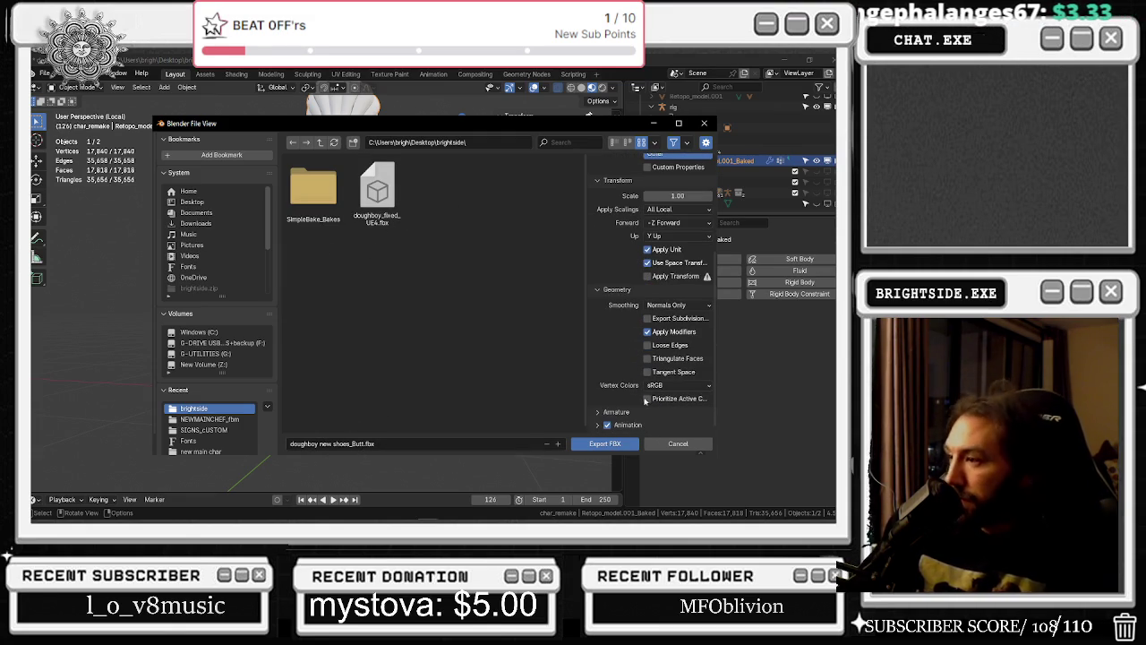
click(597, 412)
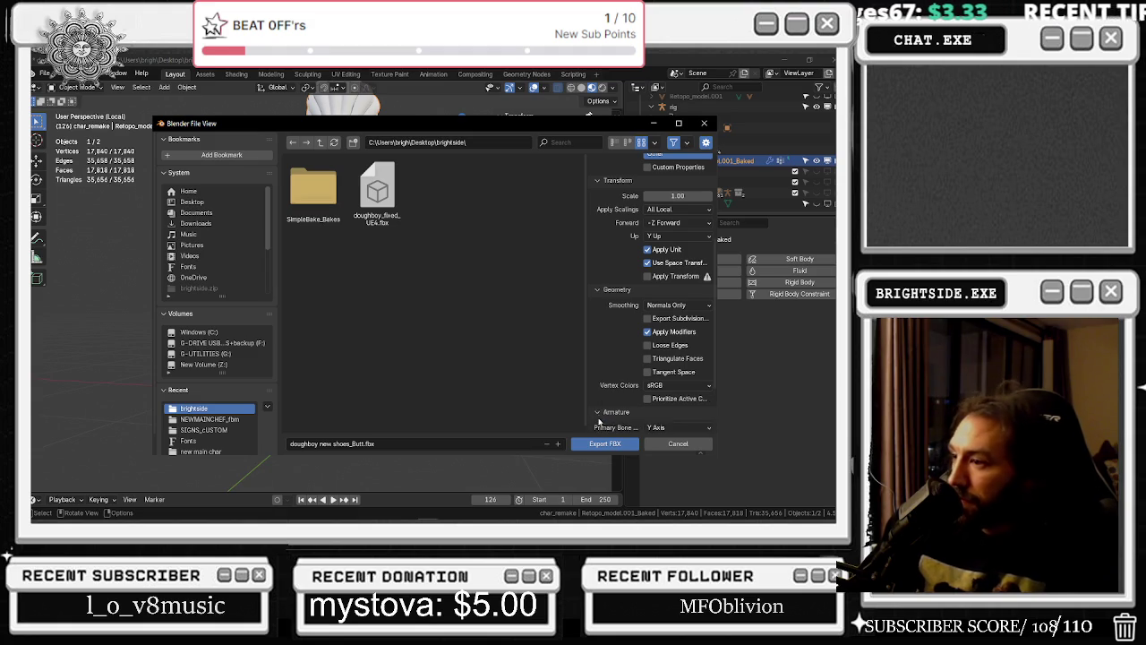
scroll(622, 426, down, 2)
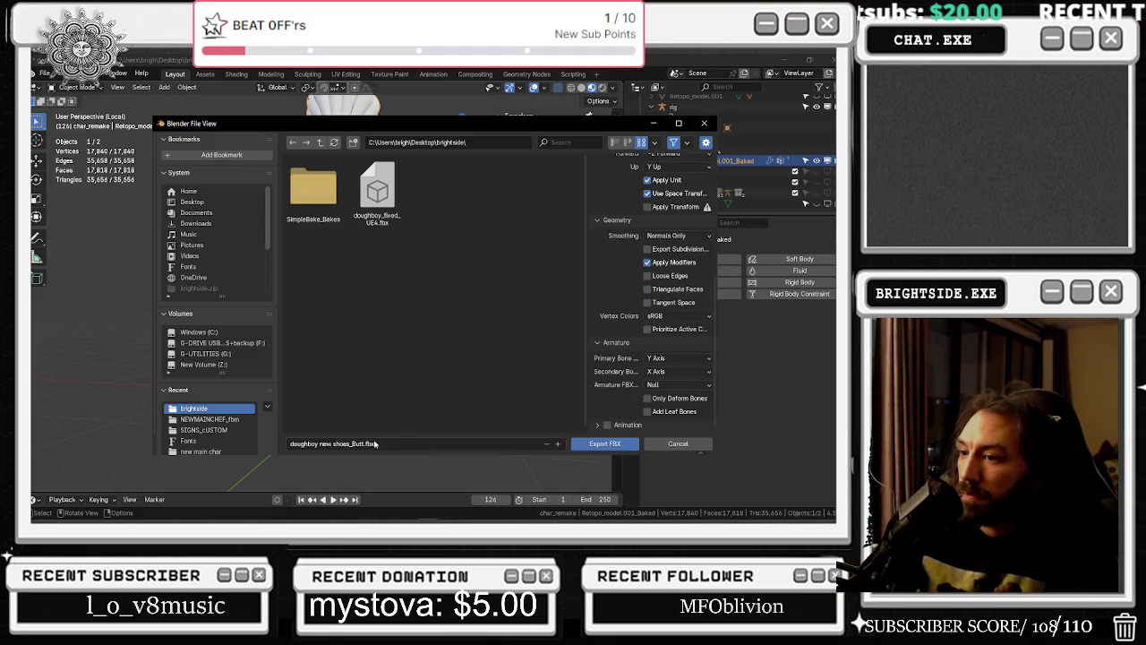
Edit the export destination folder path, then switch over to the web browser
click(492, 141)
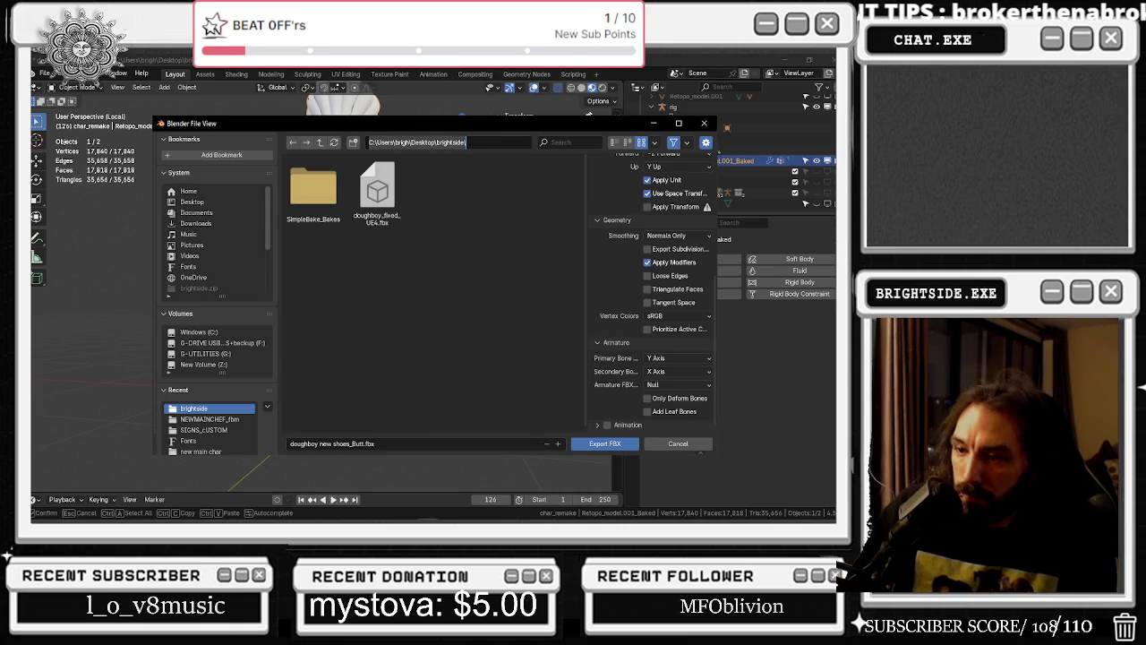
key(alt+Tab)
click(264, 336)
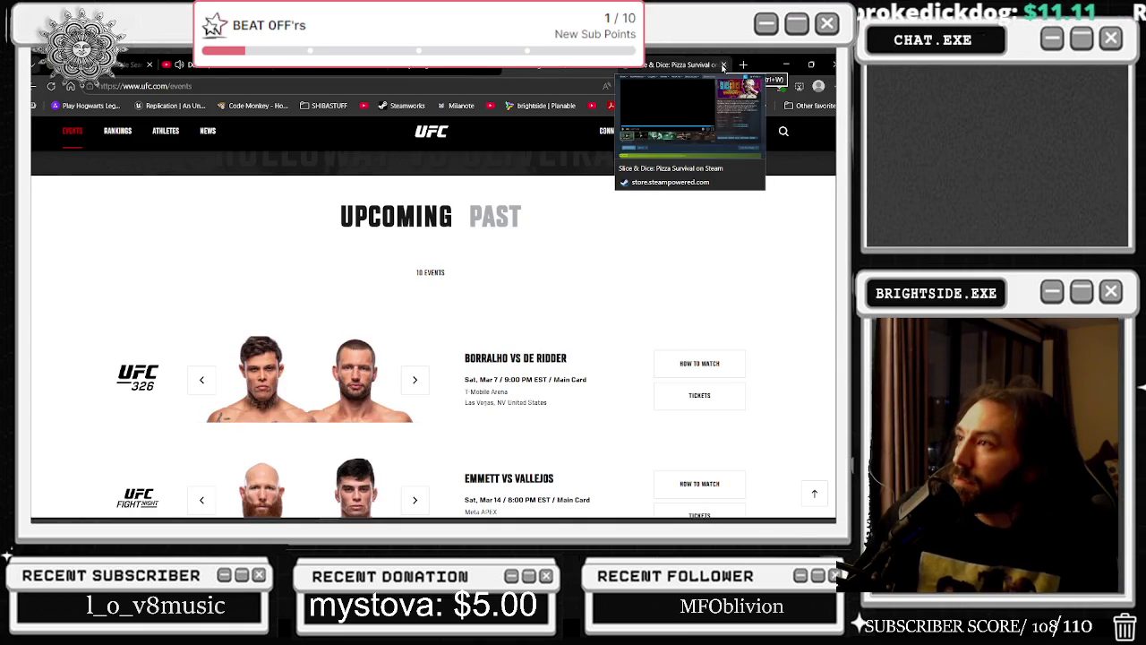
Close the Slice & Dice Steam tab and the UFC events tab, then return to Blender
click(722, 65)
click(679, 66)
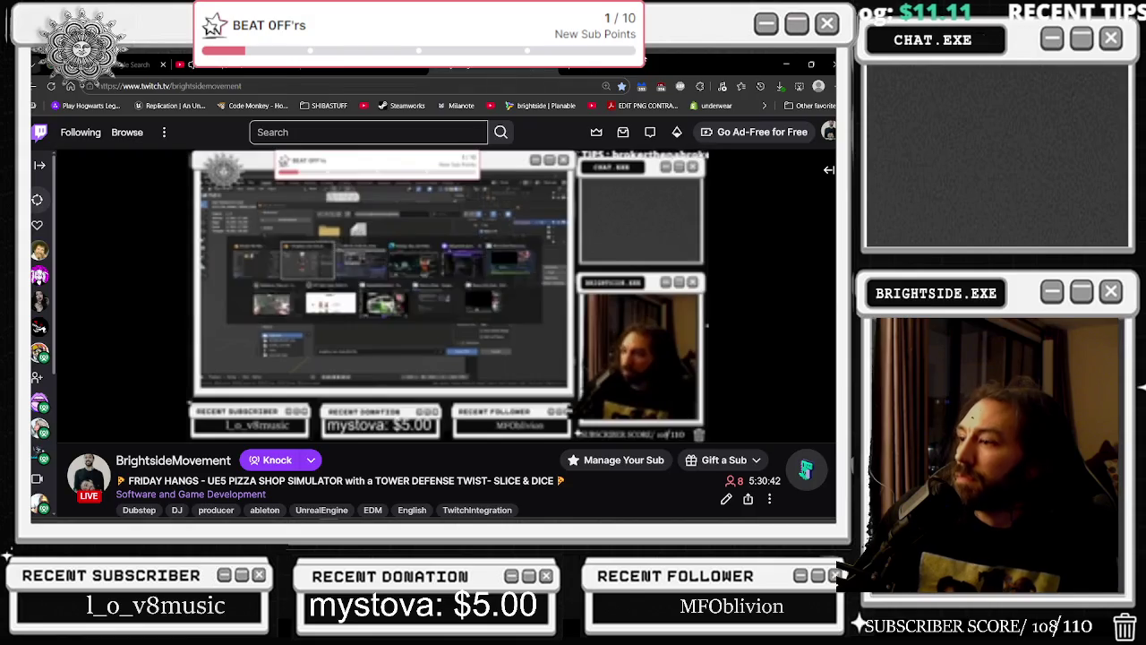
key(alt+Tab)
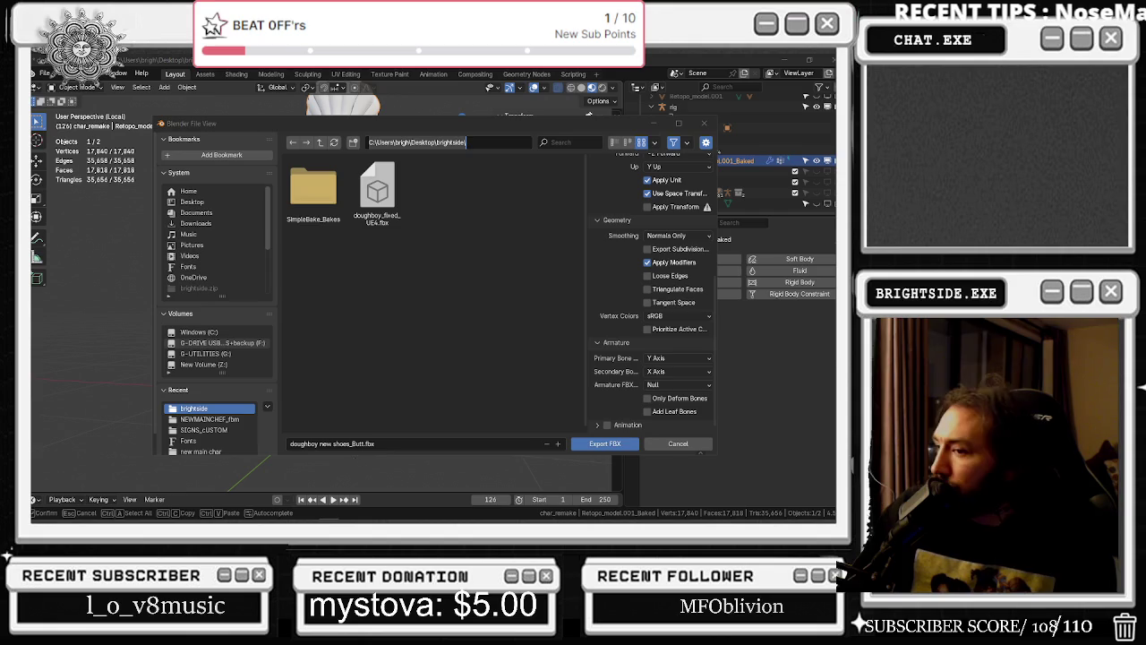
Export the chef character as doughboy new shoes_Butt.fbx and bring up the window switcher
click(607, 444)
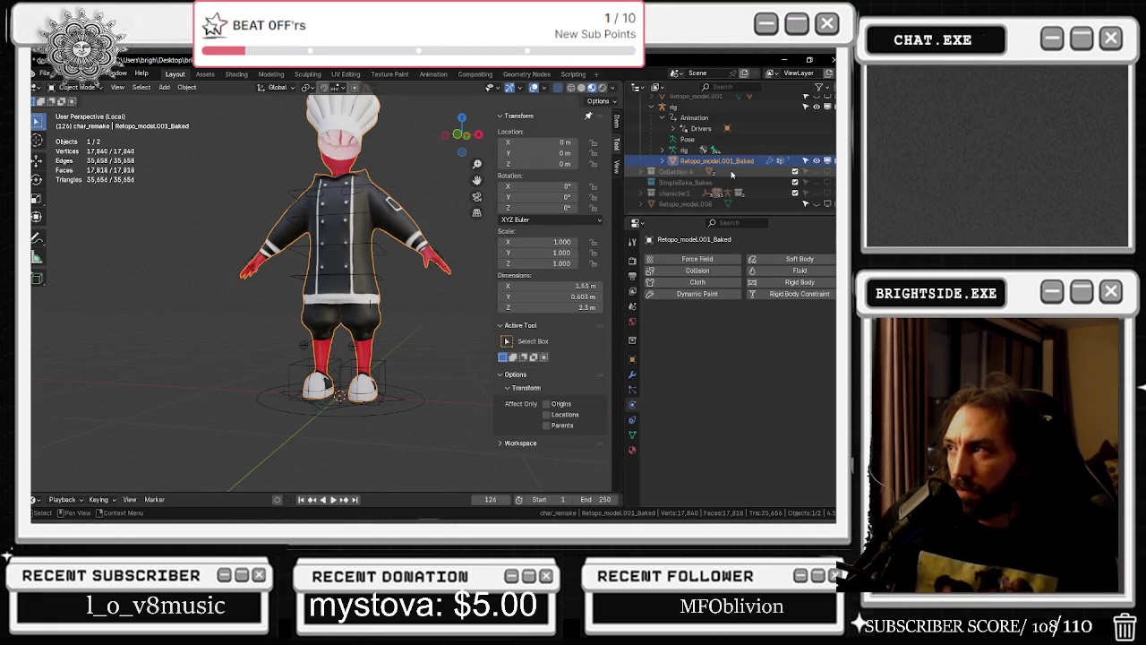
scroll(708, 145, up, 2)
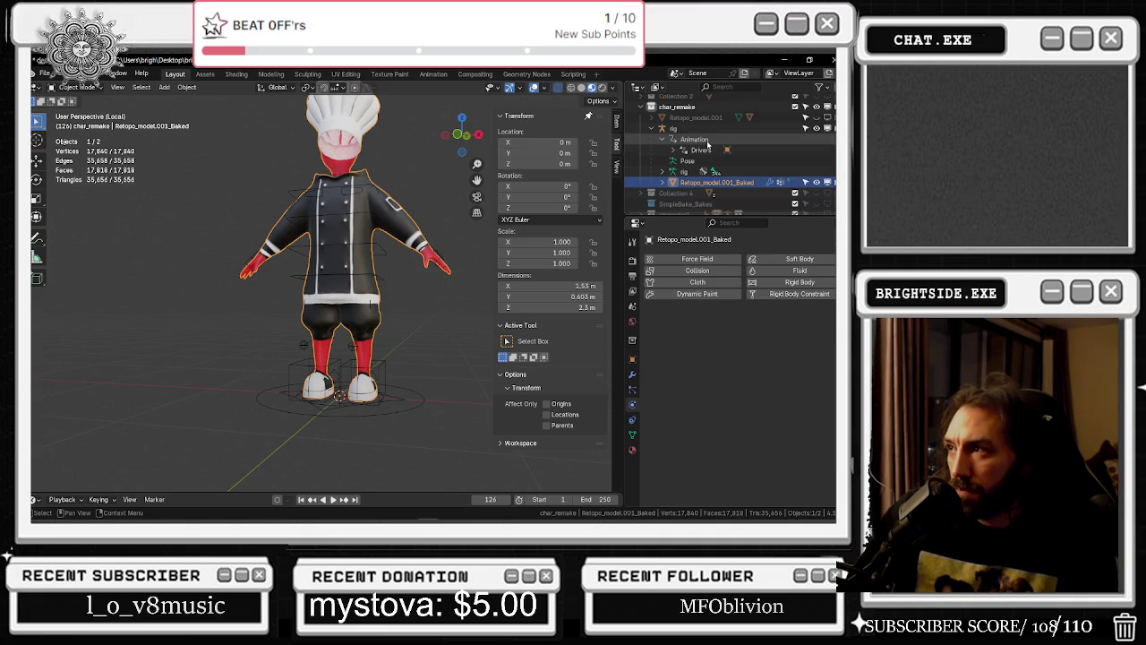
key(alt+Tab)
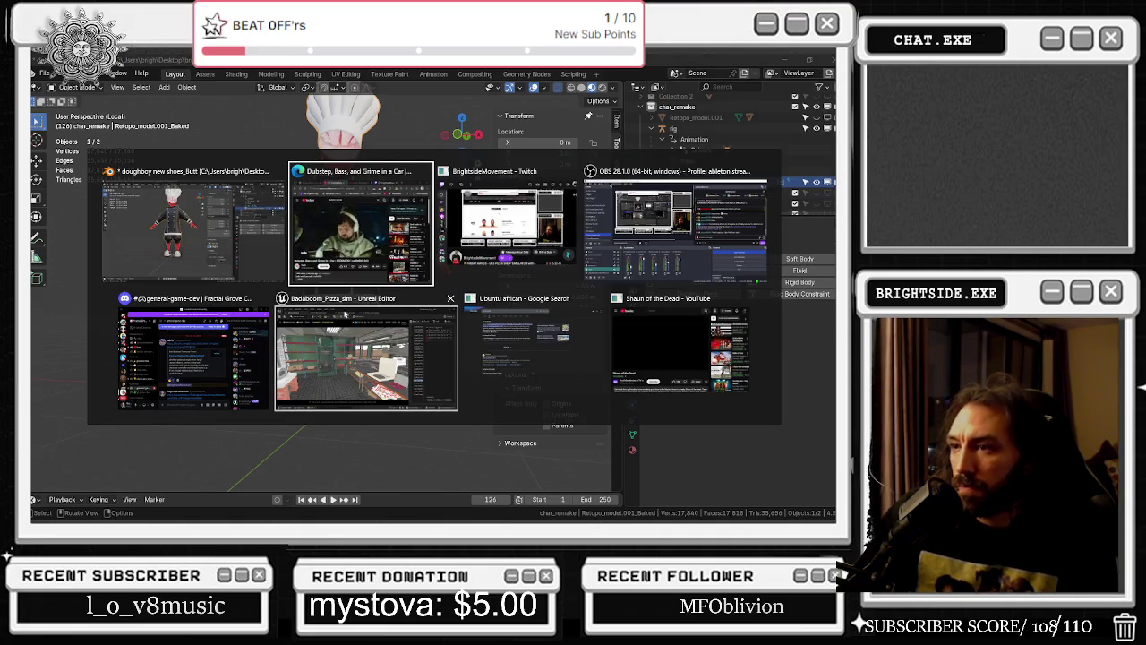
Orbit the Badaboom_Pizza_sim shop level in Unreal, then return to Blender's export format list
click(372, 352)
drag(409, 358, 411, 357)
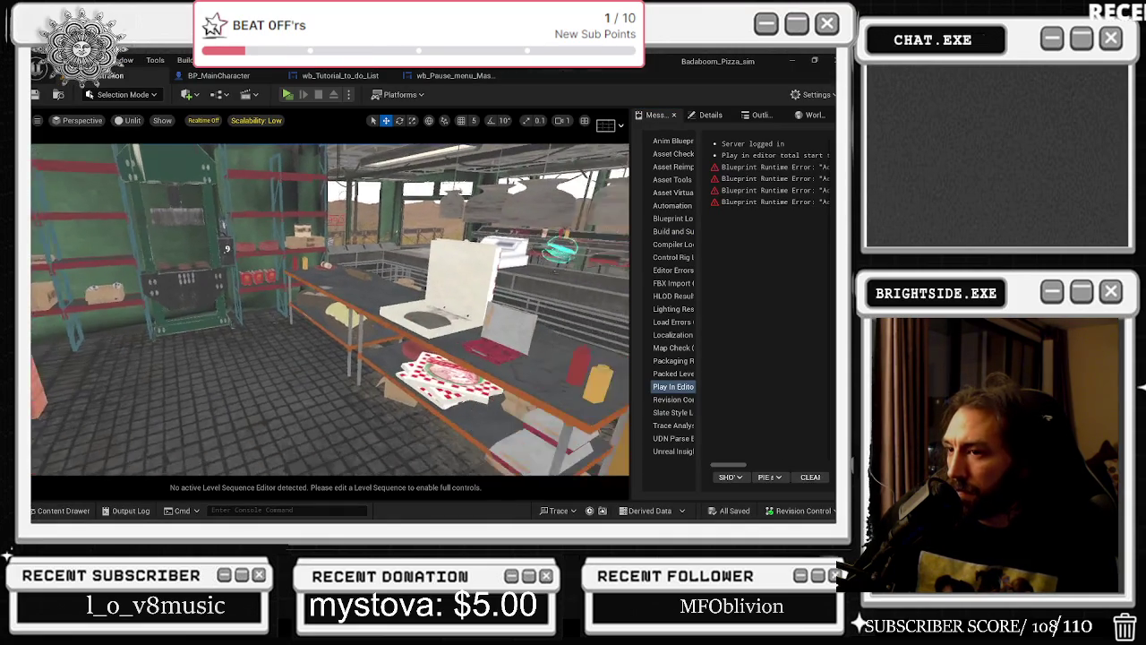
key(alt+Tab)
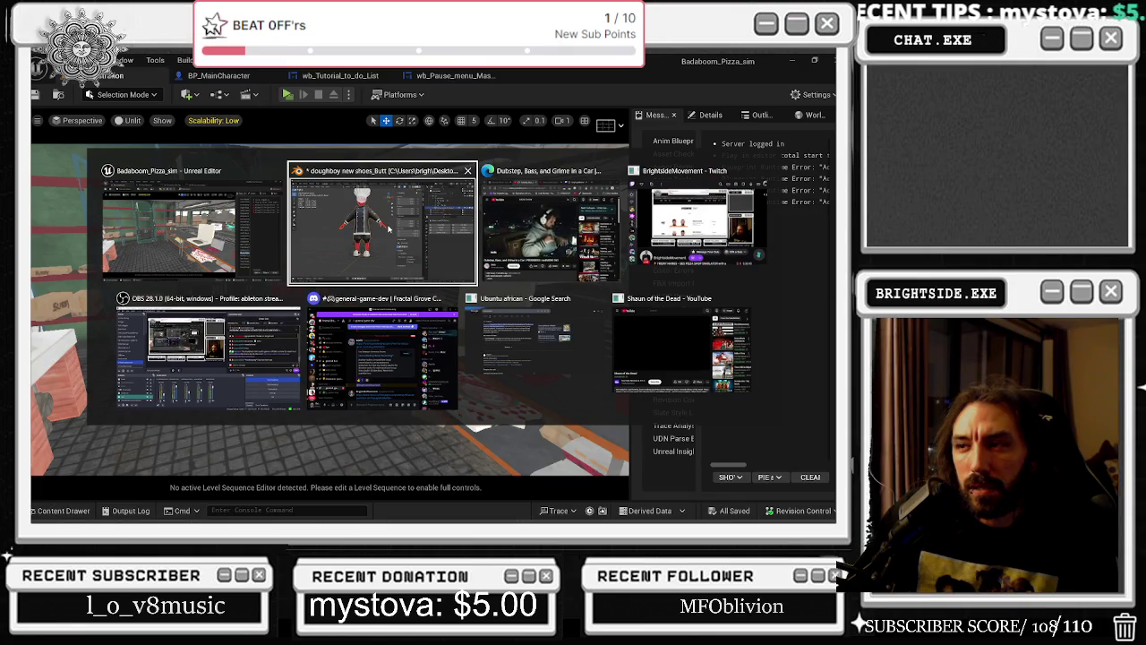
click(389, 229)
click(44, 72)
mouse_move(63, 235)
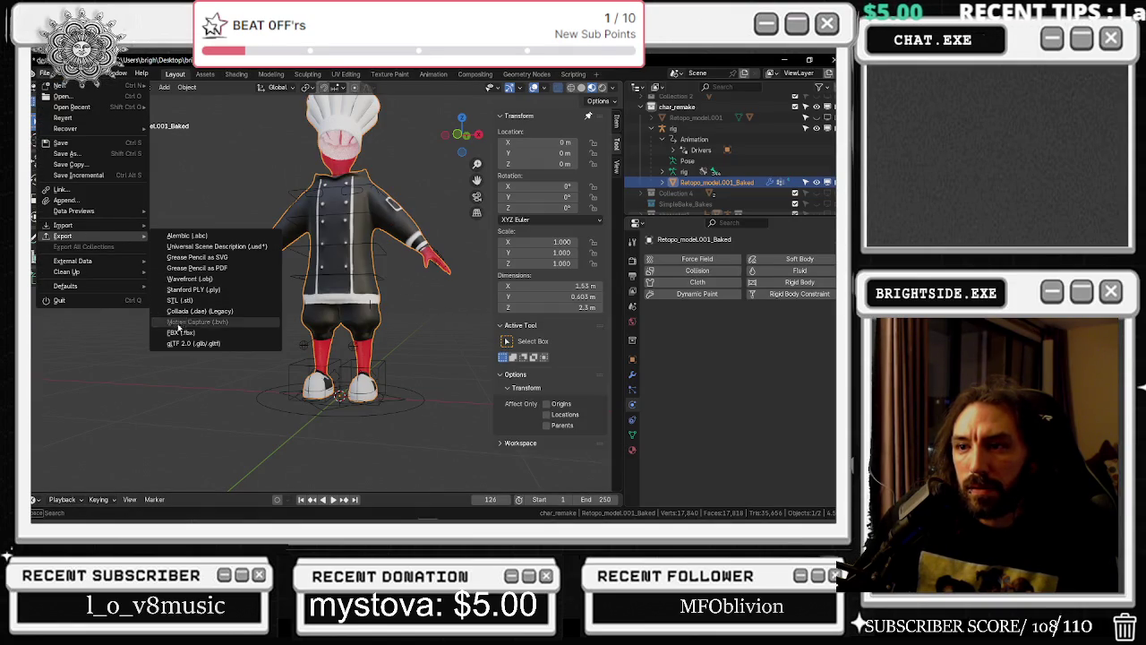
Reopen the FBX export in the brightside folder, now containing doughboy new shoes_Butt.fbx
click(180, 333)
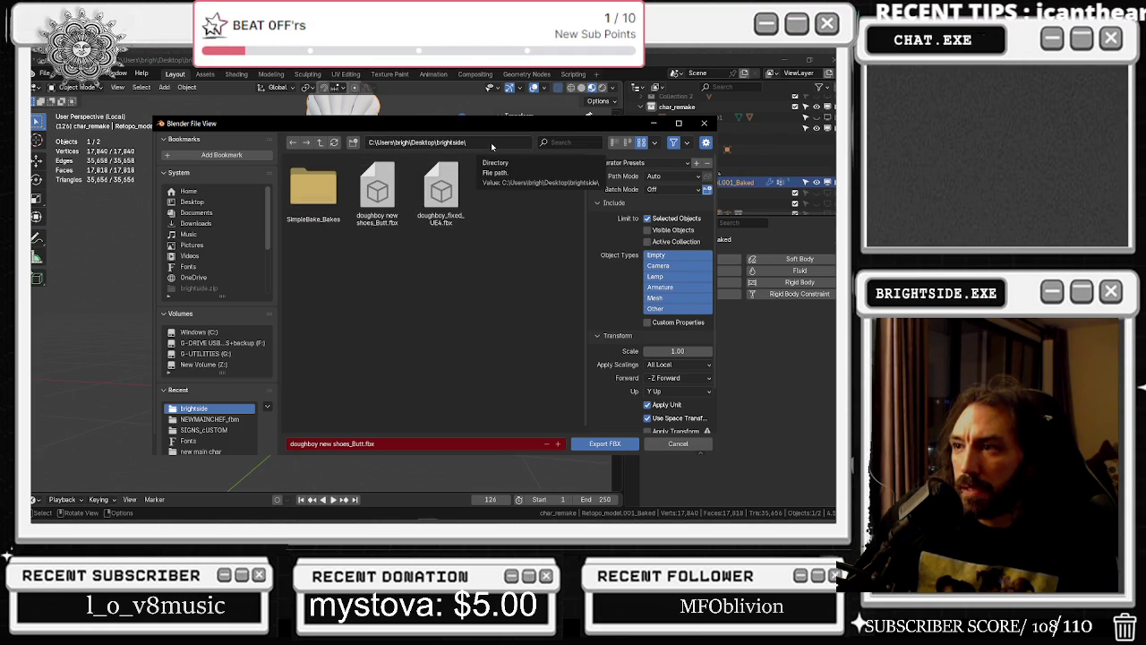
click(567, 112)
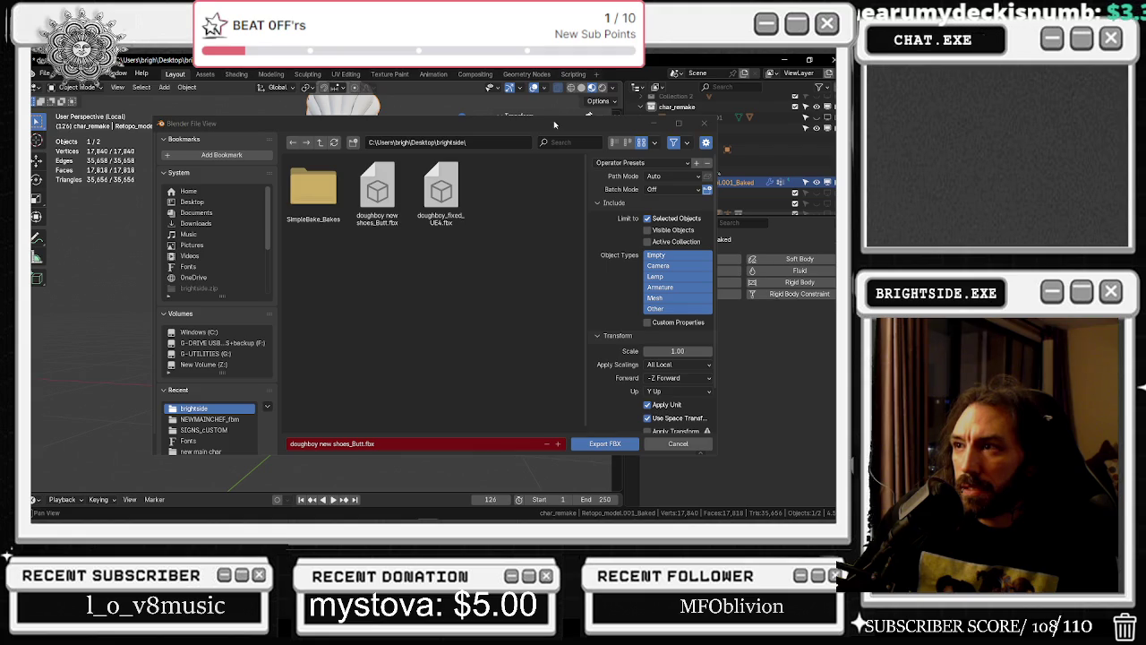
Show the doughboy asset's NEWMAINCHEF_fbm source folder in Explorer, then return to Blender's export
key(alt+Tab)
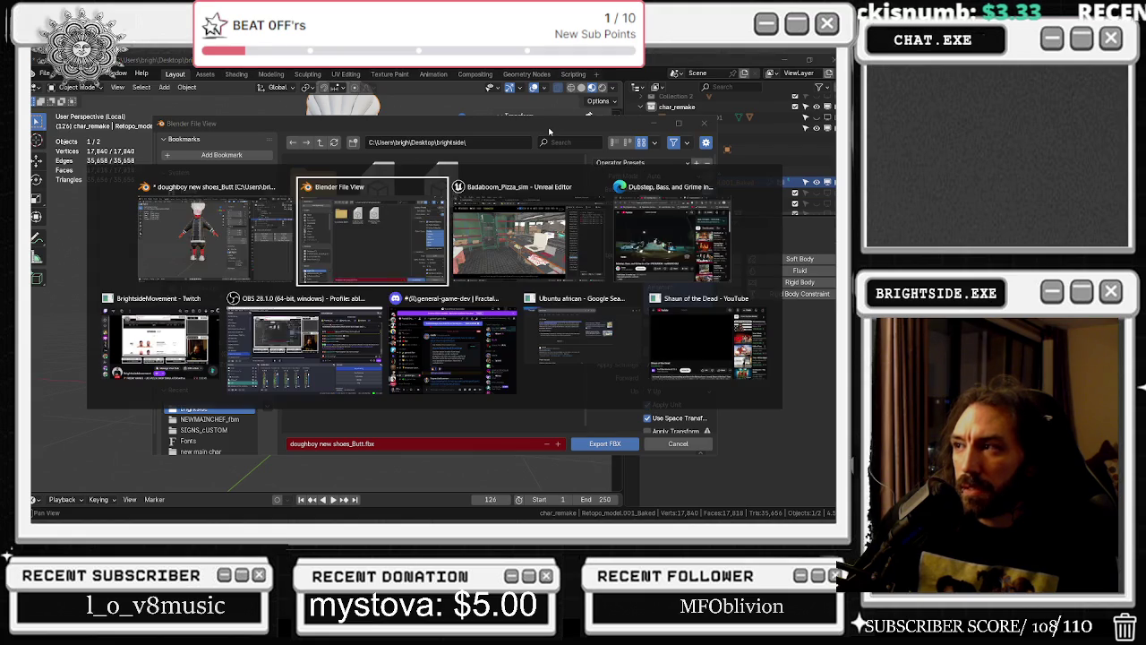
click(528, 237)
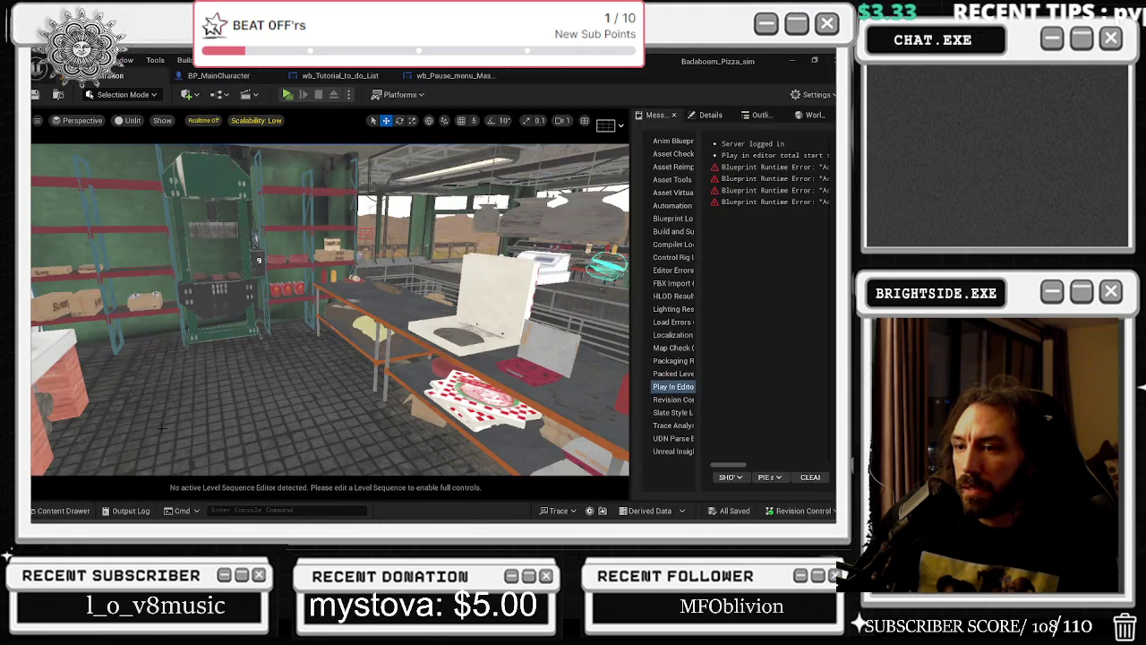
click(63, 511)
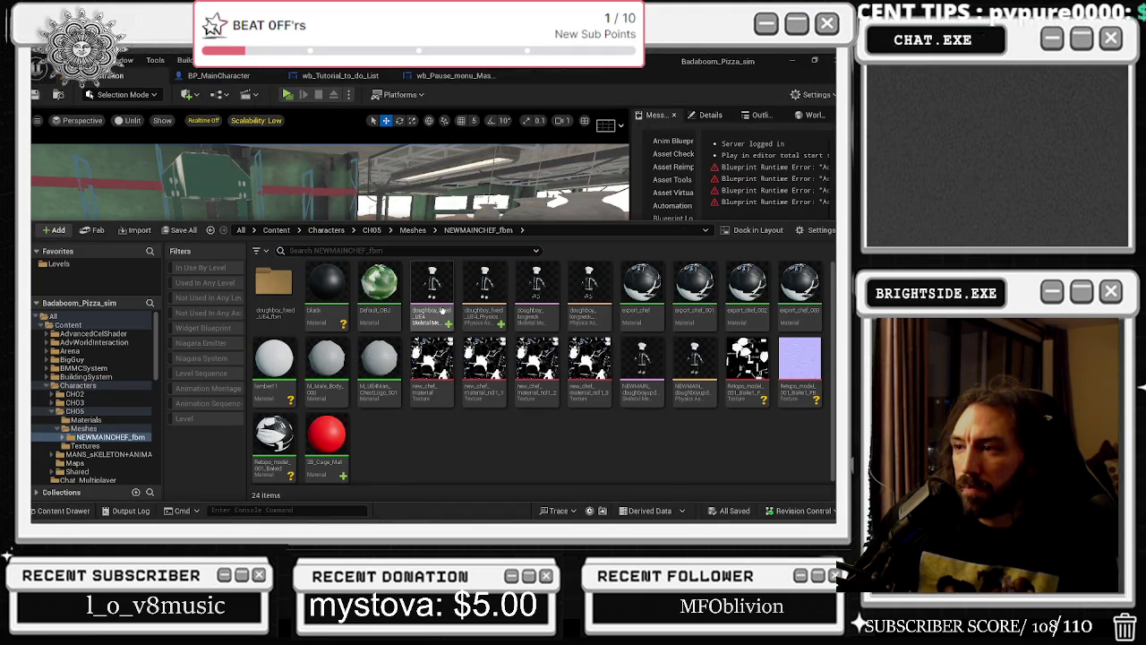
right_click(417, 296)
click(501, 407)
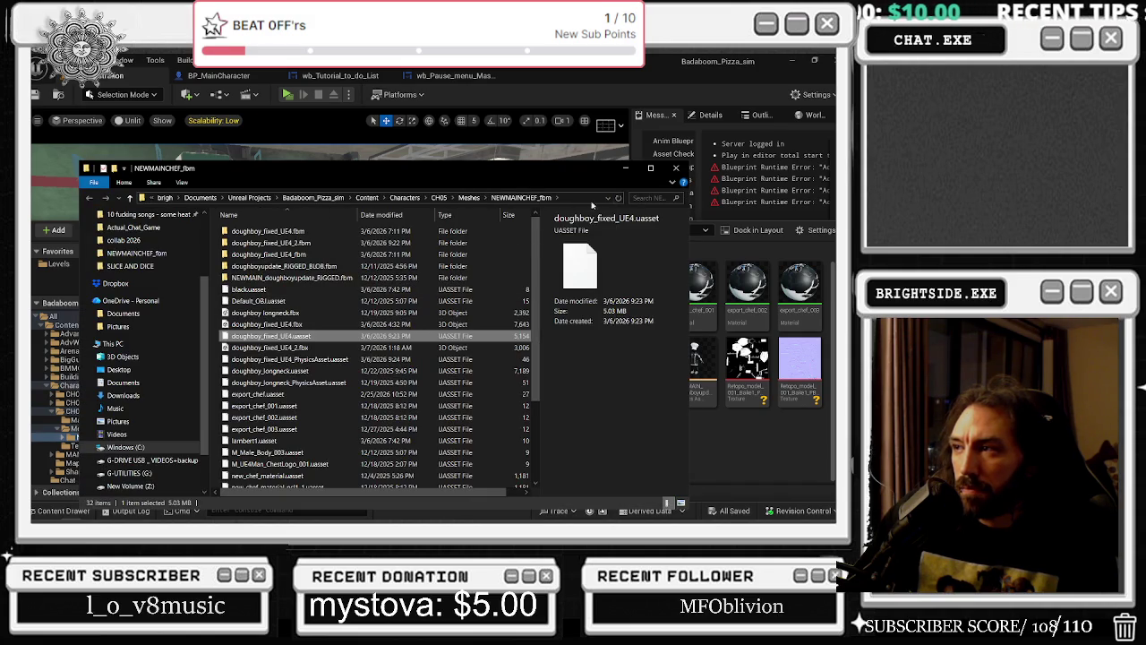
click(628, 169)
key(alt+Tab)
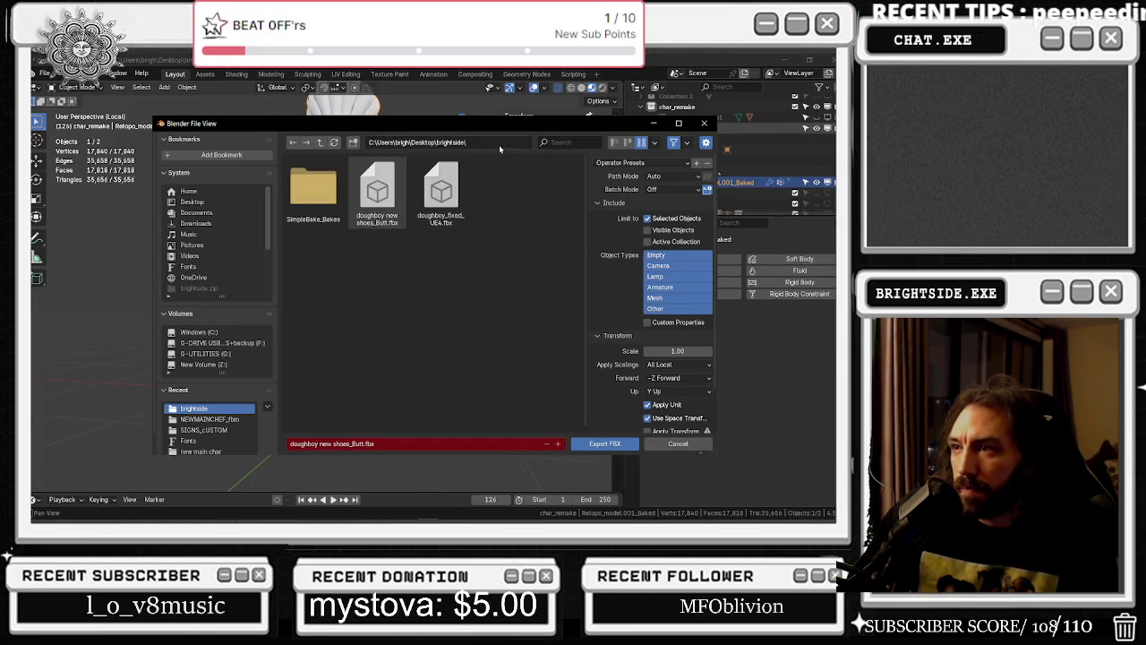
Go to the NEWMAINCHEF_fbm folder and delete the old doughboy_fixed_UE4_2.fbx
key(Return)
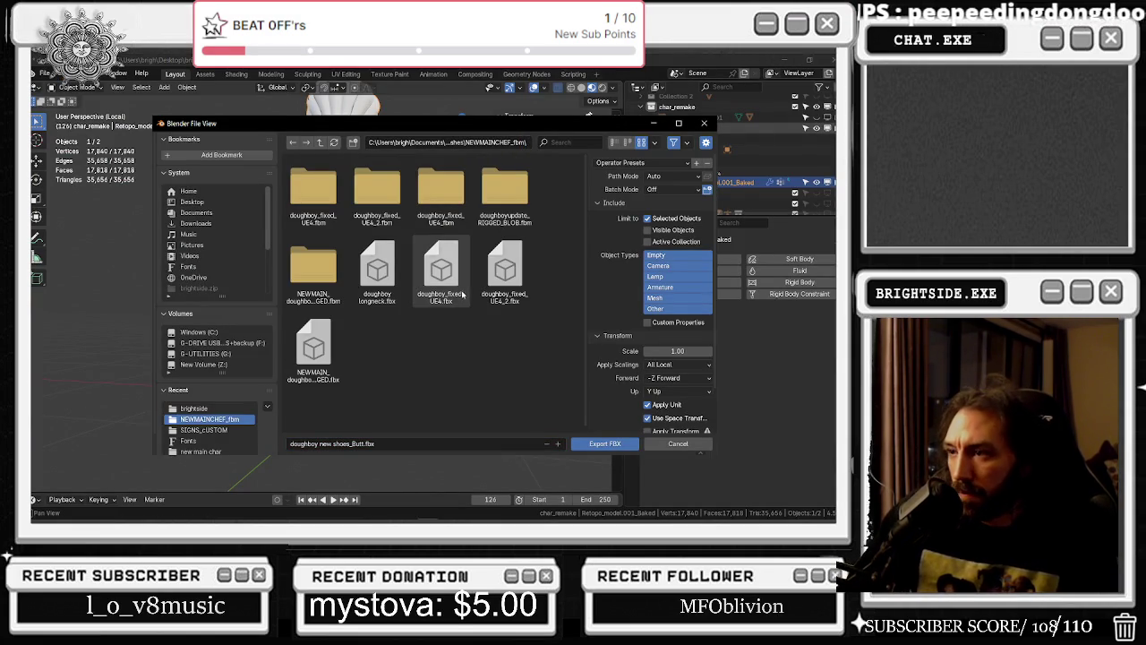
click(507, 273)
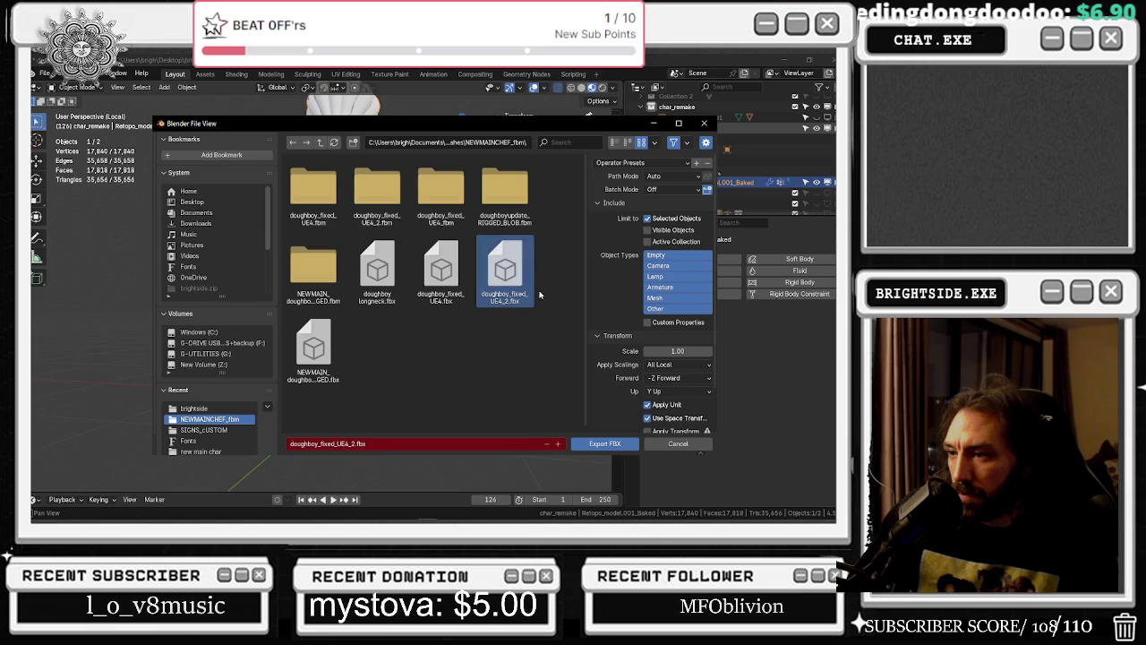
right_click(512, 268)
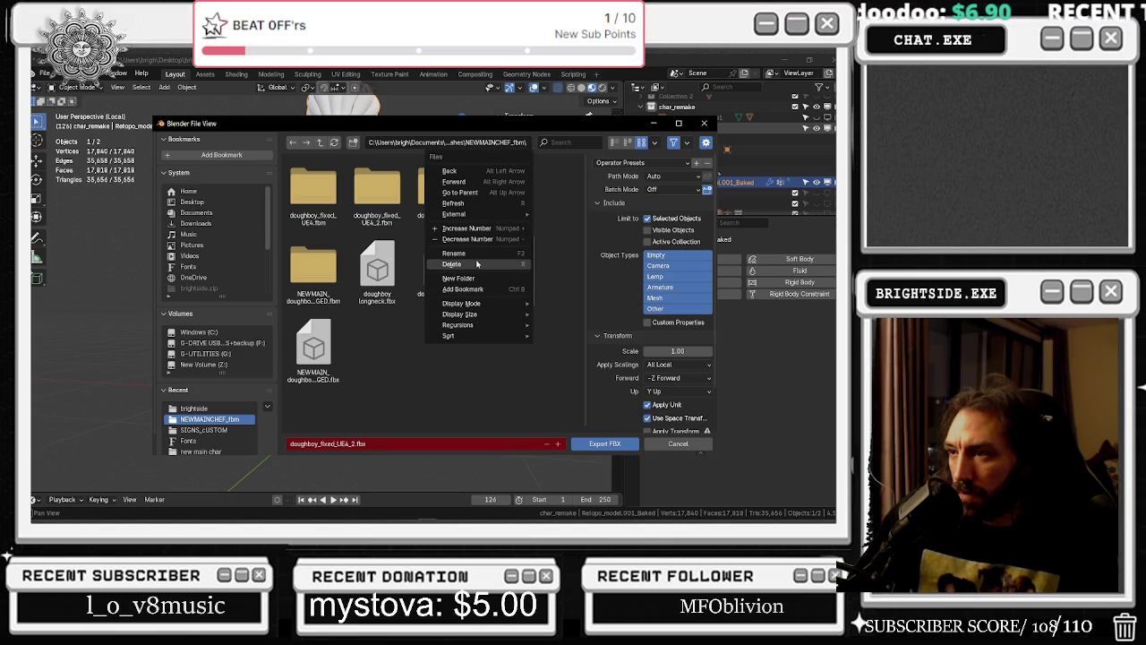
click(477, 265)
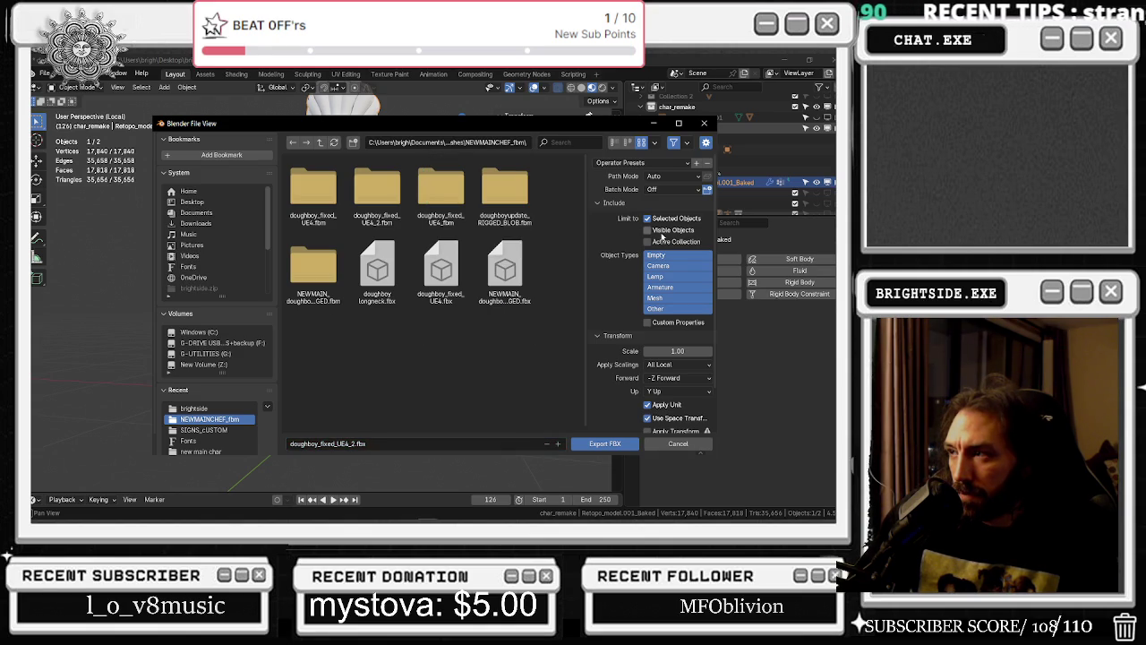
Check Geometry and Armature settings, export as doughboy_fixed_UE4_2.fbx, and switch to Unreal
scroll(633, 293, down, 2)
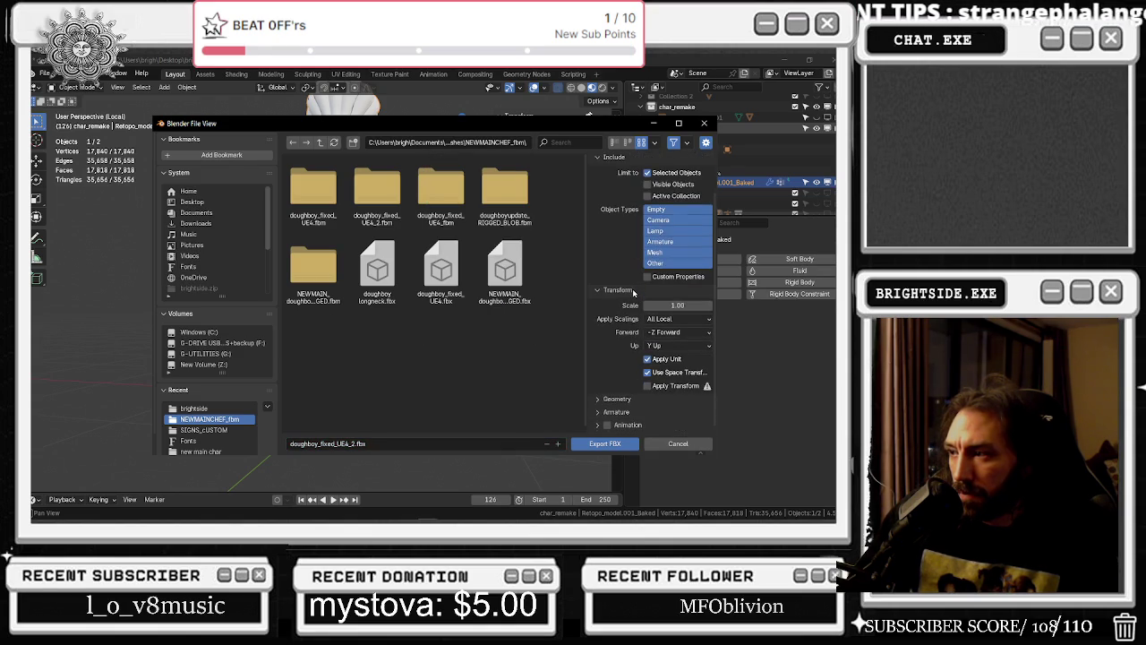
click(606, 399)
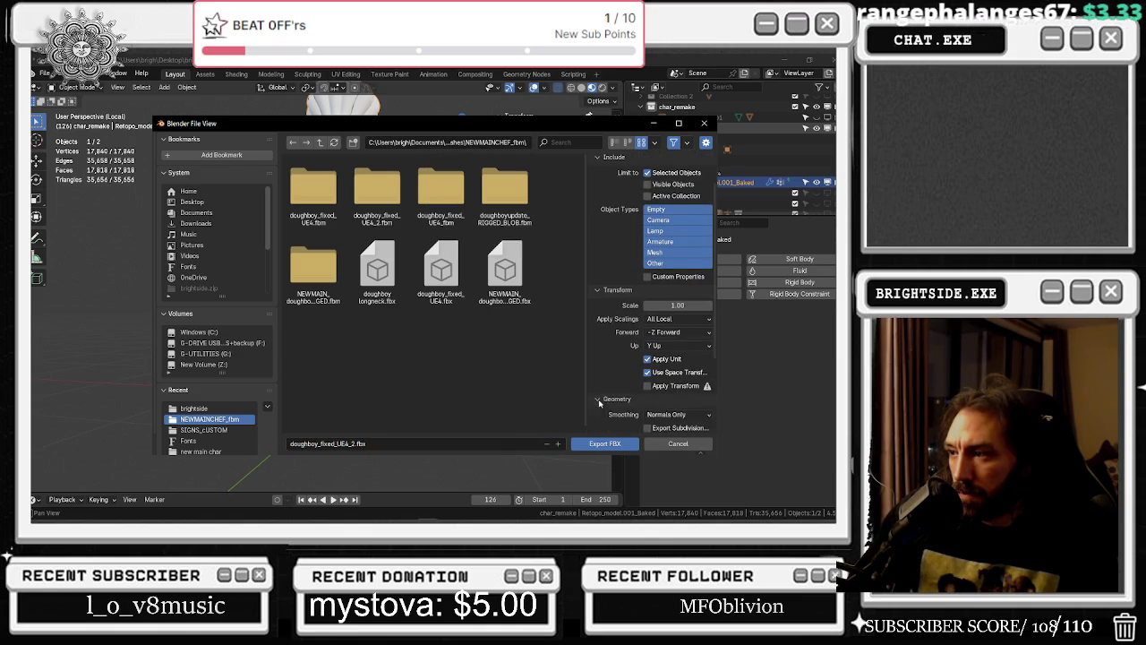
scroll(603, 405, down, 5)
click(602, 413)
scroll(603, 410, down, 3)
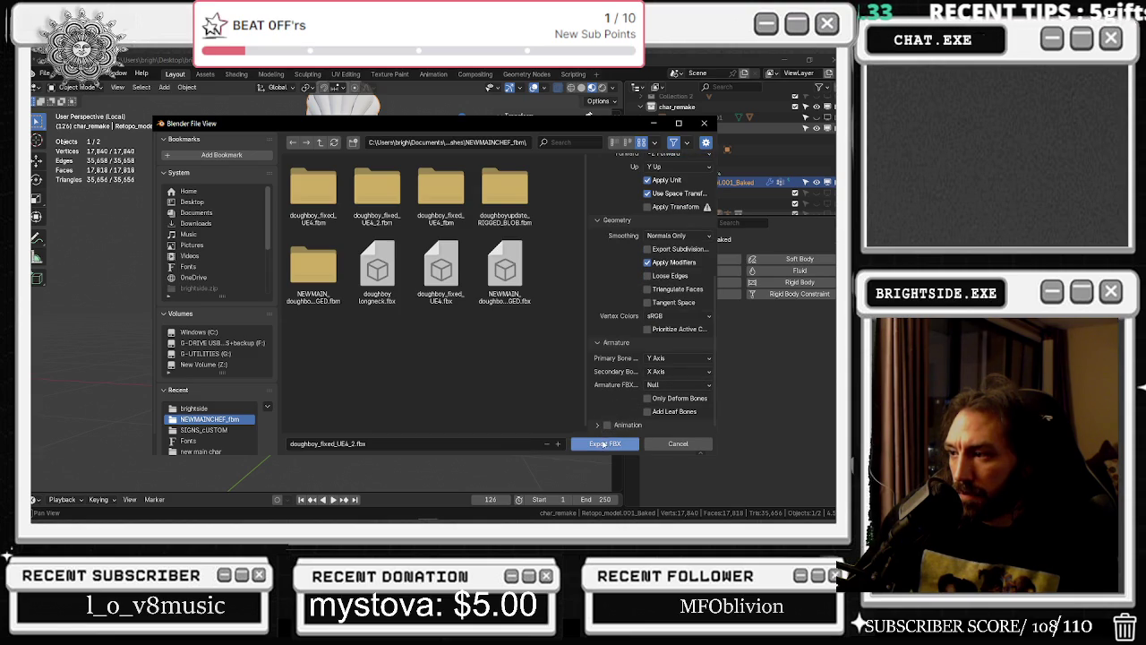
click(605, 445)
key(alt+Tab)
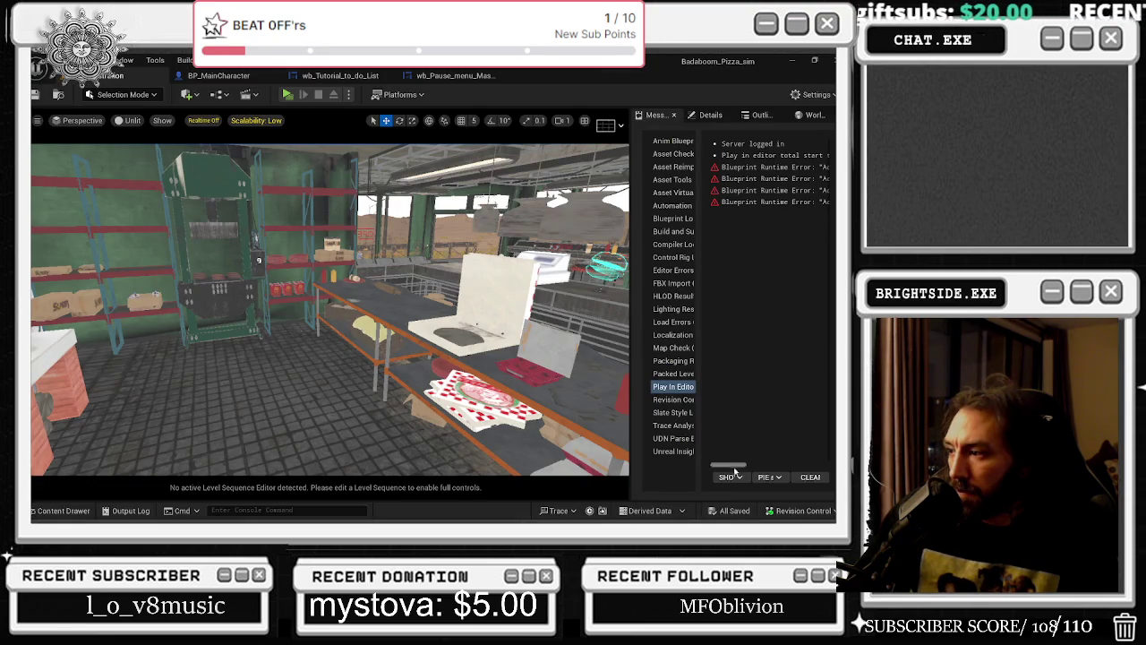
Accept the source-change reimport, enable Skeletal Mesh, and open the Skeleton dropdown
click(738, 484)
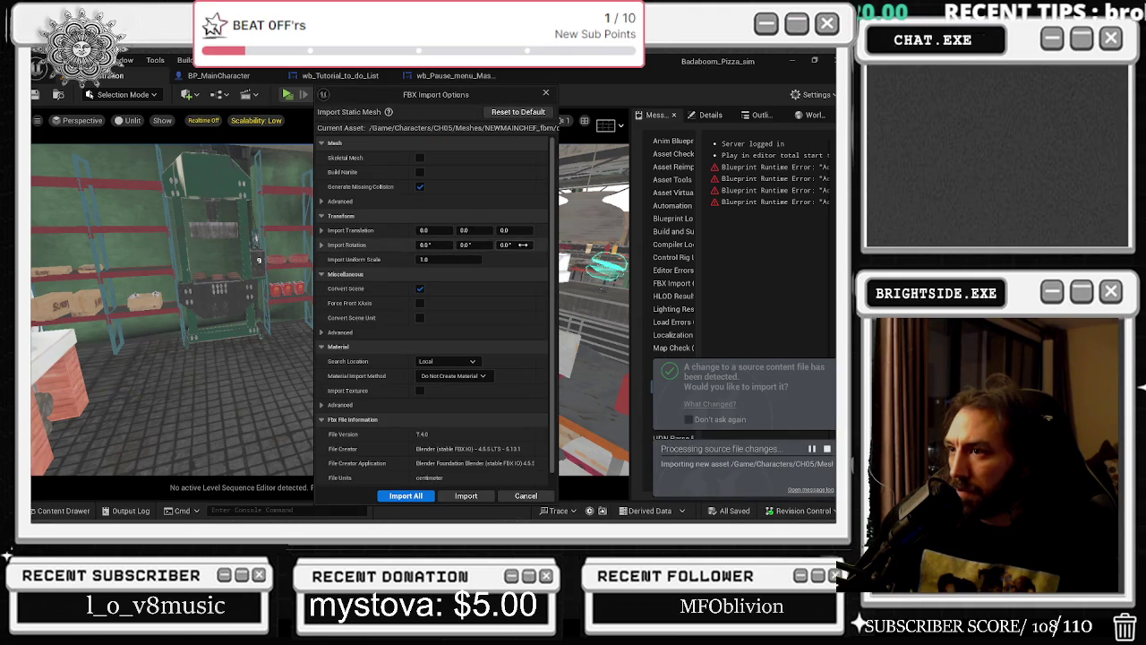
click(420, 158)
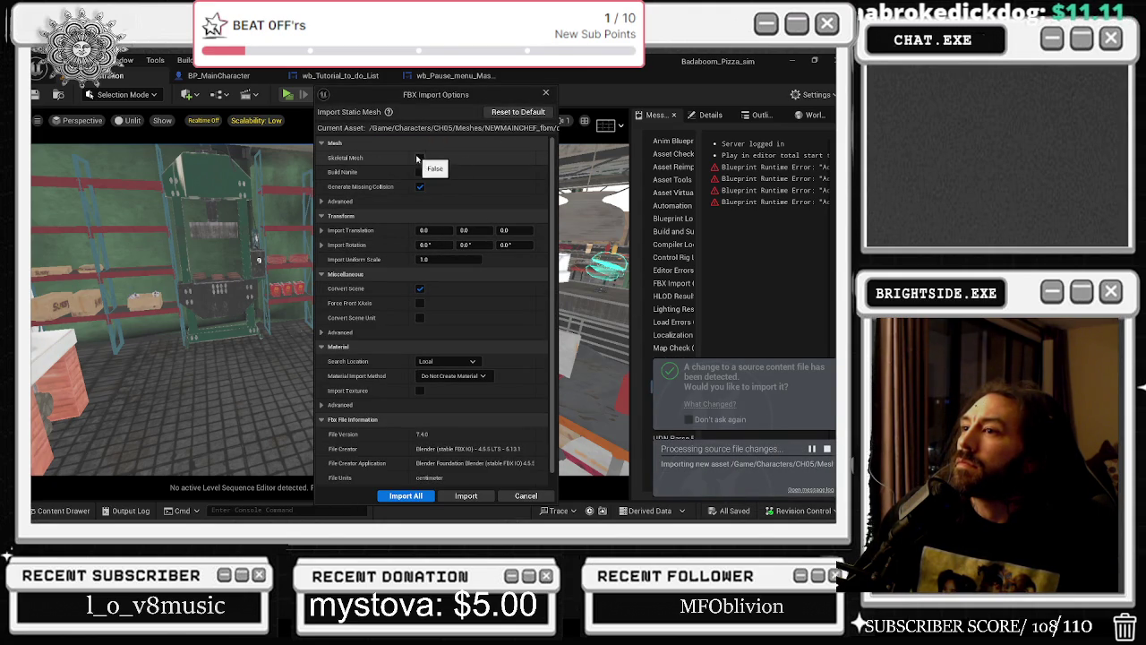
click(485, 188)
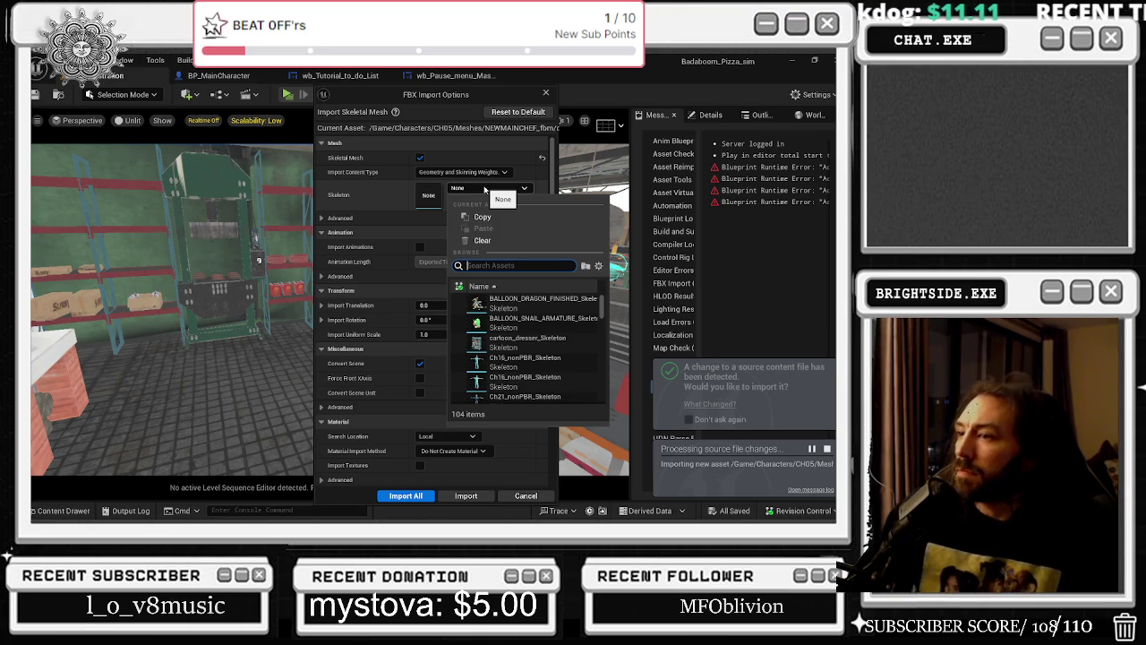